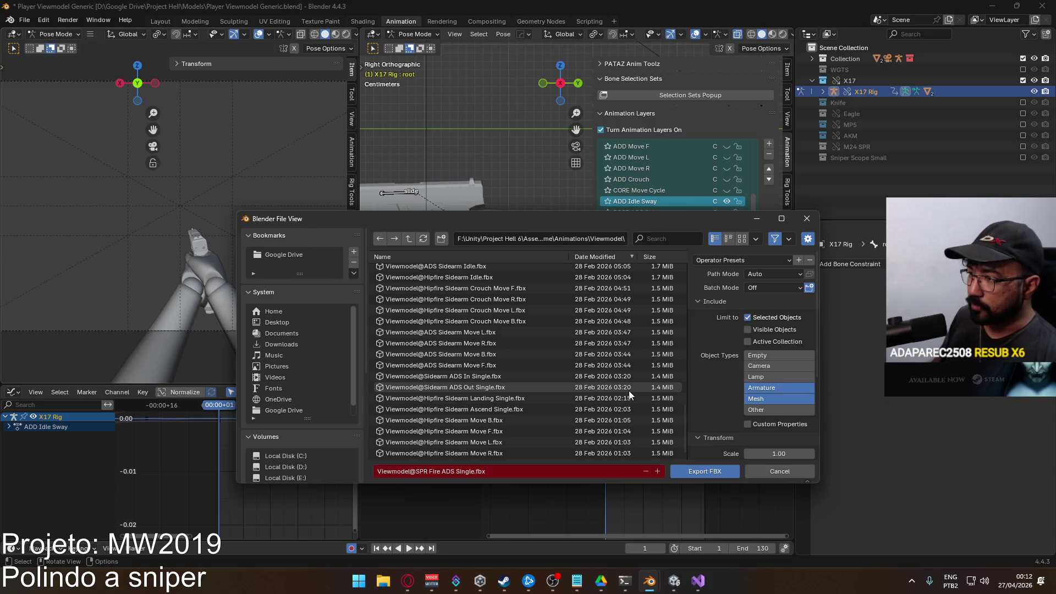
scroll(532, 359, up, 5)
scroll(569, 370, up, 5)
scroll(593, 367, up, 5)
drag(683, 347, 661, 274)
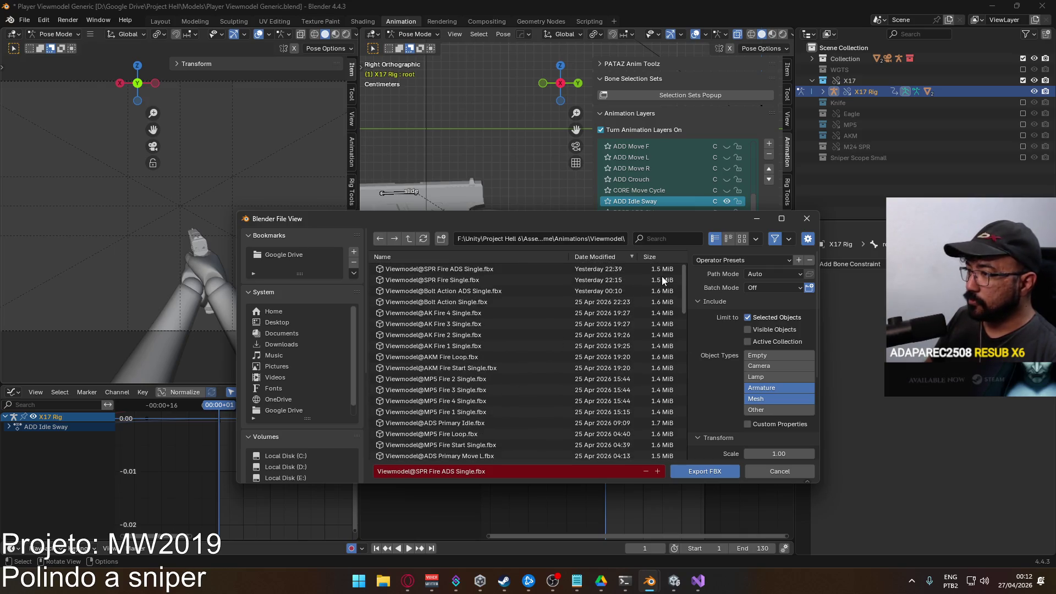
scroll(655, 299, down, 5)
scroll(648, 355, down, 5)
scroll(642, 405, down, 5)
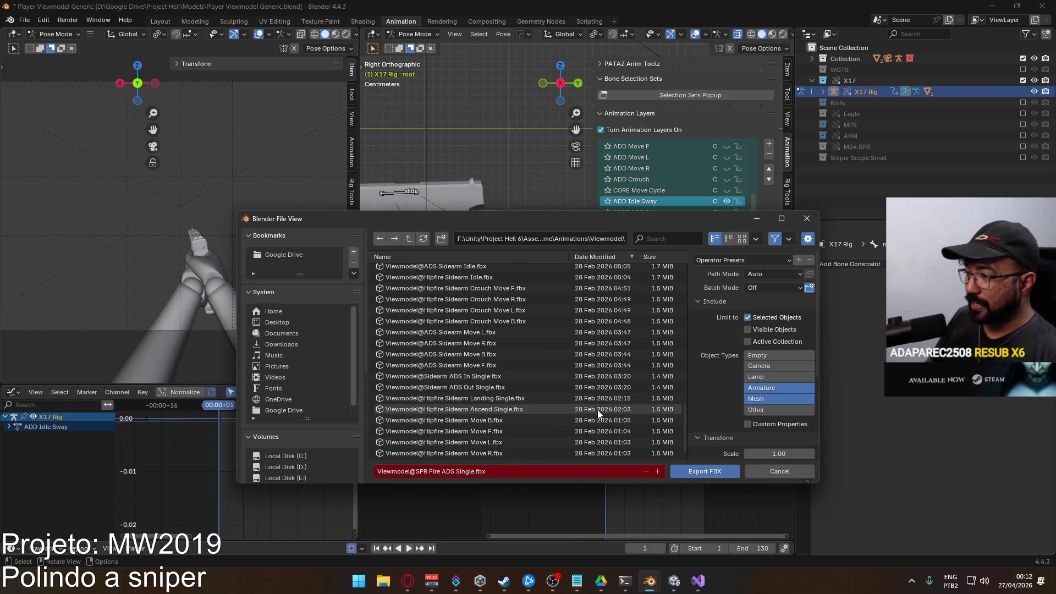
Export the rig animation over Viewmodel@Hipfire Sidearm Idle.fbx in the Unity Viewmodel folder
mouse_move(495, 220)
mouse_down()
mouse_move(536, 227)
mouse_move(448, 198)
mouse_up()
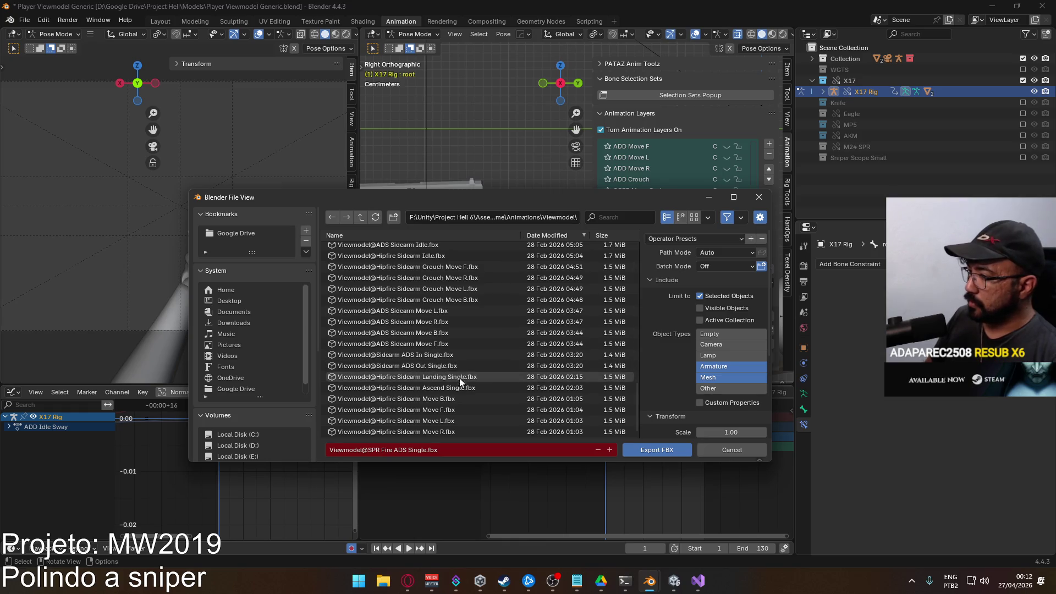
scroll(469, 372, up, 2)
scroll(470, 373, up, 2)
click(457, 300)
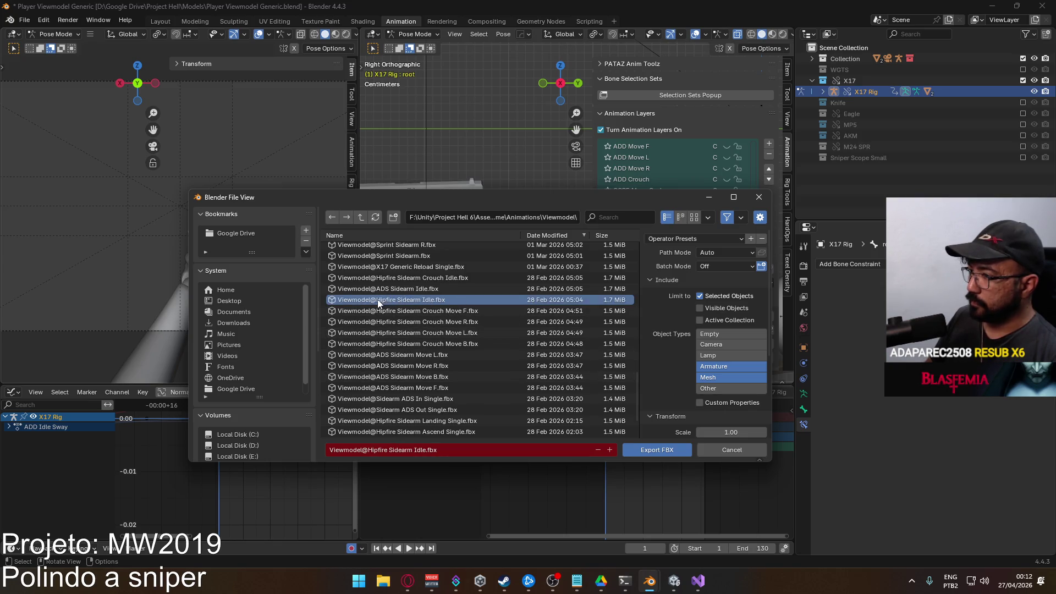
double_click(436, 300)
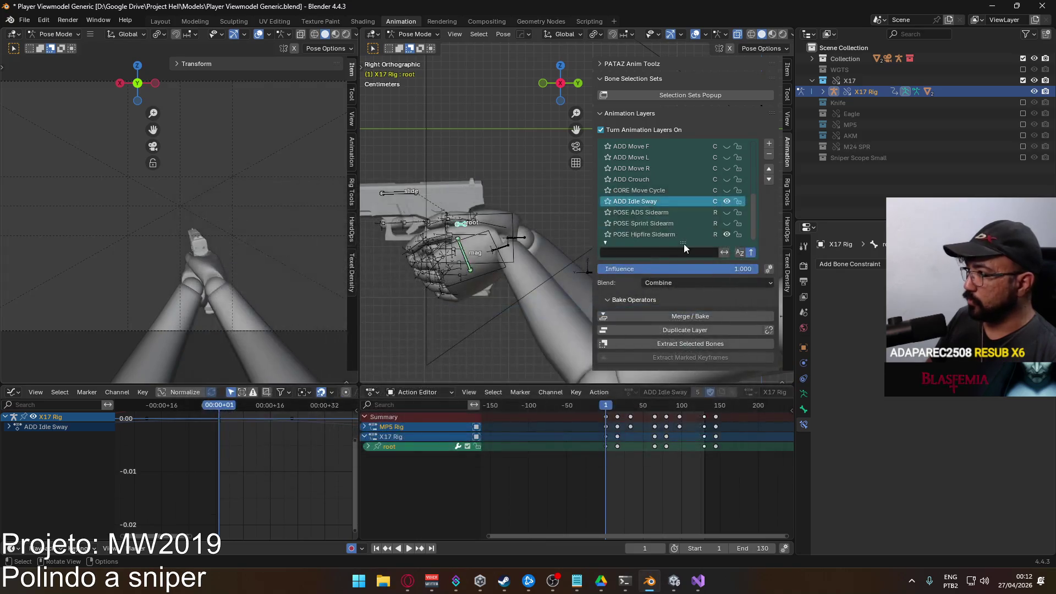
Unmute and activate CORE Move Cycle, then set the timeline end frame to 64
click(728, 190)
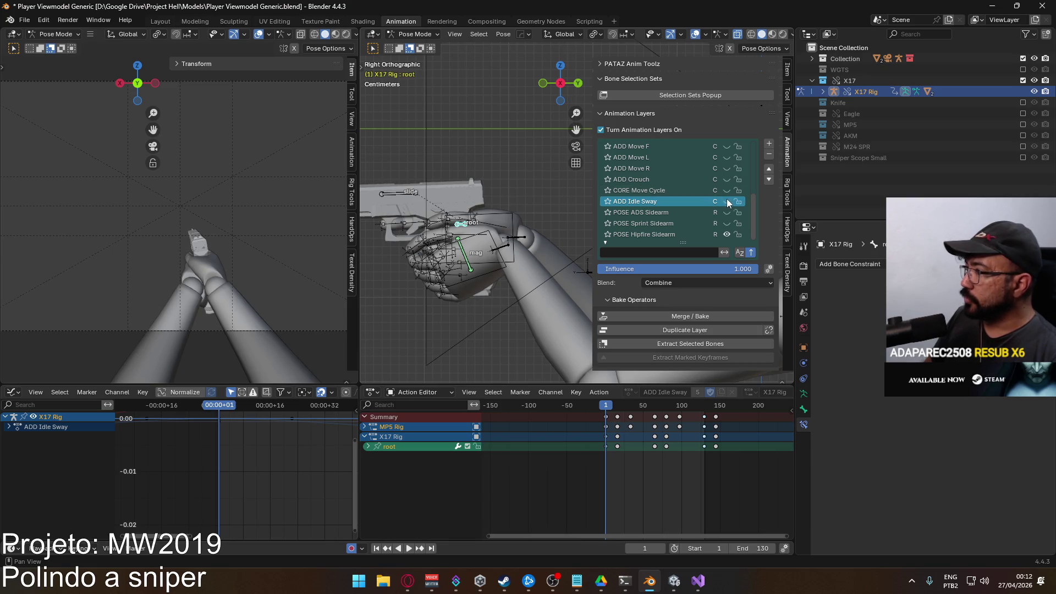
click(676, 190)
scroll(694, 185, up, 2)
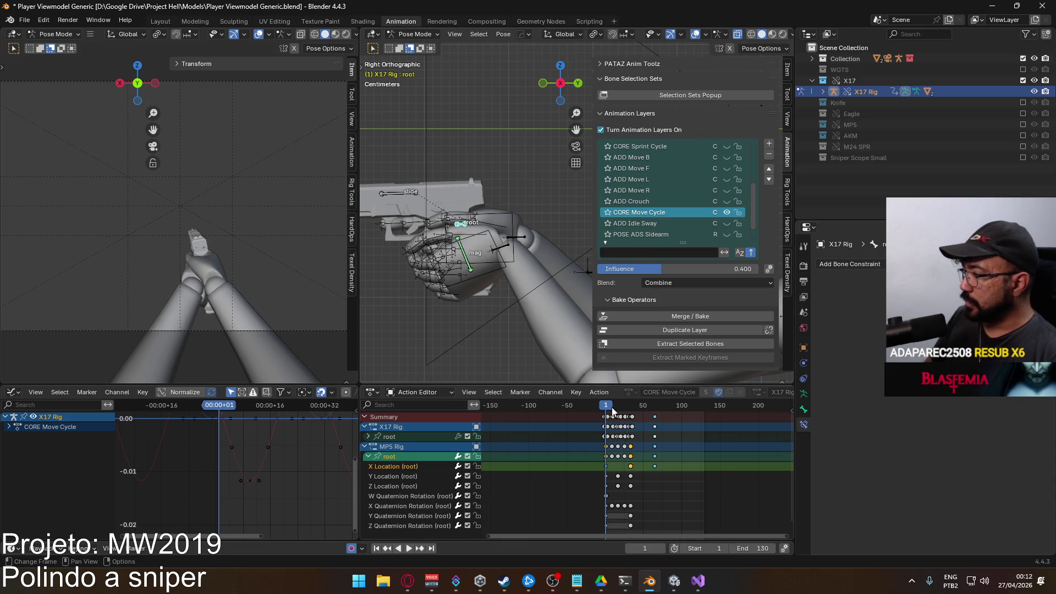
drag(606, 410, 654, 418)
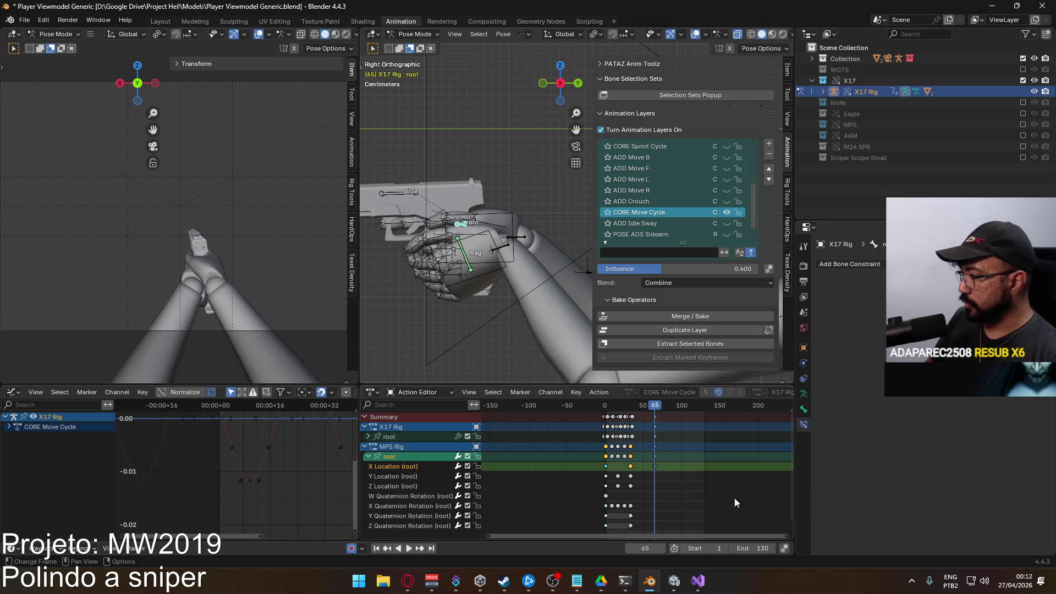
click(757, 548)
text(64)
key(Return)
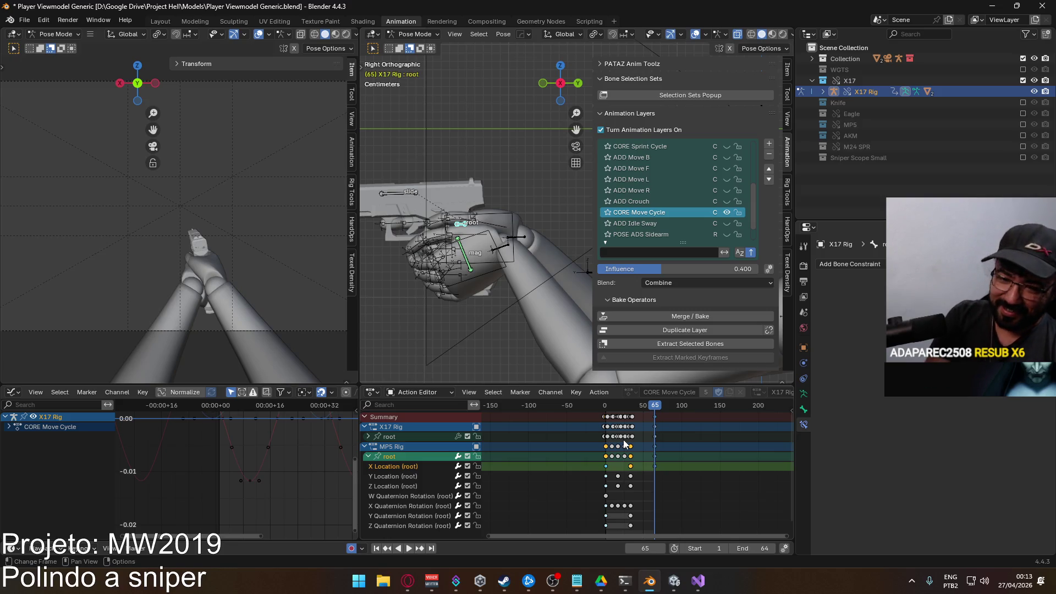
Expand the X17 rig's root channel in the Action Editor and clear the keyframe selection
click(366, 447)
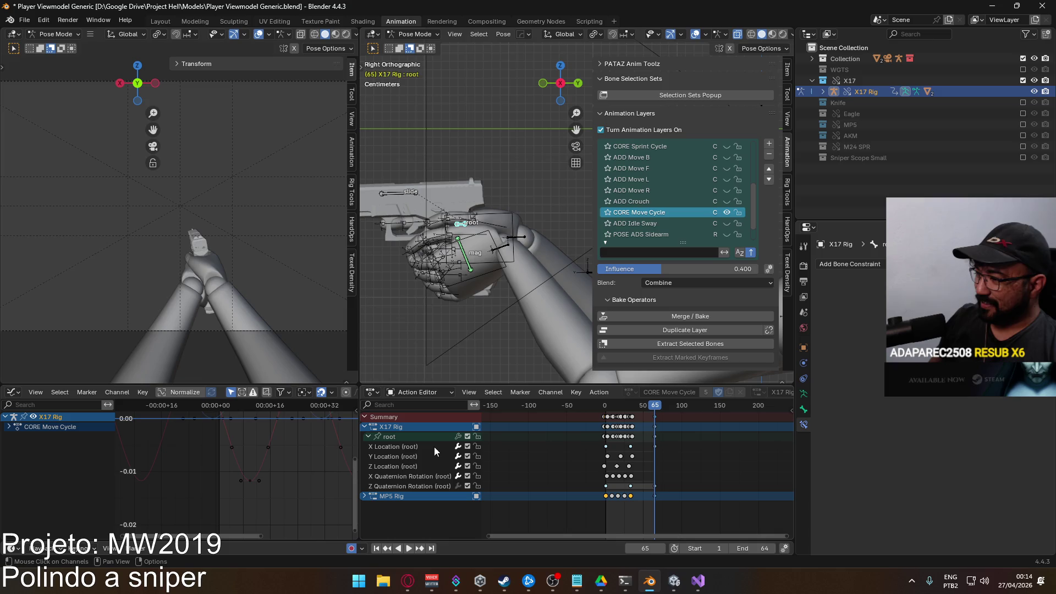
click(405, 436)
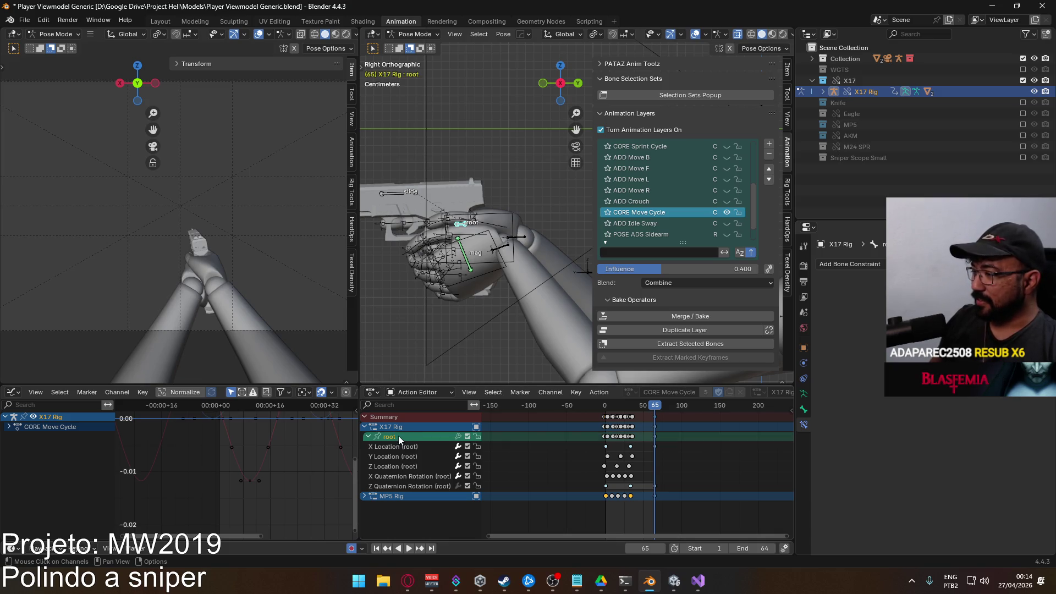
click(398, 435)
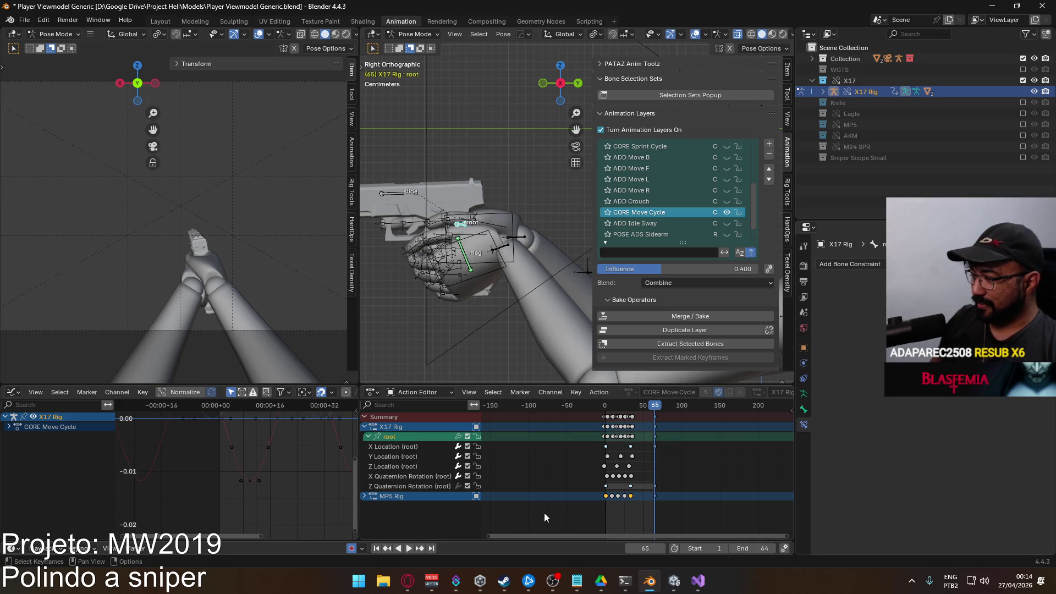
click(398, 437)
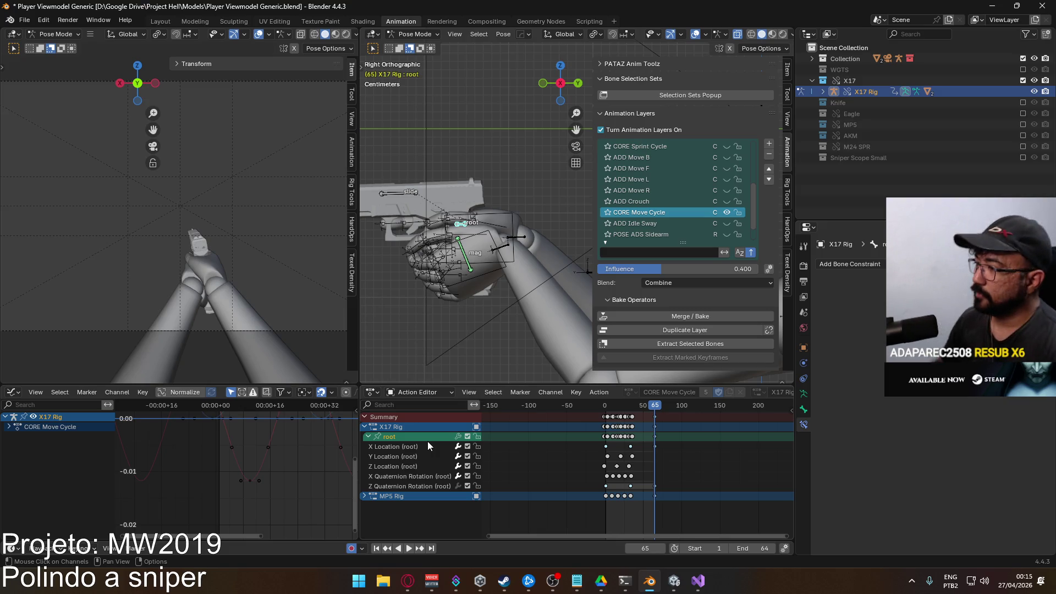
scroll(636, 447, up, 3)
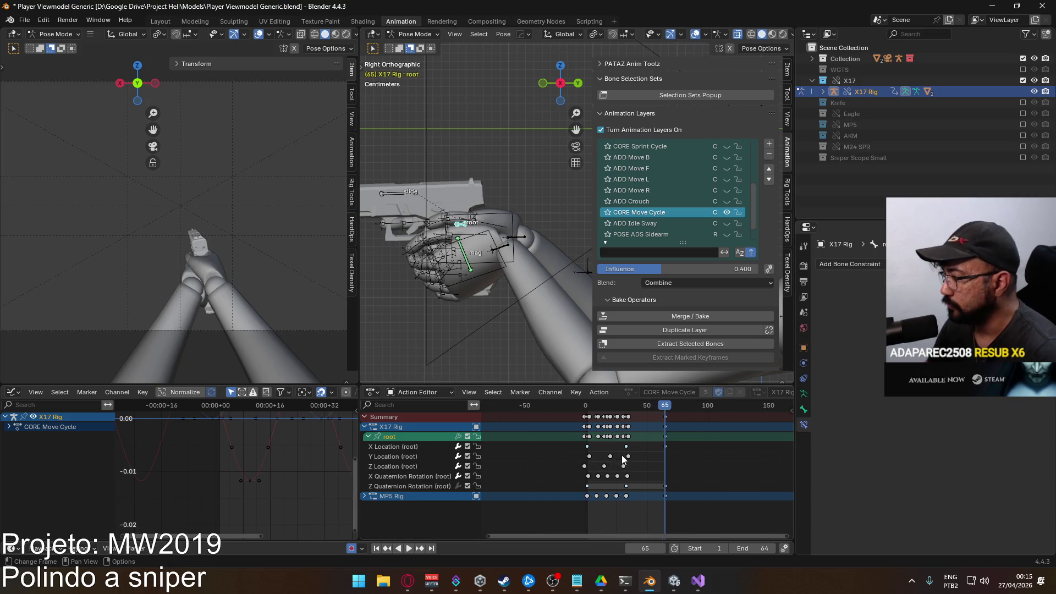
scroll(660, 438, up, 2)
Preview the cycle and raise CORE Move Cycle influence to 1.000, returning to frame 1
key(space)
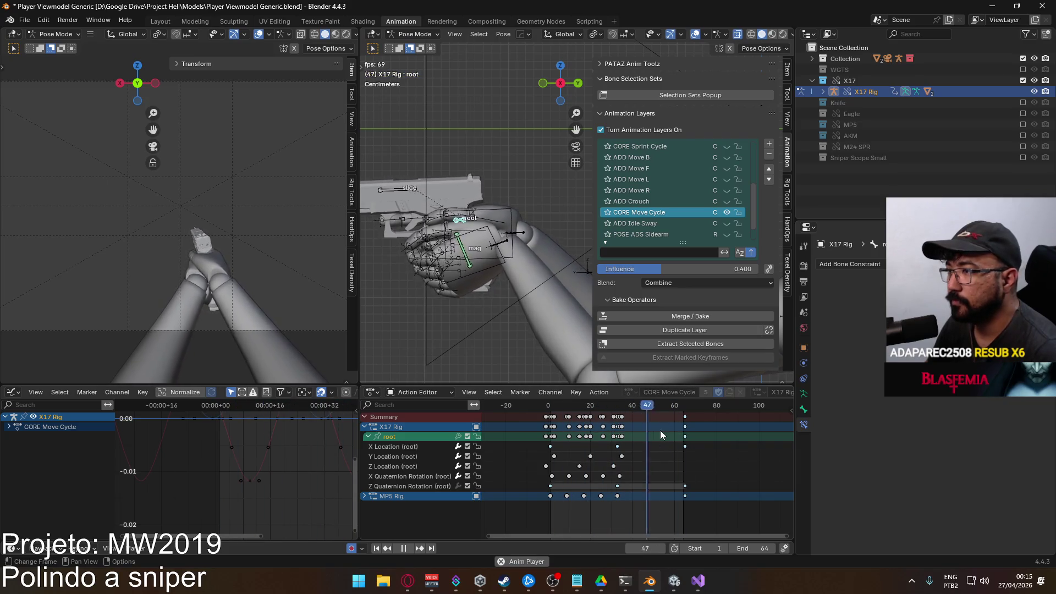
drag(690, 269, 758, 268)
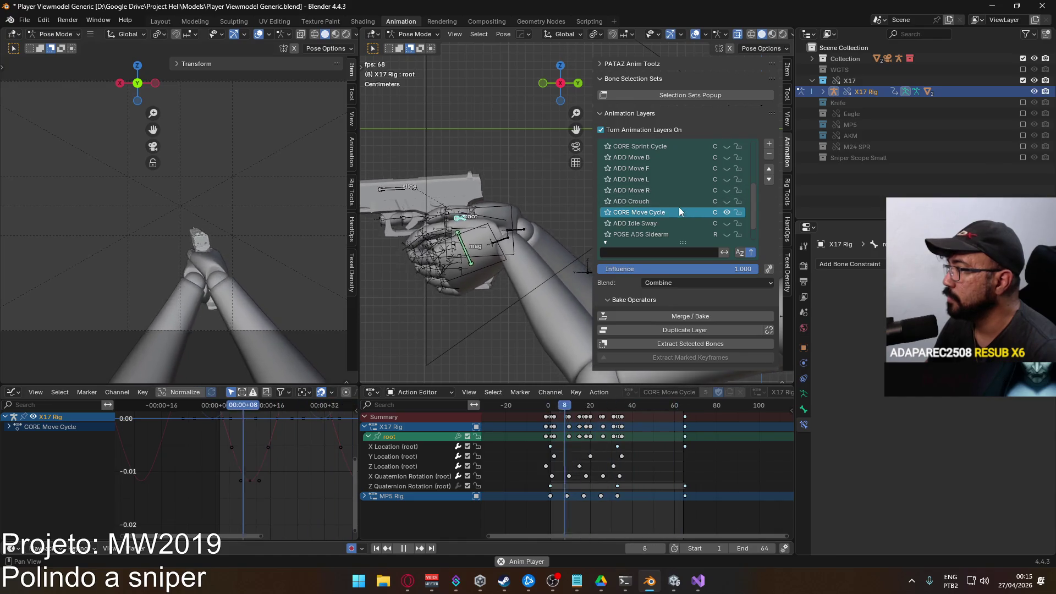
drag(577, 410, 549, 411)
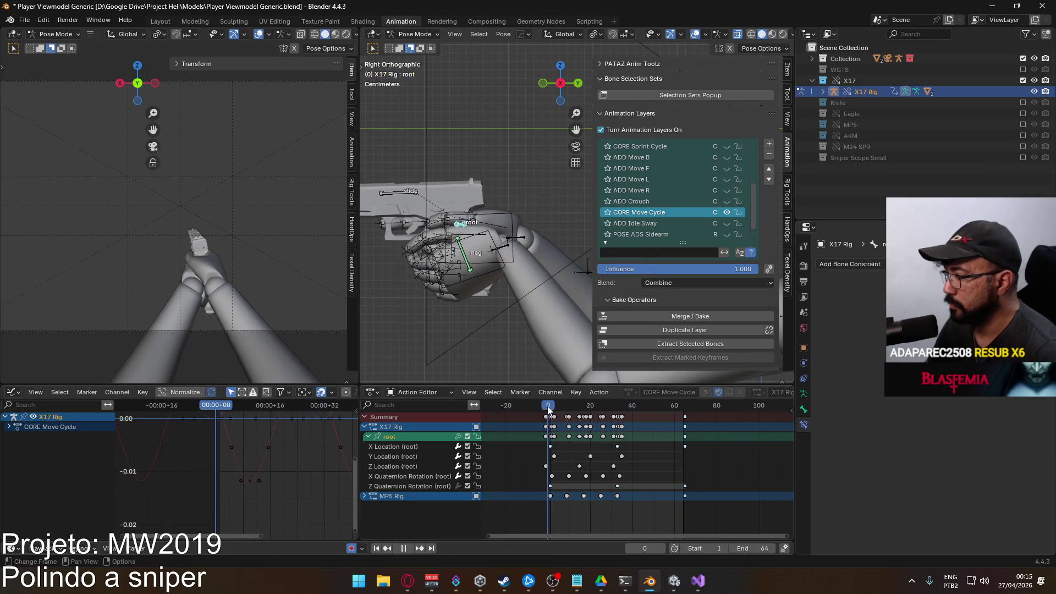
key(space)
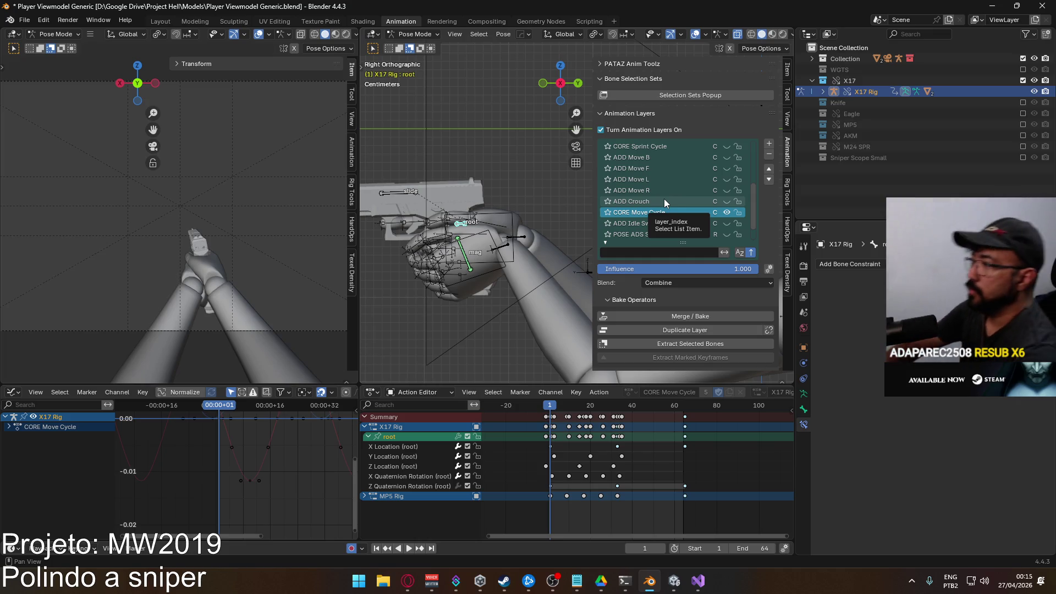
scroll(702, 172, down, 2)
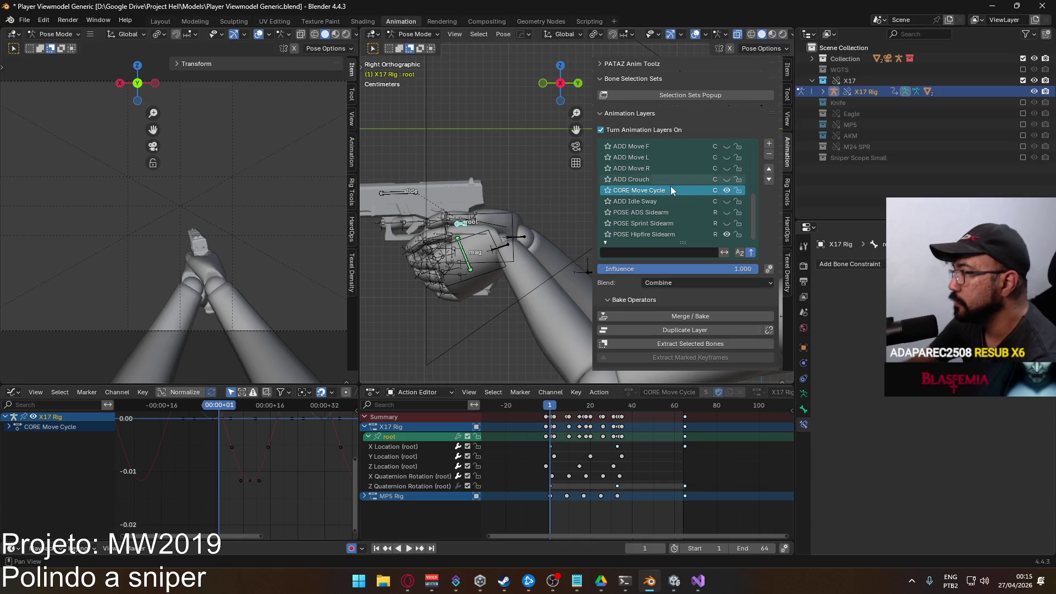
scroll(635, 193, up, 2)
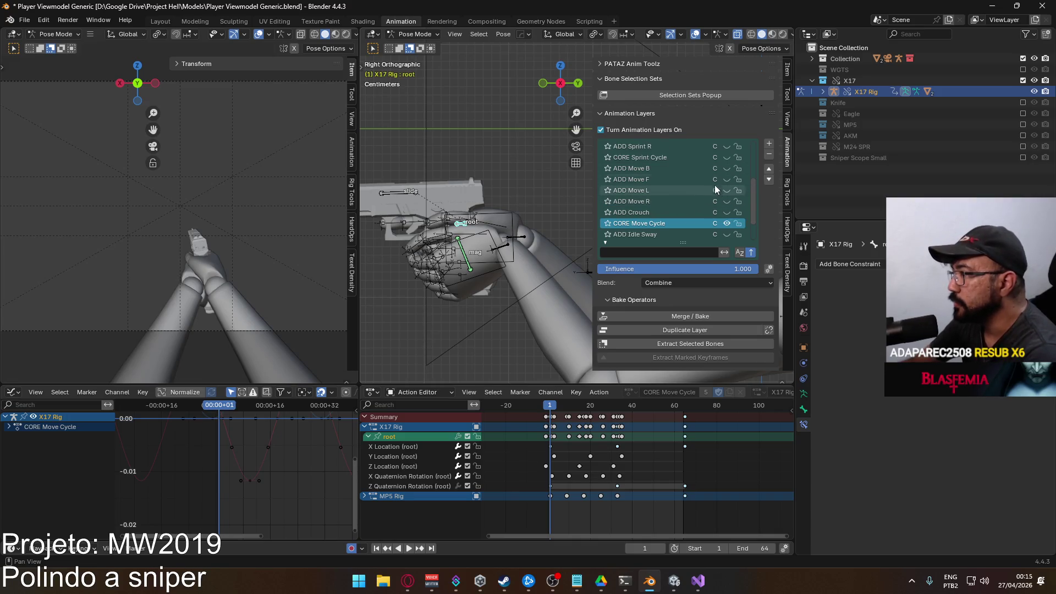
Enable ADD Move R, glance through the ADD Move layers, reactivate CORE Move Cycle and switch to YouTube
click(726, 201)
click(694, 201)
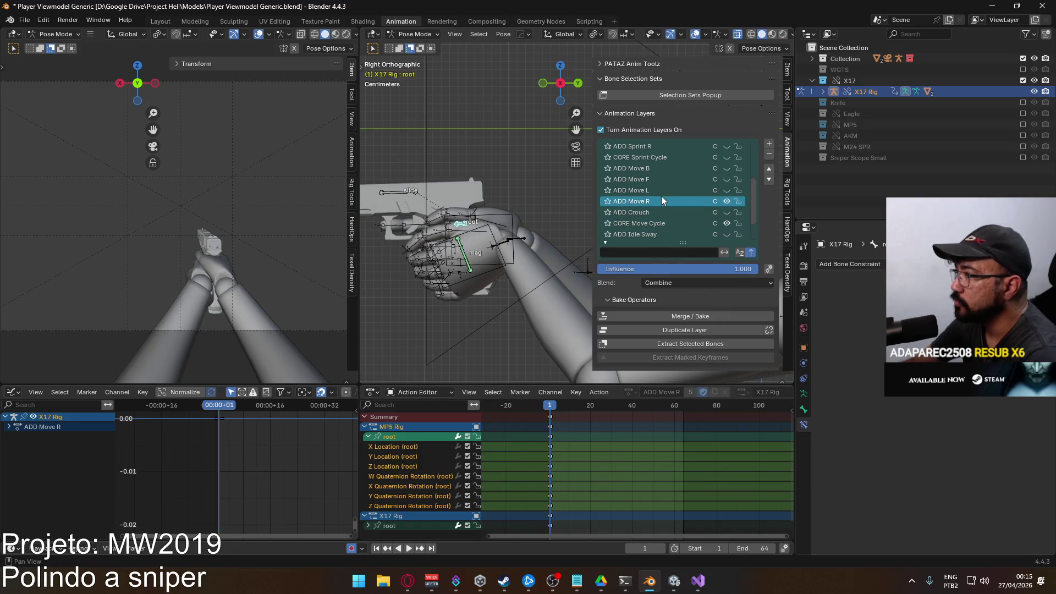
click(663, 190)
click(684, 180)
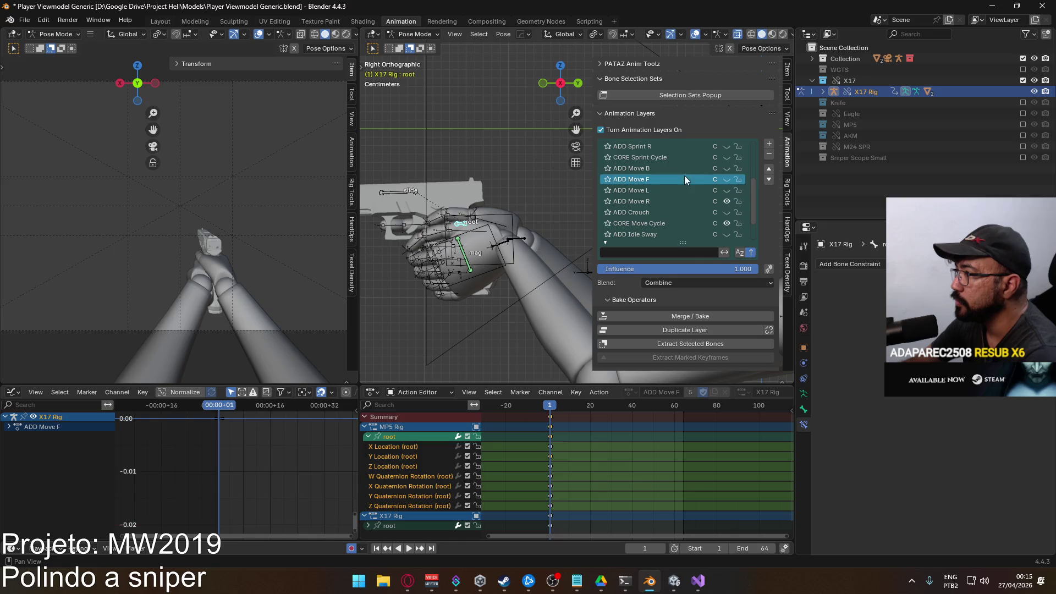
click(672, 169)
click(654, 201)
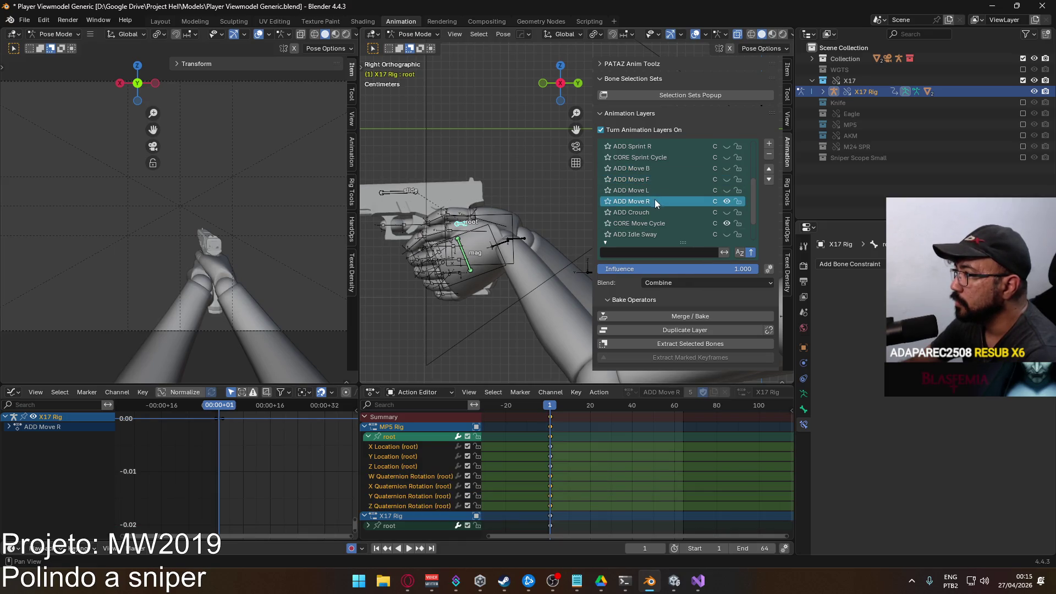
click(641, 222)
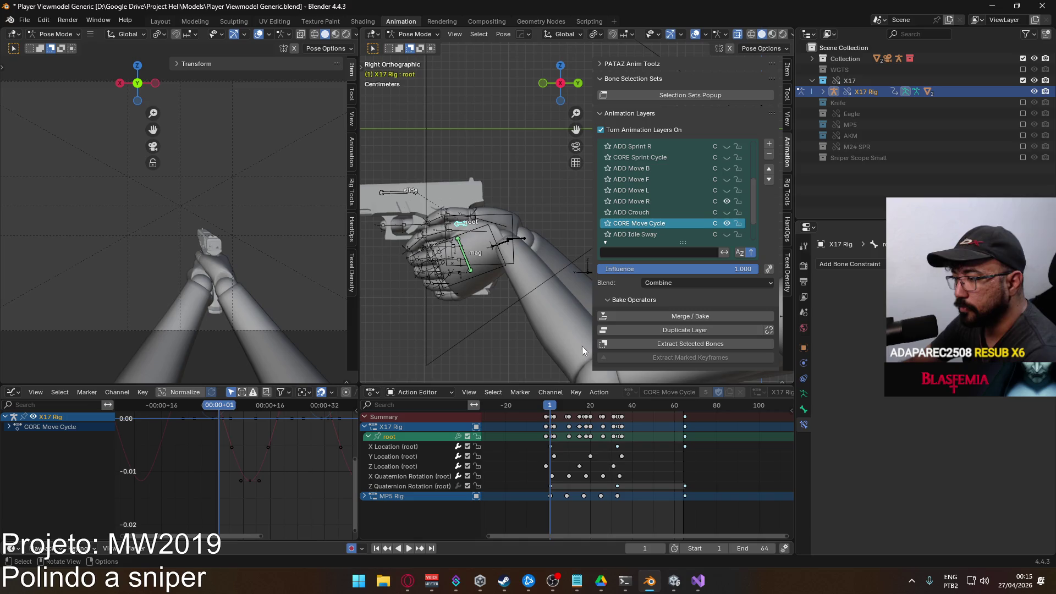
key(alt+Tab)
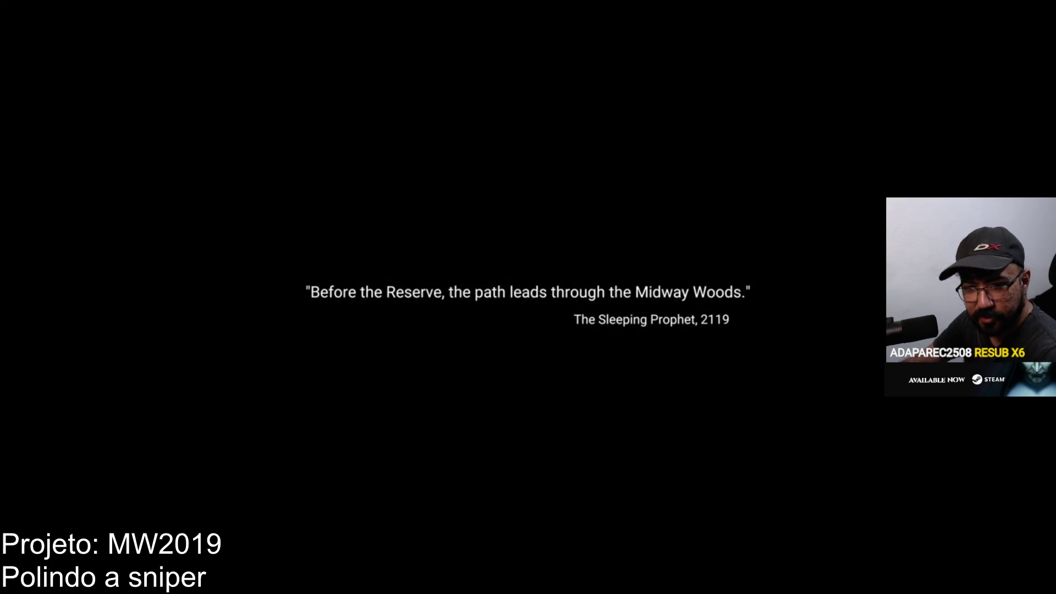
Change the teaser's video quality, then pause it and leave fullscreen
click(1008, 579)
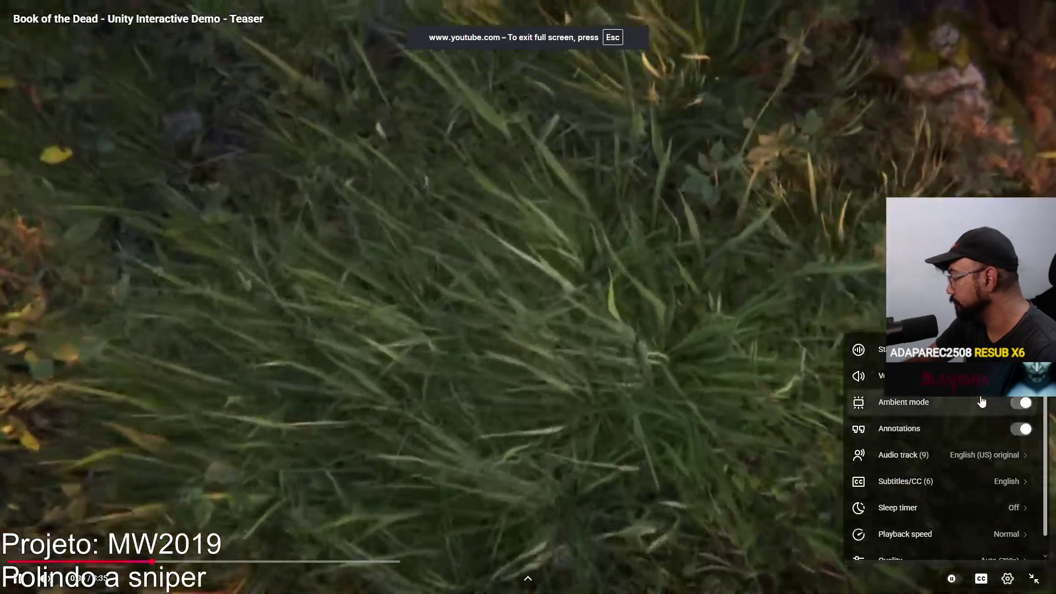
scroll(982, 402, down, 1)
click(949, 539)
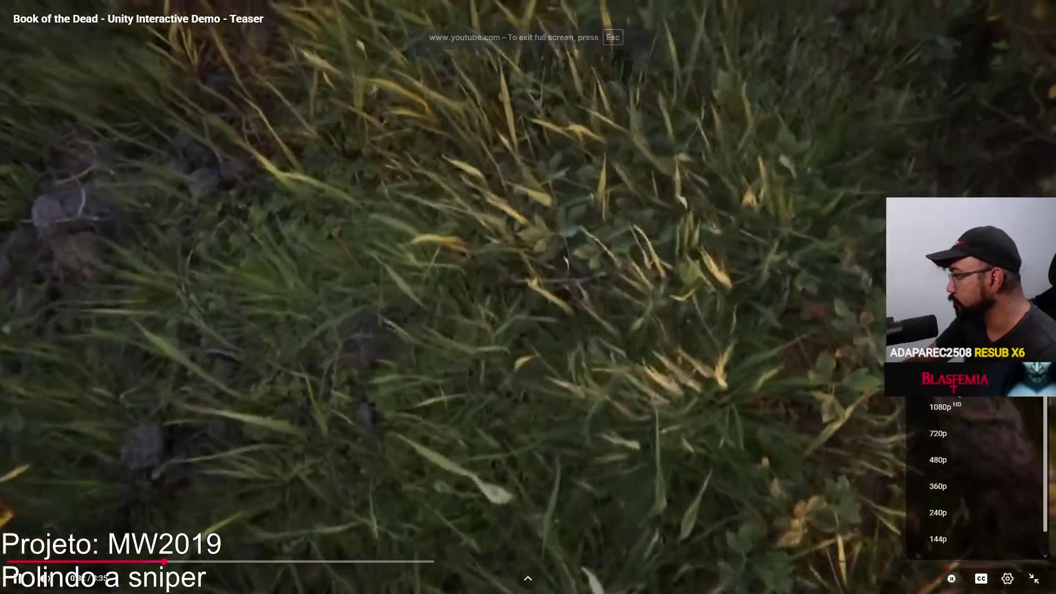
click(949, 406)
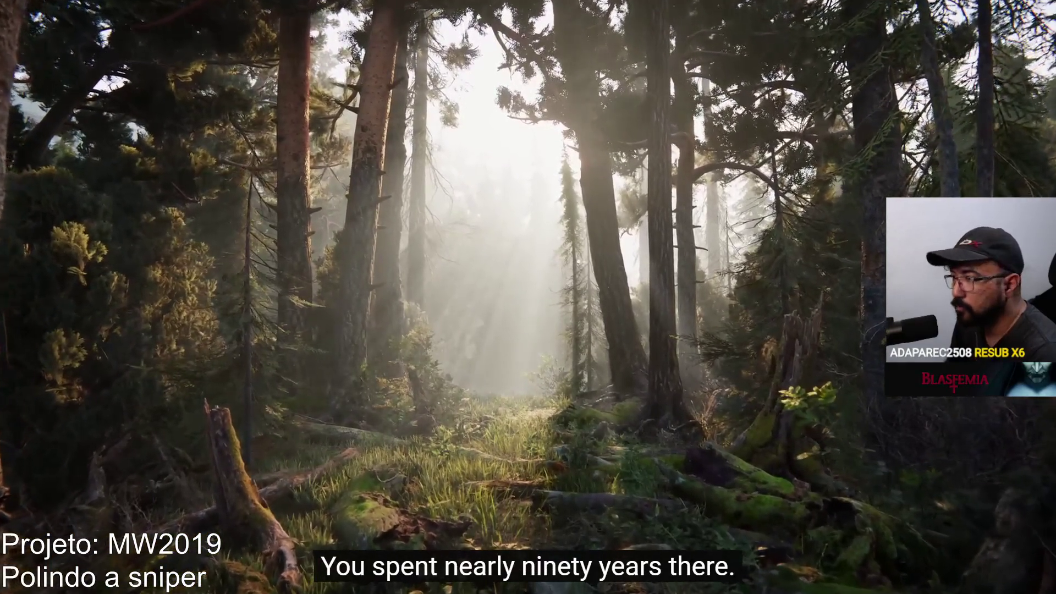
click(458, 259)
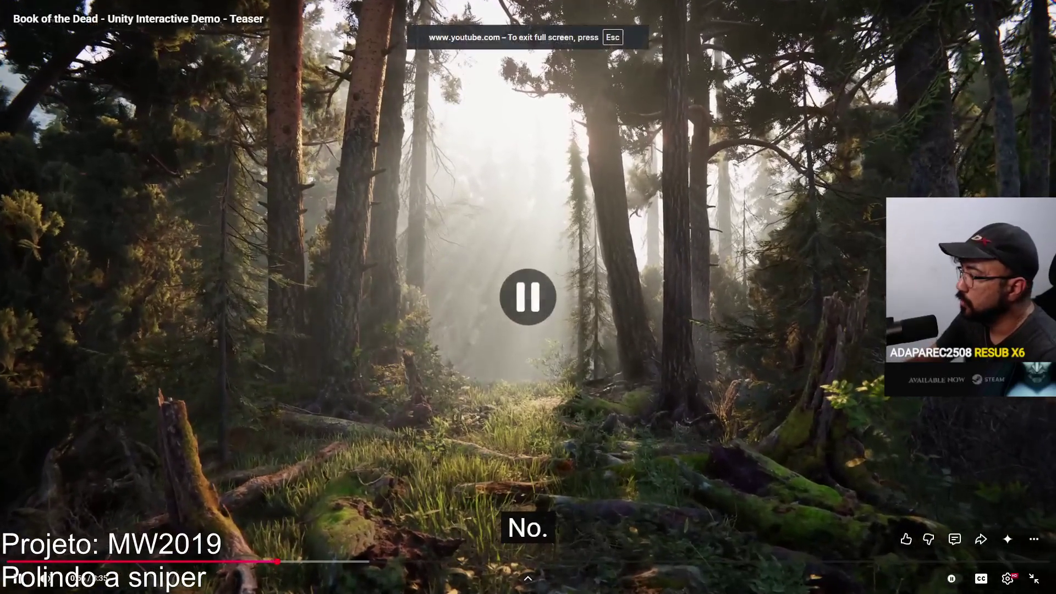
key(Escape)
scroll(447, 417, down, 2)
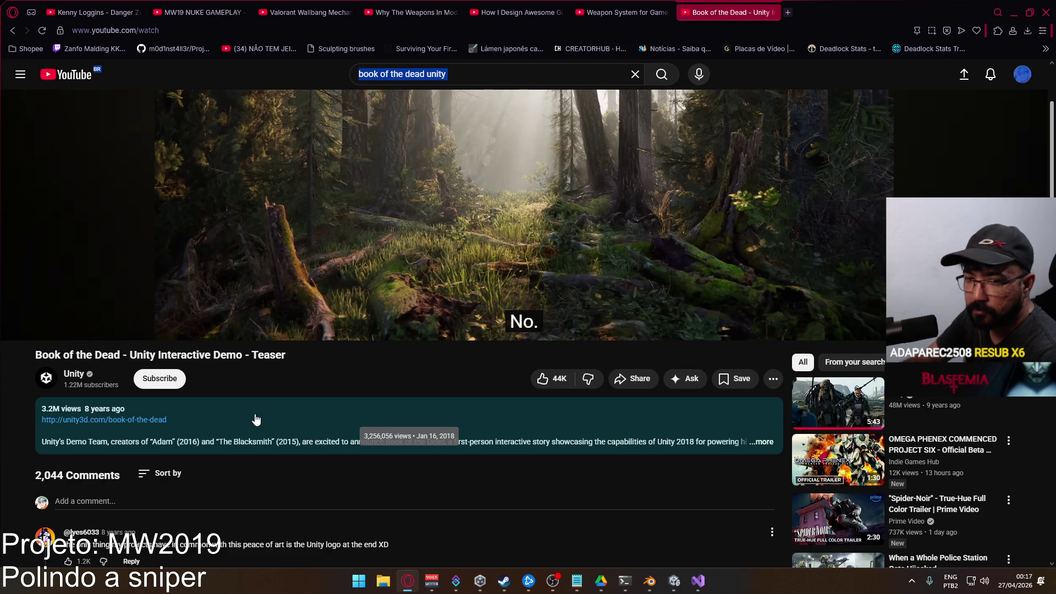
scroll(217, 427, up, 2)
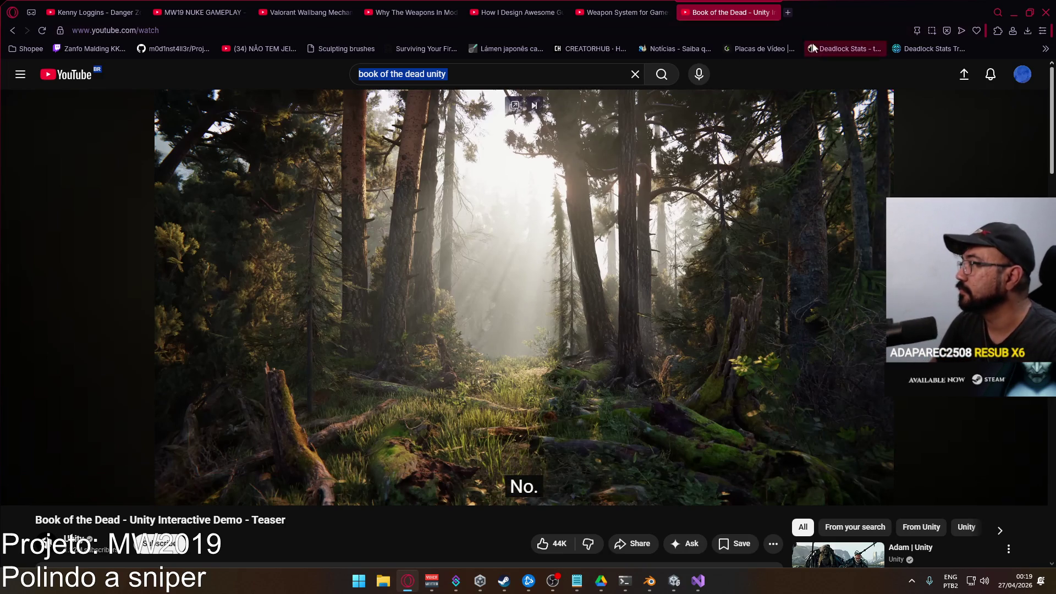
Close the Book of the Dead tab and minimize the browser to return to Blender
click(773, 13)
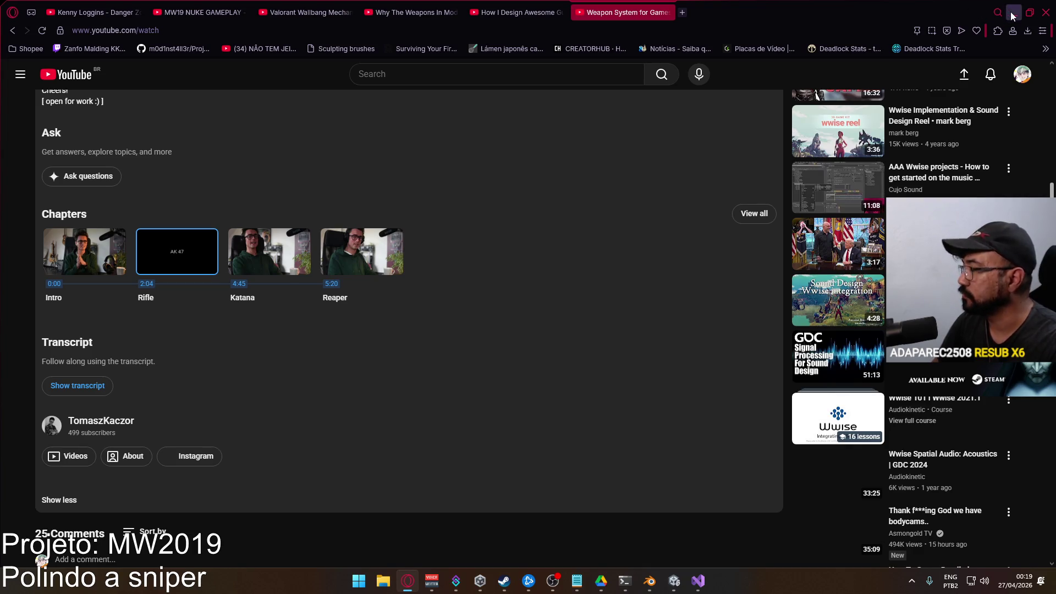
click(1015, 13)
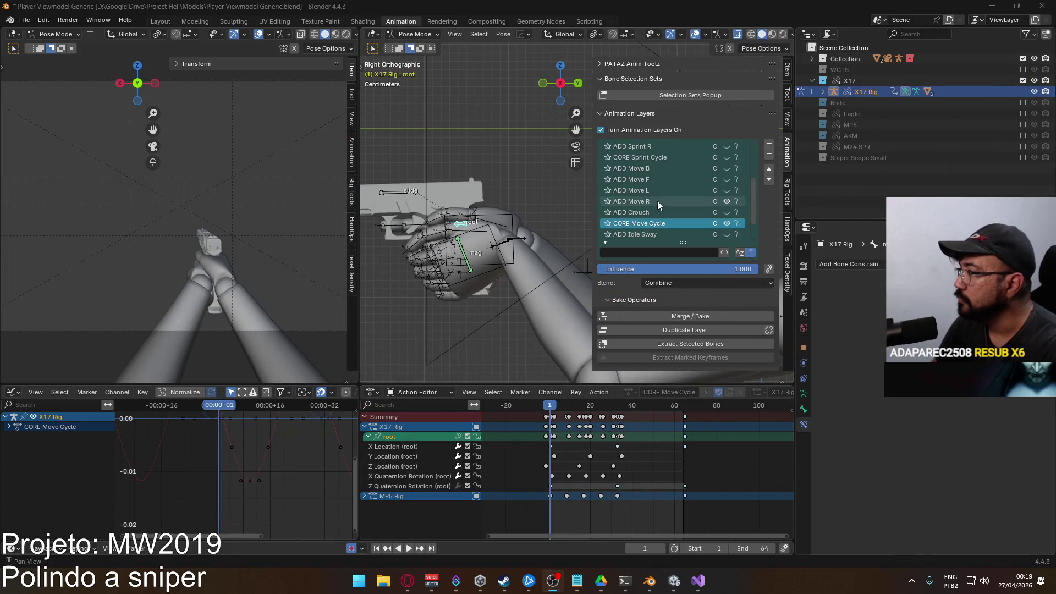
Play the move cycle from frame 1 while toggling the ADD Move R and ADD Move F layers
key(space)
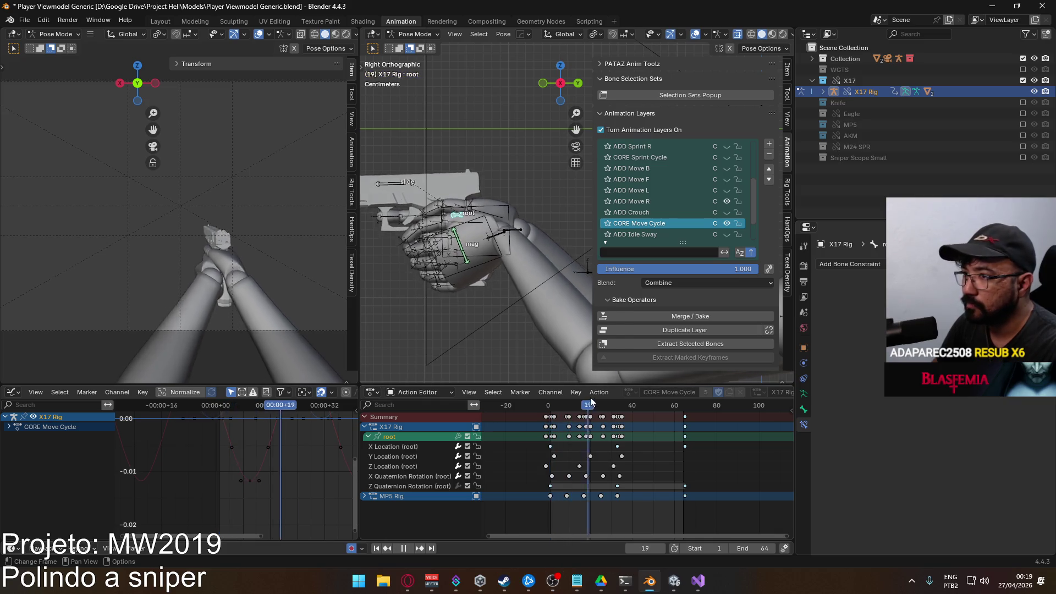
drag(679, 407, 551, 410)
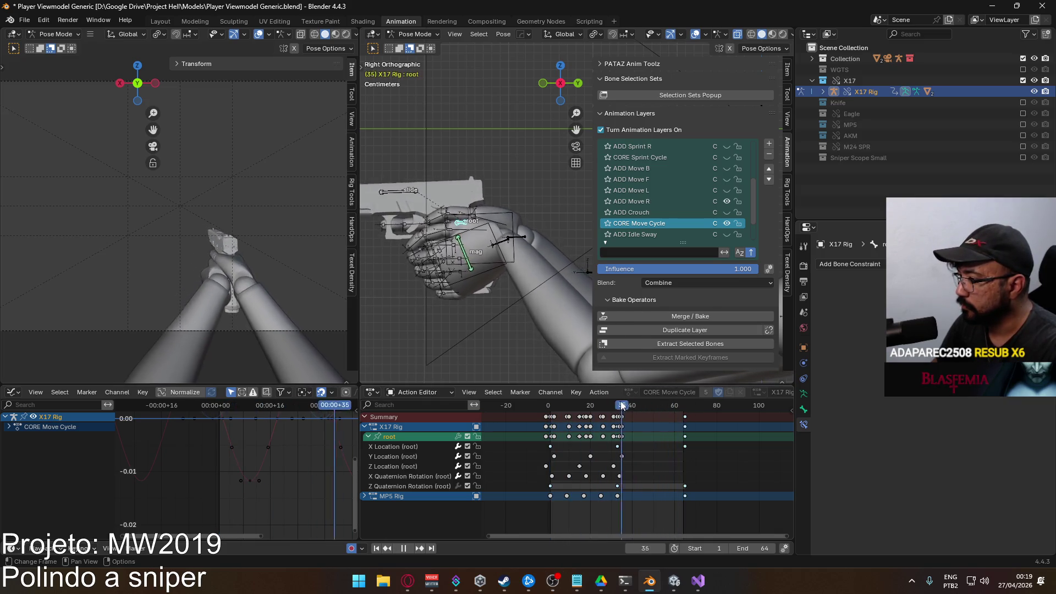
click(367, 437)
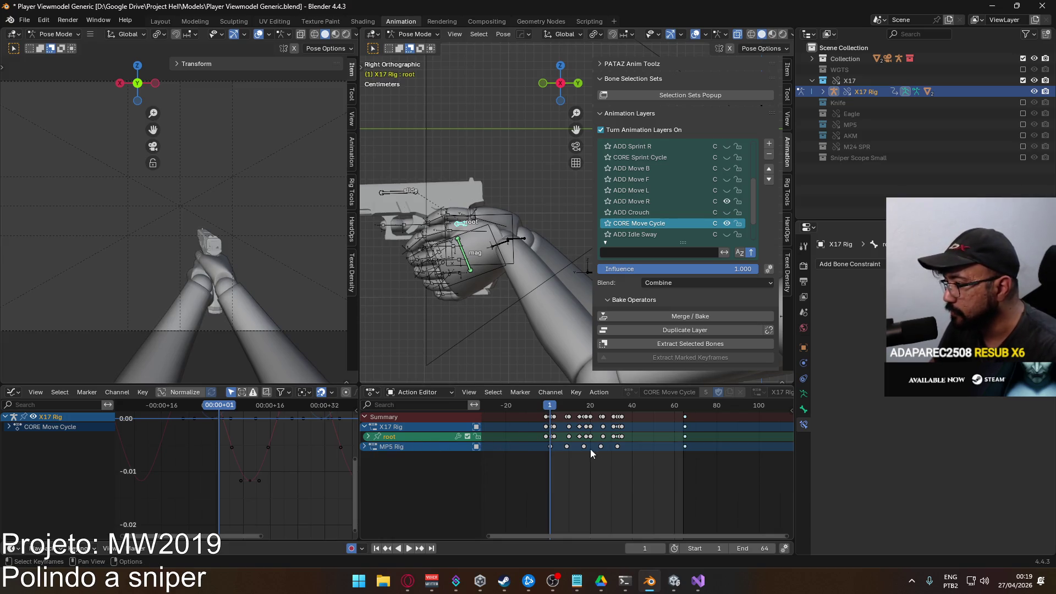
key(space)
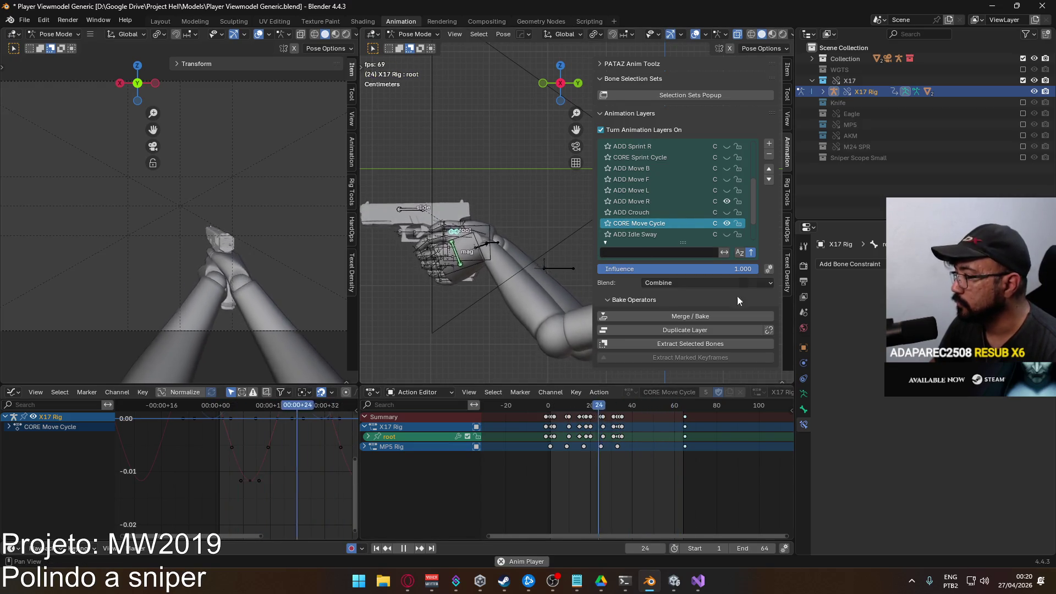
click(727, 201)
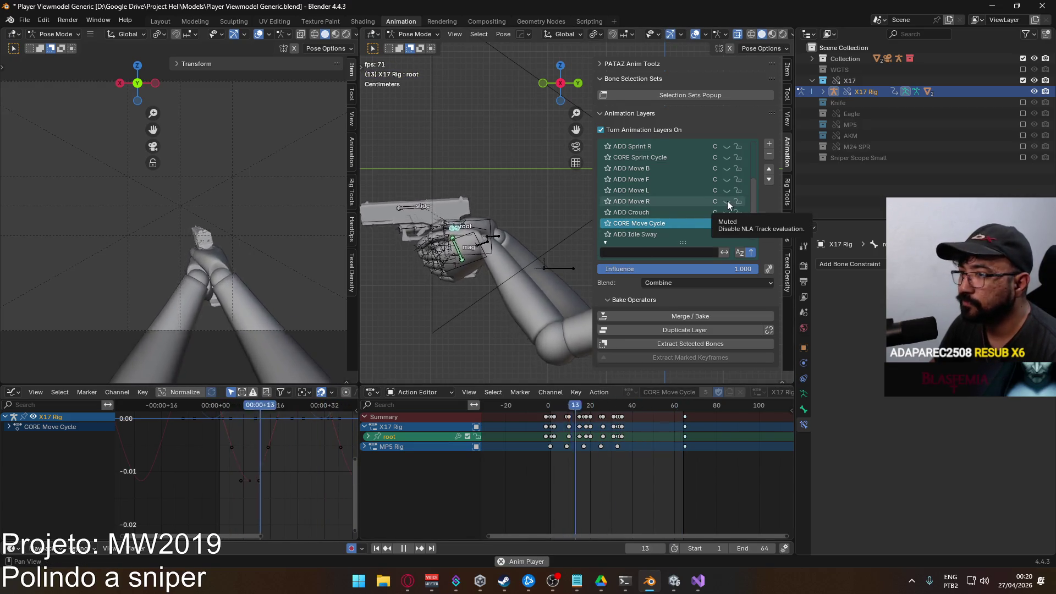
click(728, 178)
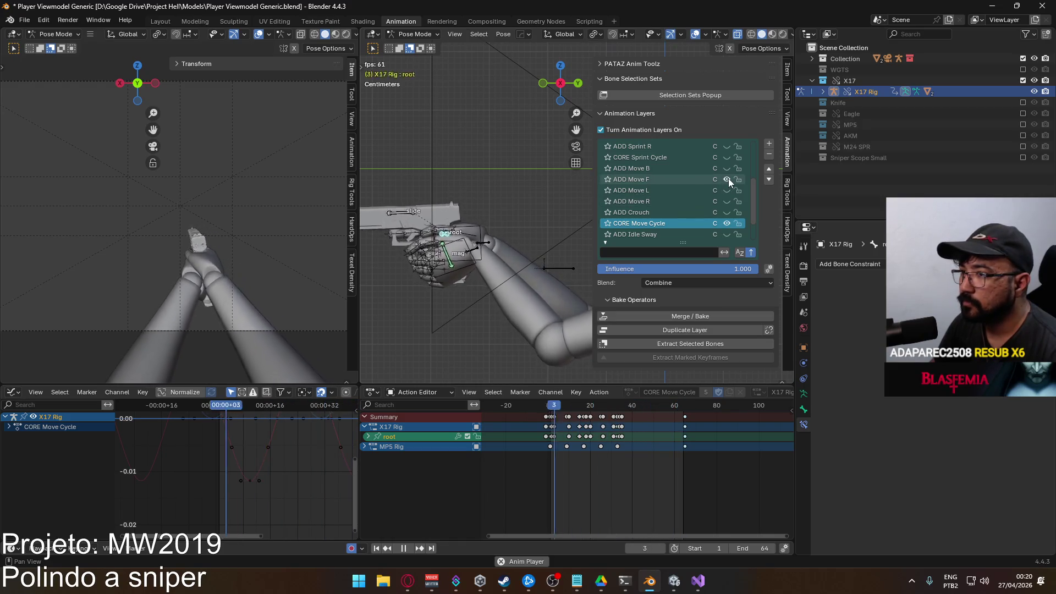
click(728, 178)
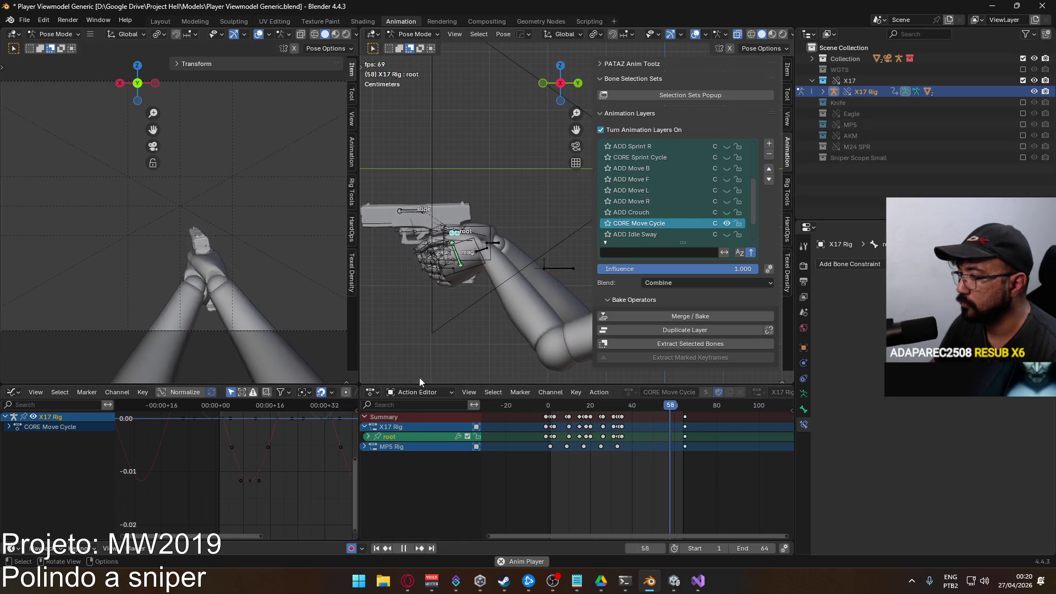
Make ADD Move F active, expand the MP5 and X17 root channels, and list its action slots
click(365, 447)
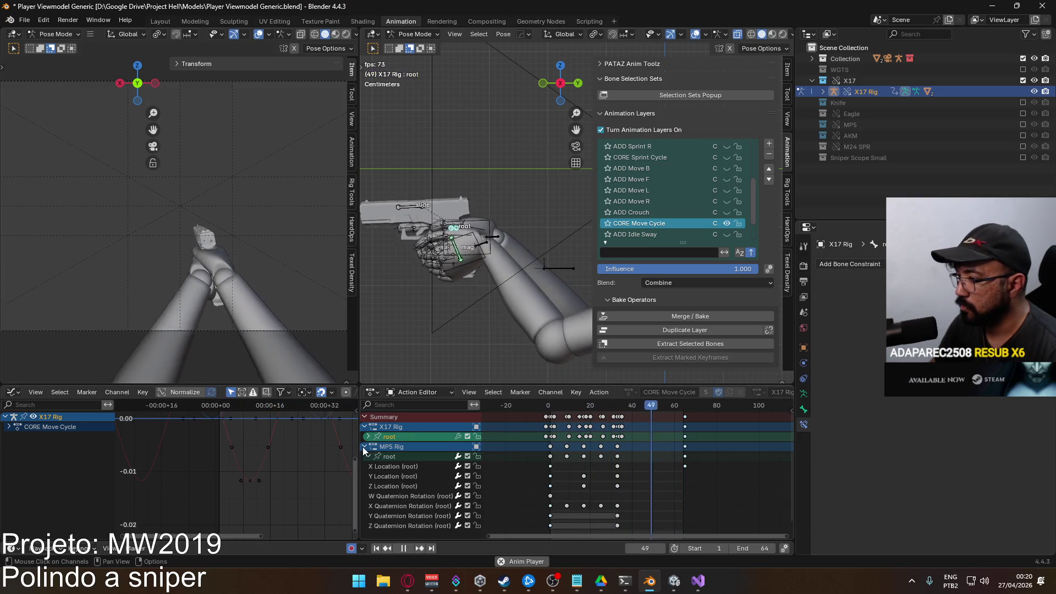
click(669, 180)
scroll(369, 511, down, 1)
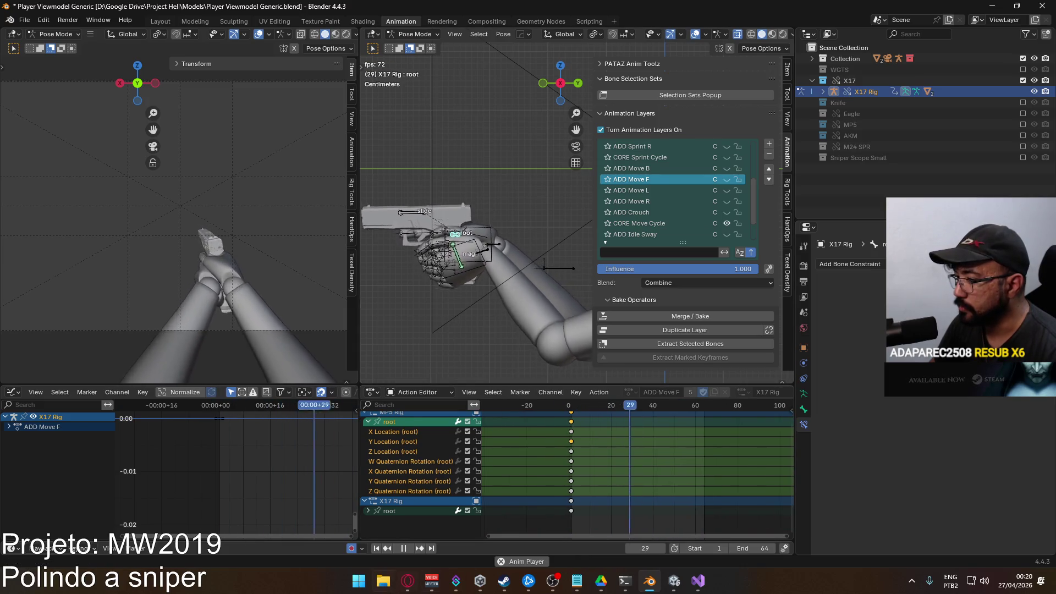
click(369, 511)
scroll(492, 480, up, 2)
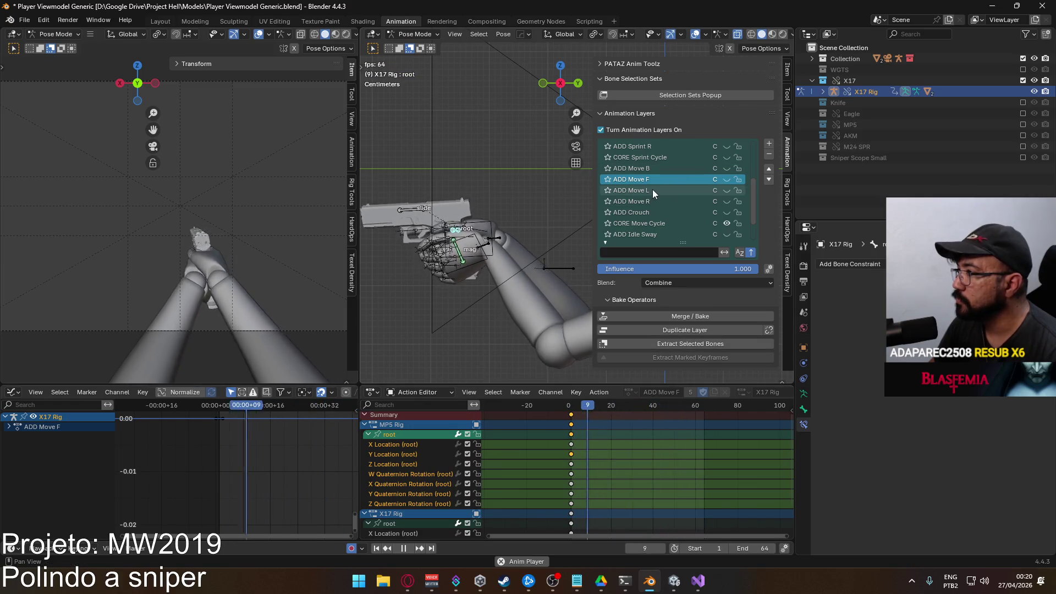
scroll(724, 179, down, 3)
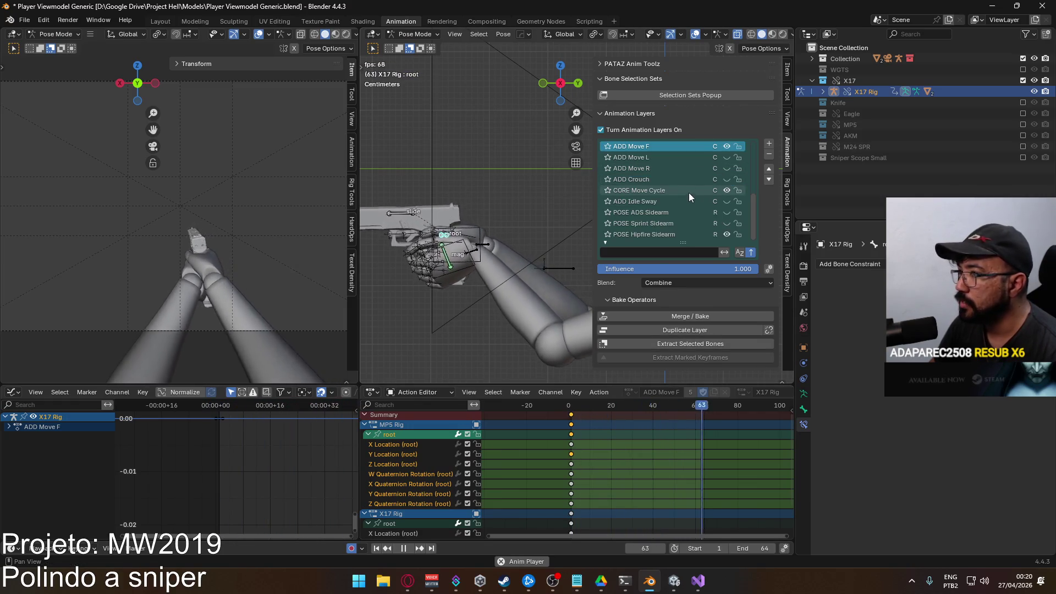
scroll(691, 298, down, 4)
click(663, 308)
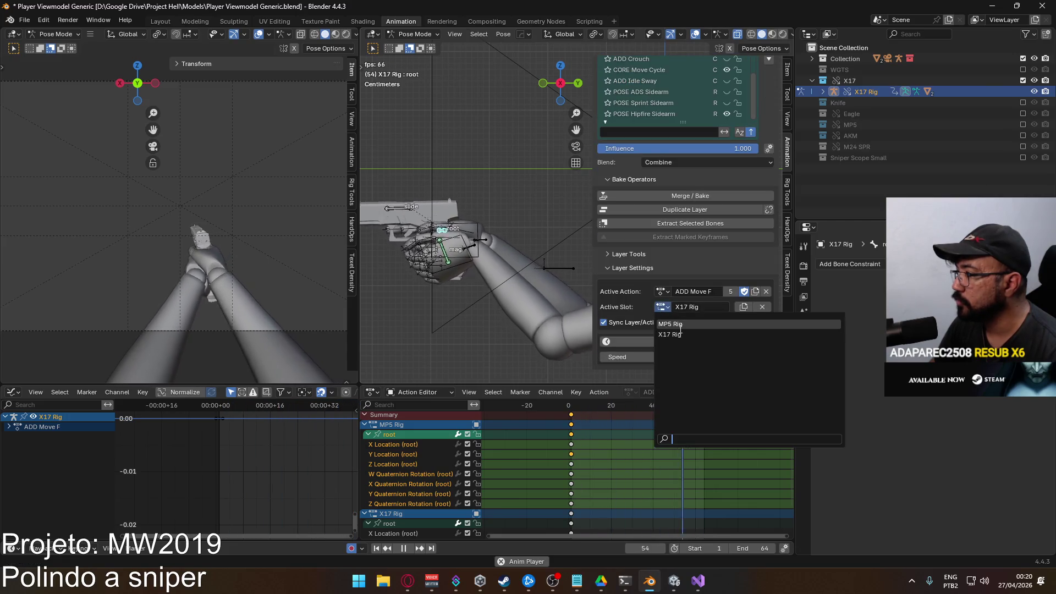
Assign the MP5 Rig slot to ADD Move F and select the root's frame-1 keyframes
click(677, 325)
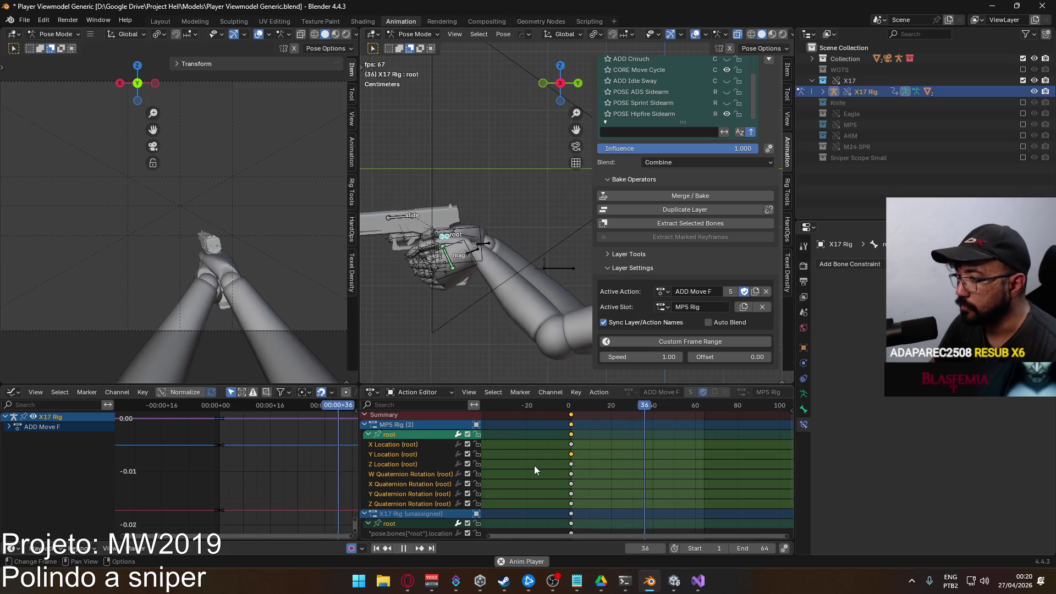
click(570, 485)
drag(591, 503, 561, 434)
key(Escape)
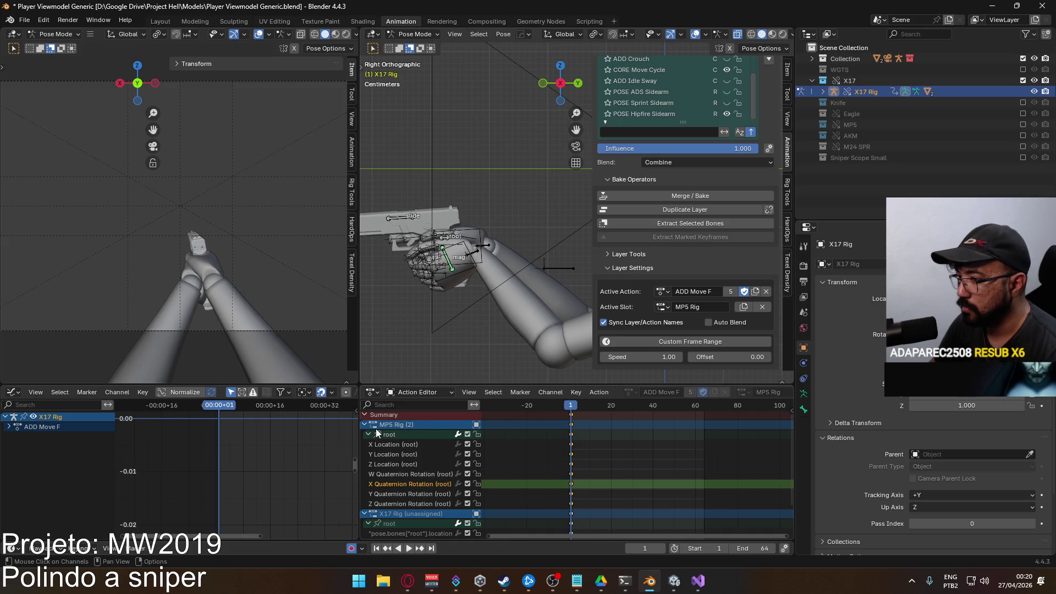
click(372, 435)
click(567, 437)
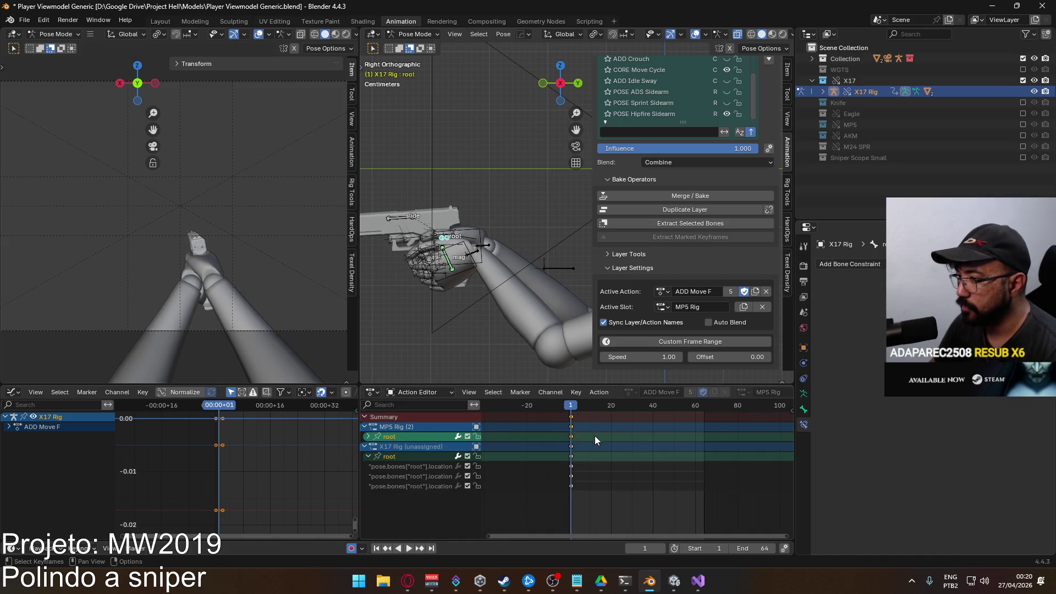
Switch the slot to X17 Rig, select its root channel and paste the copied pose
click(672, 306)
click(693, 336)
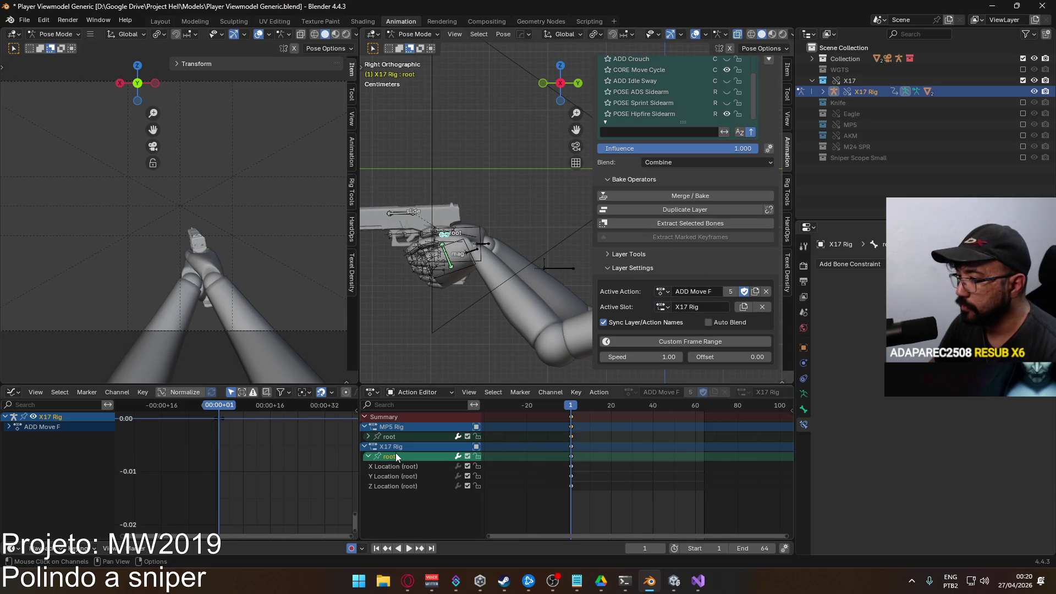
click(368, 458)
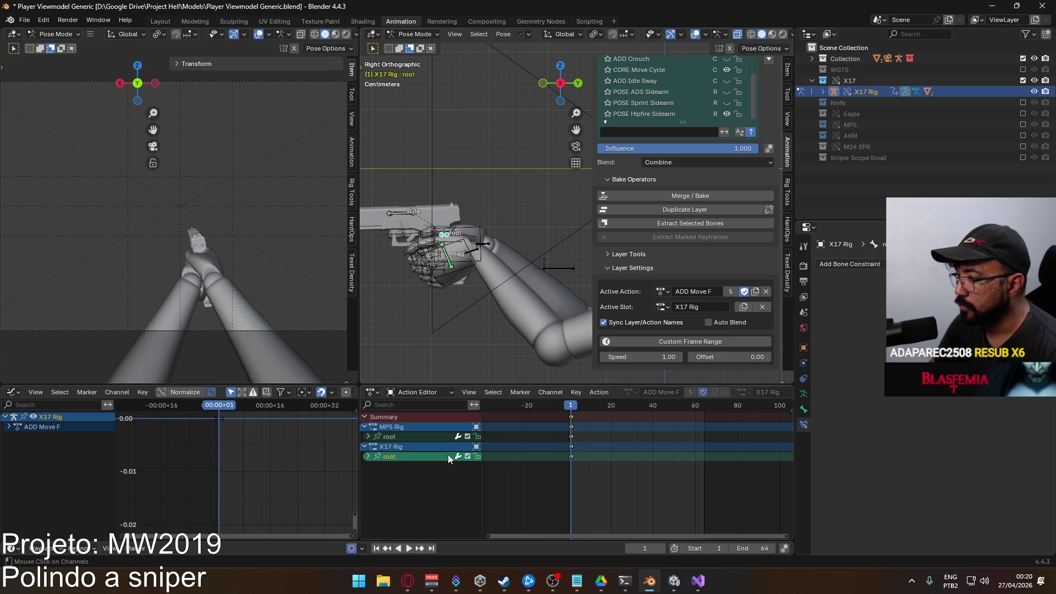
click(563, 475)
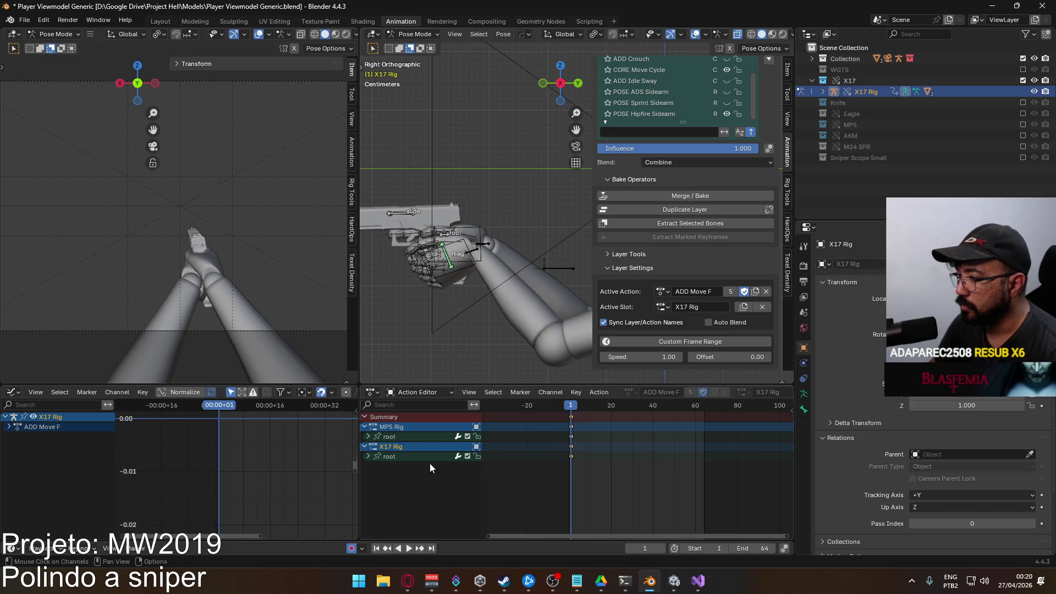
click(384, 458)
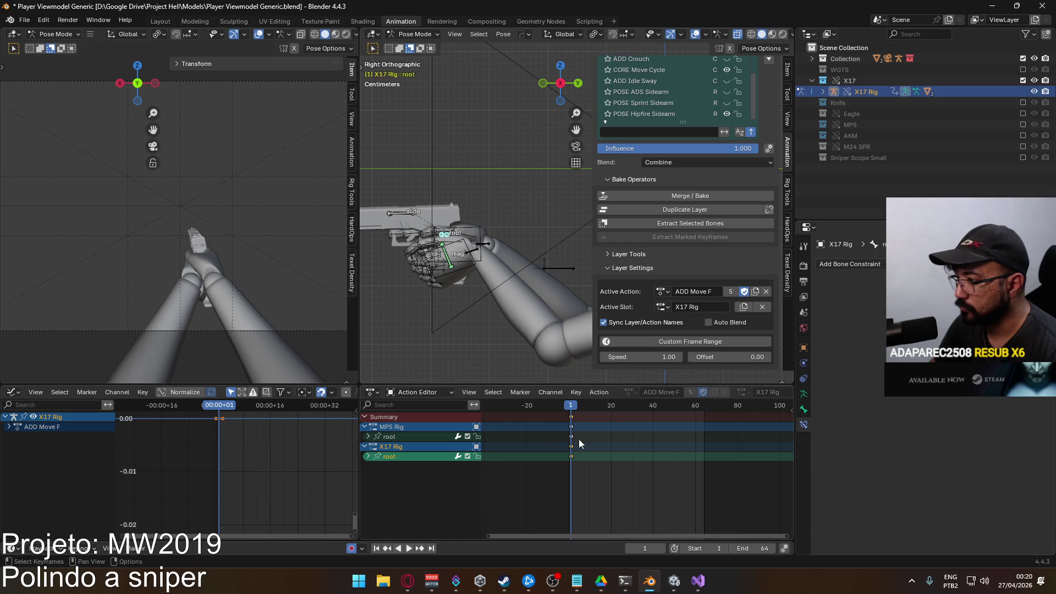
click(414, 438)
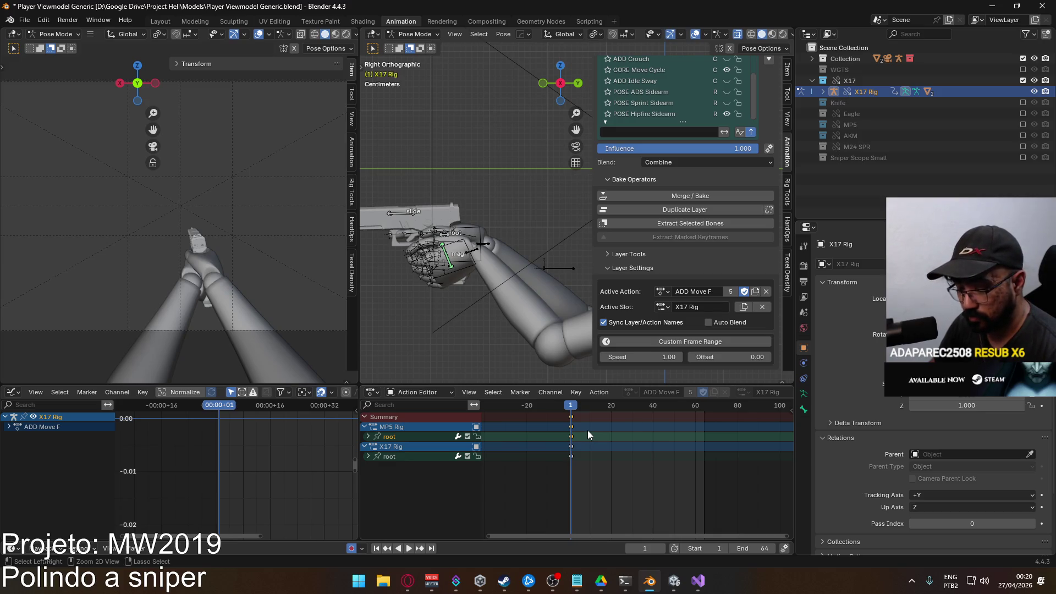
click(394, 457)
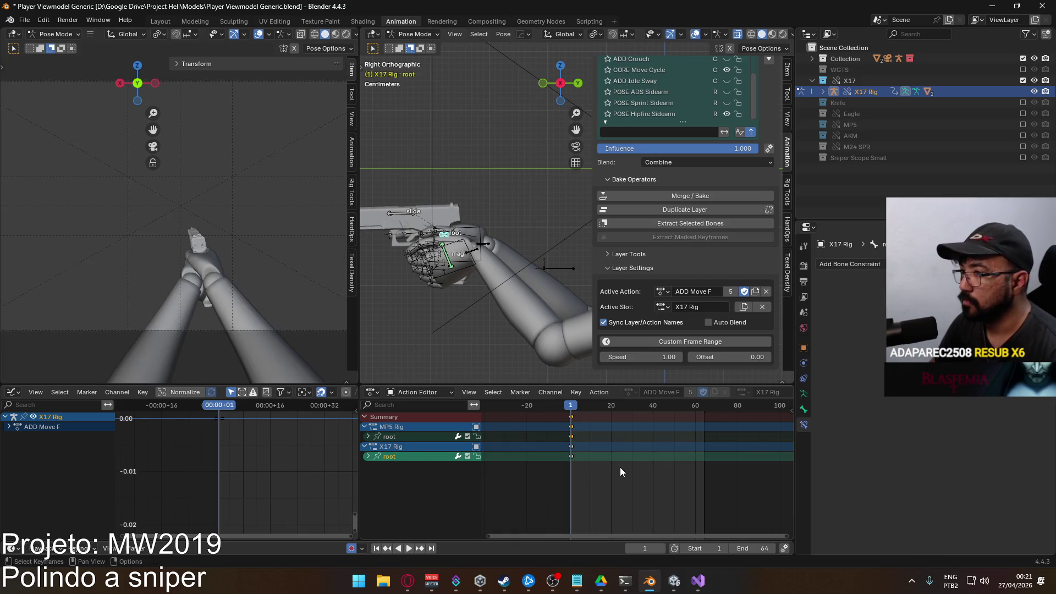
key(ctrl+v)
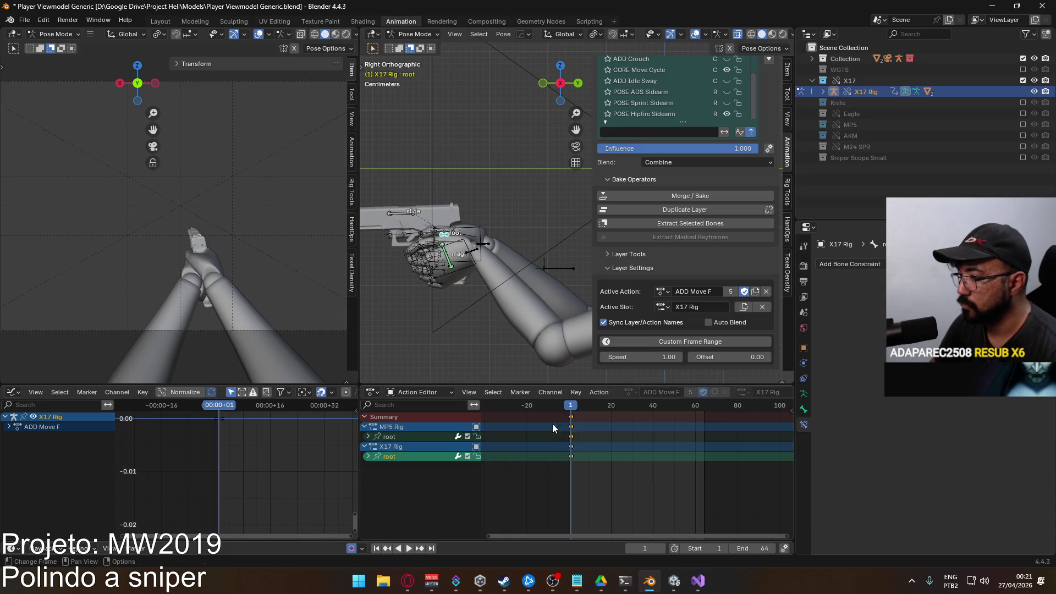
Set the slot back to MP5 Rig and make the root bone active
click(387, 437)
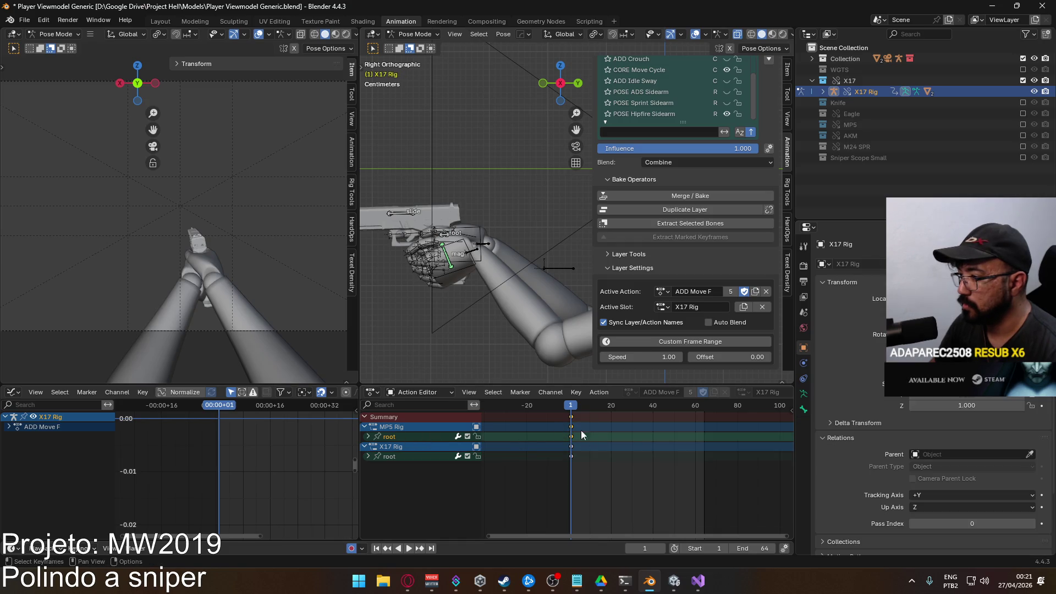
click(661, 306)
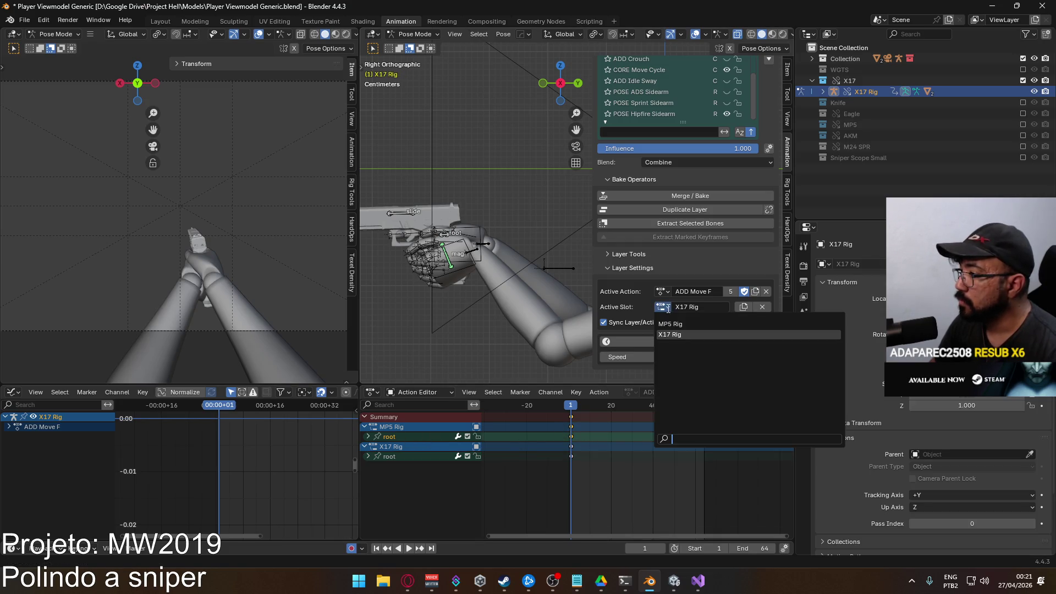
click(677, 322)
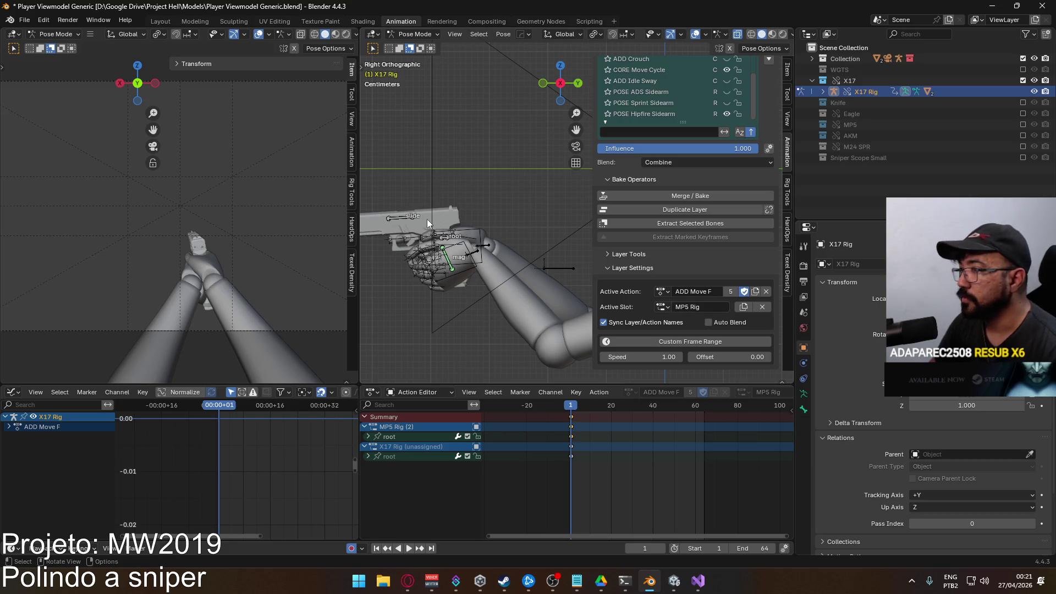
click(444, 239)
scroll(721, 150, up, 3)
scroll(722, 225, up, 3)
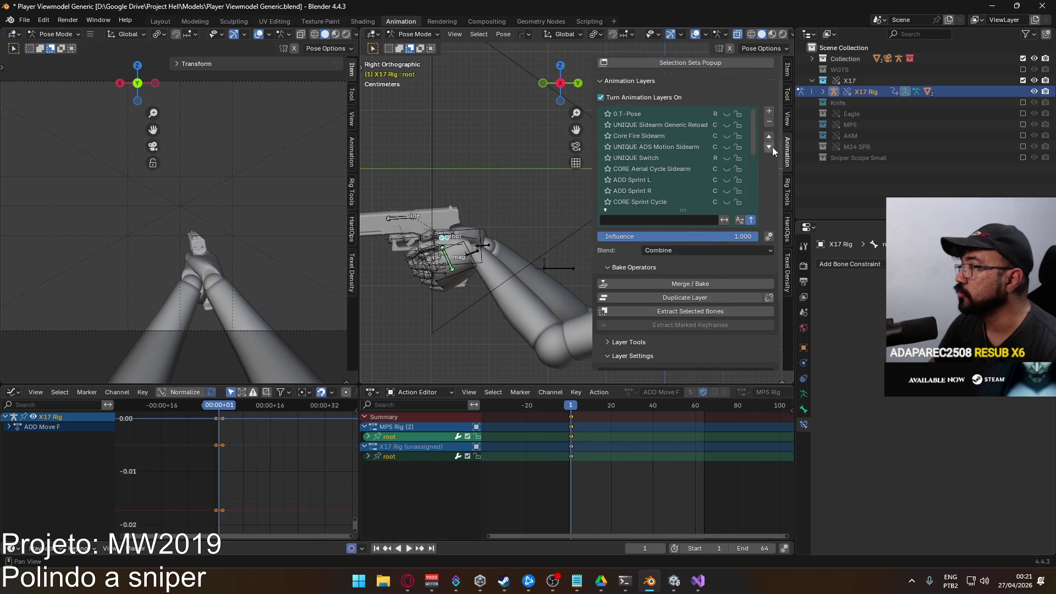
scroll(771, 141, up, 1)
scroll(619, 63, up, 5)
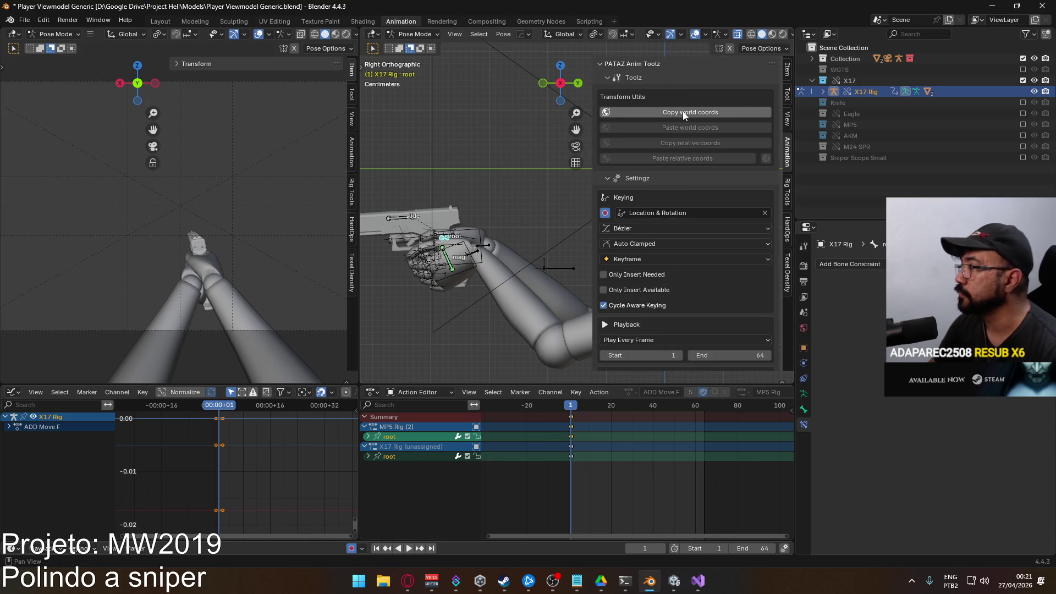
scroll(704, 190, down, 4)
scroll(717, 289, down, 3)
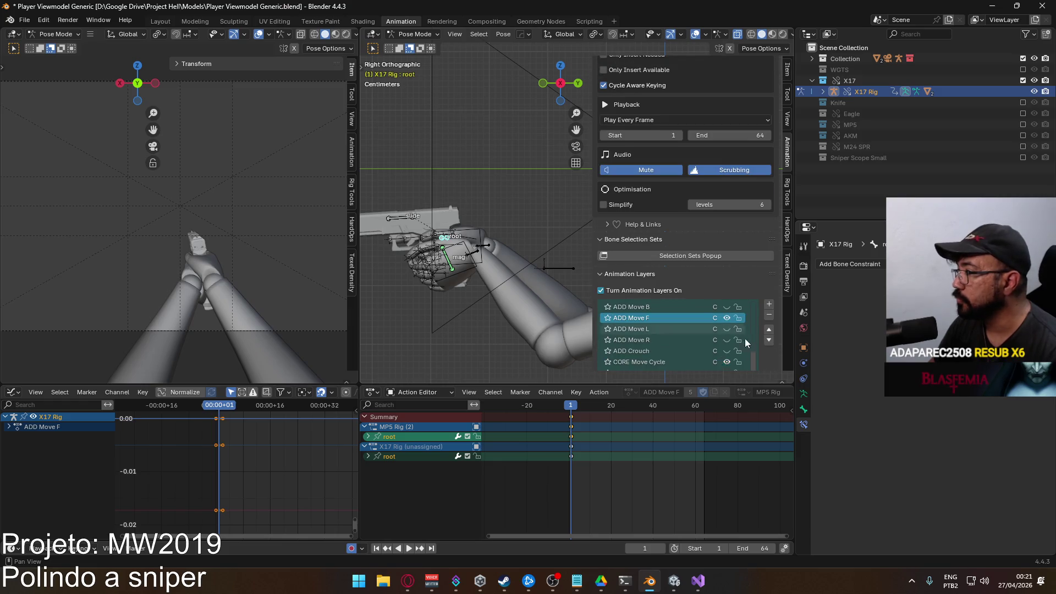
scroll(742, 337, down, 3)
scroll(702, 355, down, 2)
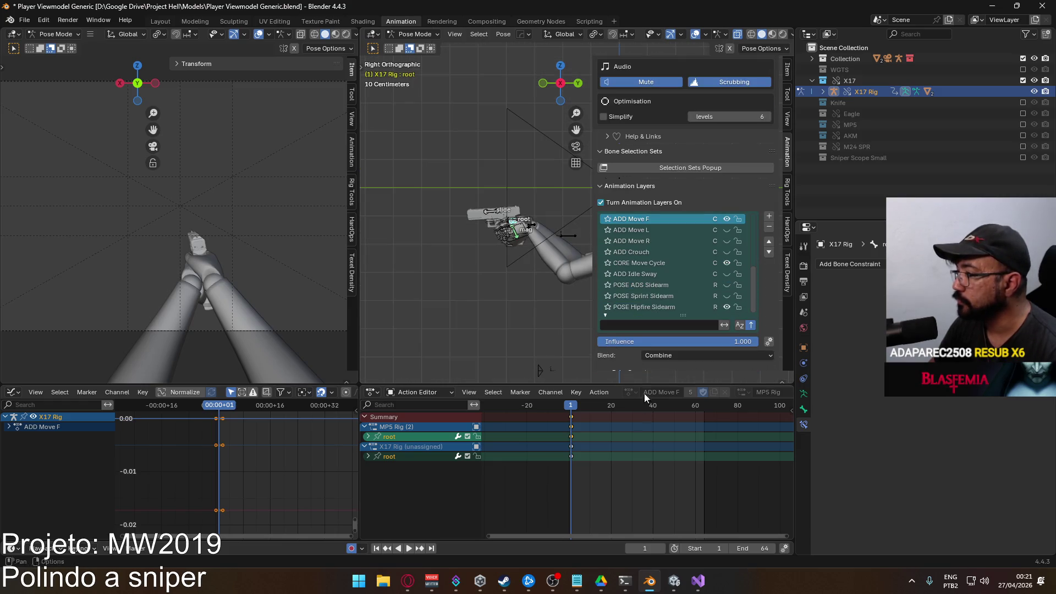
scroll(588, 353, up, 1)
scroll(653, 340, down, 2)
scroll(683, 326, down, 2)
scroll(674, 341, down, 1)
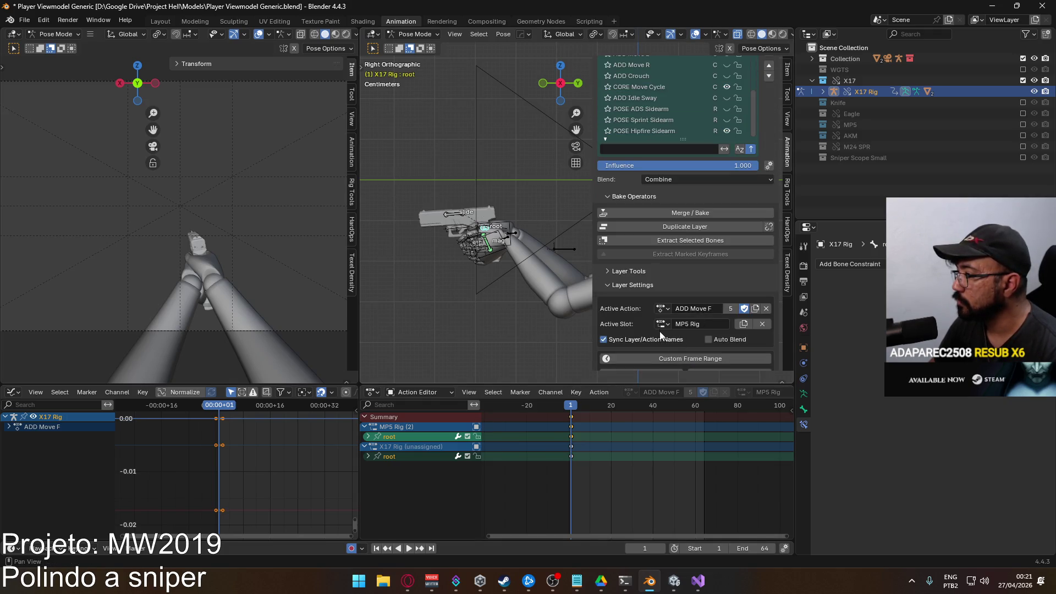
Return ADD Move F to the X17 Rig slot and paste world coords onto the root via Quick Favorites
click(663, 324)
click(689, 345)
scroll(488, 302, up, 1)
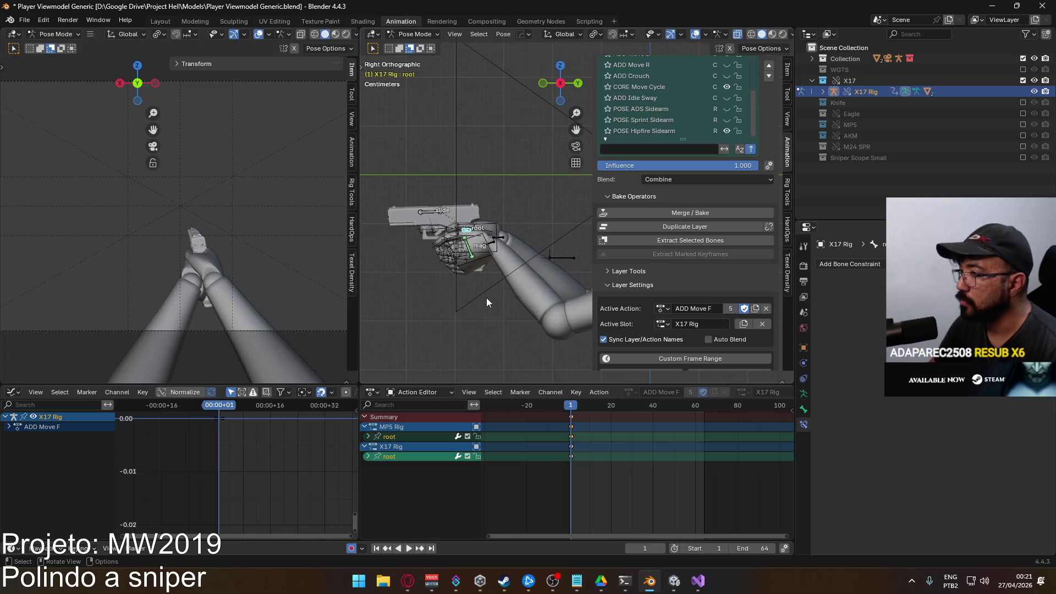
scroll(450, 250, up, 2)
scroll(489, 271, down, 1)
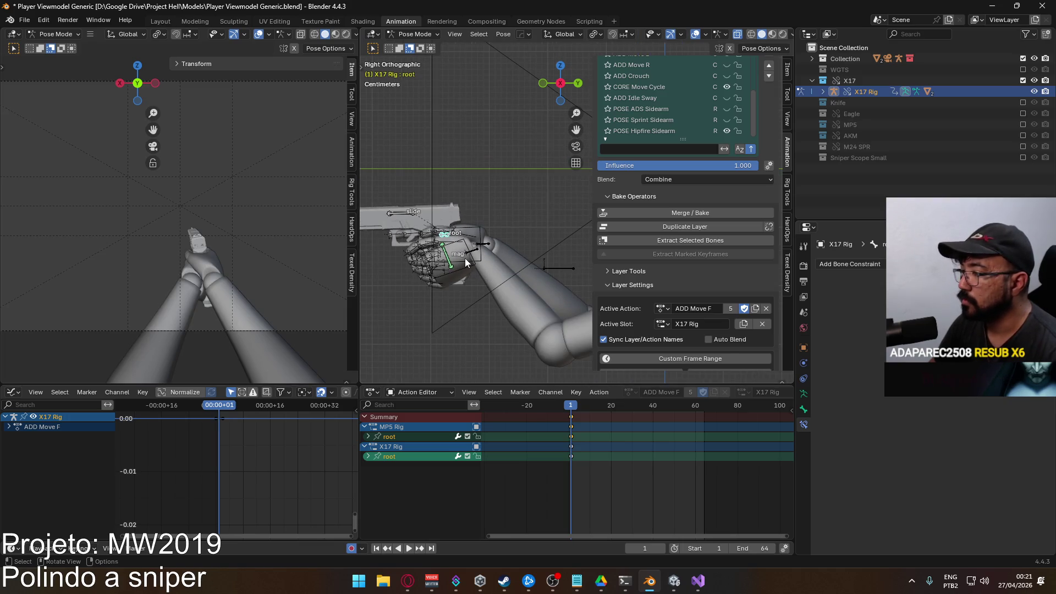
key(q)
click(529, 291)
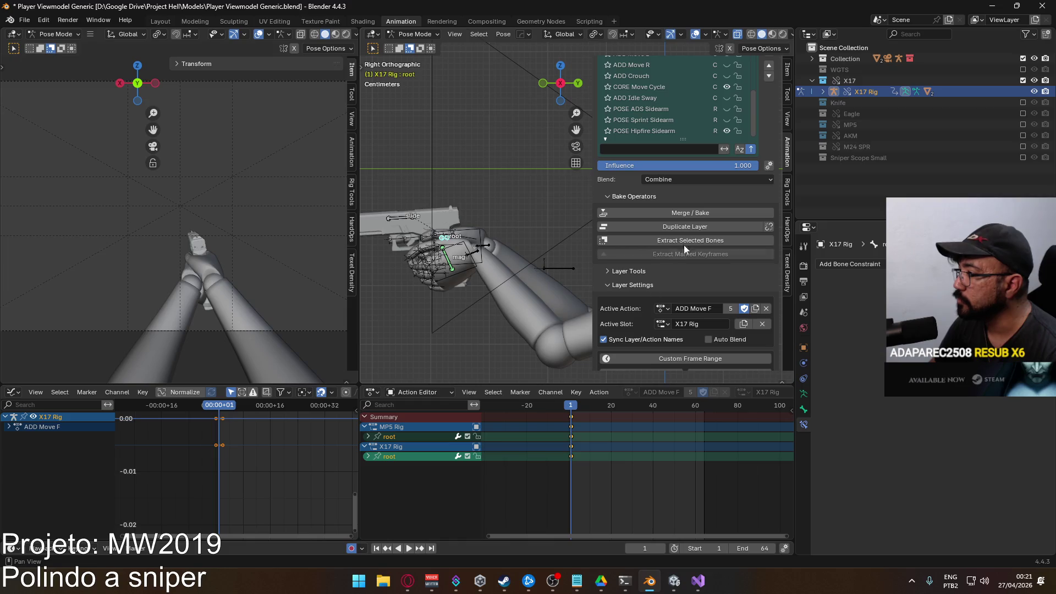
scroll(678, 251, up, 2)
scroll(773, 137, up, 2)
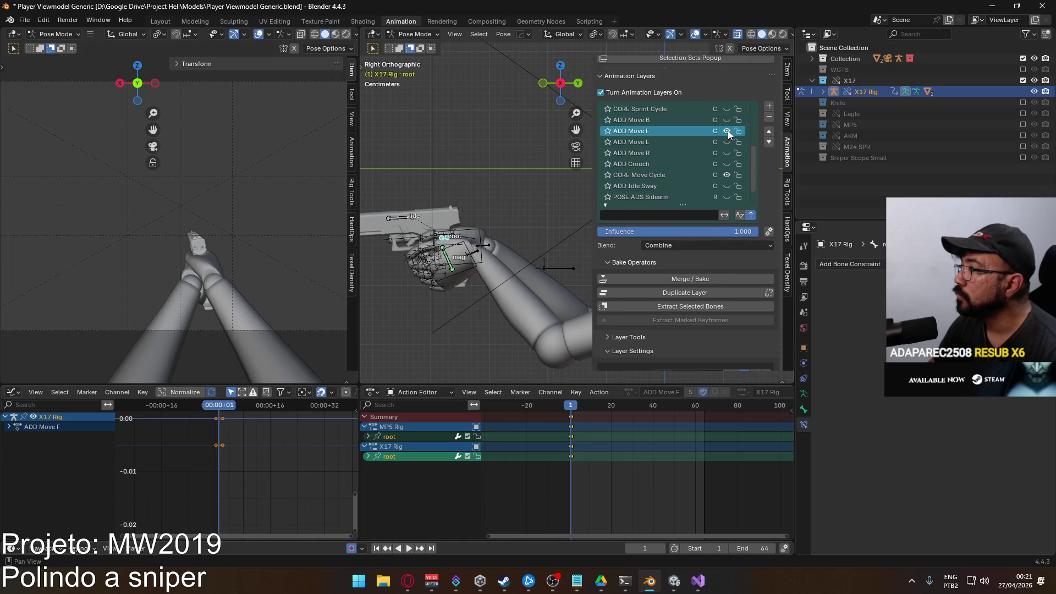
On ADD Move B, copy the MP5 root's world coords and paste them onto the X17 root
click(725, 119)
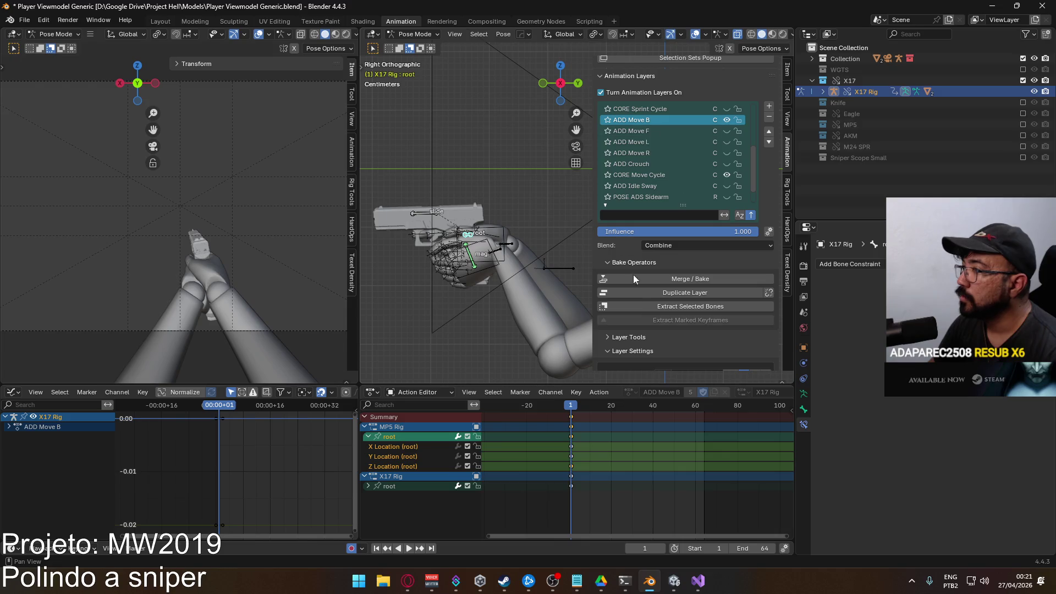
scroll(761, 233, down, 4)
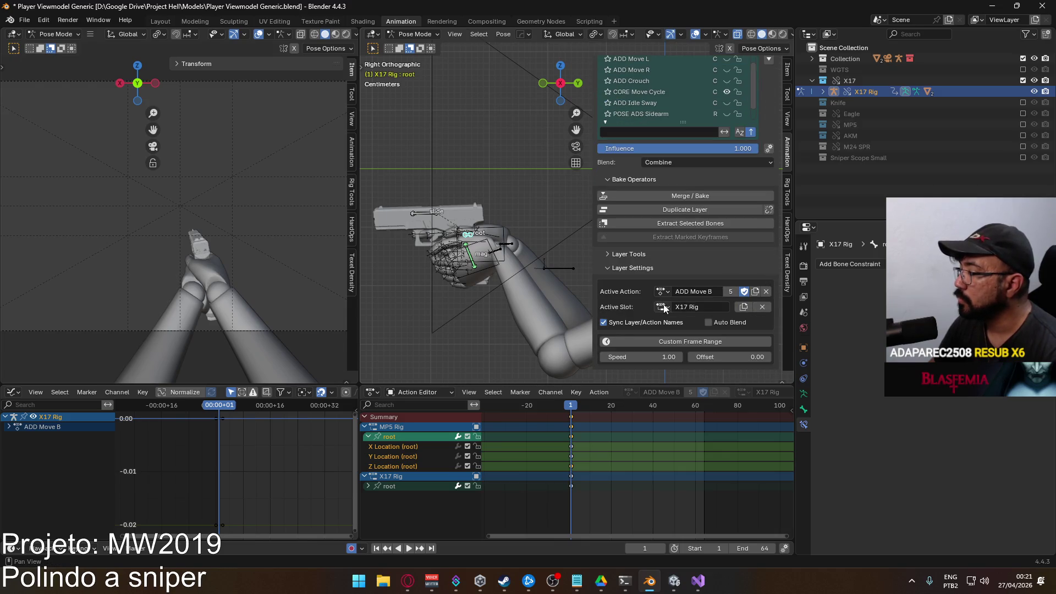
click(663, 306)
click(670, 324)
key(q)
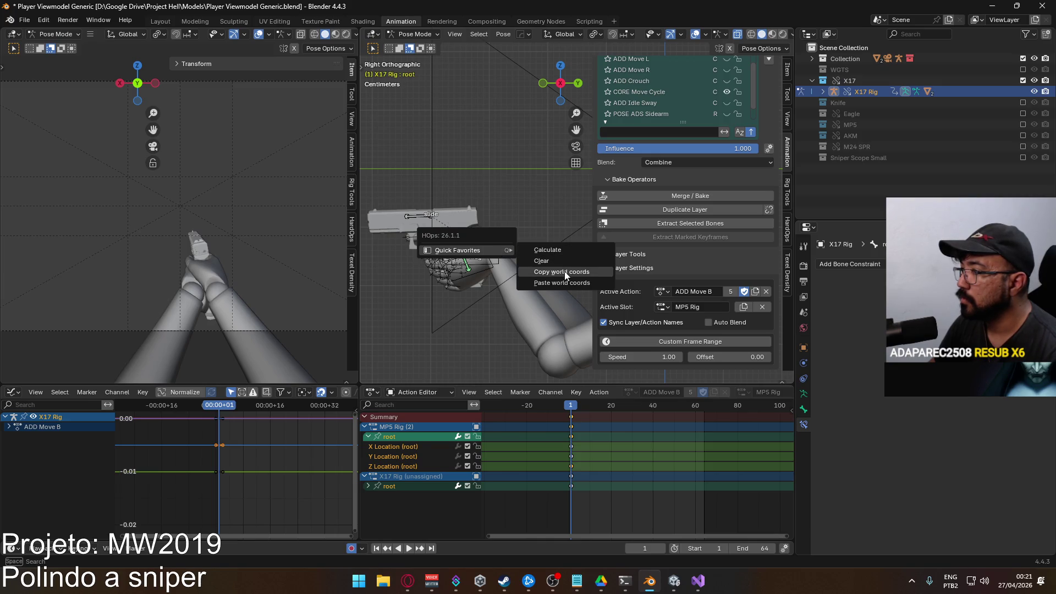
click(665, 306)
click(674, 333)
key(q)
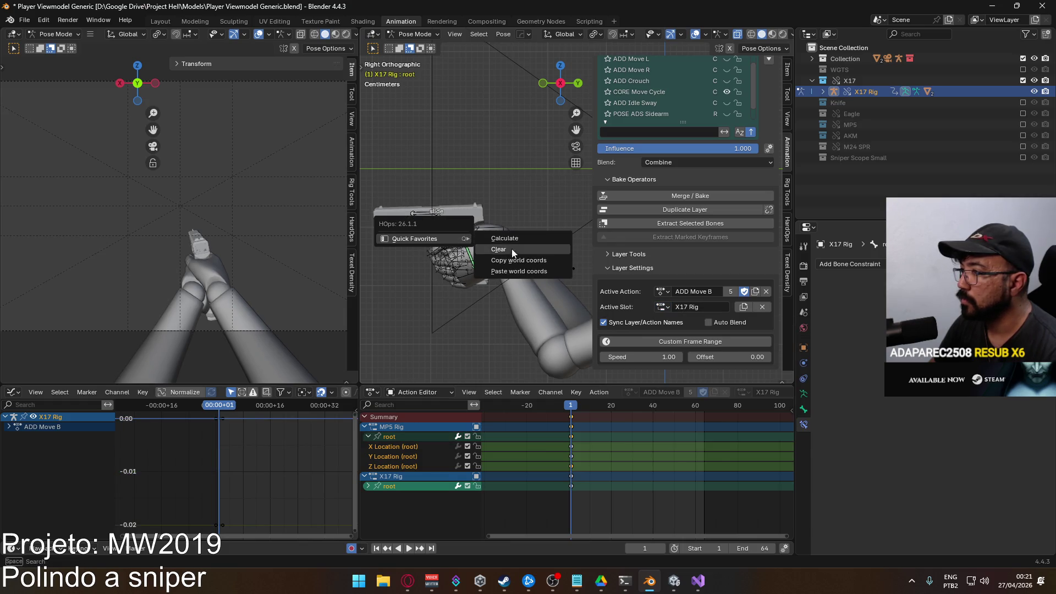
click(518, 271)
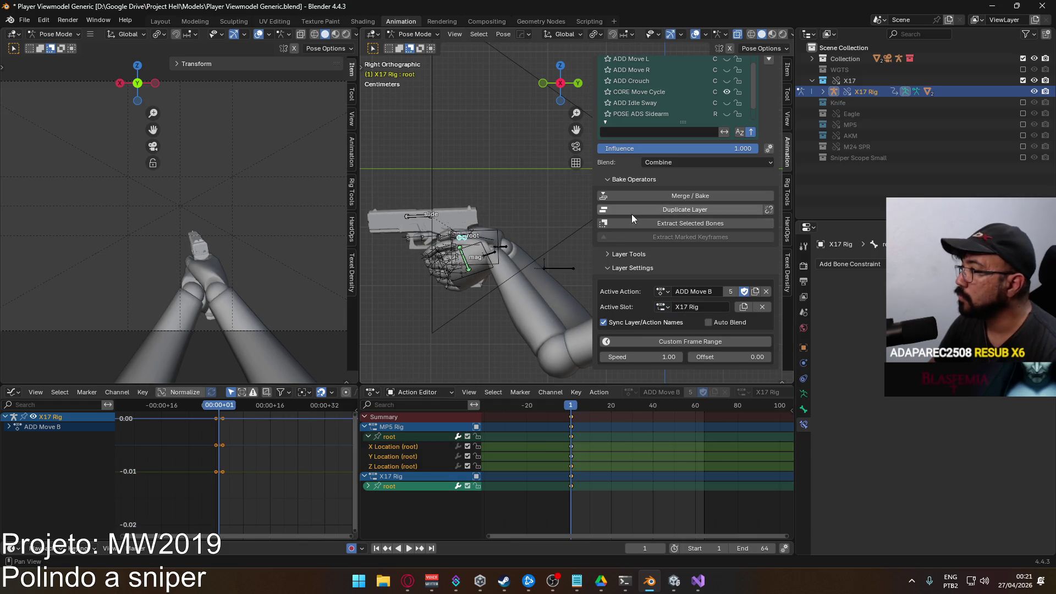
scroll(693, 210, up, 2)
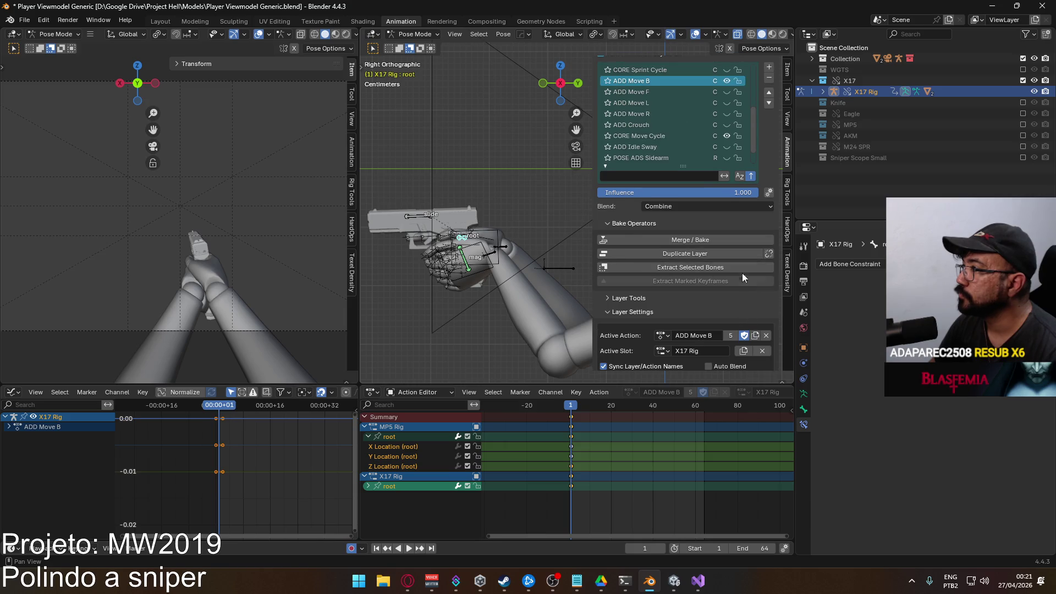
Repeat the MP5-to-X17 world-coords transfer on ADD Move L, then make ADD Move R active
click(726, 80)
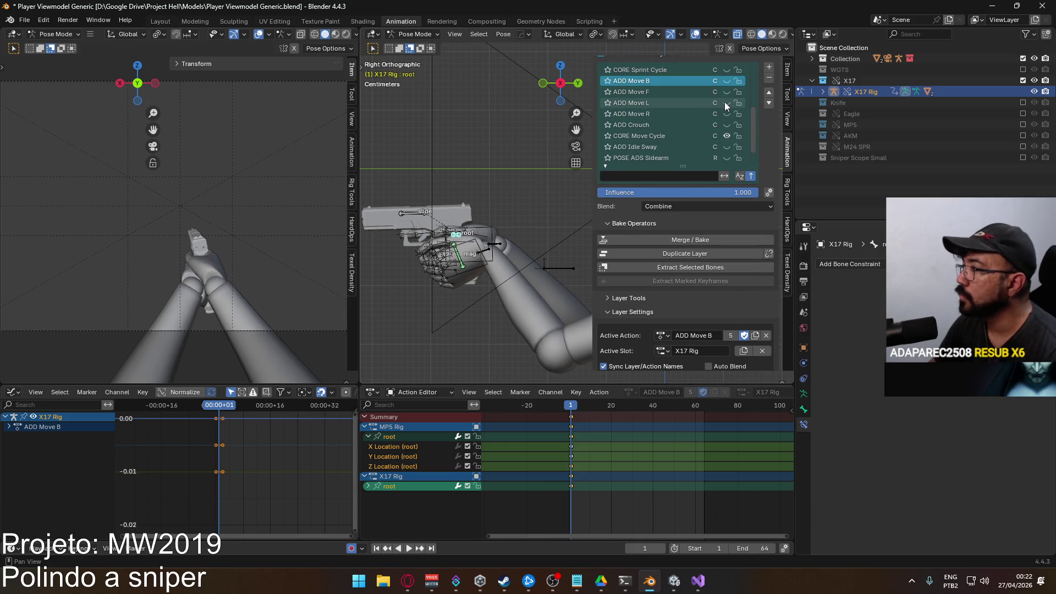
click(725, 102)
scroll(685, 272, down, 2)
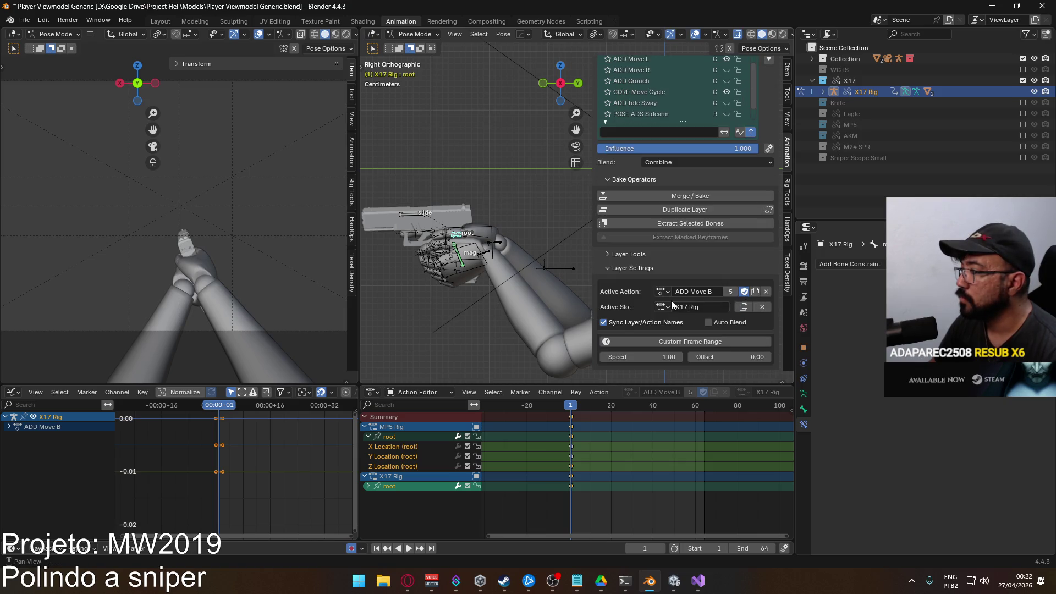
click(663, 306)
click(673, 324)
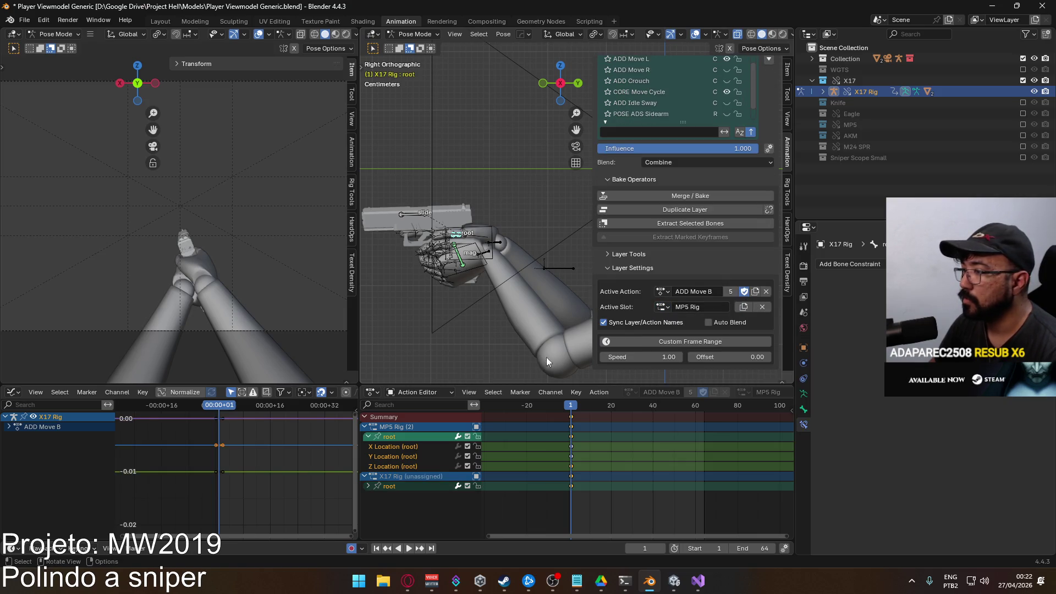
key(q)
mouse_move(410, 229)
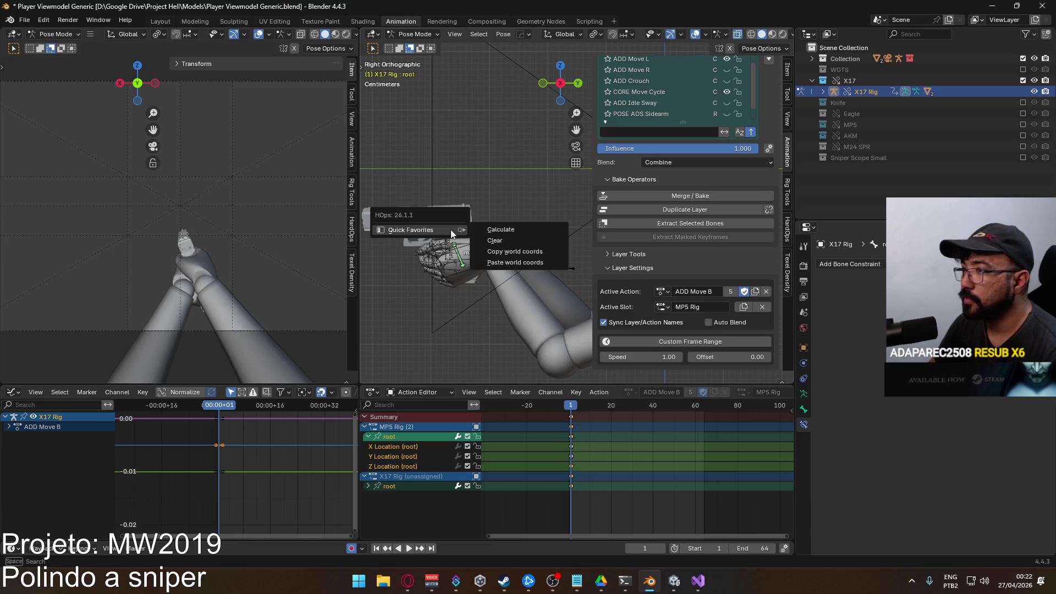
click(663, 306)
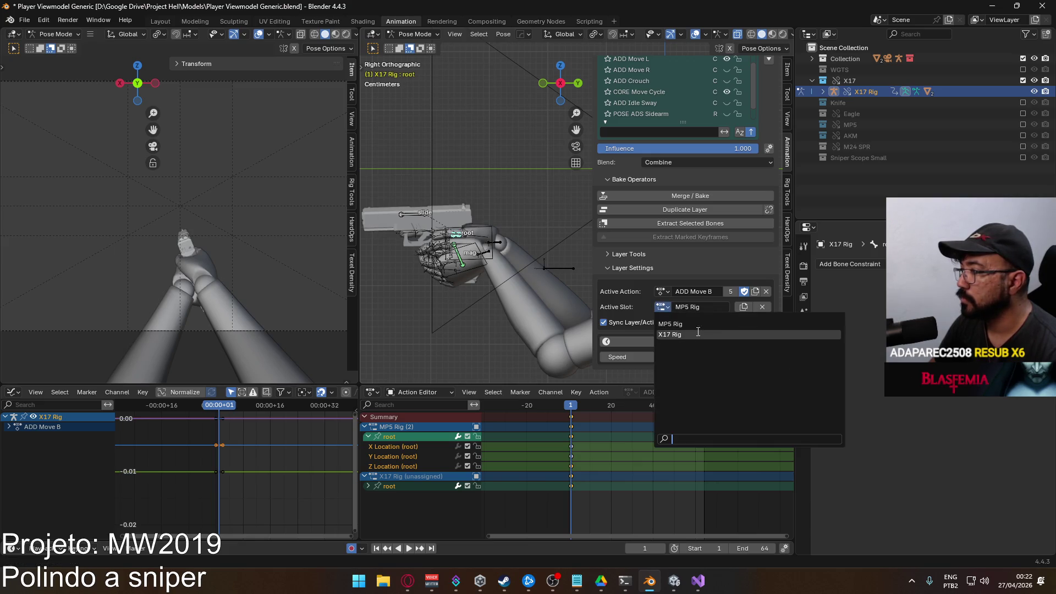
click(685, 336)
key(q)
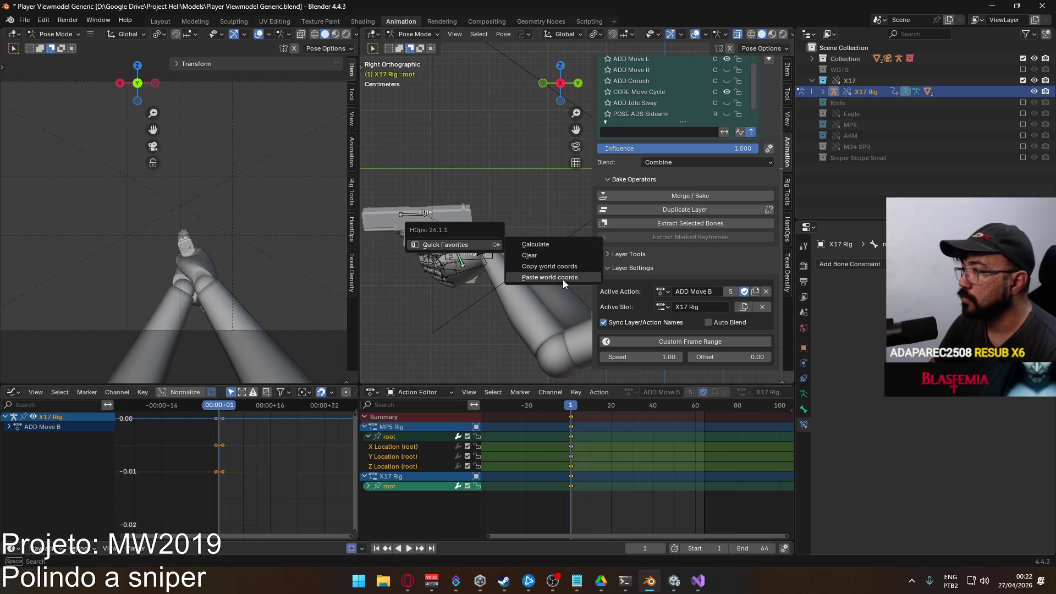
click(564, 278)
scroll(744, 241, up, 2)
scroll(744, 242, up, 2)
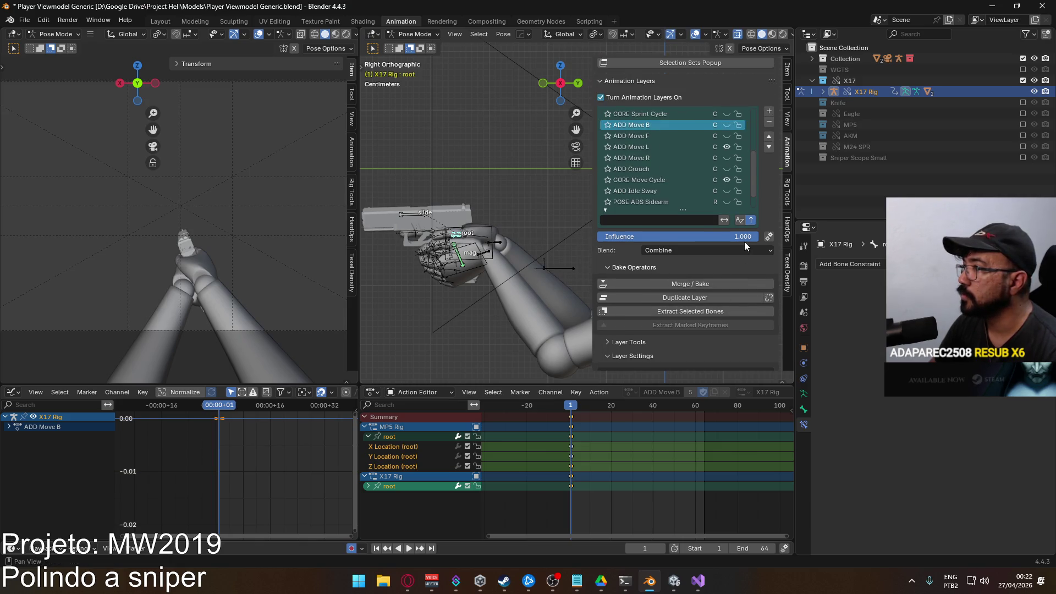
click(667, 148)
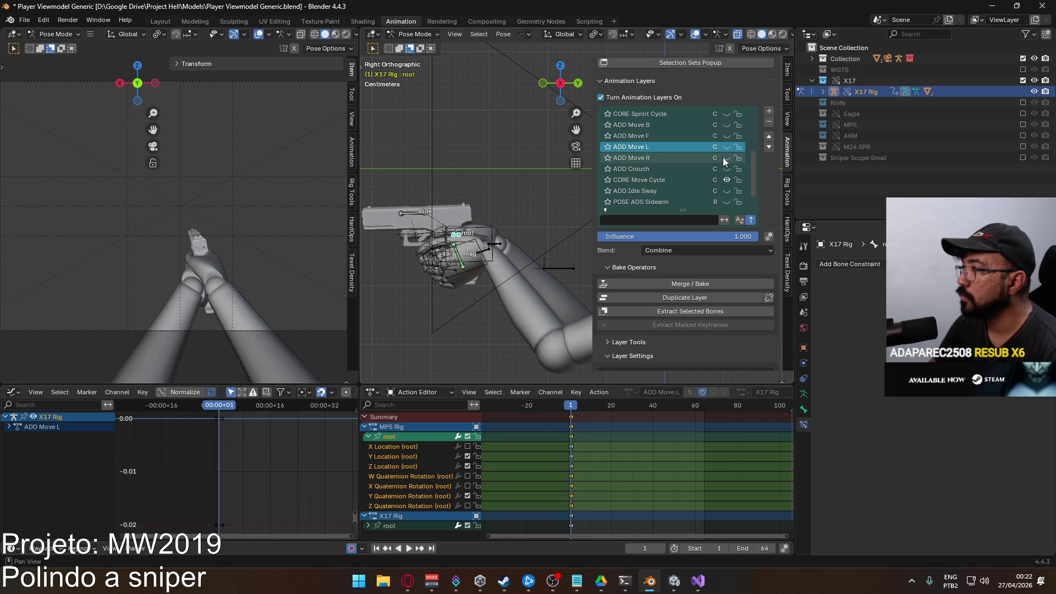
click(675, 160)
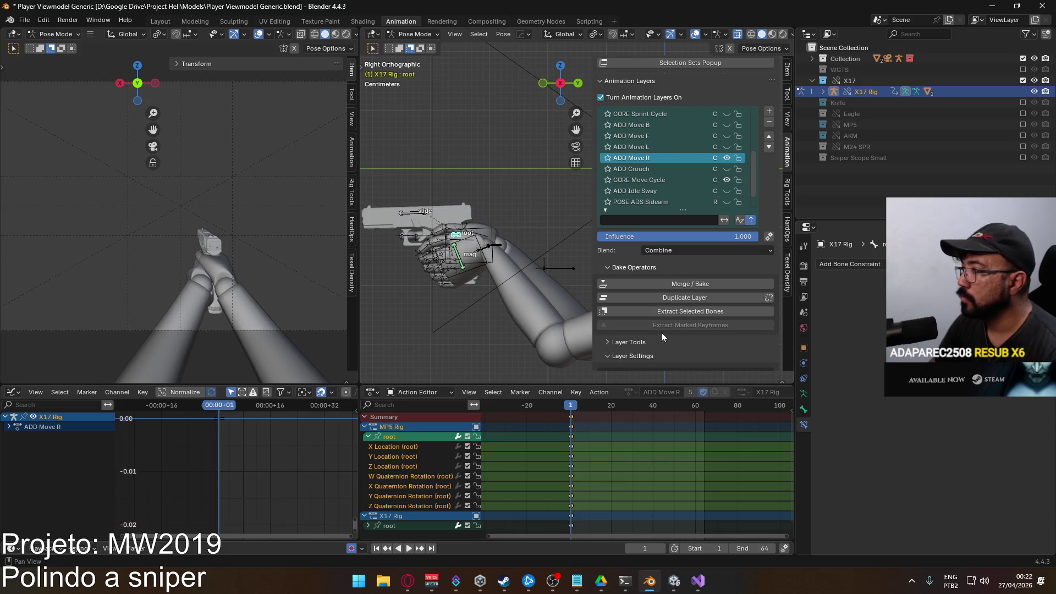
scroll(657, 333, down, 4)
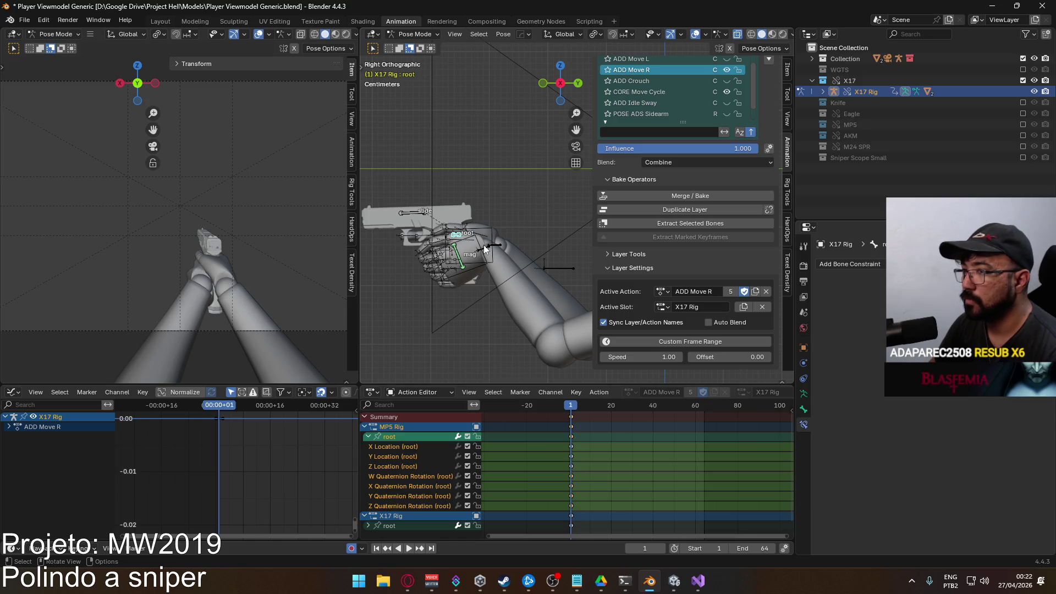
Copy the root bone's world coordinates via the HOps Quick Favorites menu
key(q)
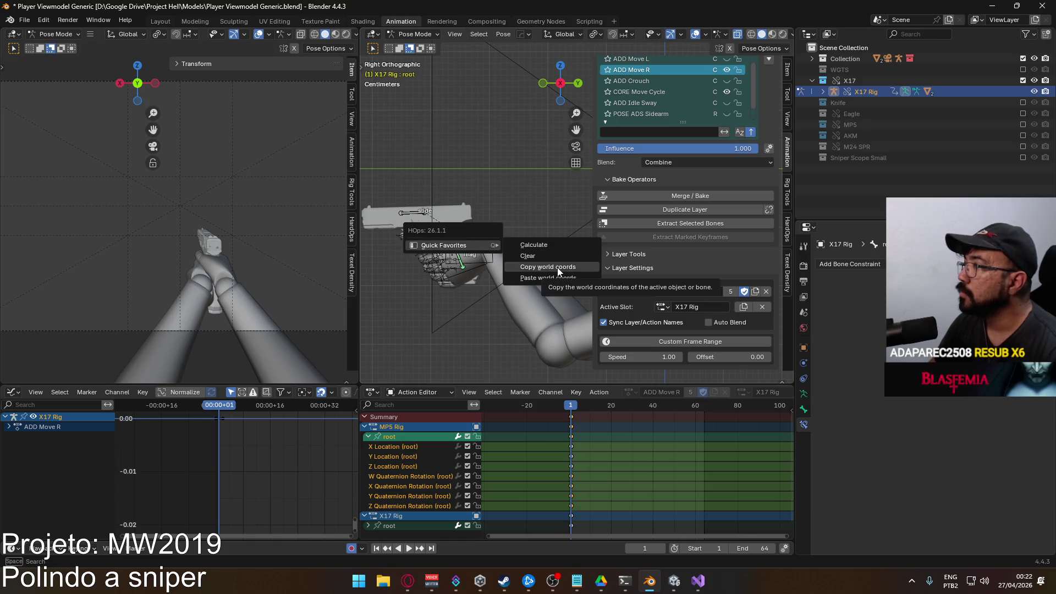
click(557, 268)
key(q)
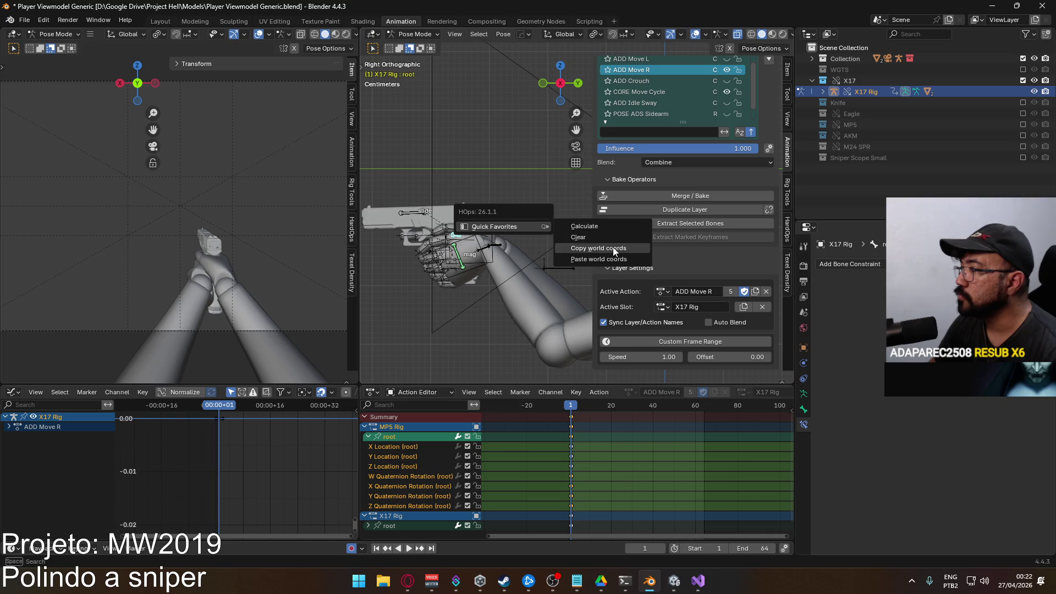
click(606, 249)
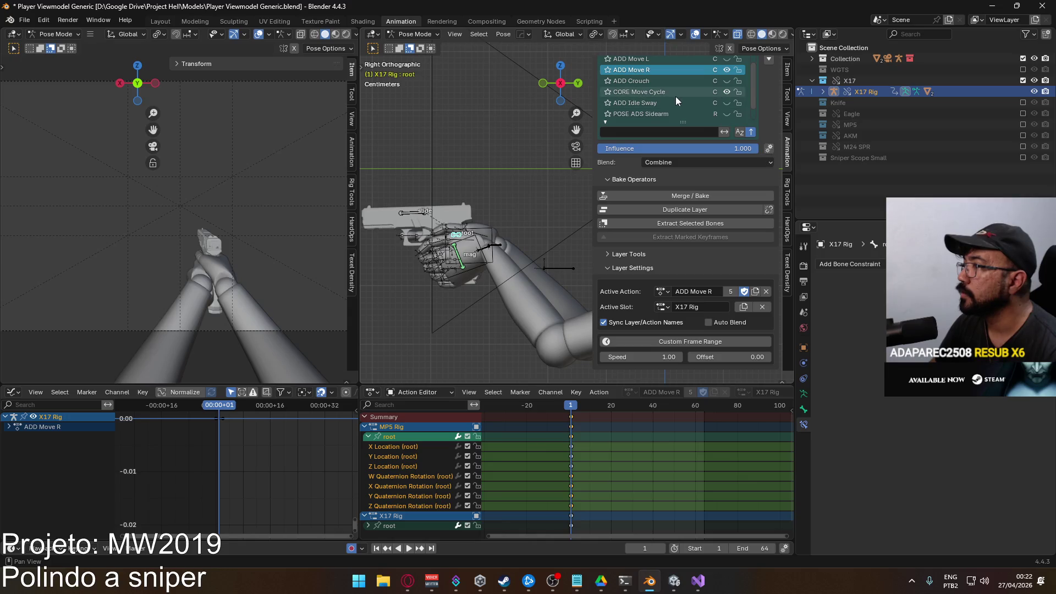
Set ADD Move R's slot to MP5 Rig, turn the layer off and make CORE Move Cycle active
click(729, 71)
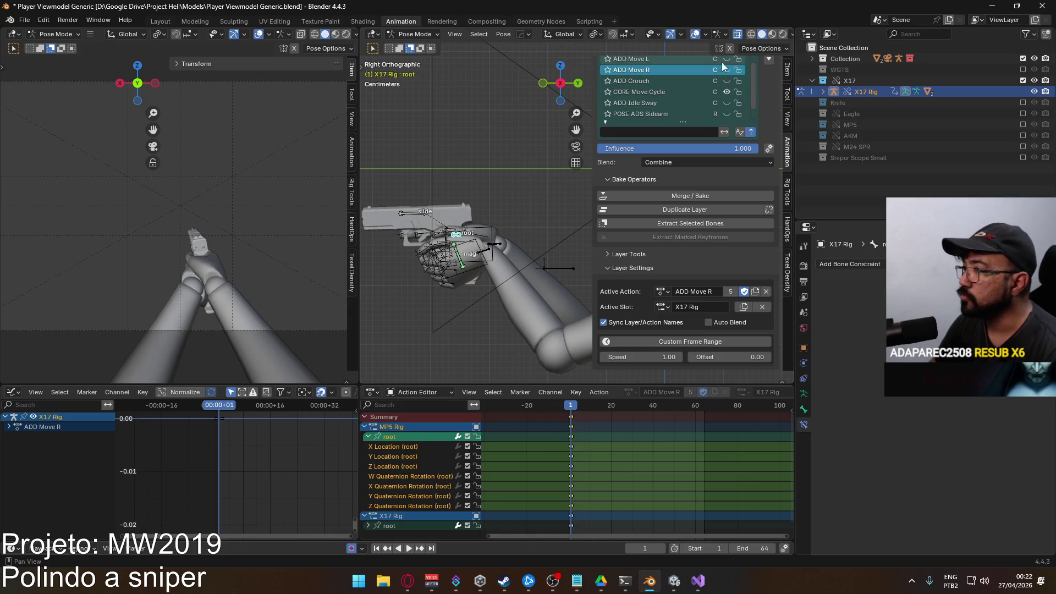
click(727, 71)
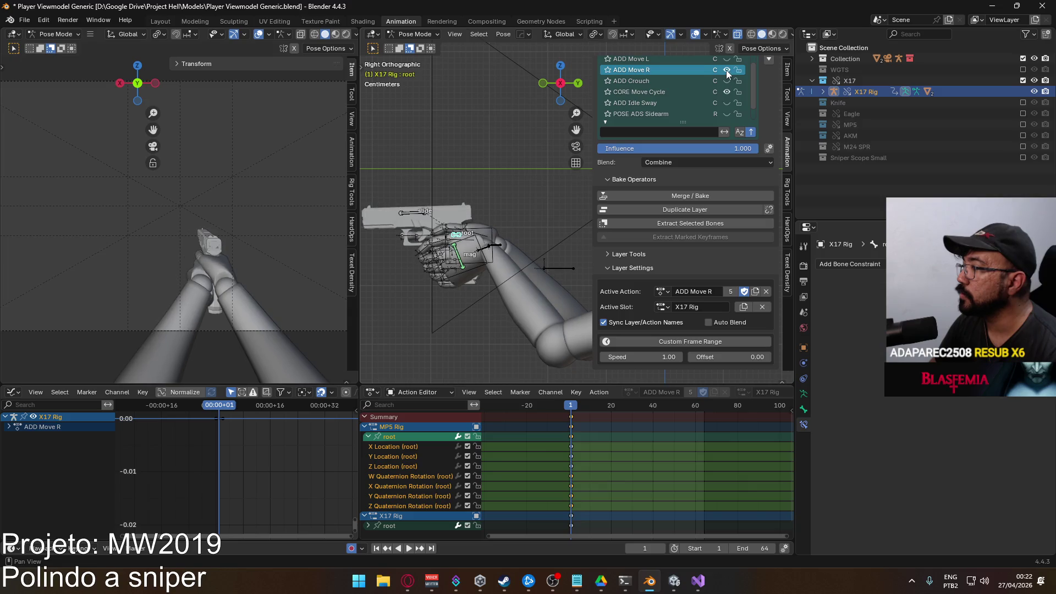
click(651, 309)
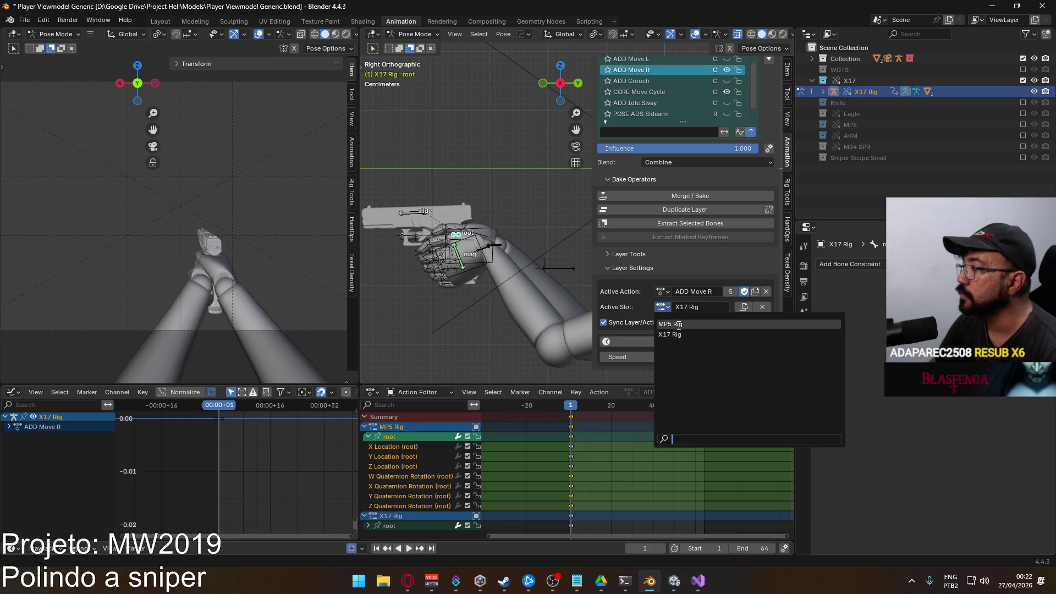
click(678, 323)
key(q)
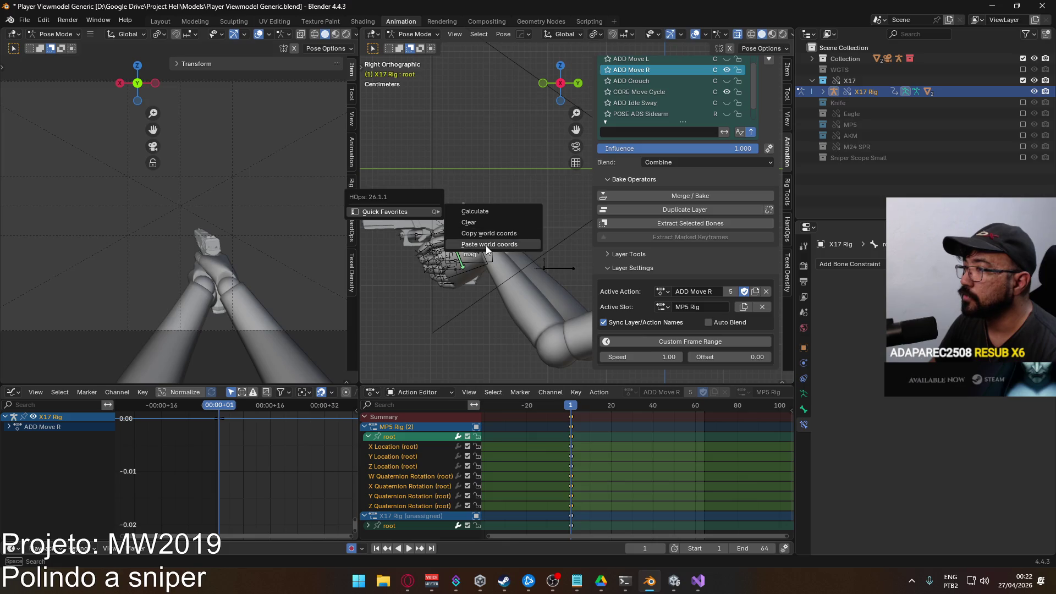
click(727, 70)
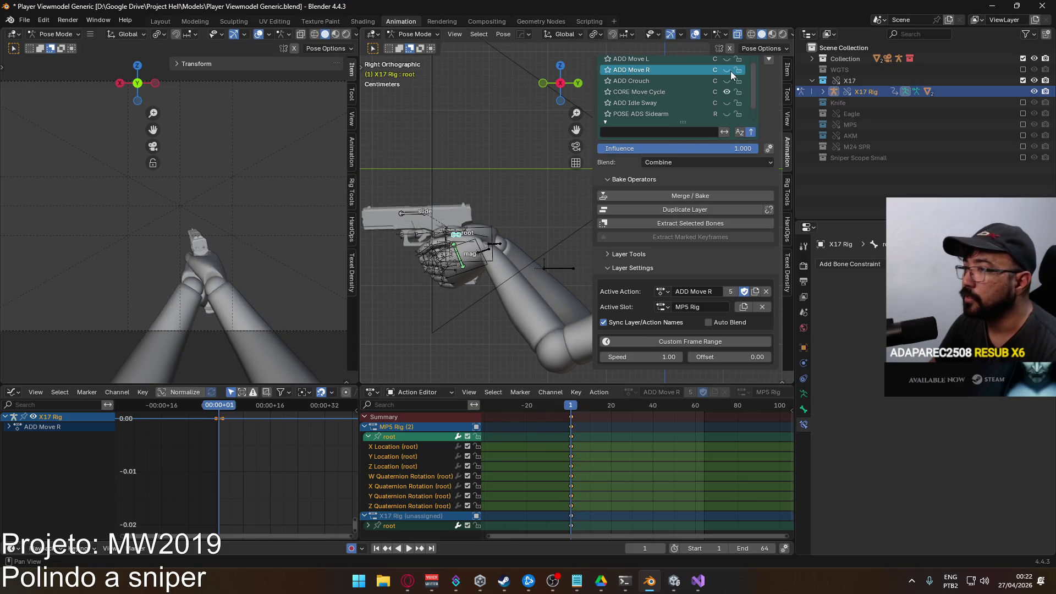
click(666, 92)
scroll(672, 84, up, 2)
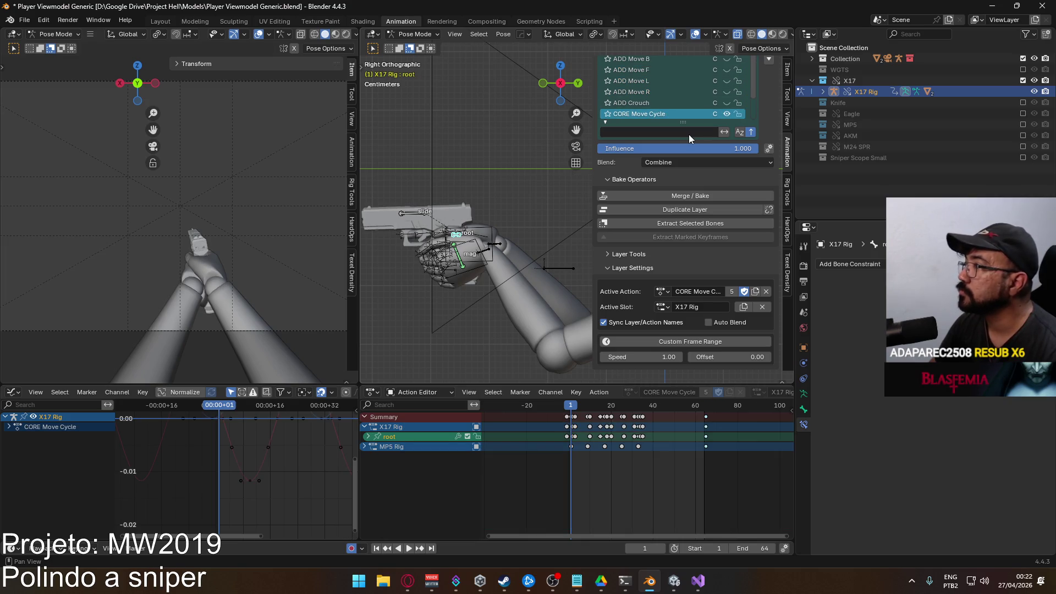
Reactivate ADD Move R, turn it on and cycle its slot between MP5 Rig and X17 Rig, ending on X17 Rig
click(659, 93)
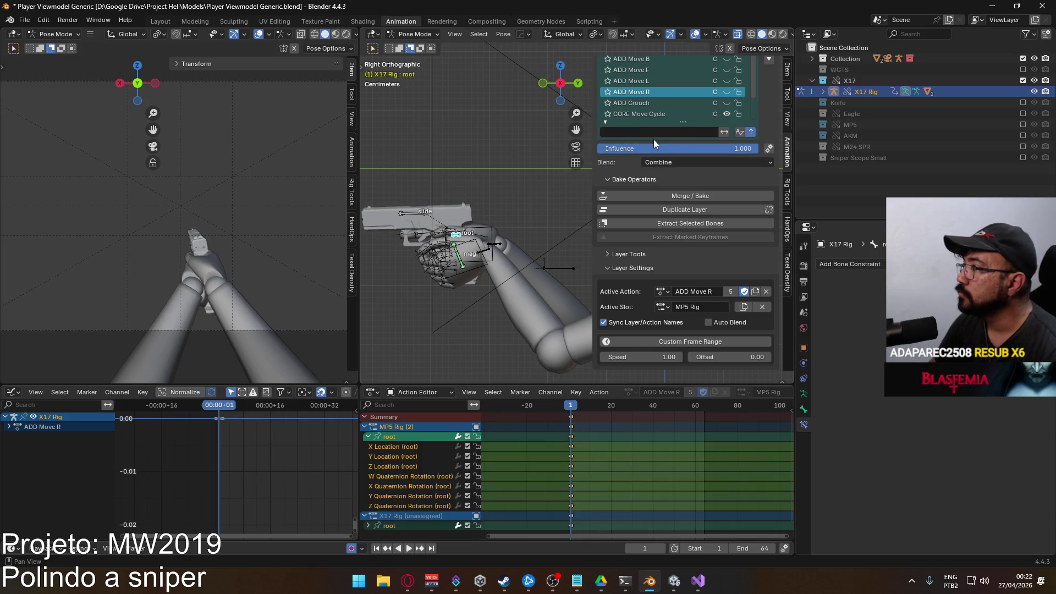
click(724, 93)
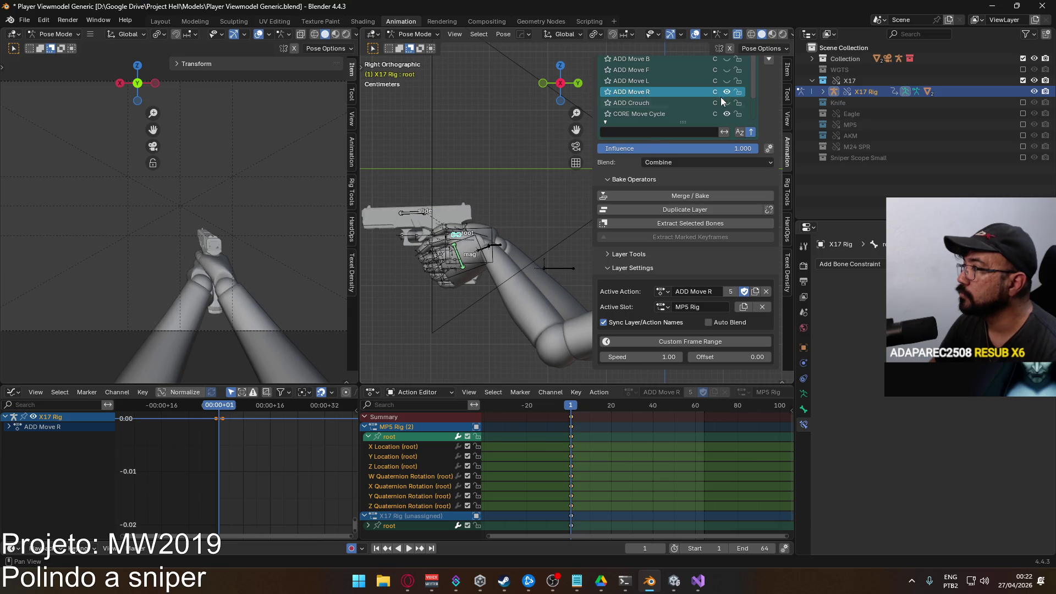
click(662, 307)
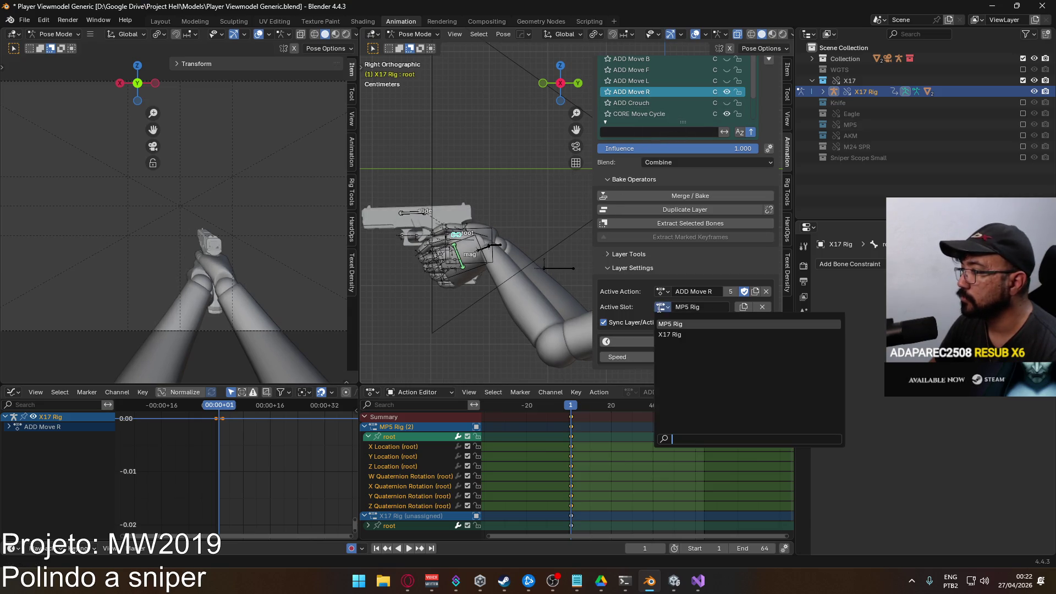
click(682, 334)
click(662, 307)
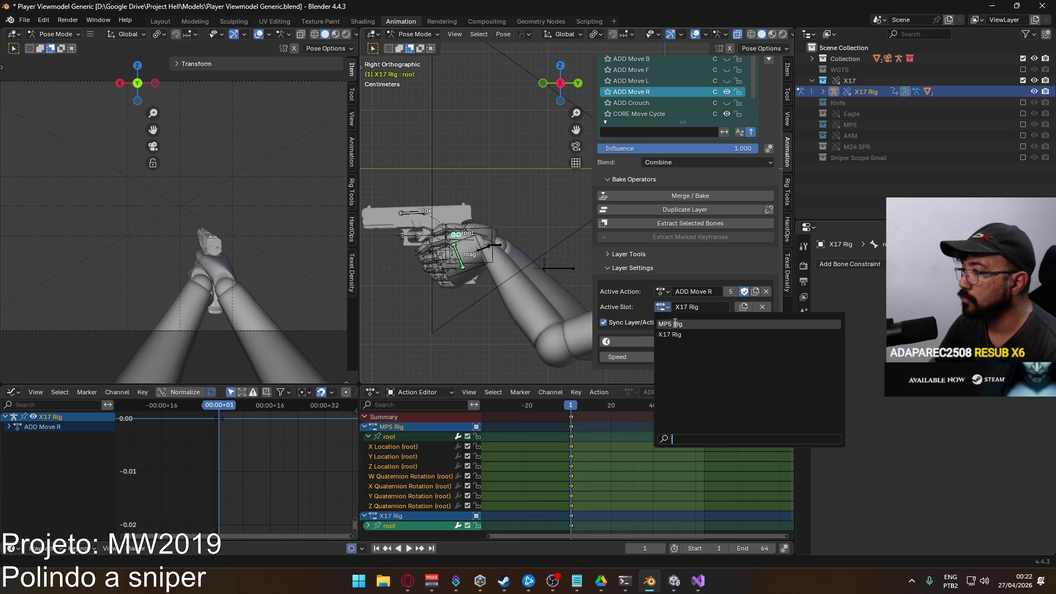
click(676, 324)
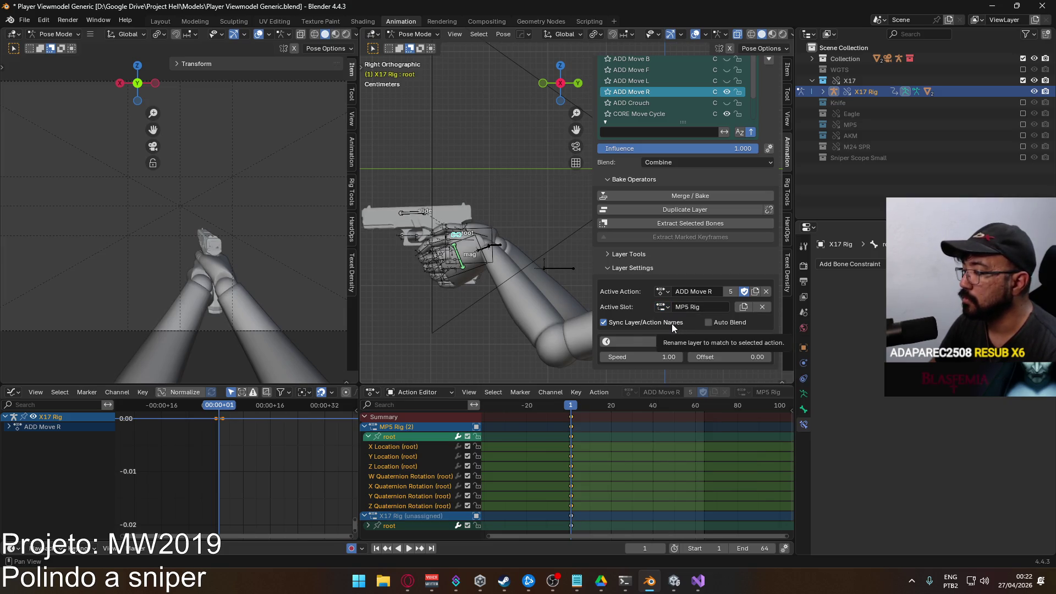
click(662, 307)
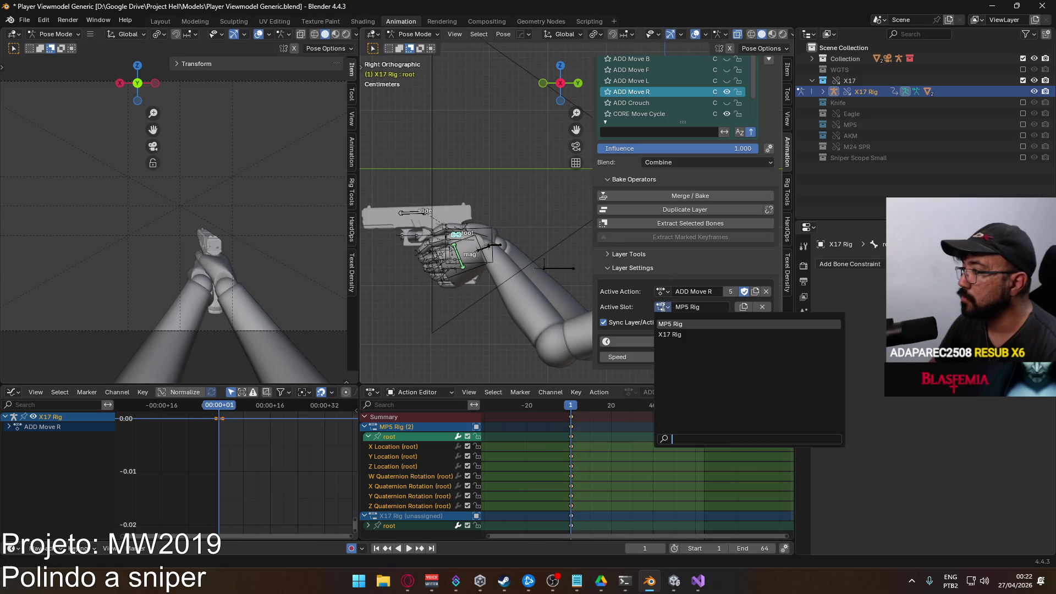
click(681, 335)
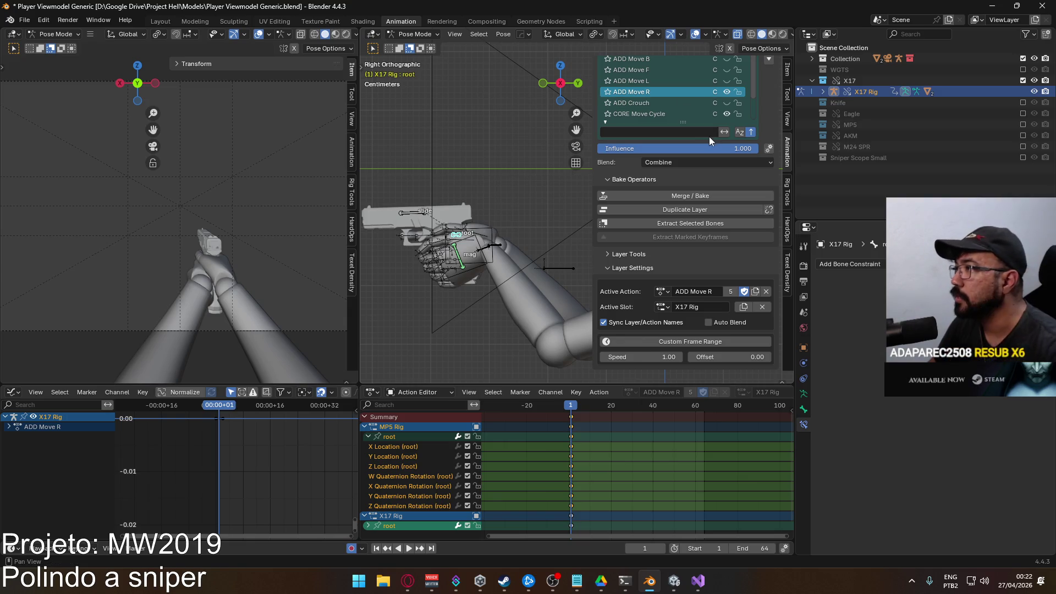
Swap the previewed layer to ADD Move L, play from frame 1, then leave the slot on X17 Rig
click(726, 92)
click(727, 82)
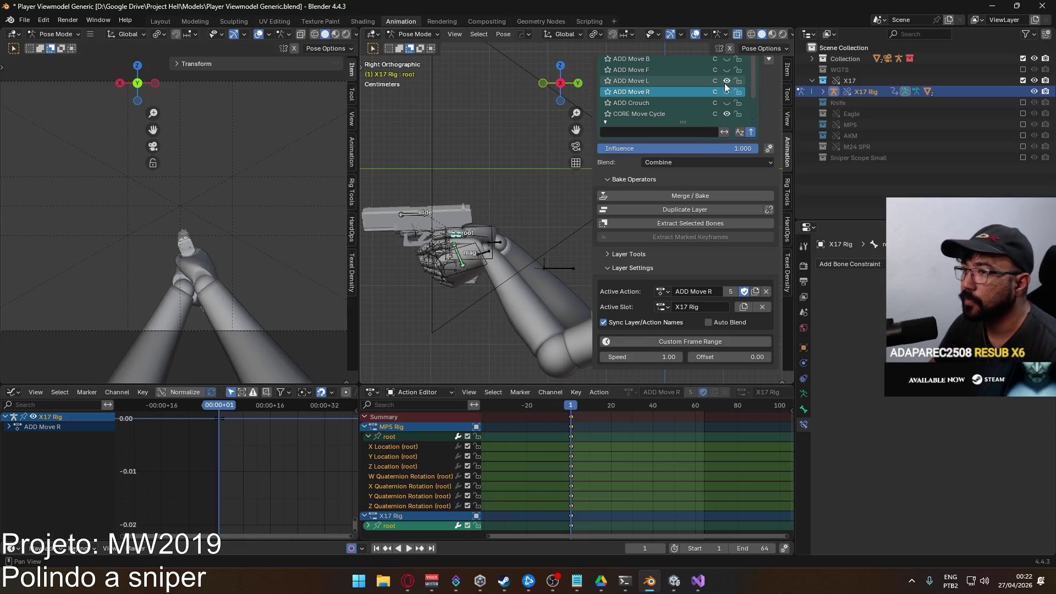
key(space)
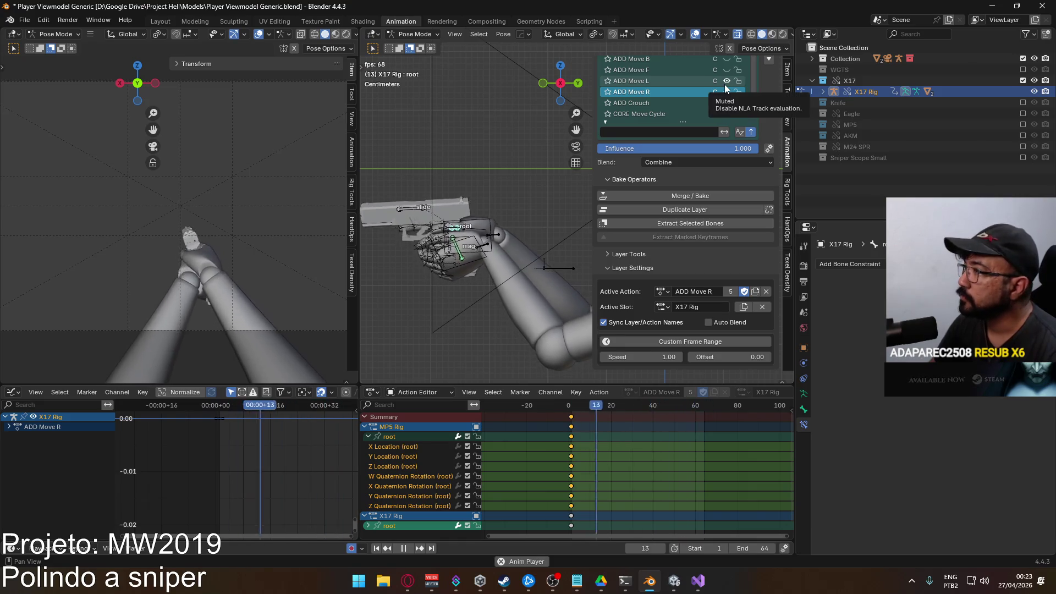
key(Escape)
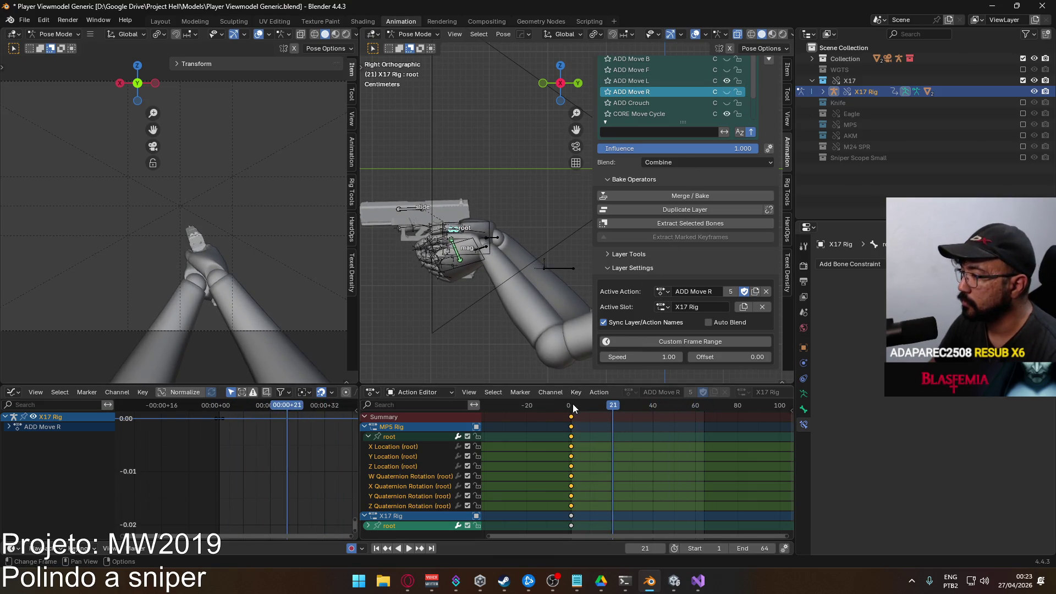
click(662, 307)
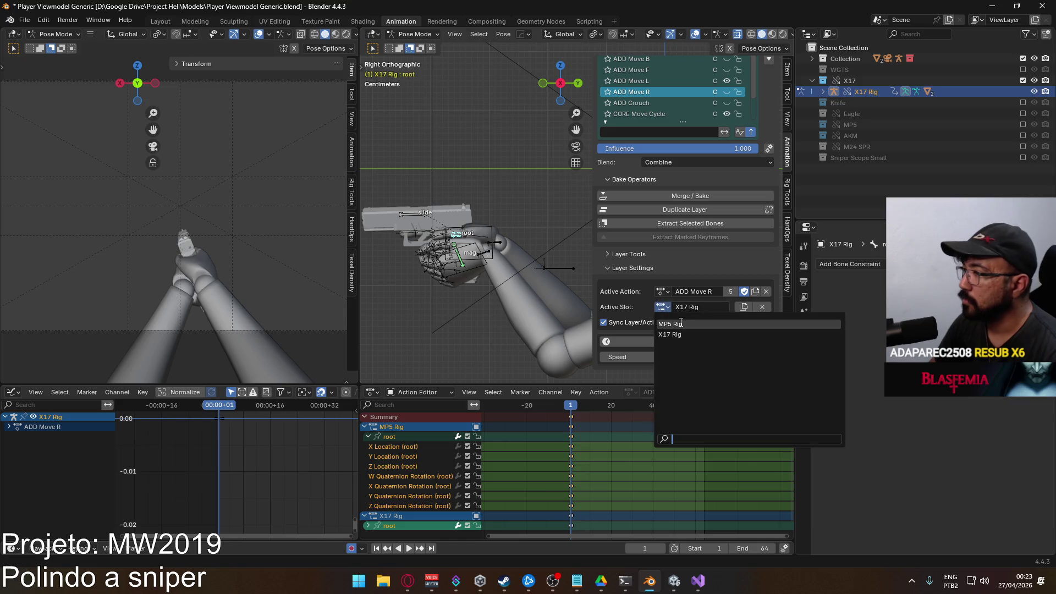
click(680, 322)
click(661, 306)
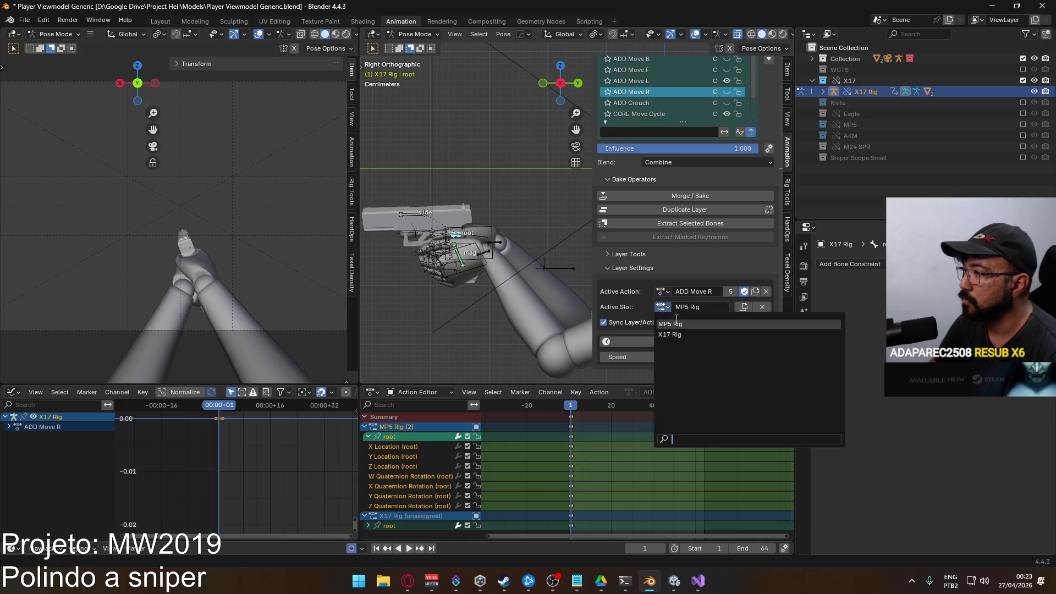
click(676, 334)
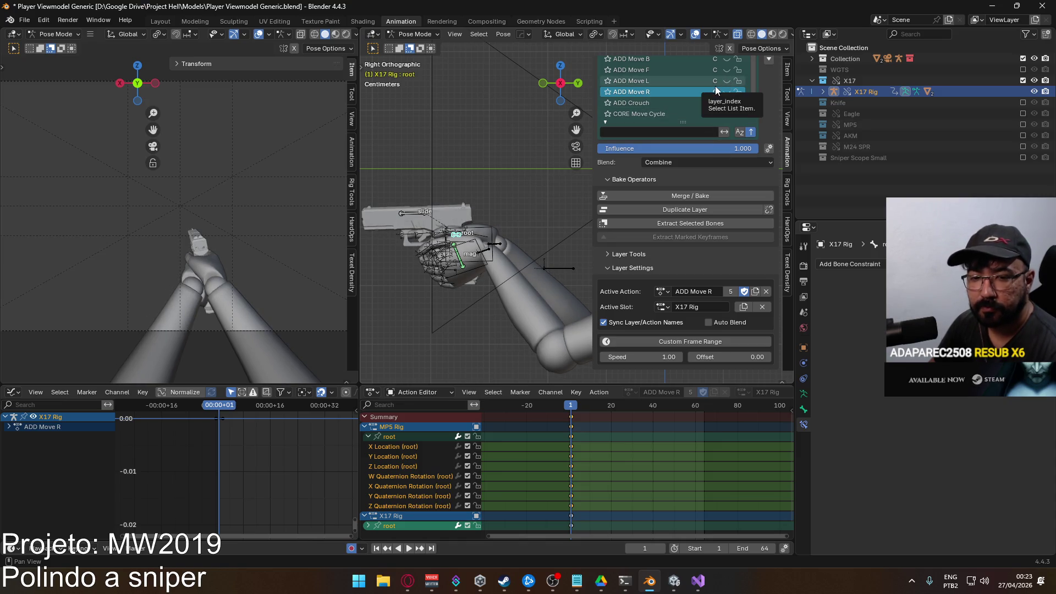
scroll(690, 94, up, 1)
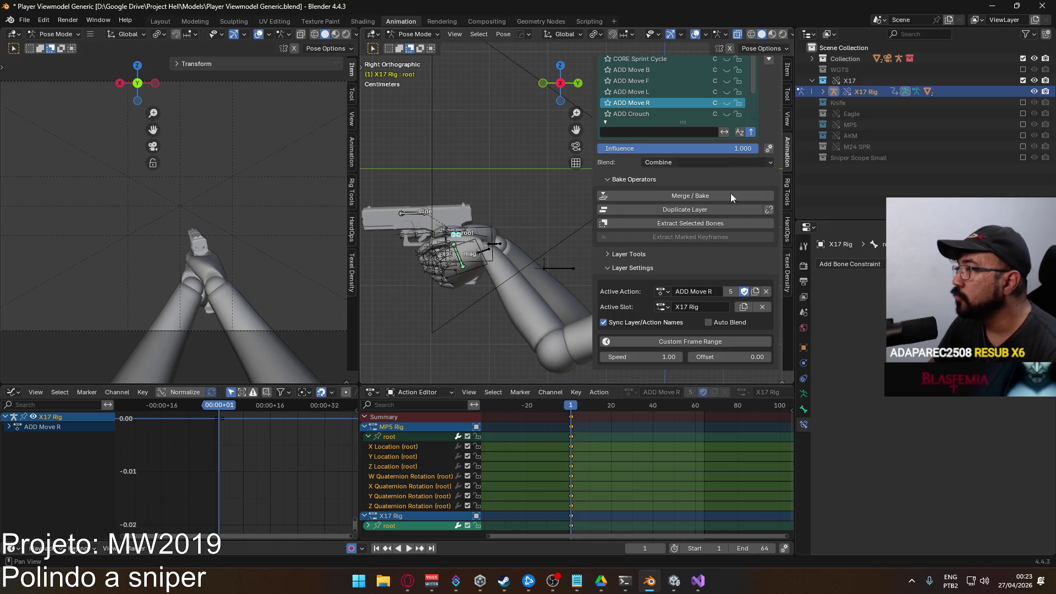
scroll(743, 247, up, 2)
scroll(759, 293, up, 1)
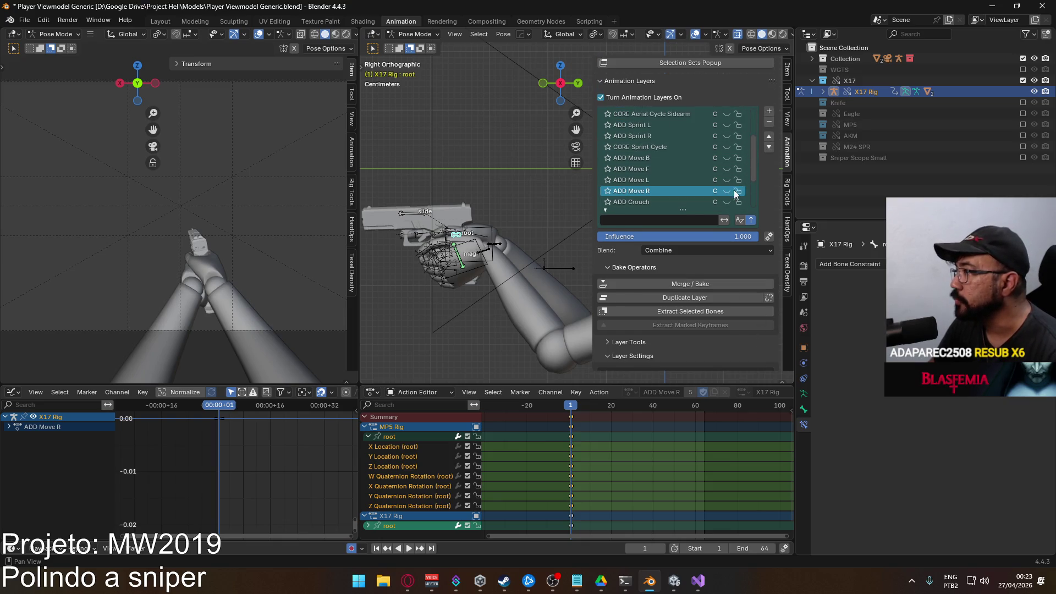
scroll(725, 200, down, 1)
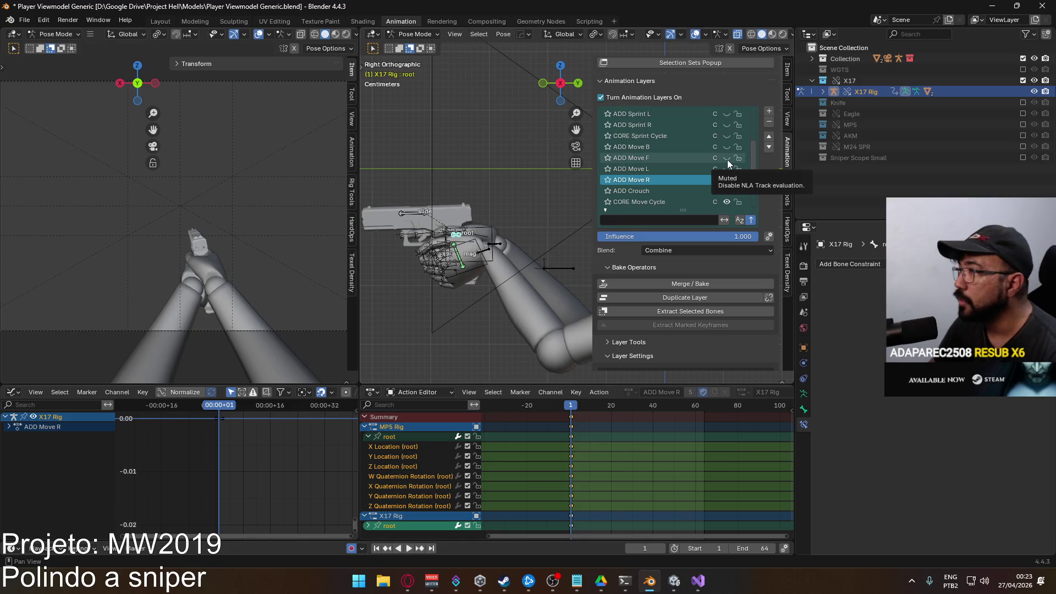
Turn on and activate ADD Move F, then switch the previewed layer to ADD Move B
click(727, 158)
click(682, 159)
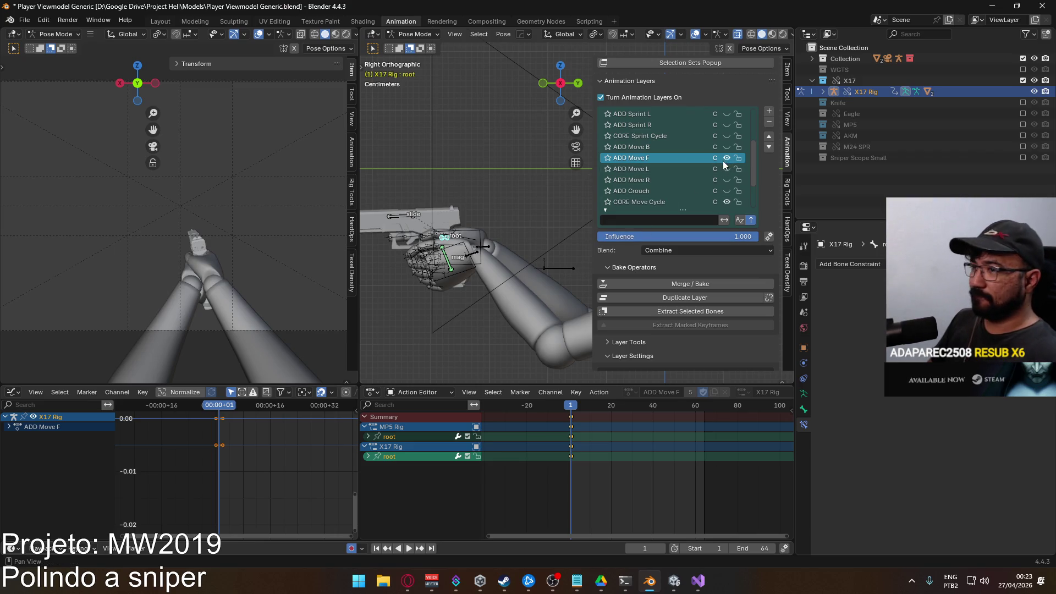
click(728, 147)
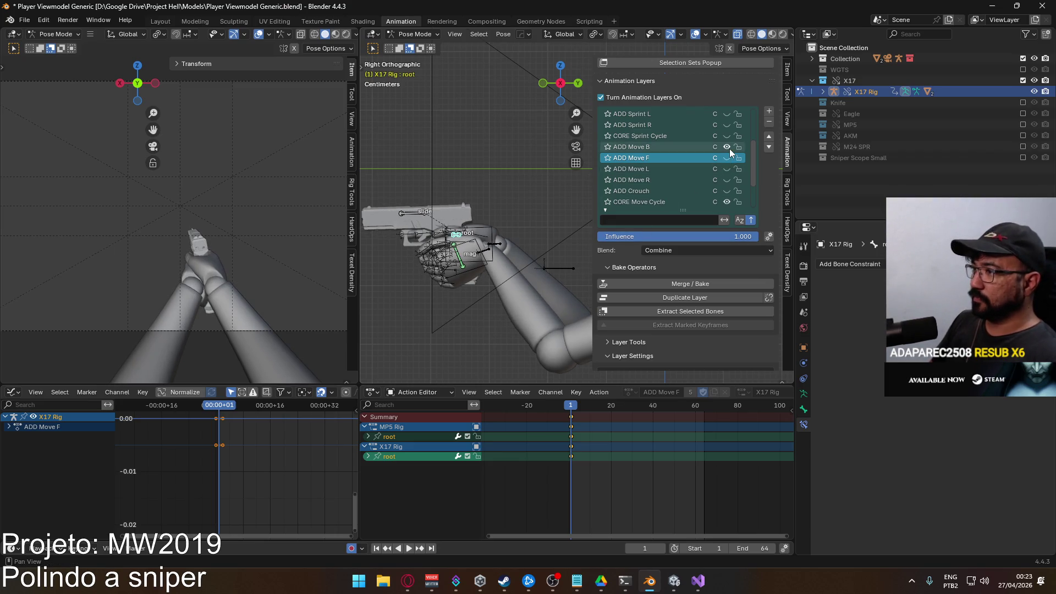
Activate ADD Move B, set its slot to MP5 Rig and copy the MP5 root's world coordinates
click(690, 148)
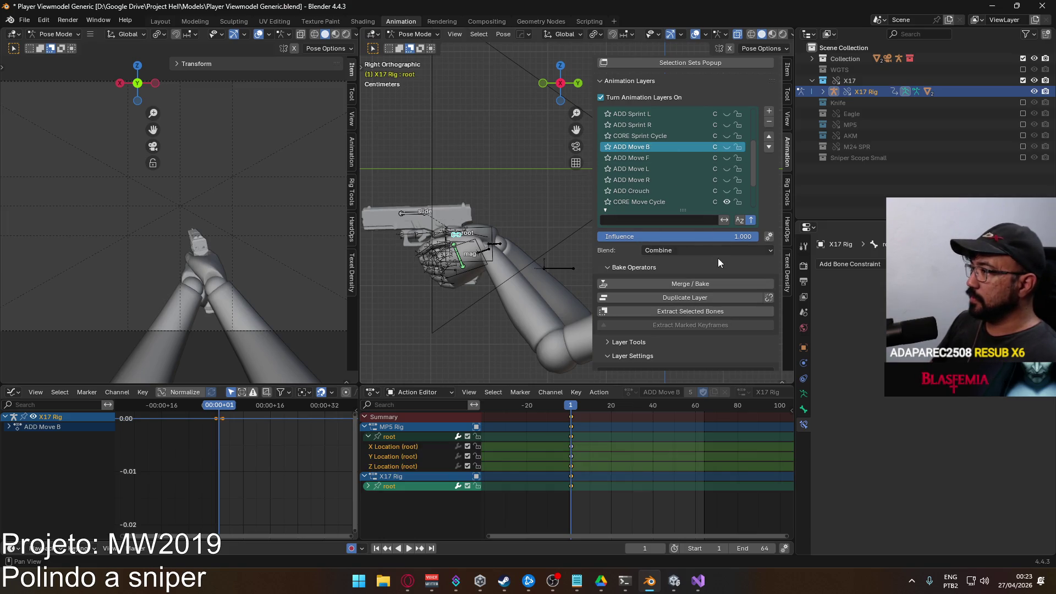
scroll(715, 252, down, 2)
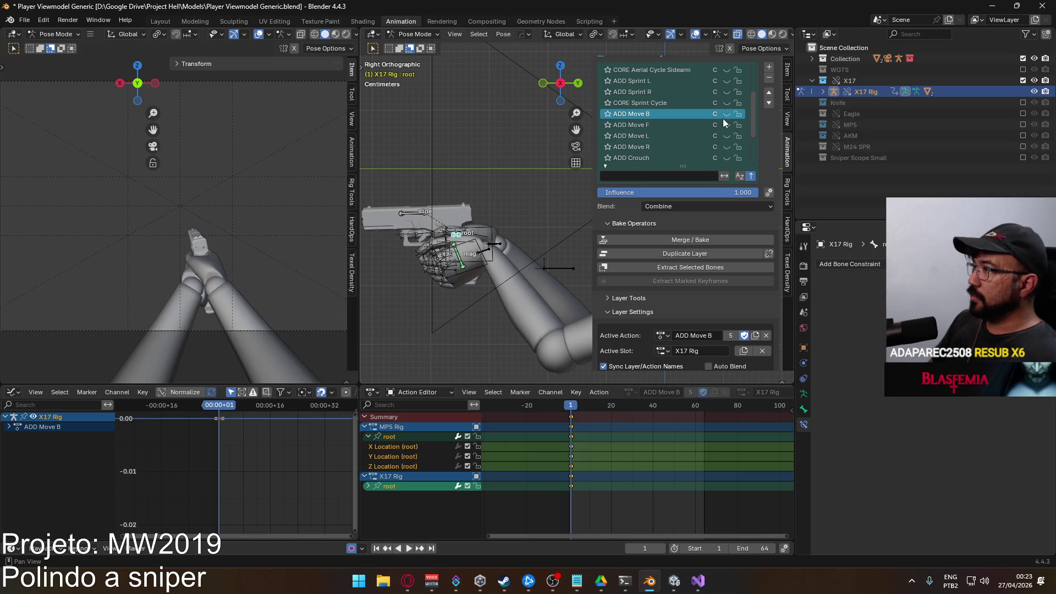
click(726, 124)
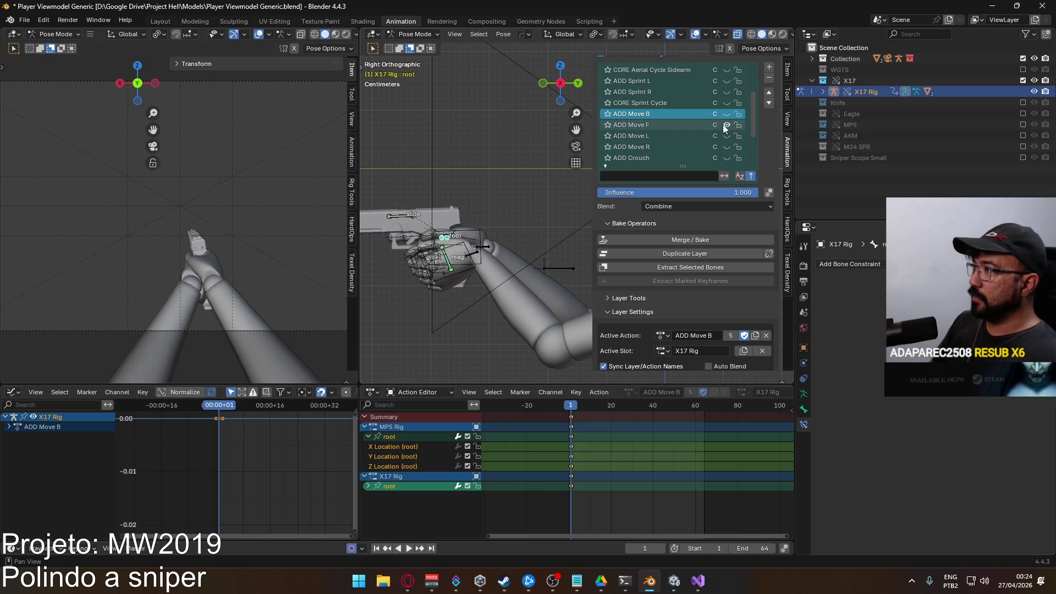
click(726, 125)
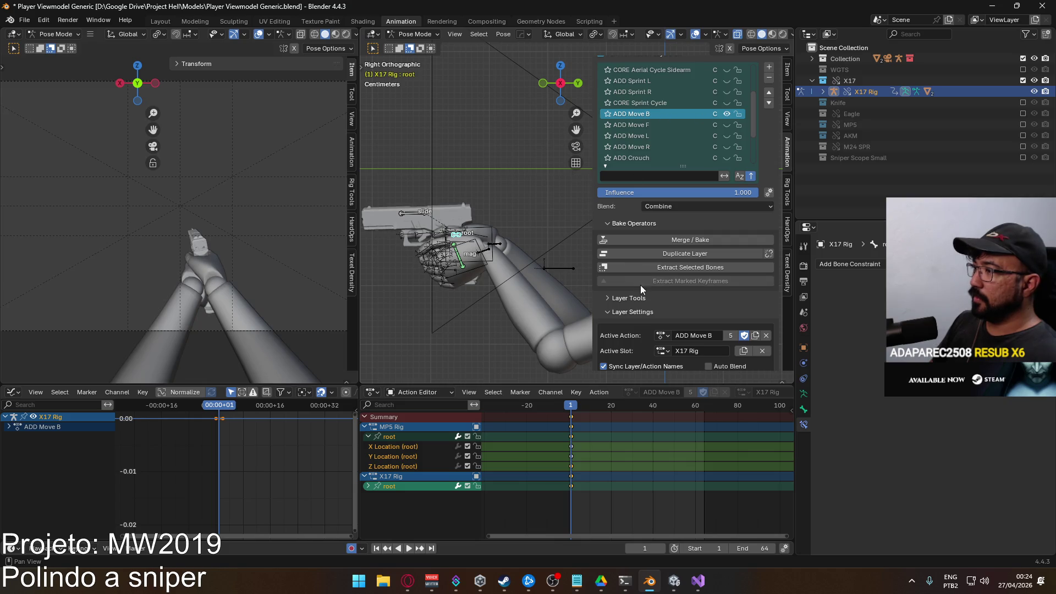
scroll(683, 282, down, 2)
click(661, 307)
click(683, 326)
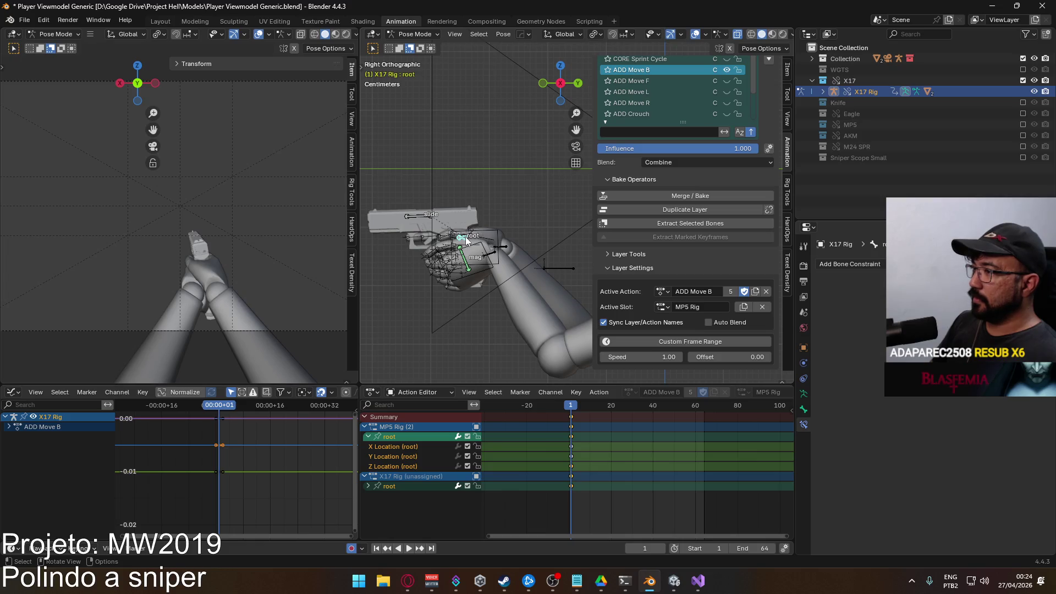
key(q)
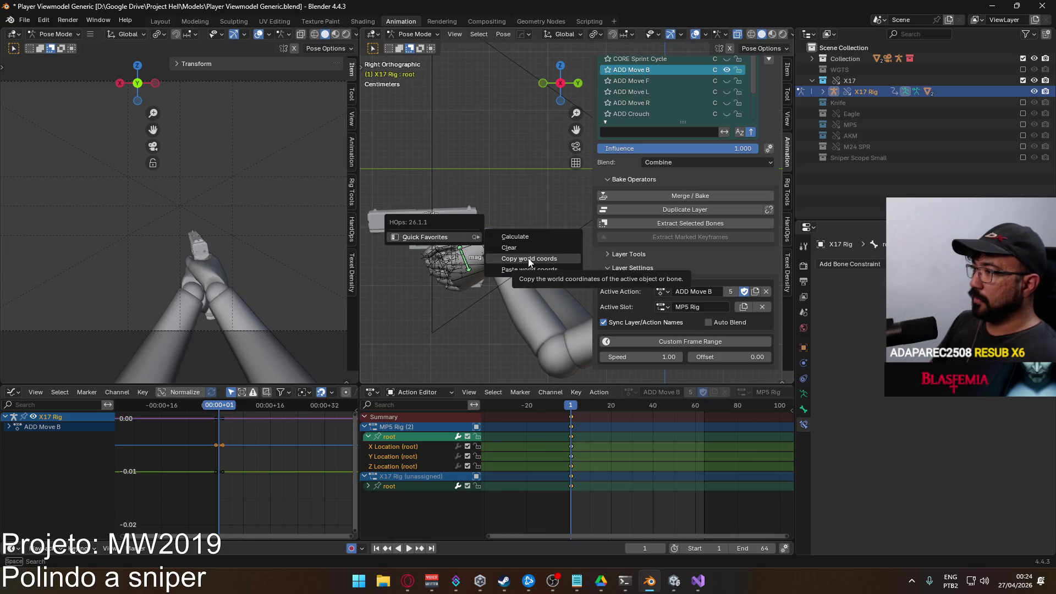
click(530, 259)
Switch the slot to X17 Rig, paste the world coordinates onto the X17 root, then activate ADD Move F
click(660, 311)
click(685, 324)
key(q)
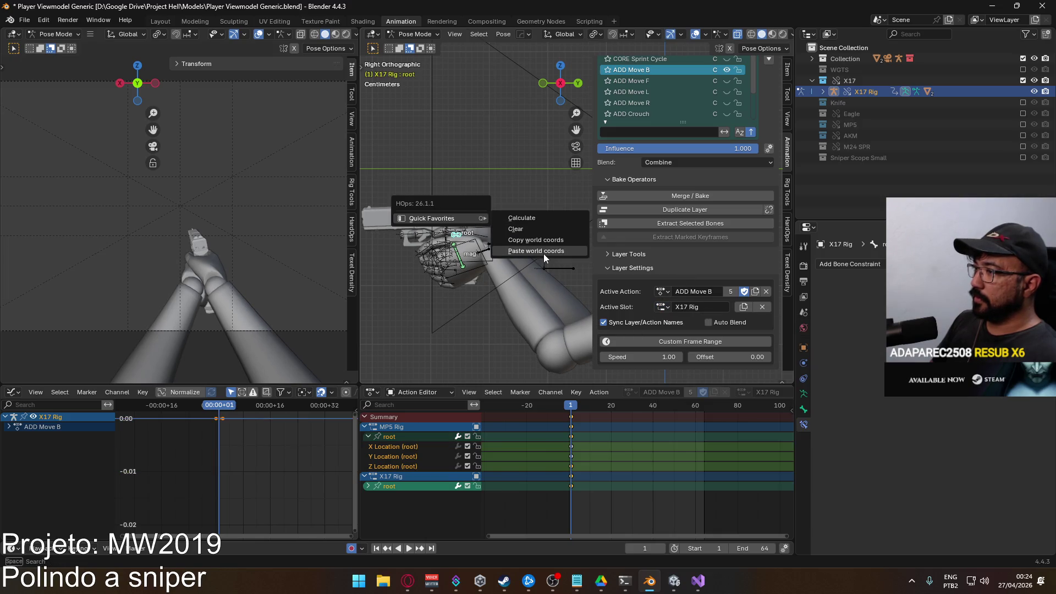
click(544, 253)
click(662, 307)
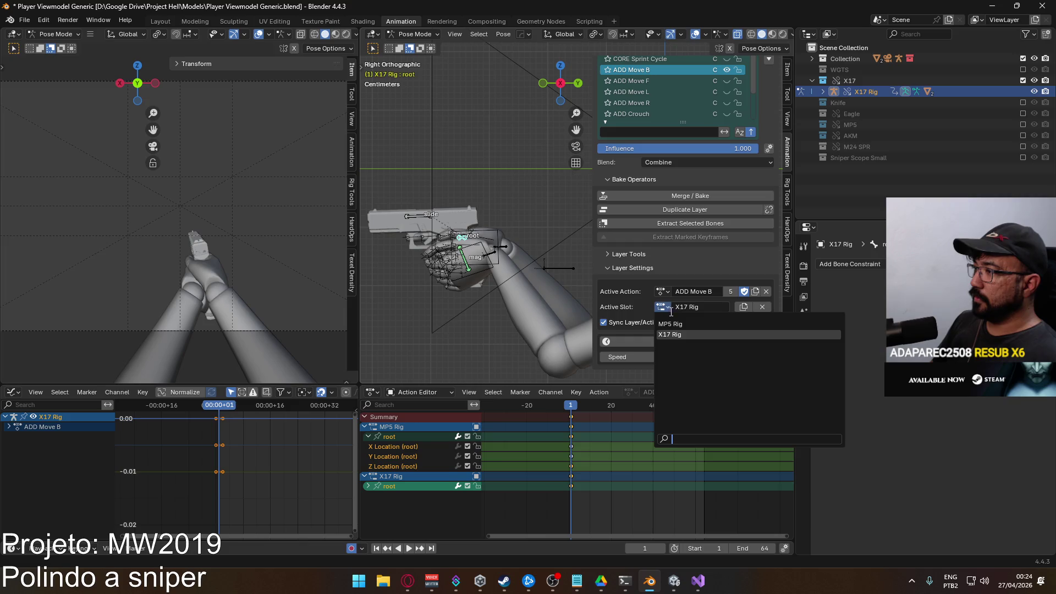
click(670, 324)
click(661, 308)
click(670, 332)
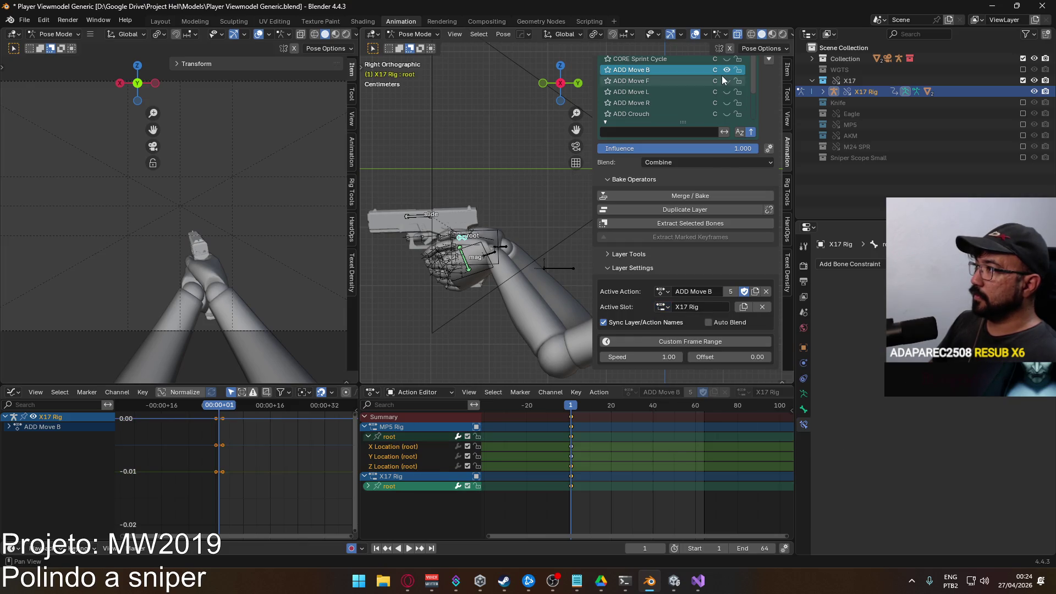
click(674, 82)
Turn on ADD Move F, set its slot to MP5 Rig and copy the MP5 root's world coordinates
click(727, 81)
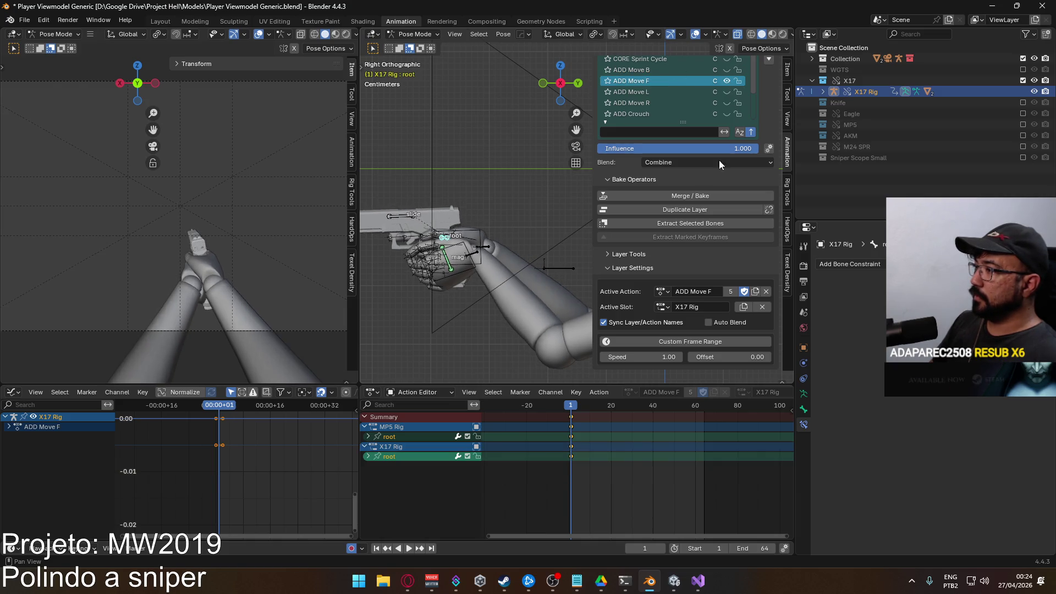
click(664, 312)
click(666, 309)
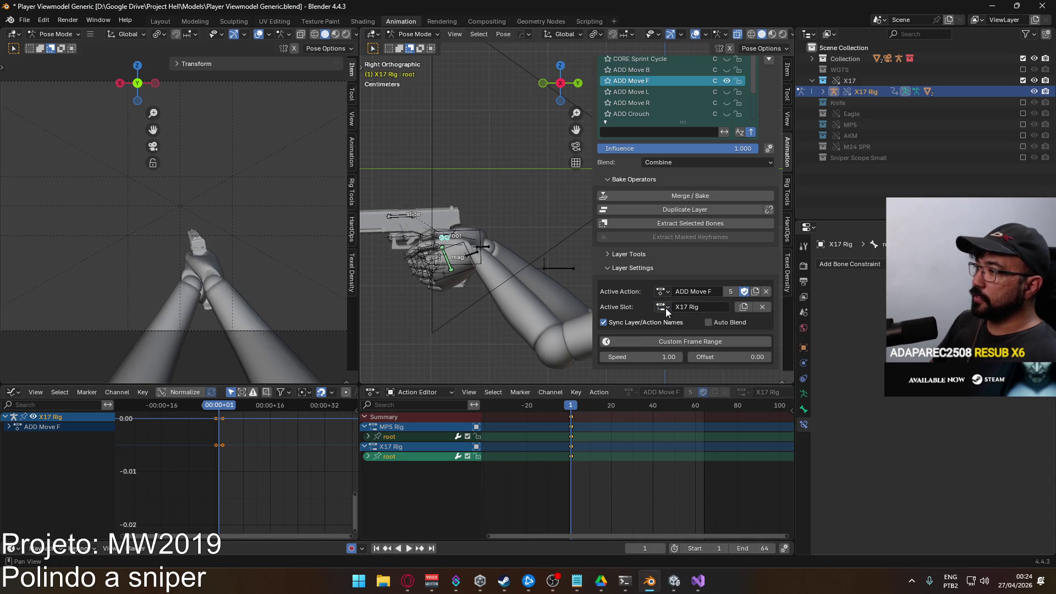
click(673, 325)
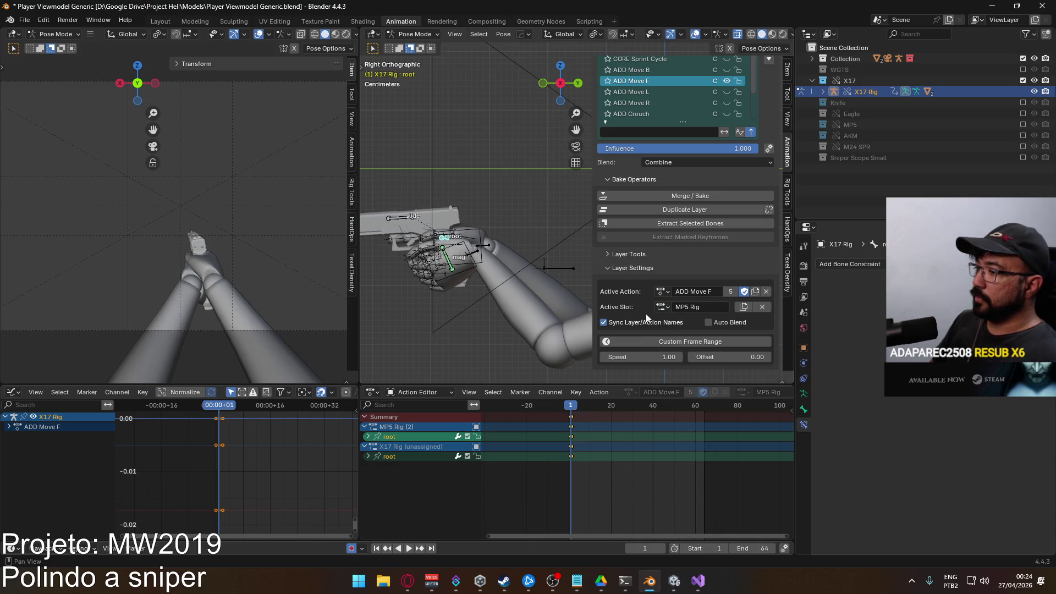
key(q)
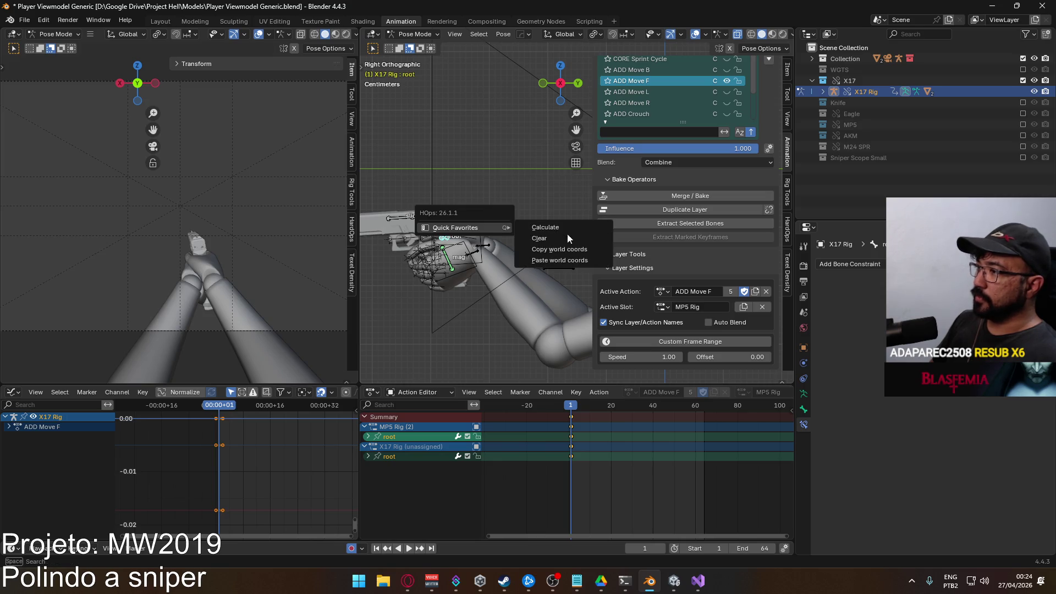
click(572, 251)
Switch the slot back to X17 Rig and paste the copied world coordinates onto the X17 root
click(664, 307)
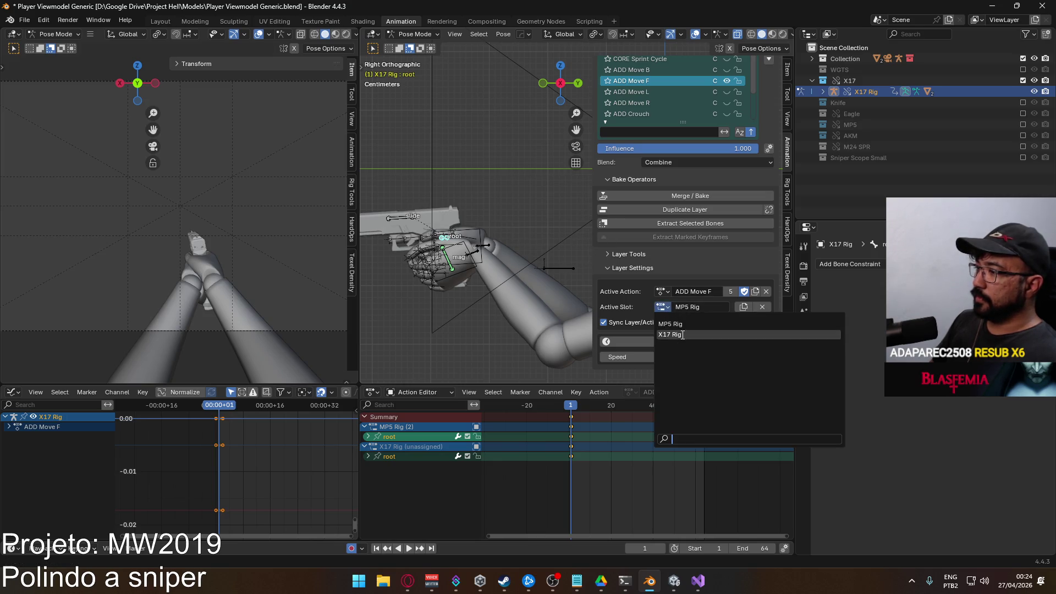
click(670, 329)
key(q)
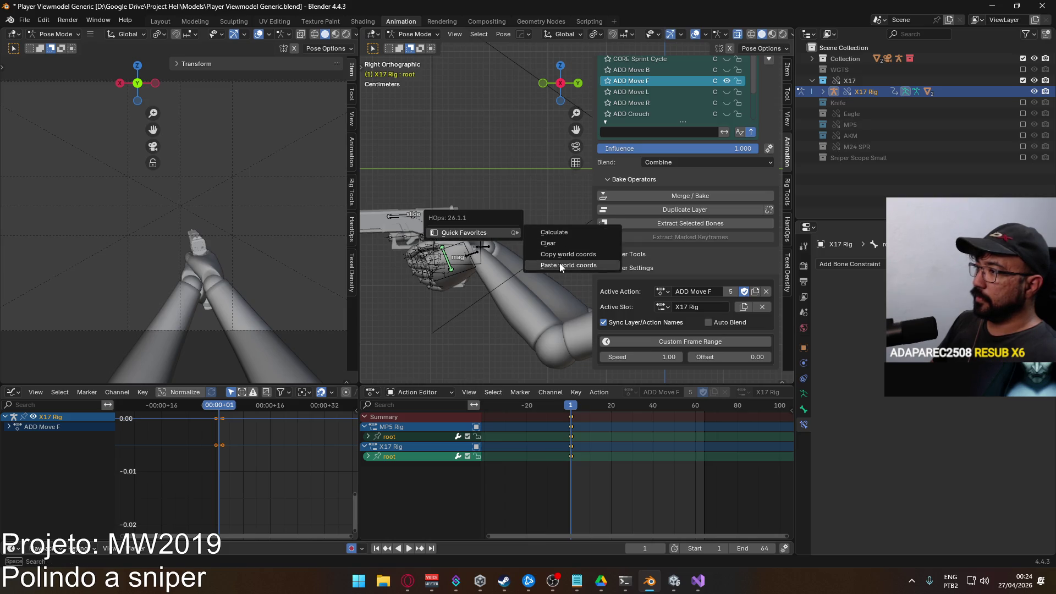
click(560, 265)
mouse_move(471, 233)
click(667, 307)
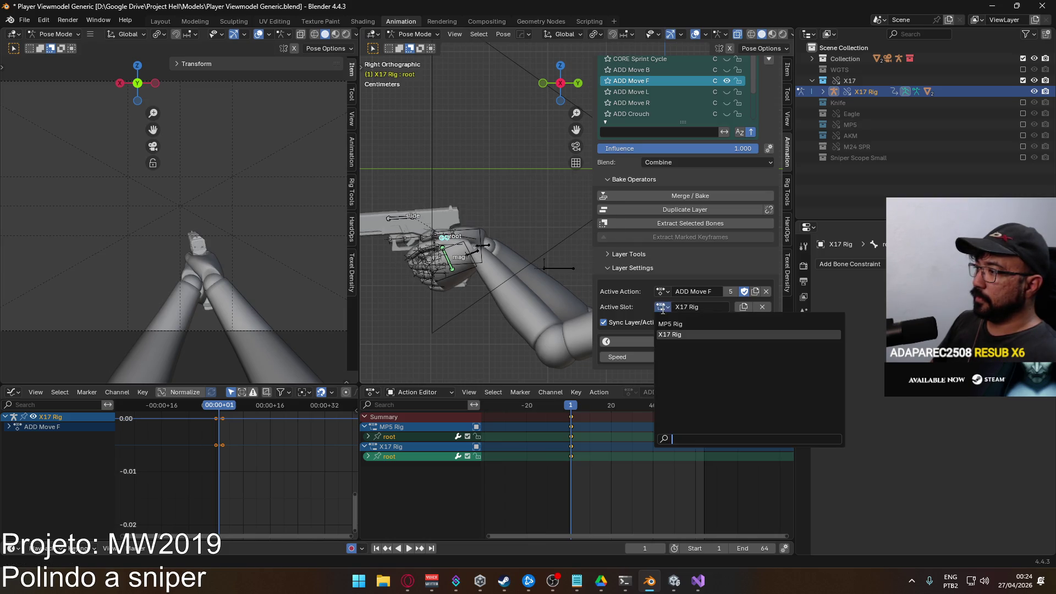
click(664, 307)
click(670, 333)
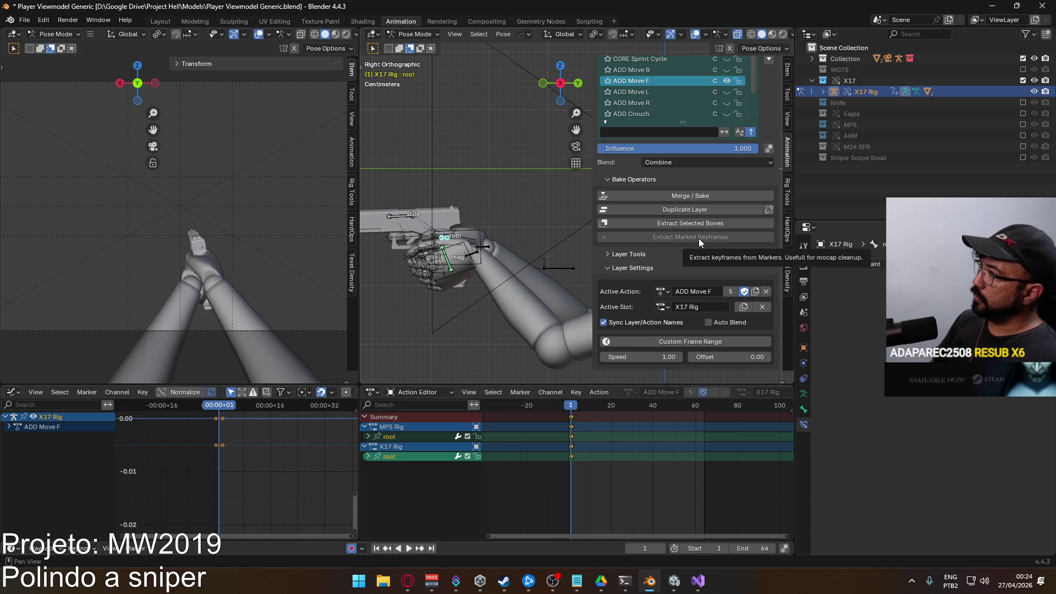
right_click(483, 218)
mouse_move(451, 218)
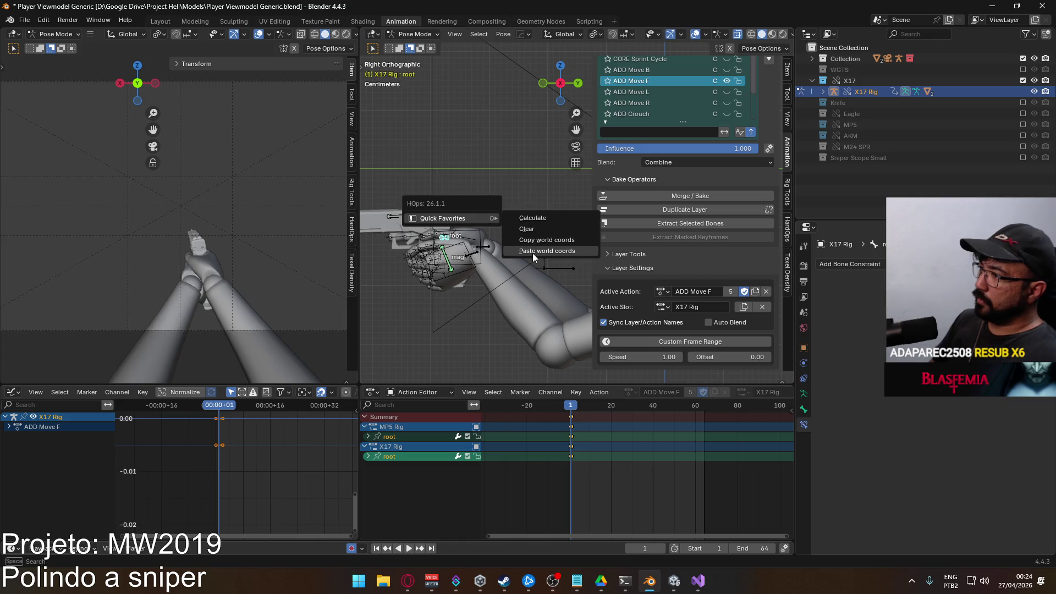
click(533, 254)
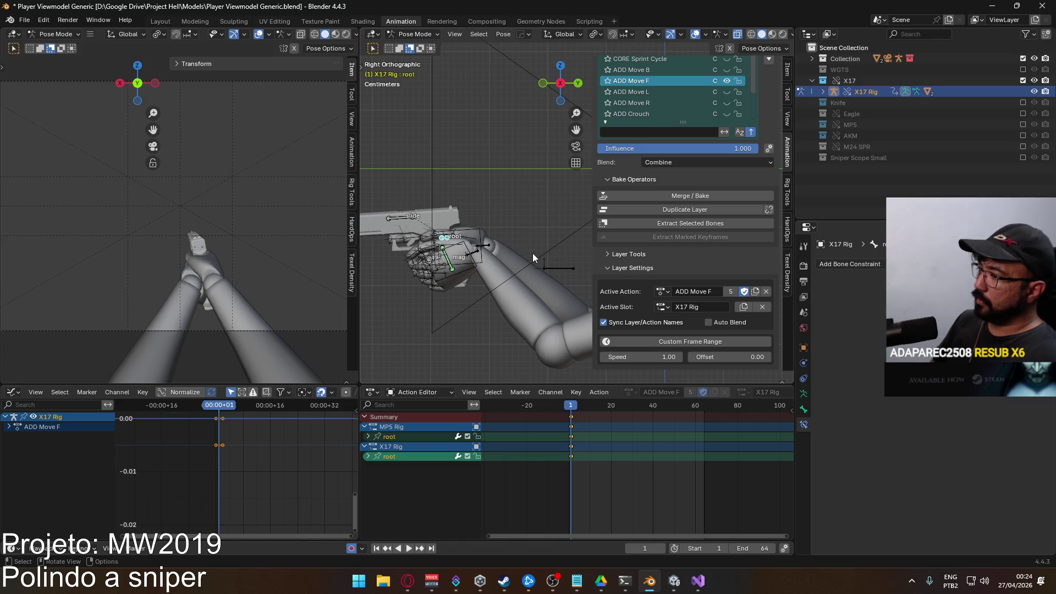
Select the X17 Rig root channel, key its Location & Rotation, and keep the slot on X17 Rig
click(402, 457)
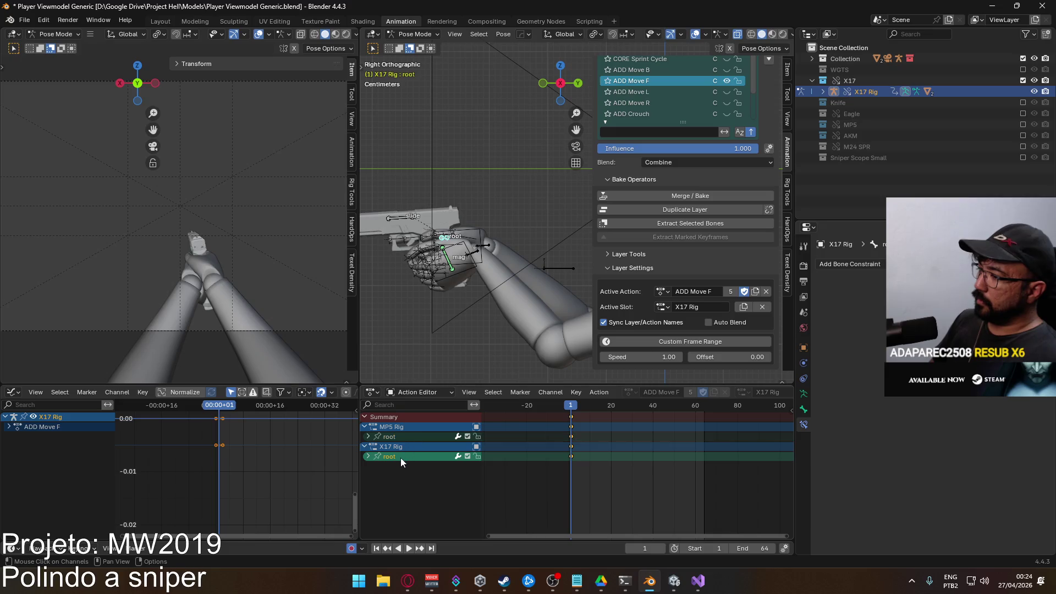
click(509, 488)
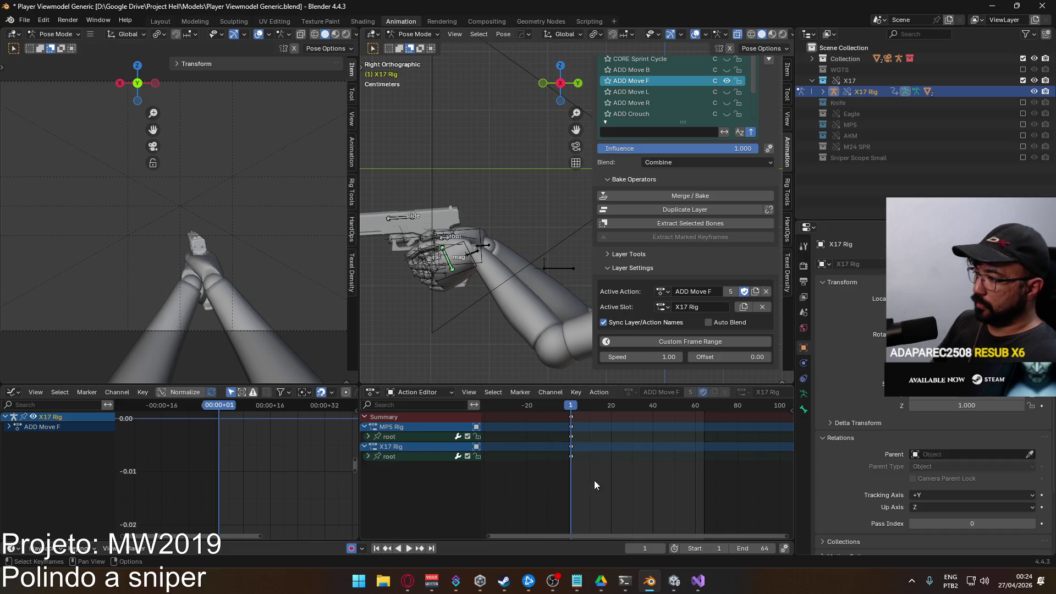
click(401, 460)
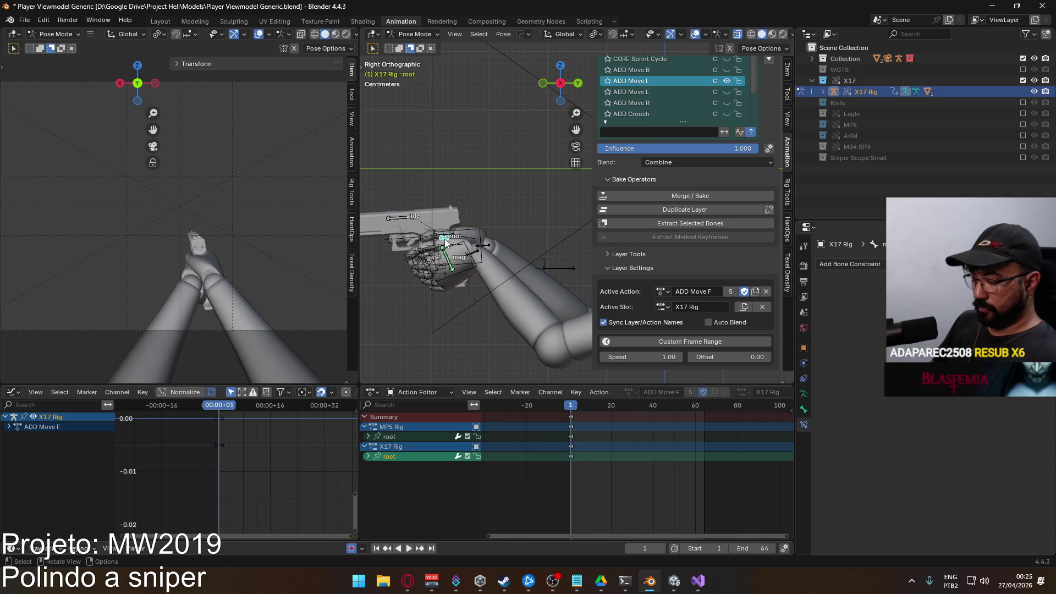
key(i)
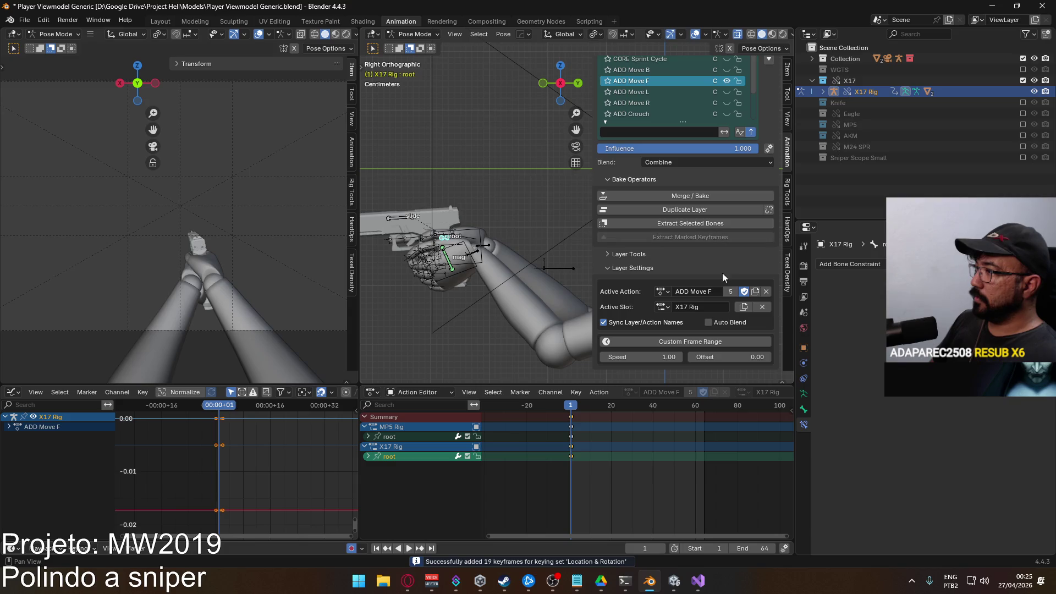
click(663, 307)
click(670, 324)
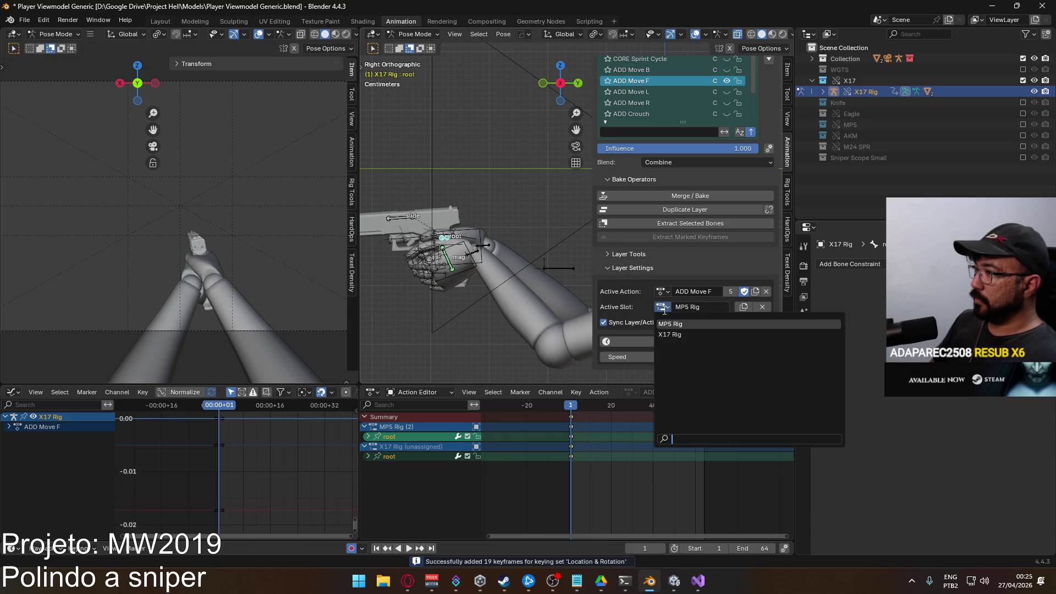
click(669, 334)
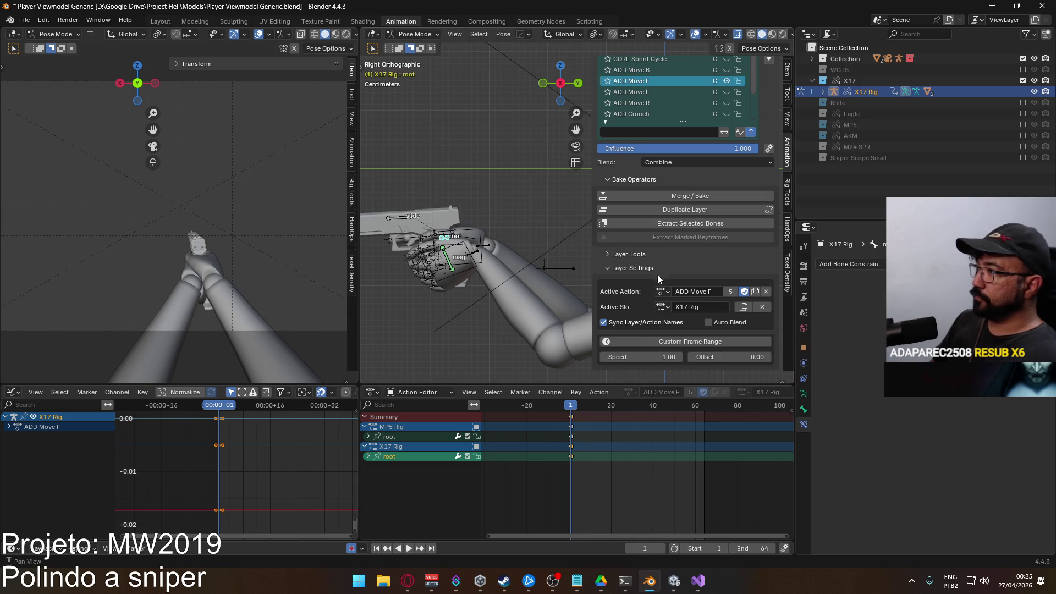
scroll(719, 202, up, 3)
scroll(726, 243, up, 3)
scroll(697, 134, up, 3)
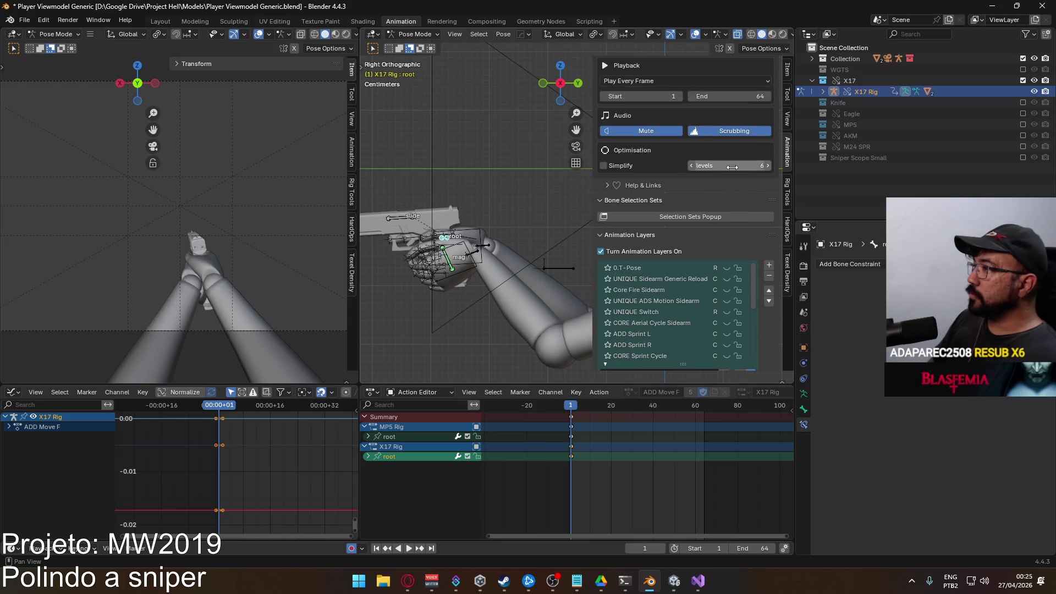
scroll(732, 167, up, 2)
scroll(686, 191, up, 2)
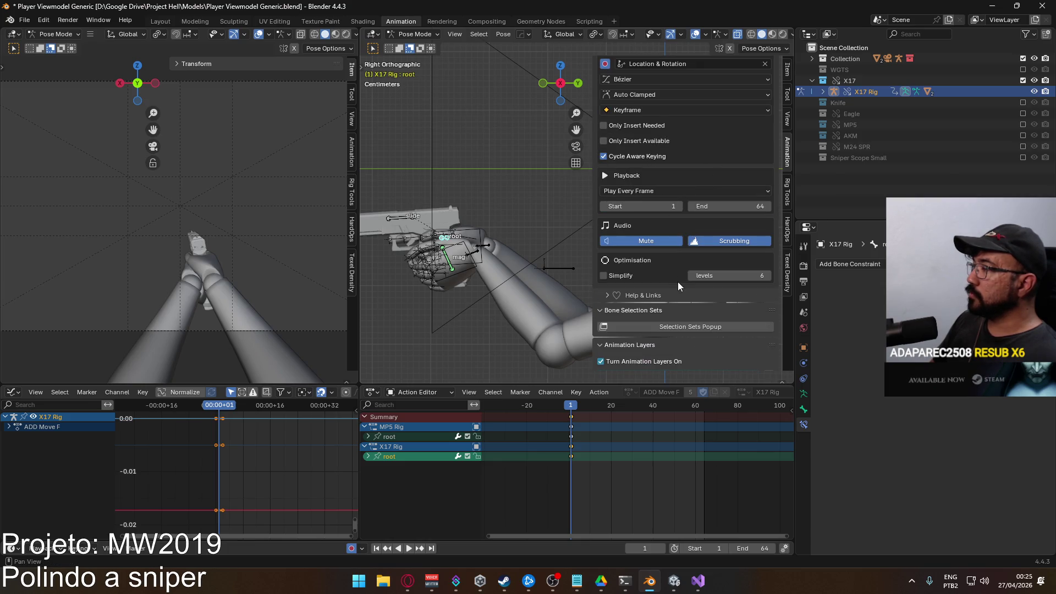
scroll(696, 295, down, 1)
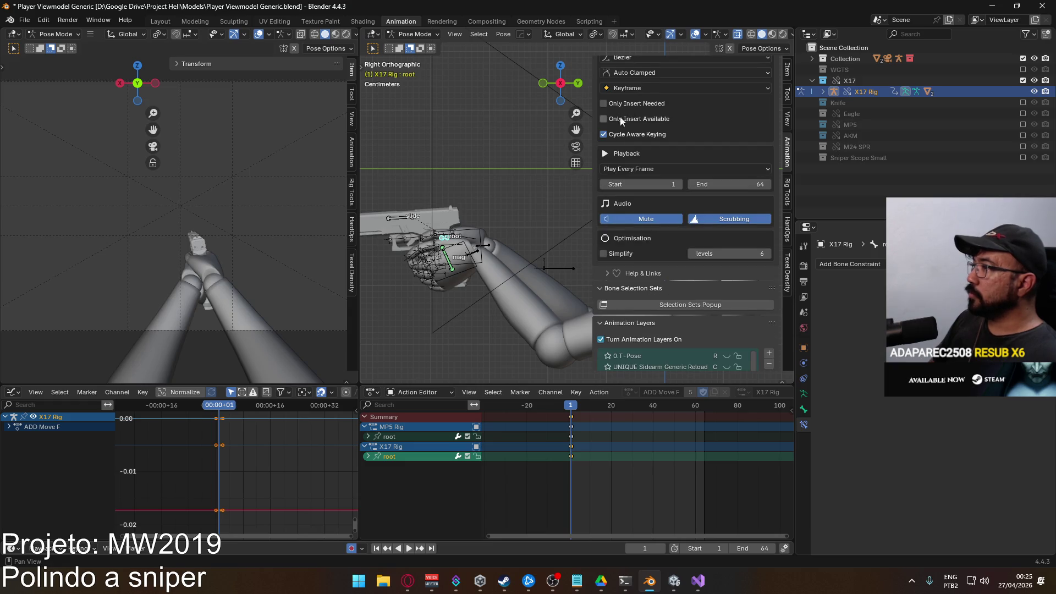
scroll(700, 299, down, 2)
scroll(709, 281, down, 2)
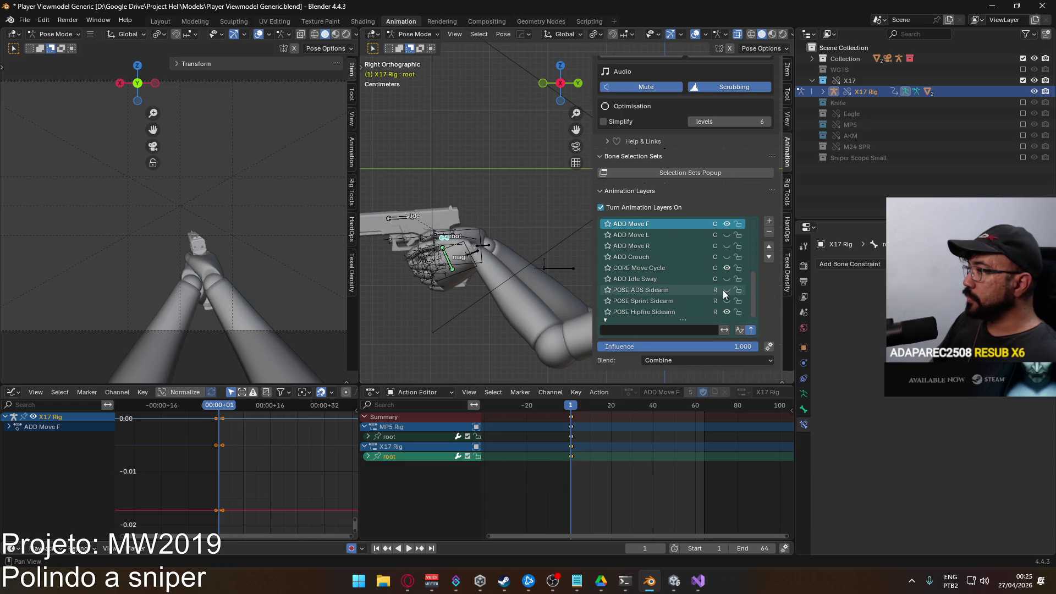
scroll(720, 255, up, 2)
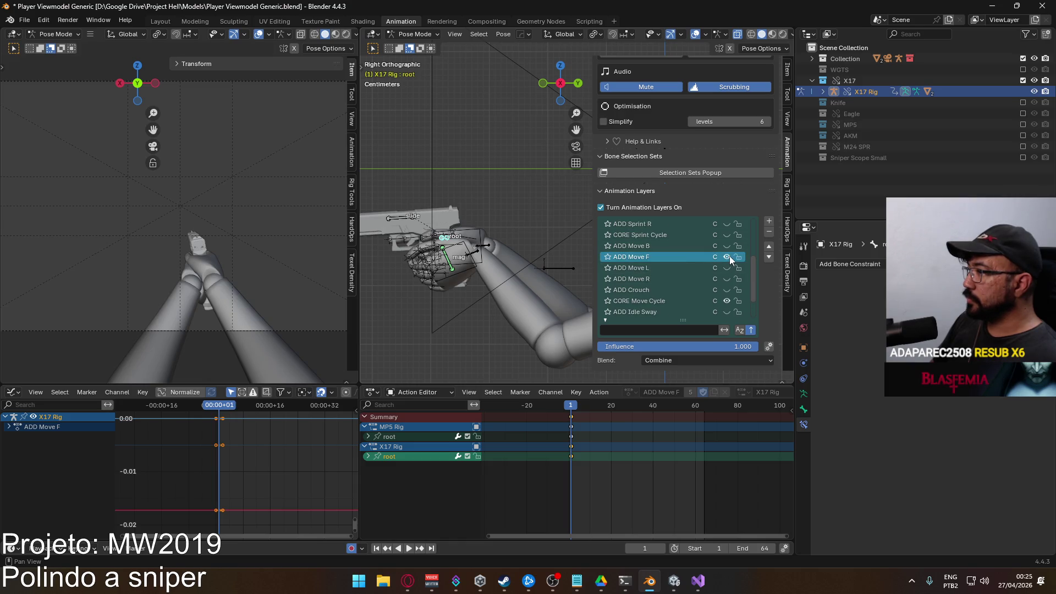
Toggle ADD Move F's visibility, review the slot list, hide ADD Move F and activate ADD Move B
click(727, 257)
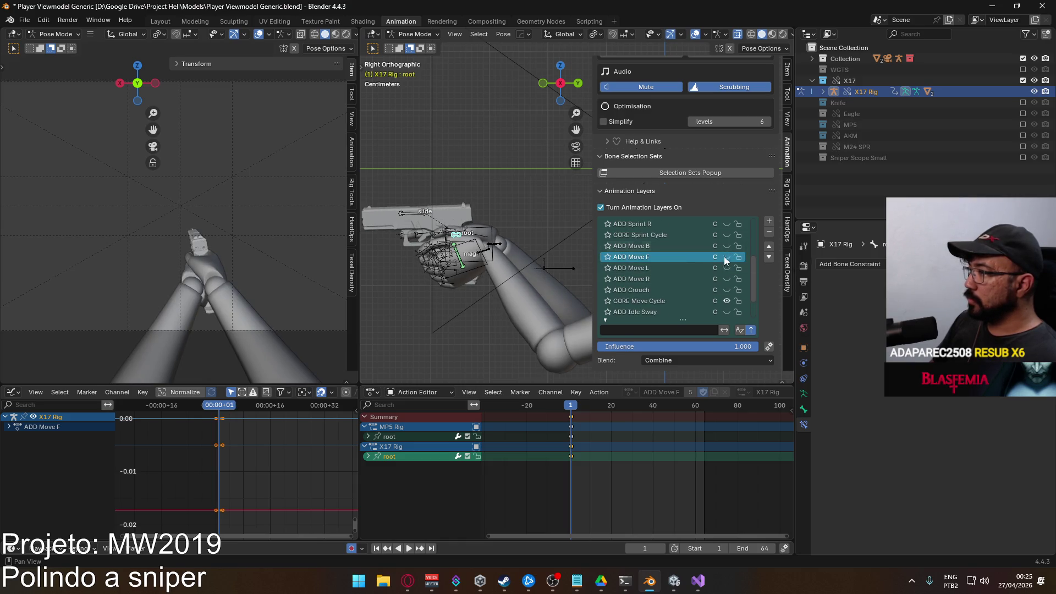
click(727, 256)
scroll(773, 324, down, 3)
scroll(696, 315, down, 3)
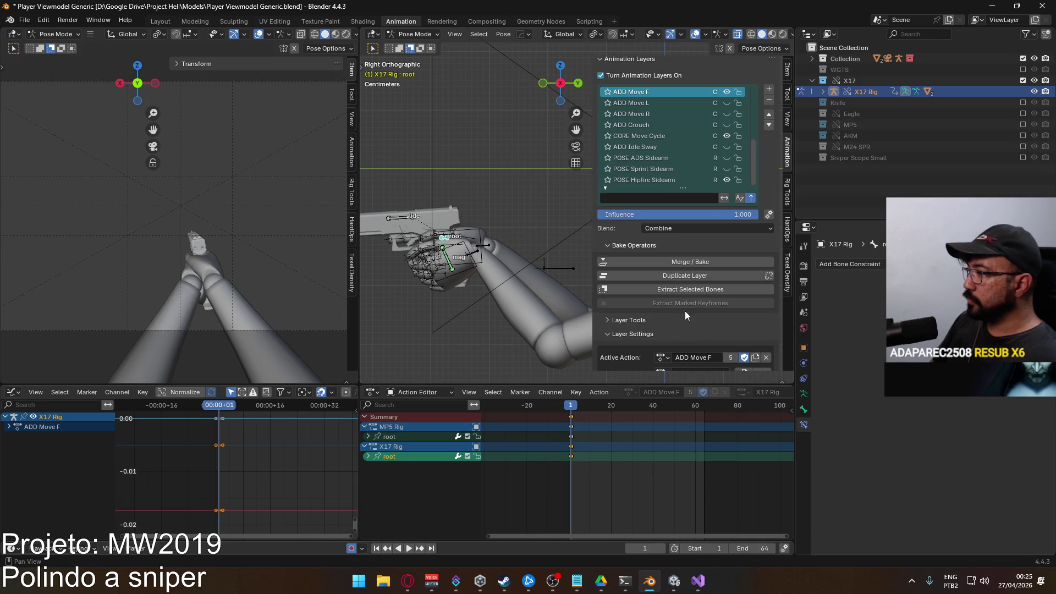
scroll(682, 328, down, 3)
click(662, 306)
click(663, 307)
scroll(718, 243, up, 2)
scroll(718, 242, up, 2)
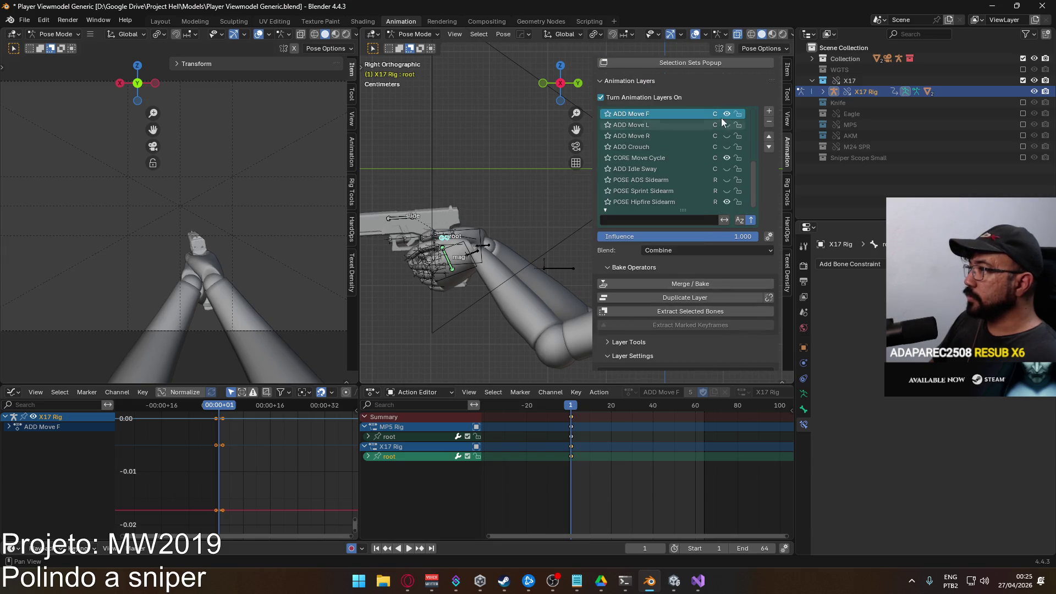
scroll(719, 120, up, 2)
click(726, 135)
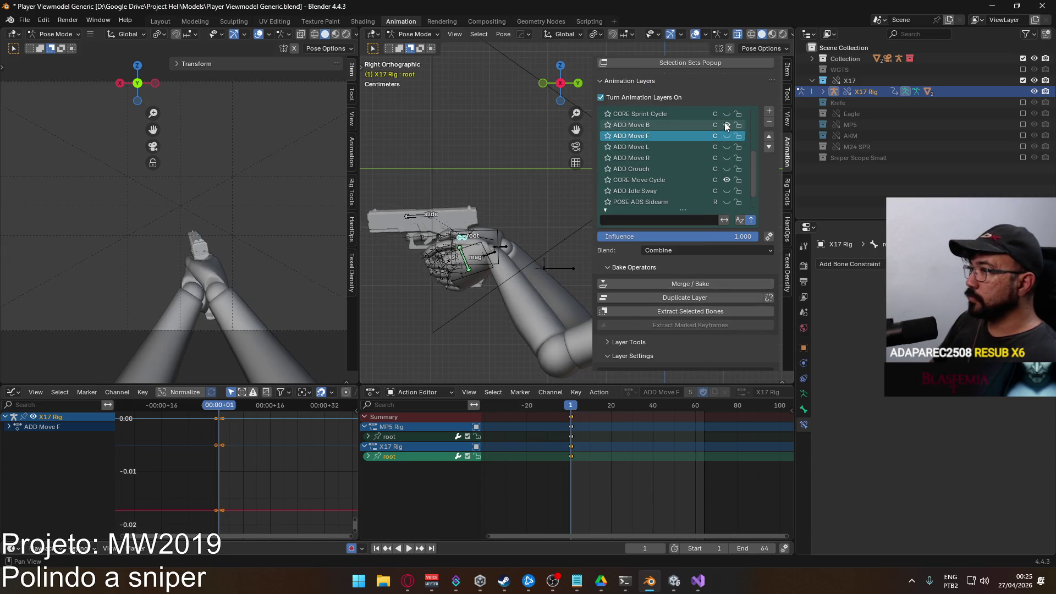
click(655, 126)
scroll(673, 172, down, 3)
scroll(673, 172, down, 1)
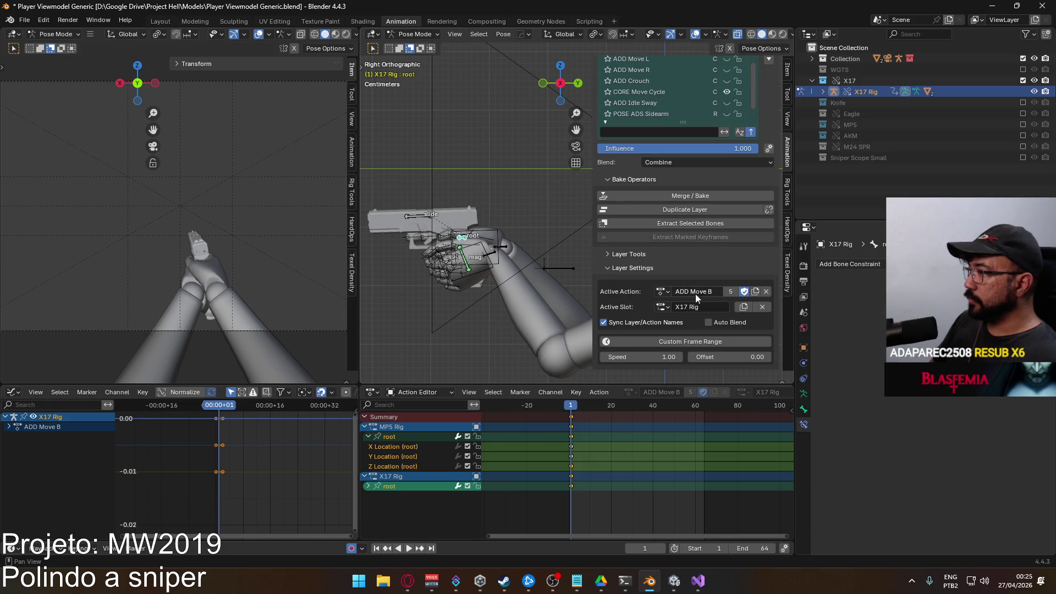
Flip ADD Move B's slot to MP5 Rig and back to X17 Rig, then toggle the ADD Move B and L layer eyes
click(665, 307)
click(689, 324)
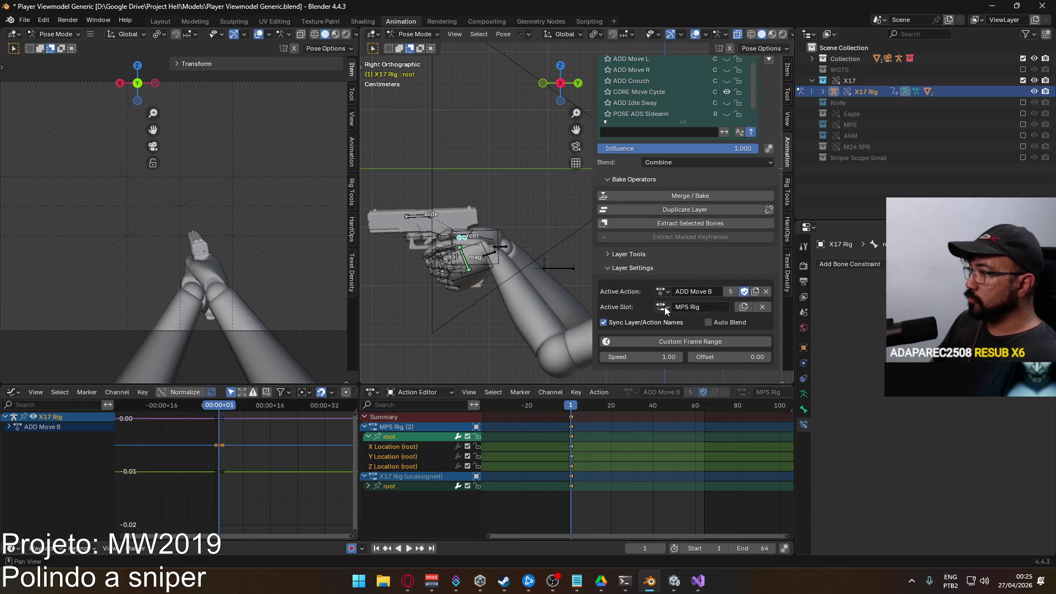
click(664, 307)
click(685, 333)
scroll(744, 118, up, 3)
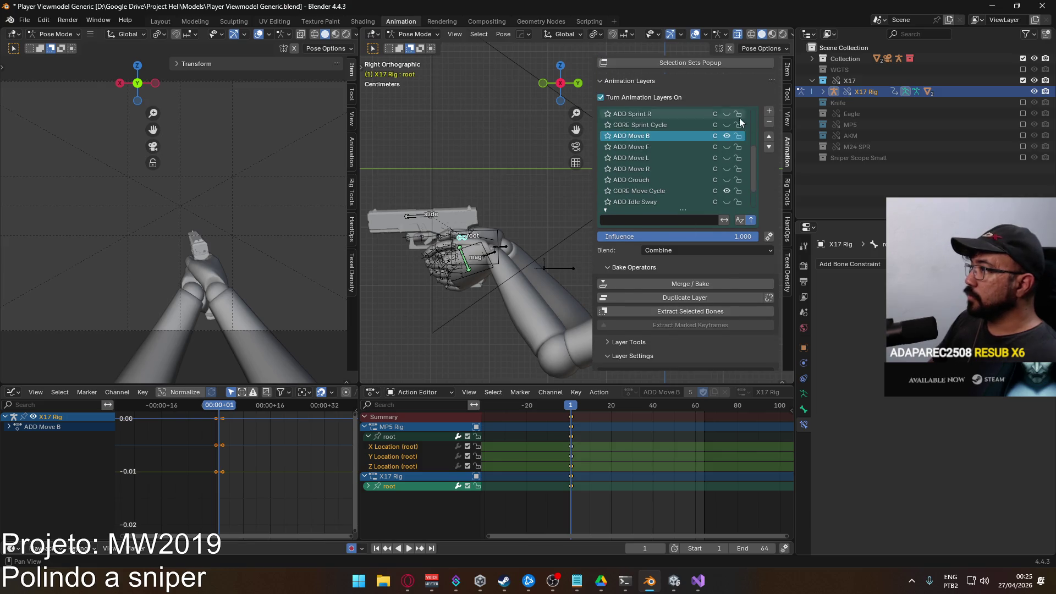
click(727, 136)
click(727, 157)
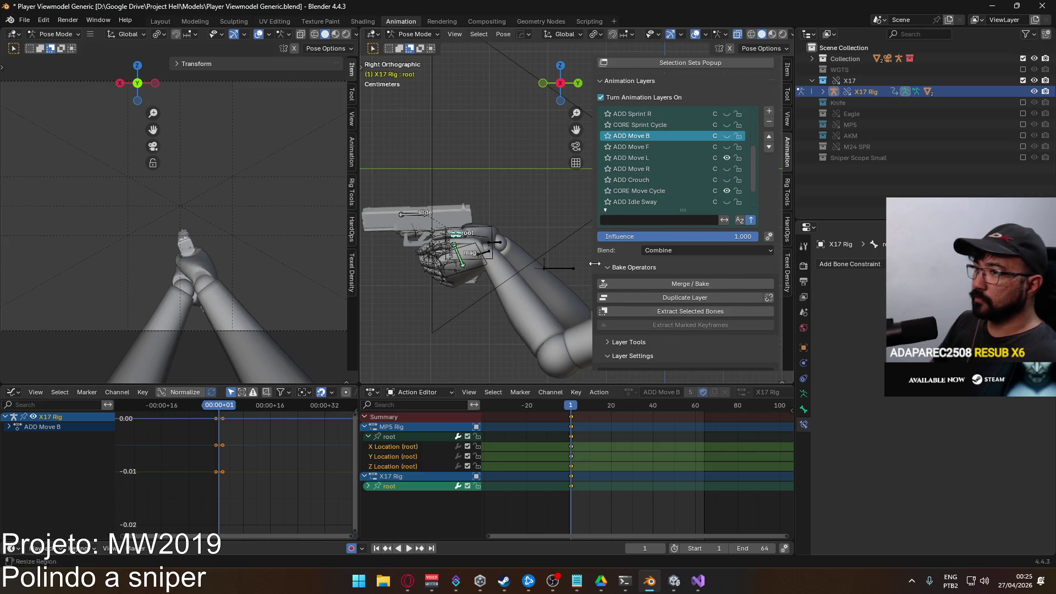
scroll(660, 254, down, 3)
Confirm X17 Rig stays as the slot, then make ADD Move R the layer being edited
click(662, 307)
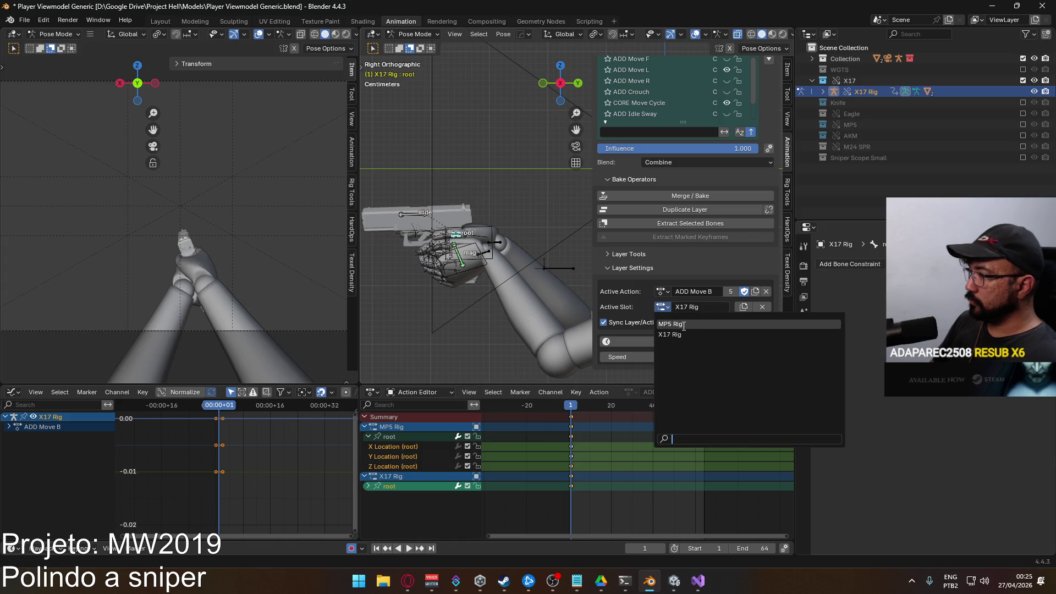
click(684, 324)
click(662, 307)
click(673, 334)
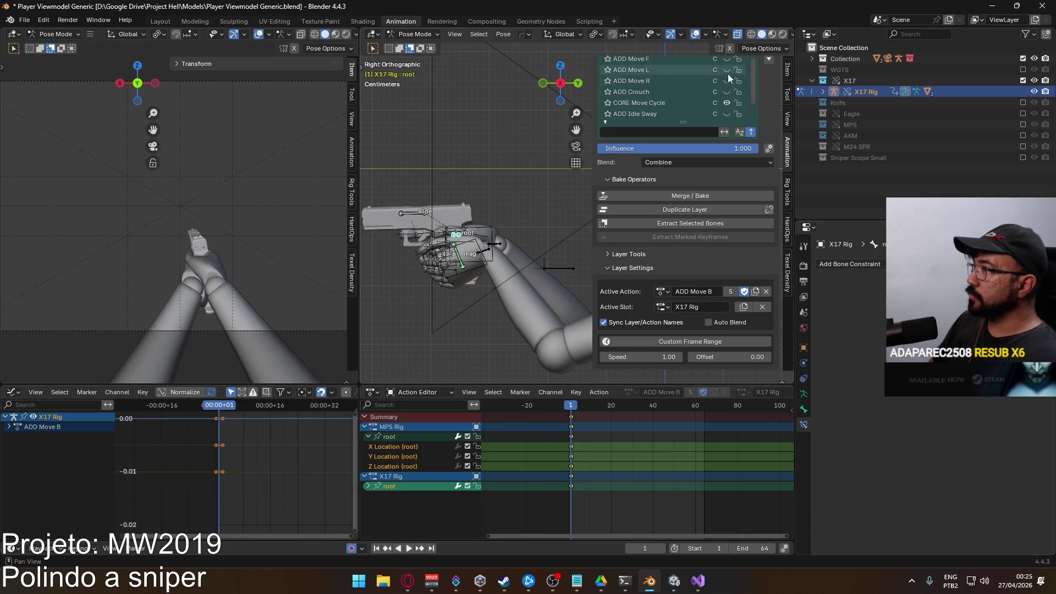
click(676, 81)
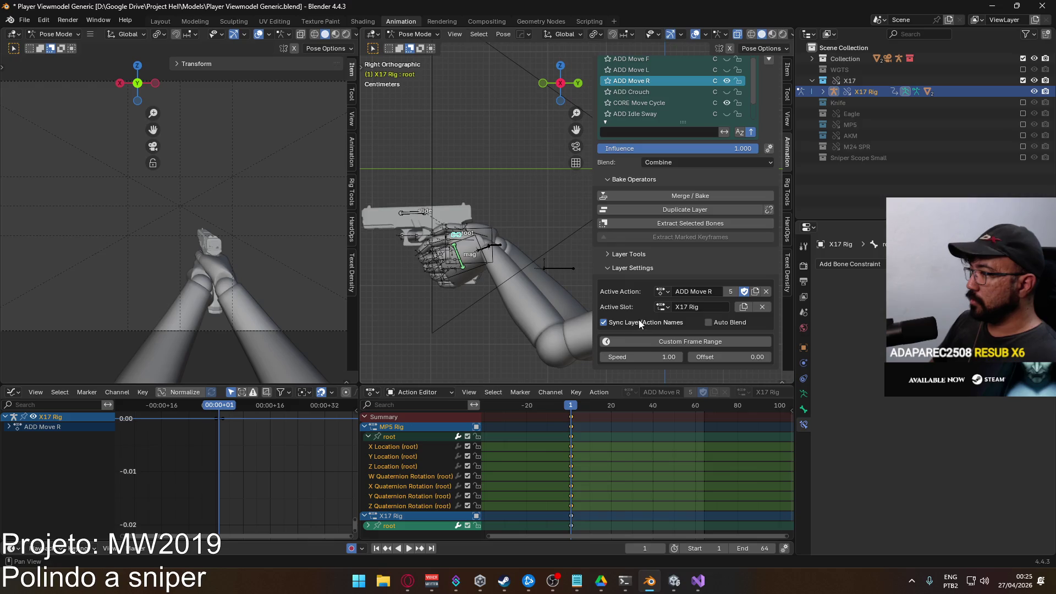
click(663, 307)
Restore ADD Move R's slot to X17 Rig and play the move animation, returning to frame 1
click(673, 323)
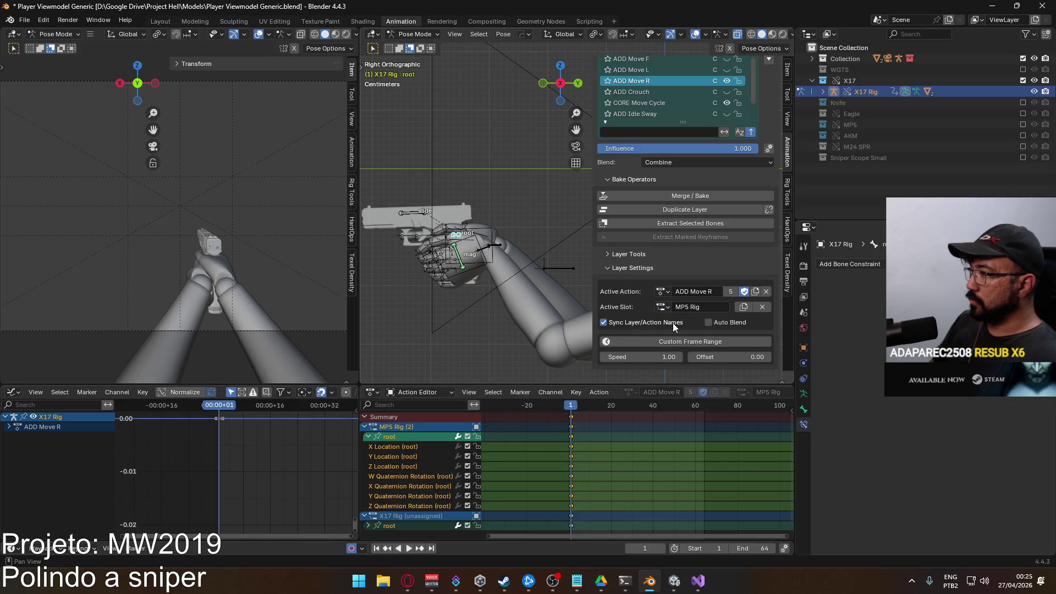
click(663, 308)
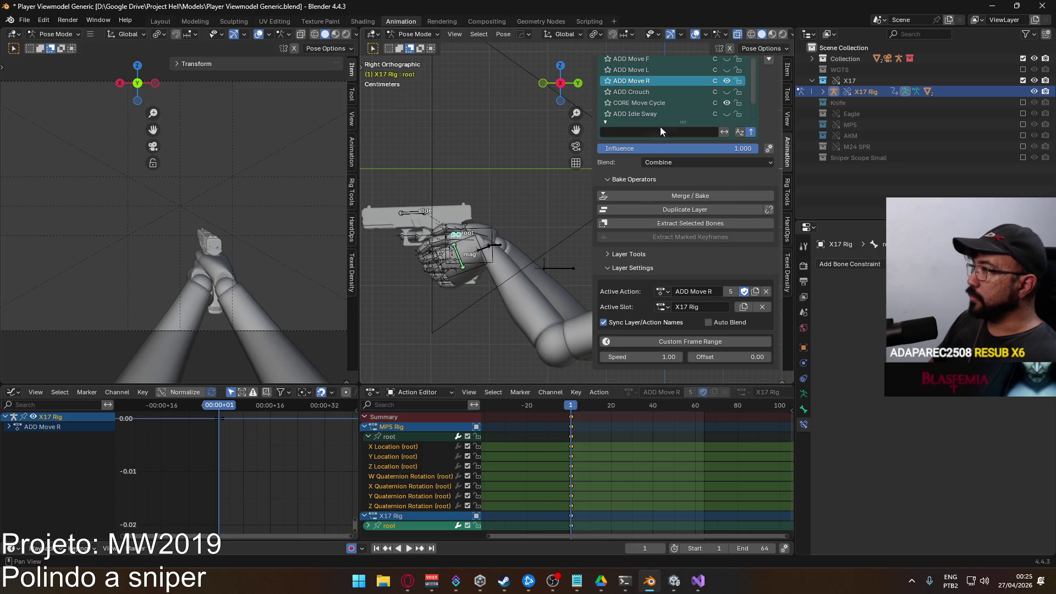
scroll(739, 177, up, 2)
scroll(738, 177, up, 1)
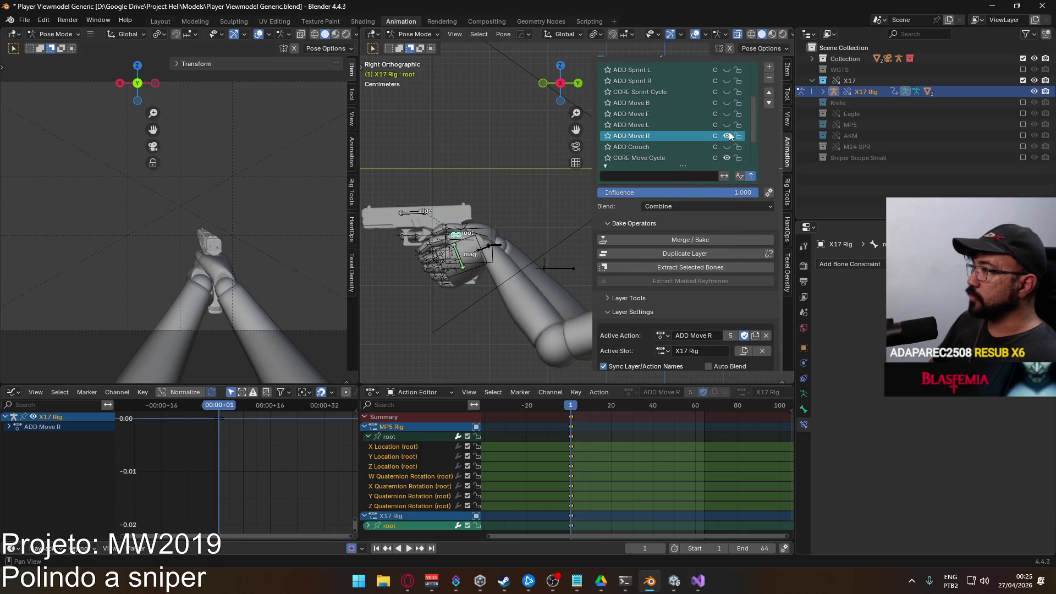
click(649, 160)
click(659, 138)
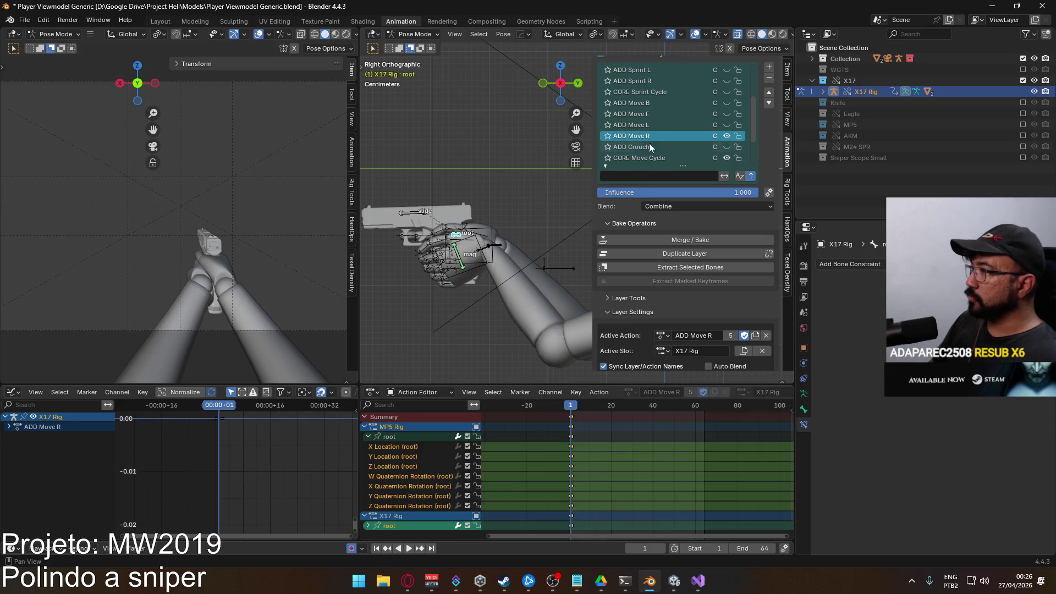
key(space)
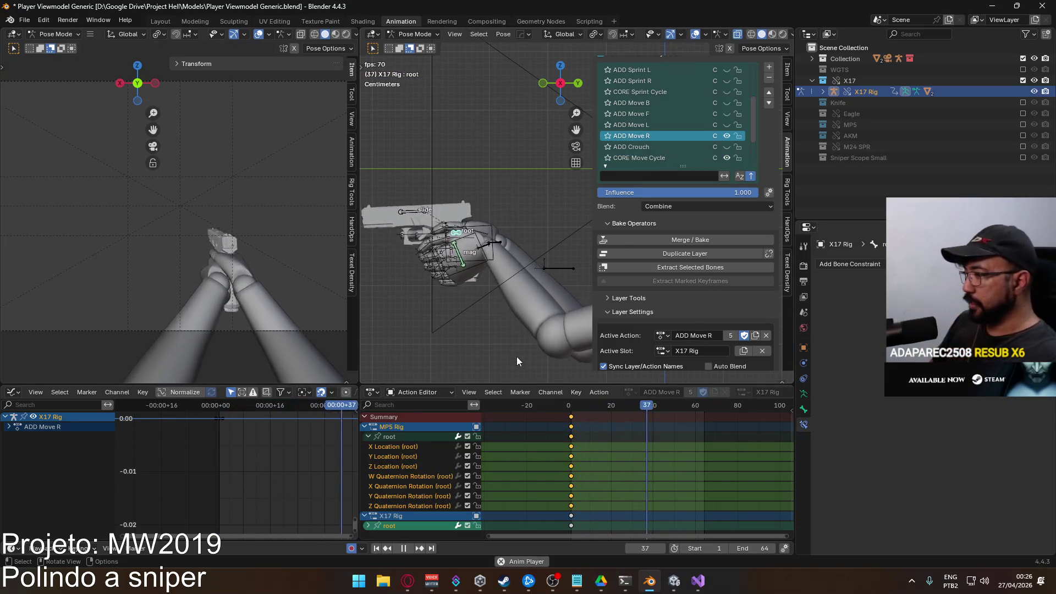
drag(575, 408, 575, 410)
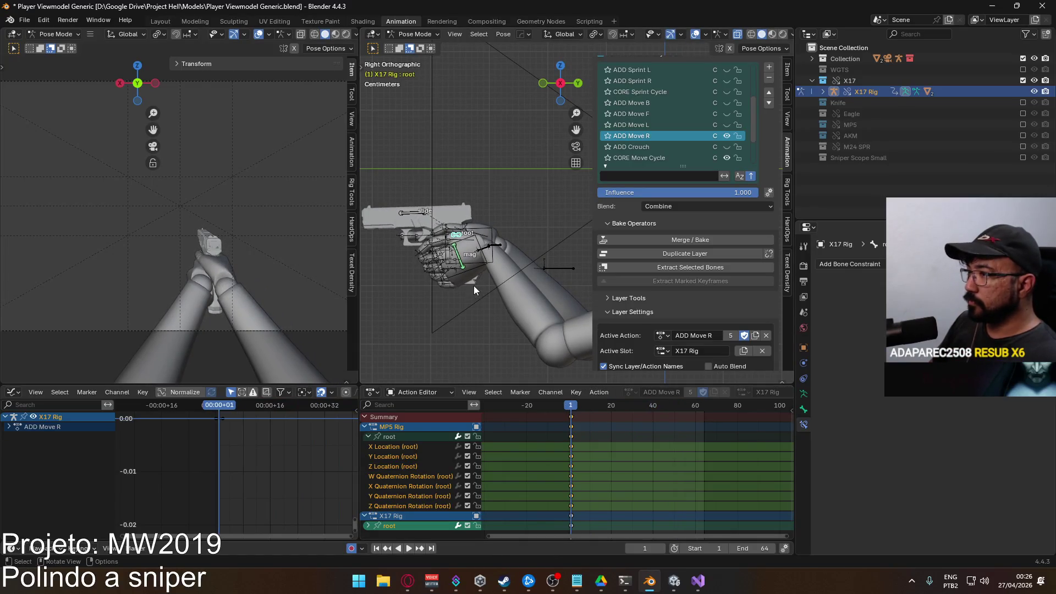
scroll(464, 262, down, 3)
key(Escape)
Switch to Object Mode, select the Viewmodel Rig and save the blend file
click(420, 47)
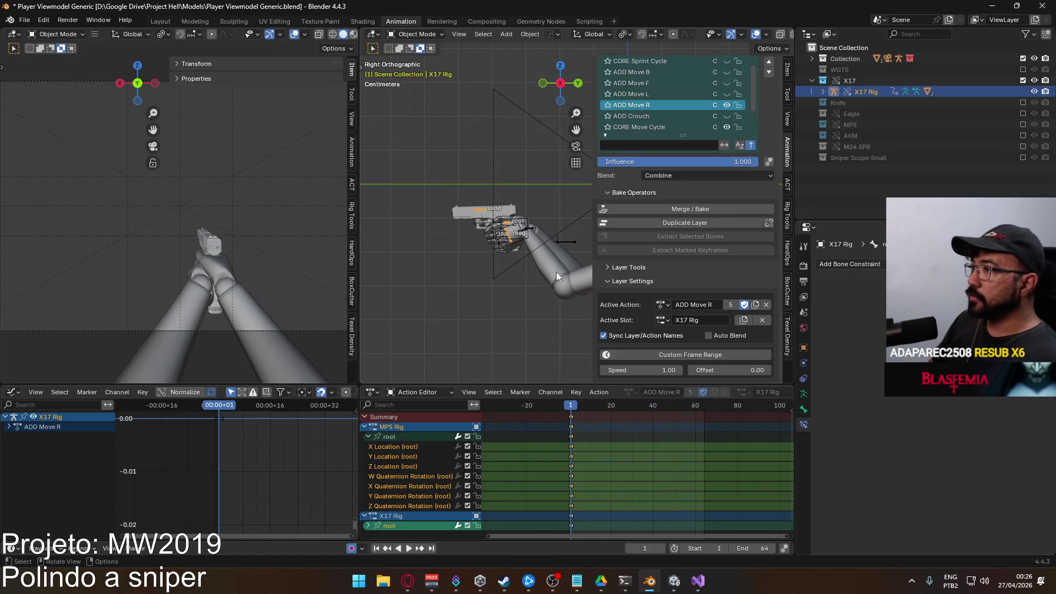
click(568, 254)
click(528, 228)
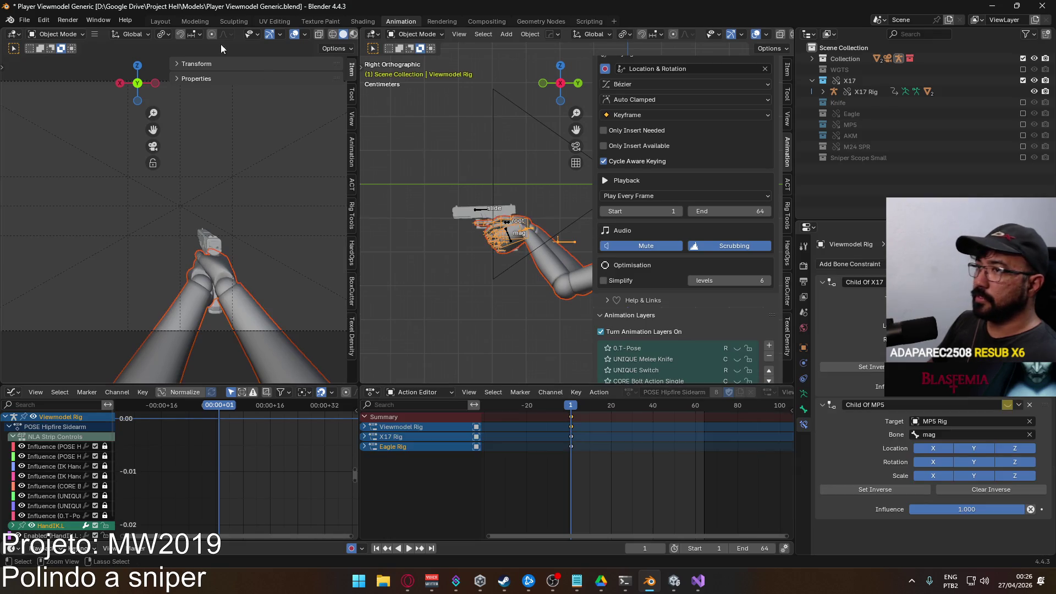
key(ctrl+s)
click(25, 19)
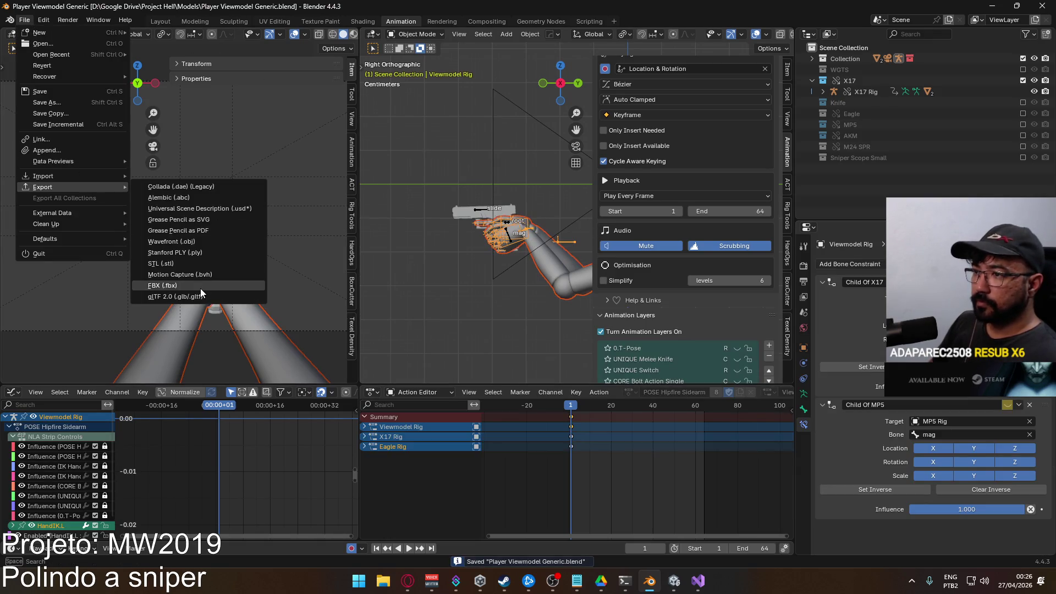
Export the FBX over Viewmodel@Hipfire Sidearm Move R.fbx, then browse File Explorer to F:\Unity\Project Hell 6
click(163, 285)
scroll(537, 295, down, 5)
scroll(537, 300, down, 5)
scroll(537, 300, down, 3)
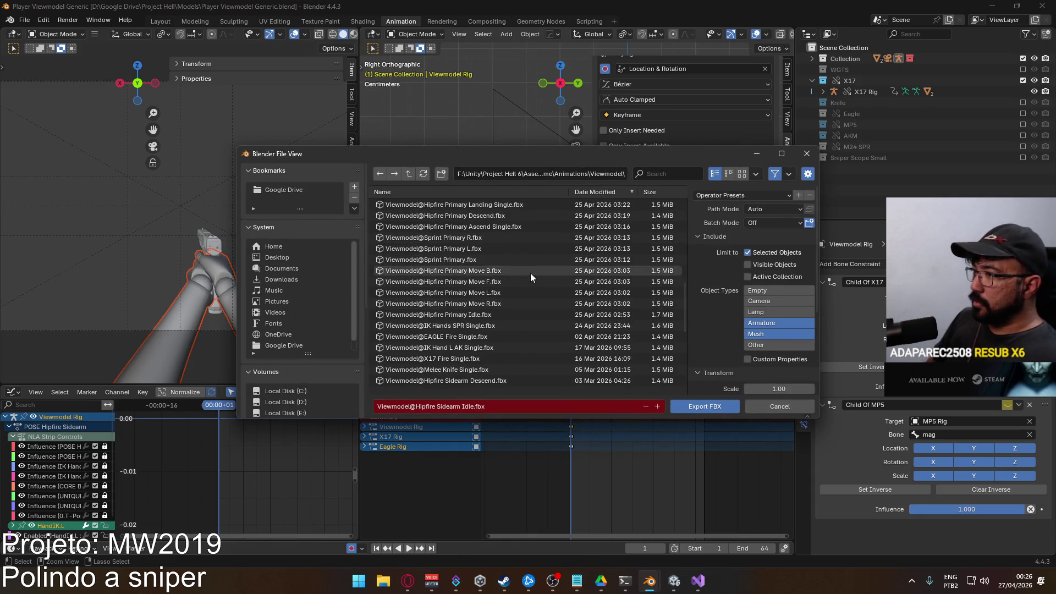
scroll(531, 273, down, 3)
scroll(535, 280, down, 4)
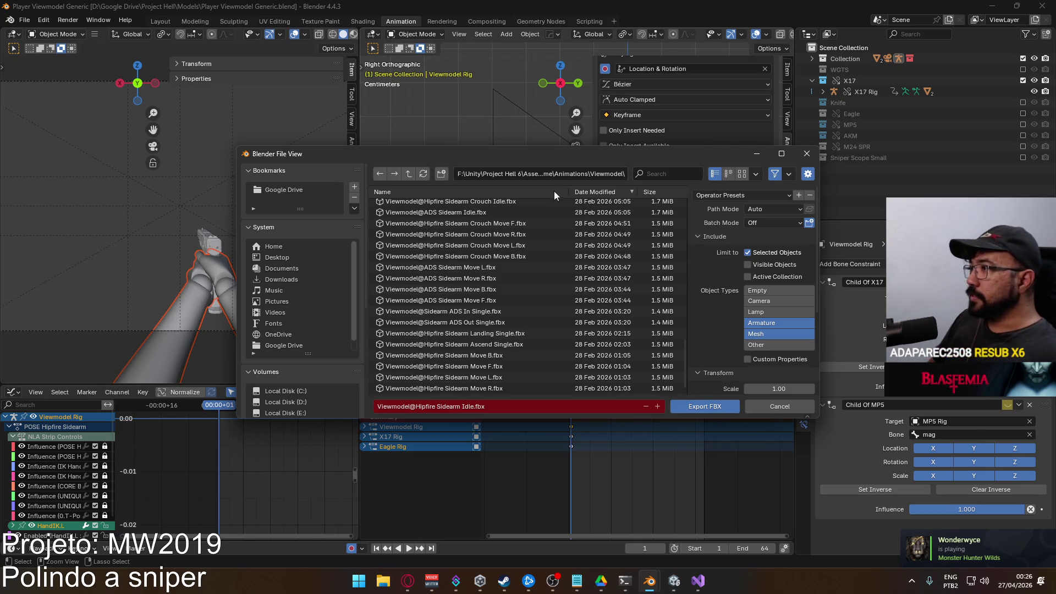
double_click(508, 388)
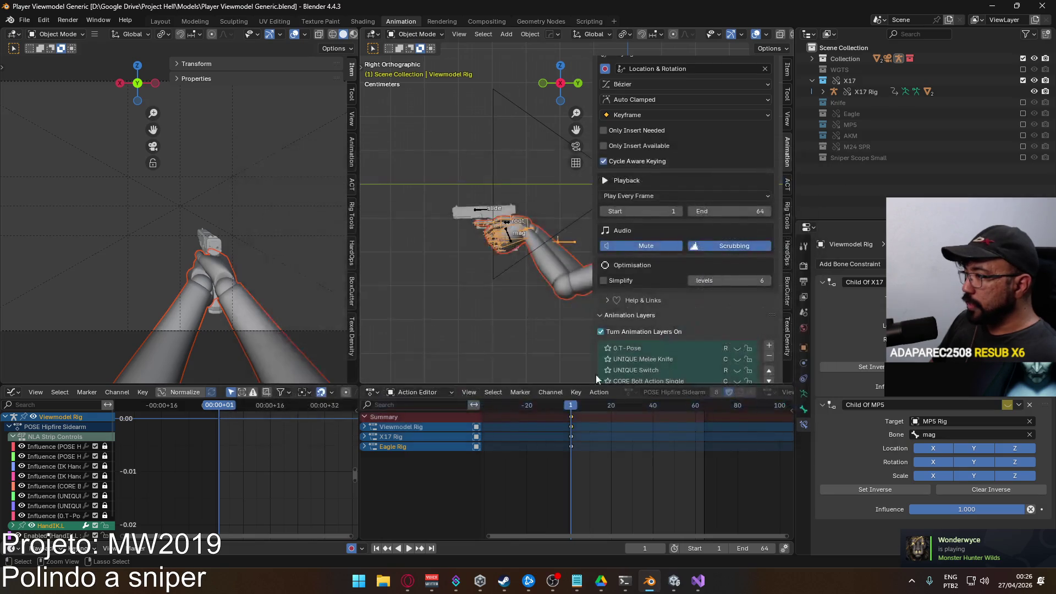
key(super+e)
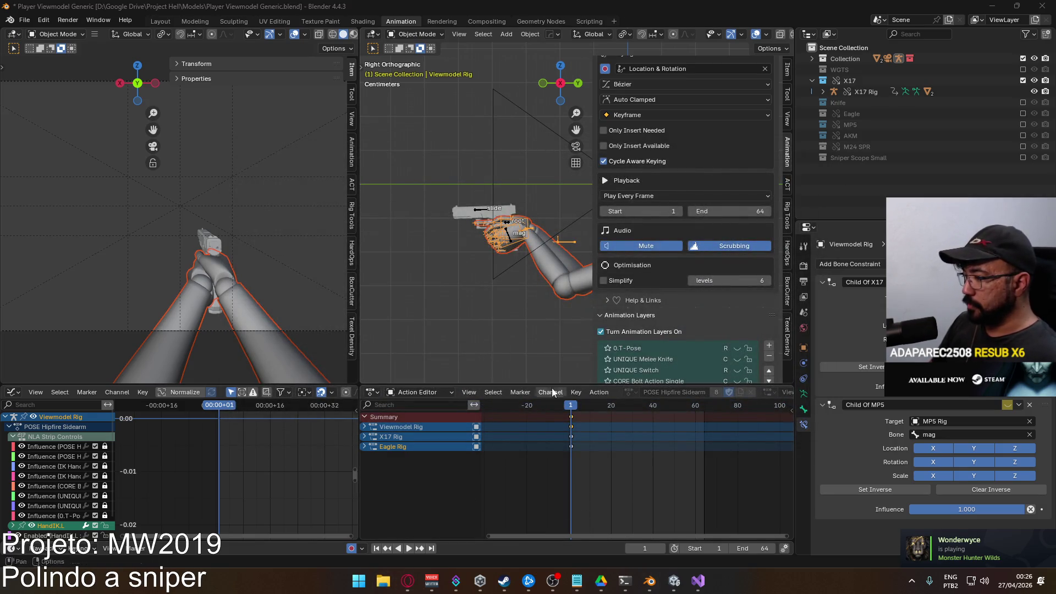
double_click(462, 297)
double_click(461, 370)
double_click(435, 333)
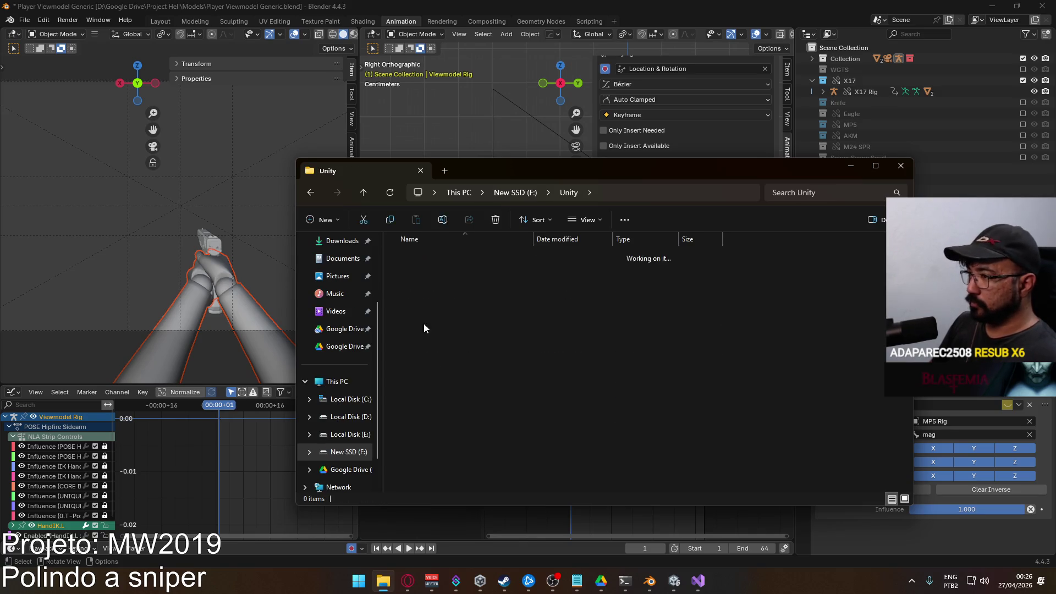
Replace the Project Hell 6 (Backup) contents with the project's Assets, Packages, ProjectSettings and UserSettings folders
click(433, 272)
ctrl+click(423, 379)
ctrl+click(433, 349)
ctrl+click(442, 332)
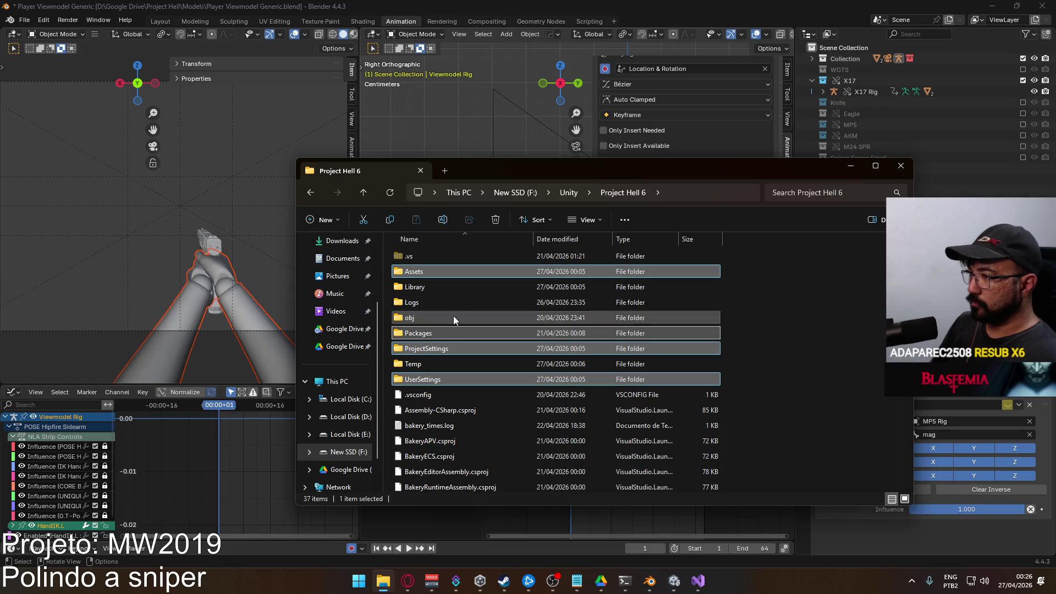
click(569, 192)
double_click(466, 349)
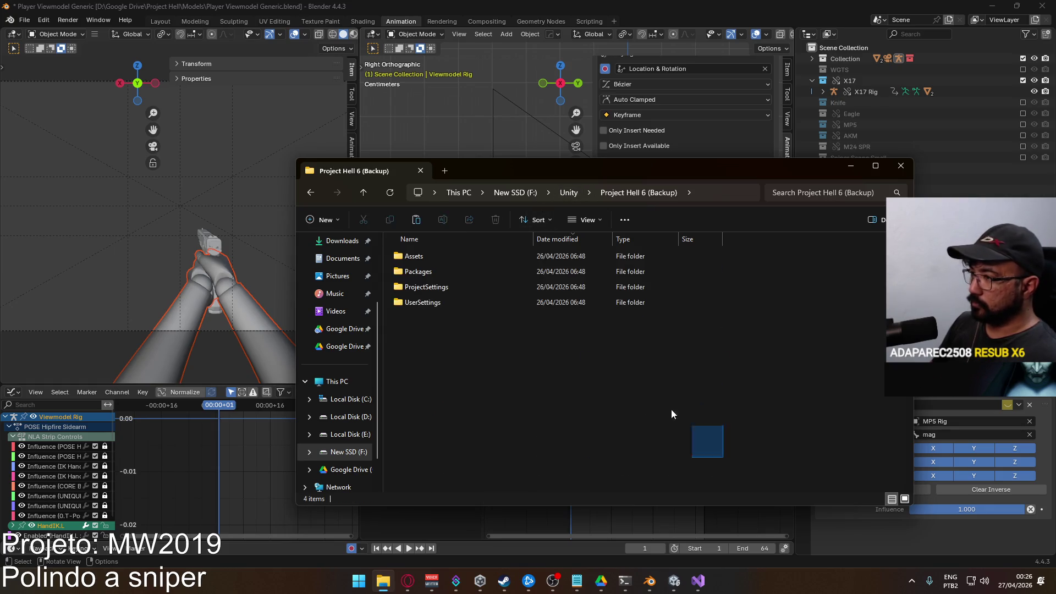
key(ctrl+a)
key(Delete)
key(ctrl+v)
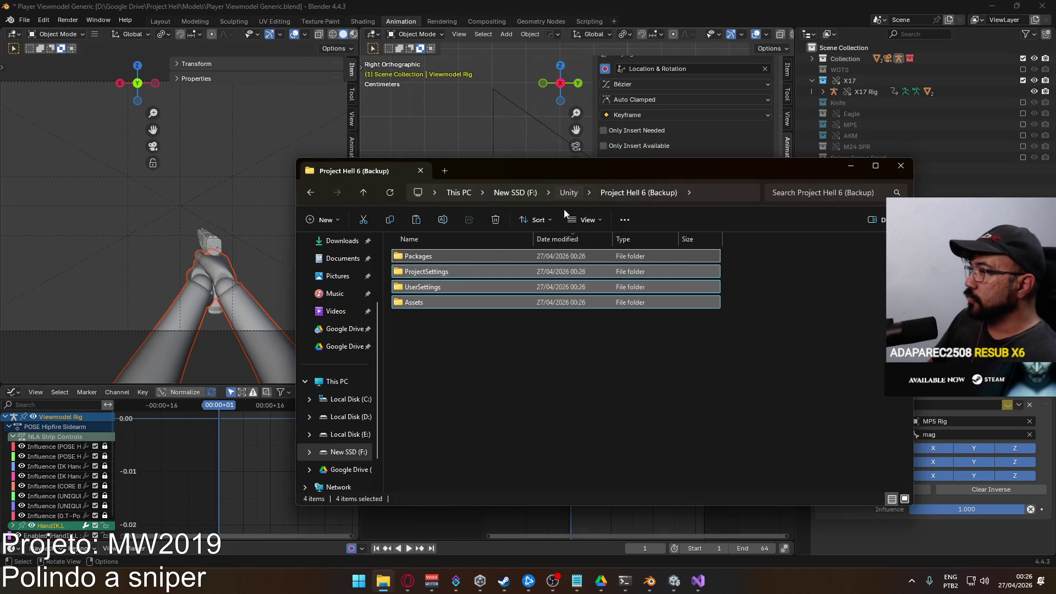
Pack the Project Hell 6 (Backup) folder into a RAR archive with WinRAR
click(569, 192)
right_drag(450, 354, 453, 356)
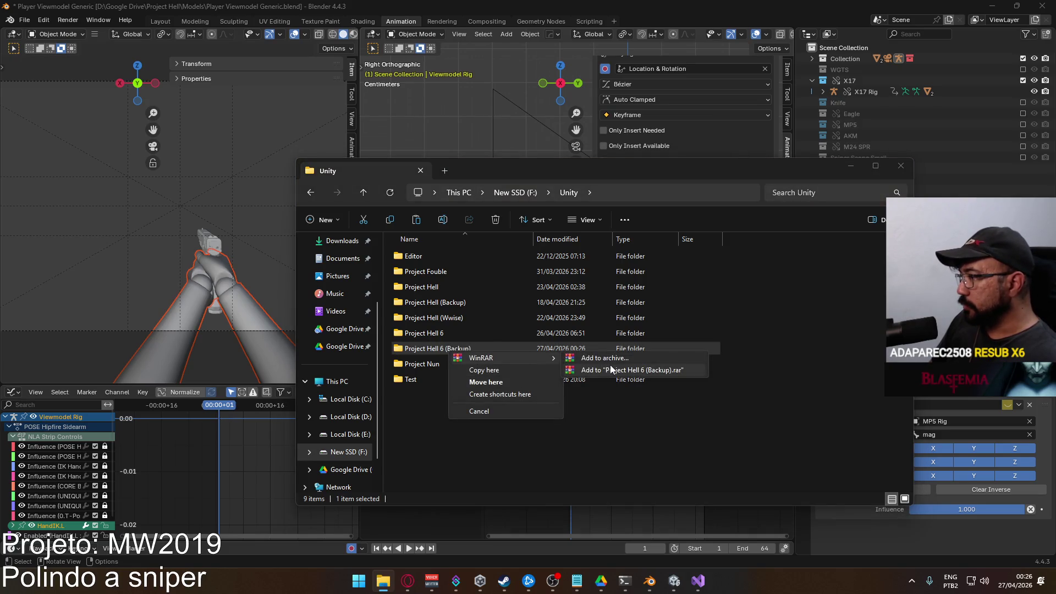
click(610, 366)
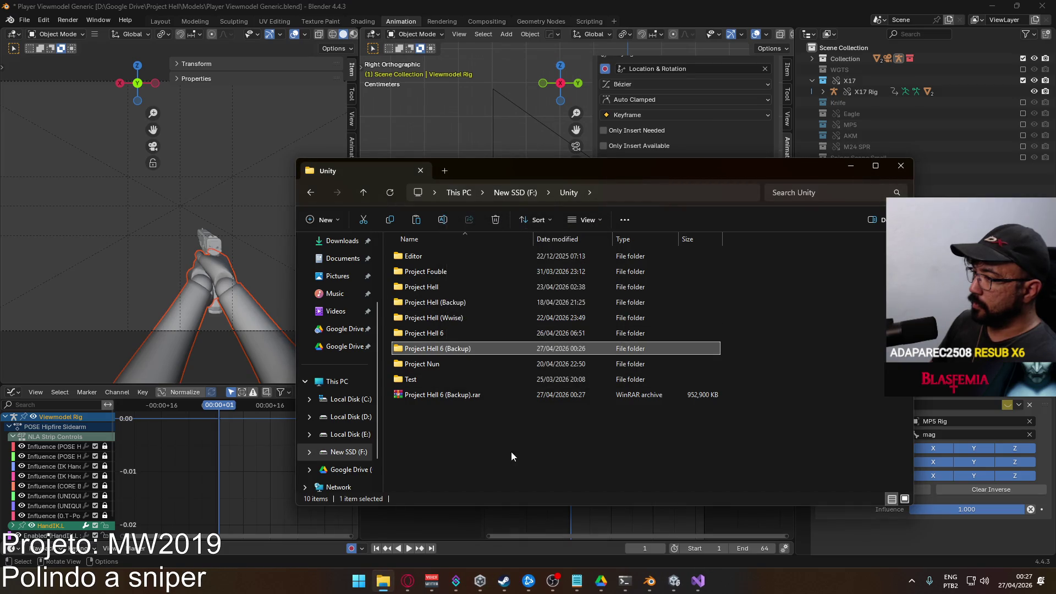
Cut the new backup .rar and browse D: > Google Drive > Project Hell > Backup
click(466, 395)
click(353, 453)
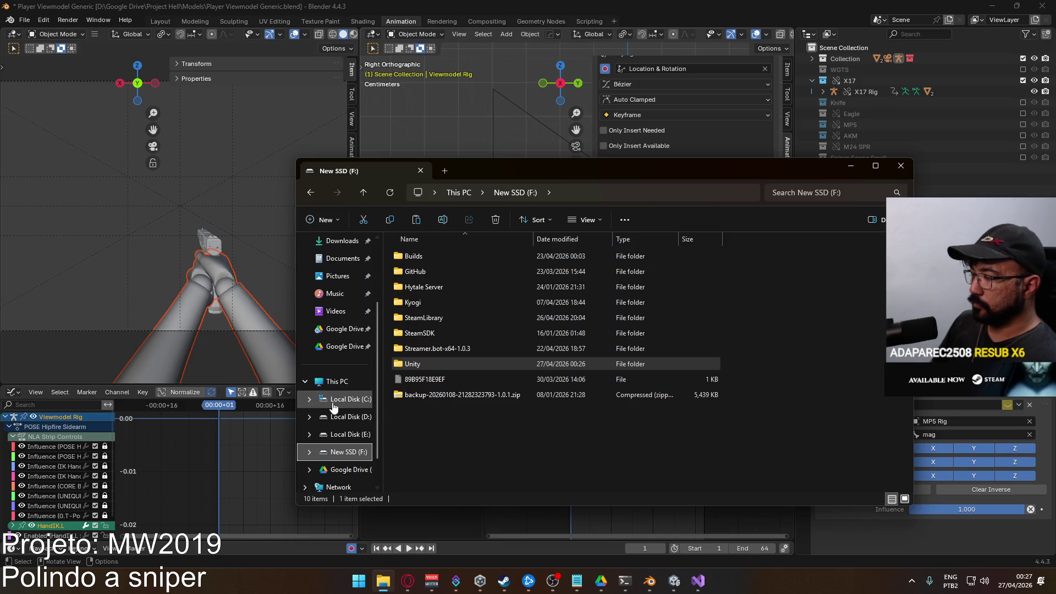
click(344, 419)
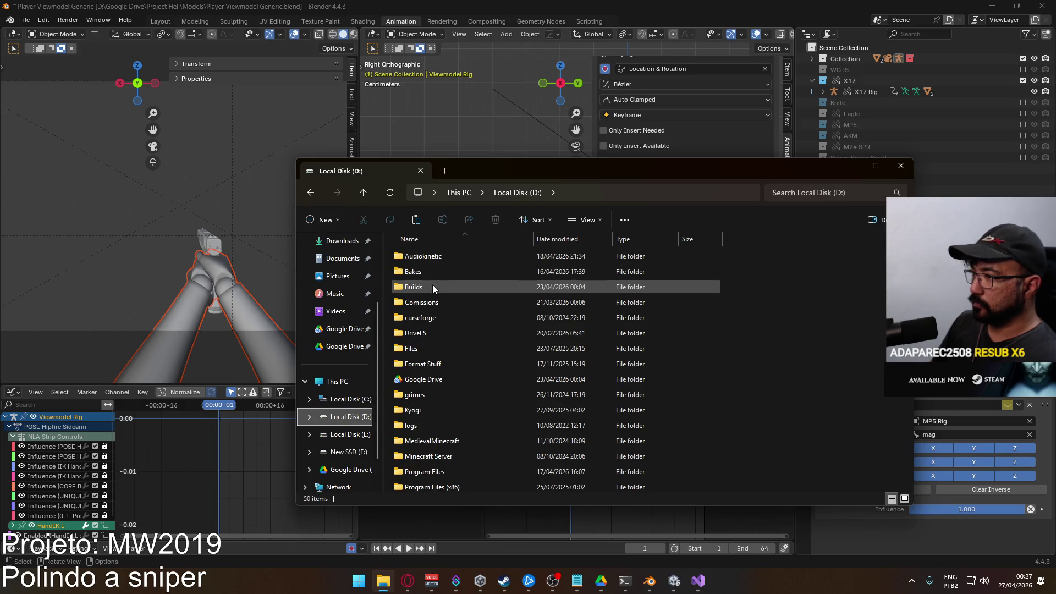
click(345, 454)
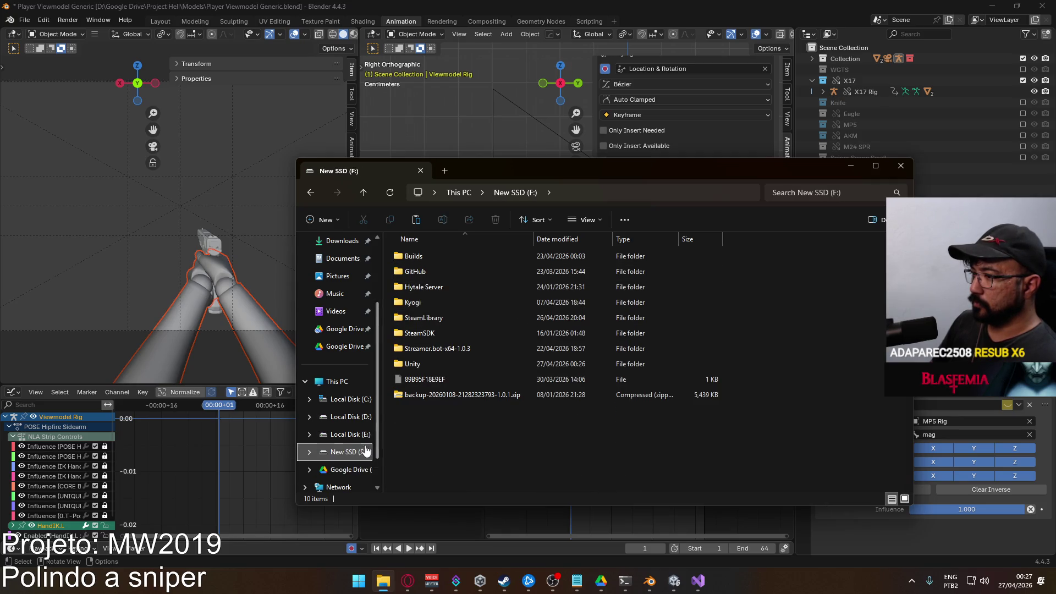
click(351, 417)
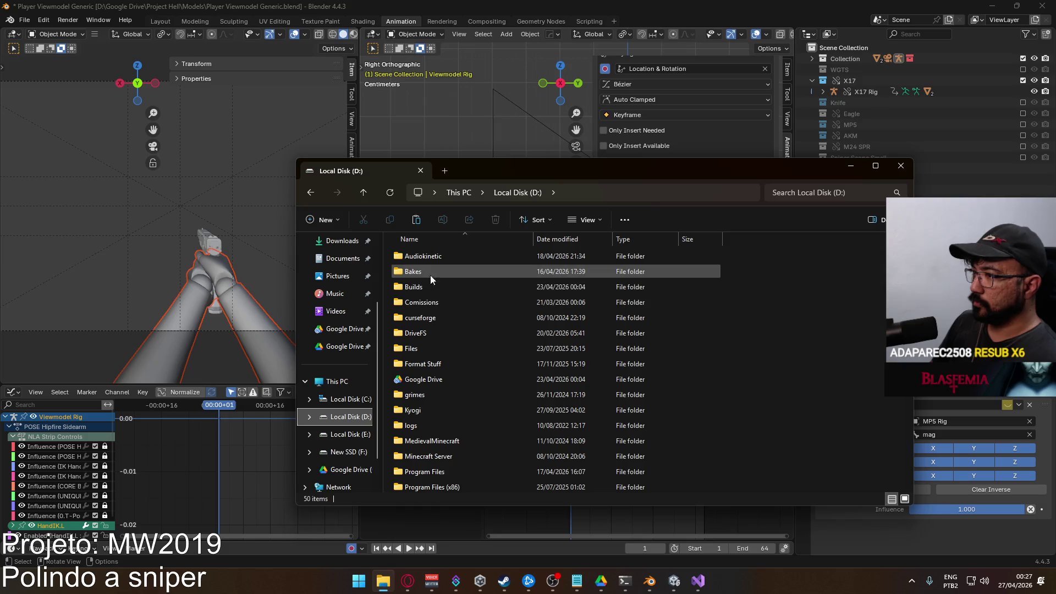
double_click(422, 365)
scroll(421, 331, down, 3)
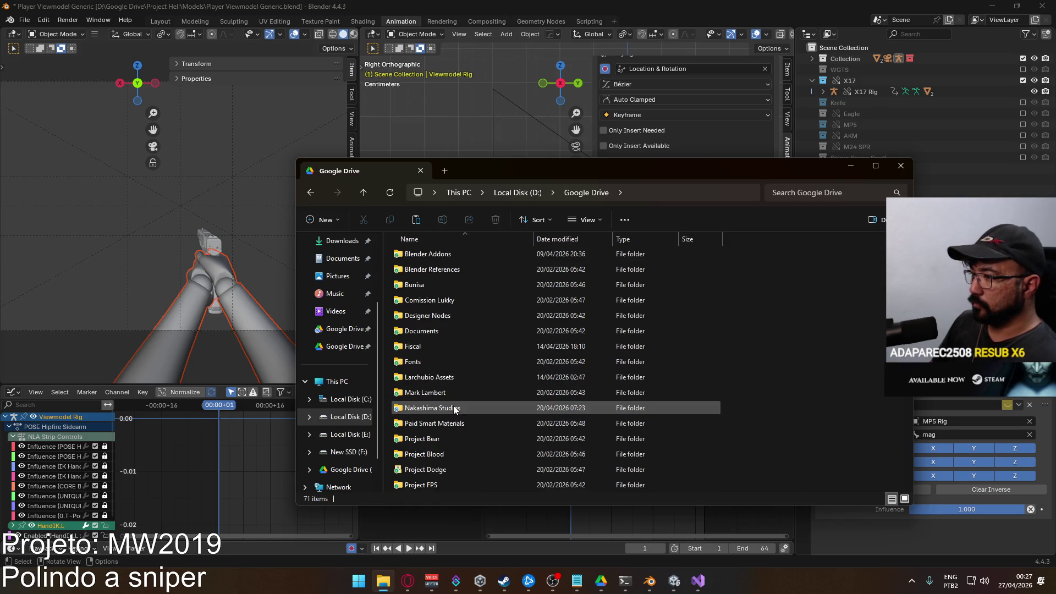
click(576, 196)
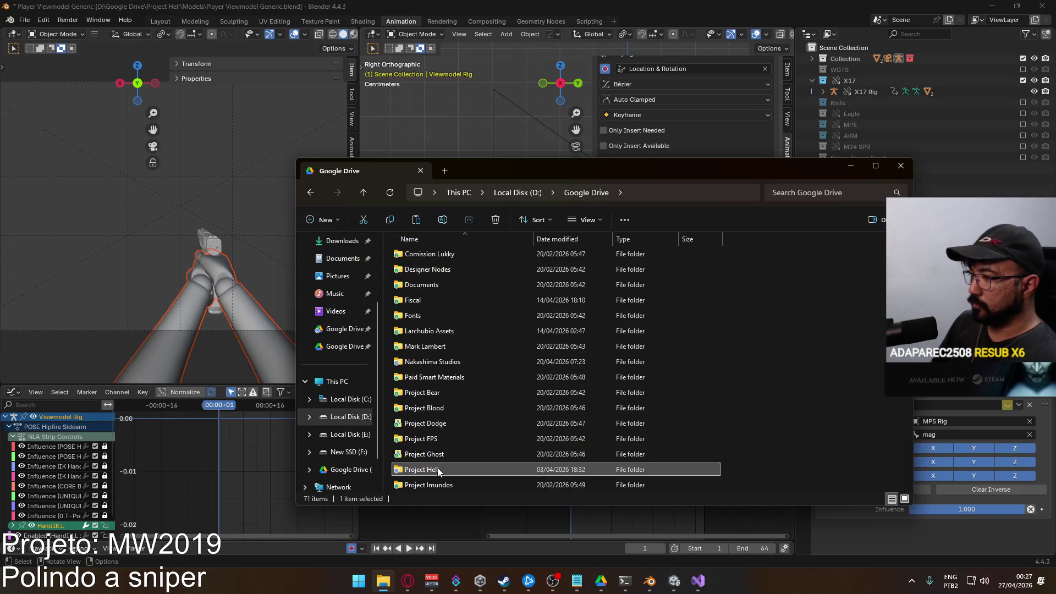
double_click(424, 470)
Paste the archive, replacing the older copy in the destination, and close Explorer
key(ctrl+v)
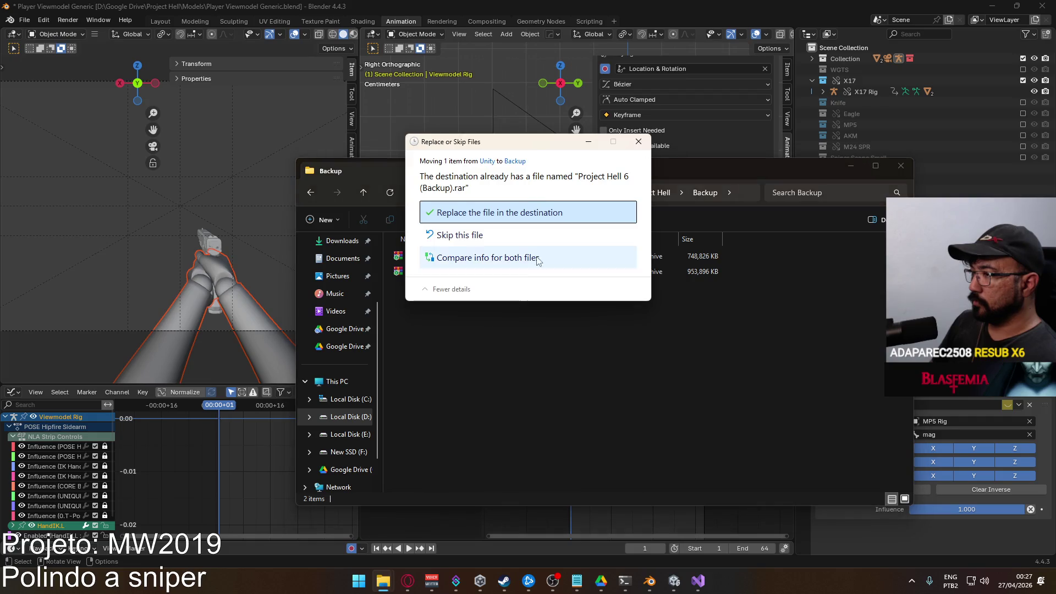
key(Return)
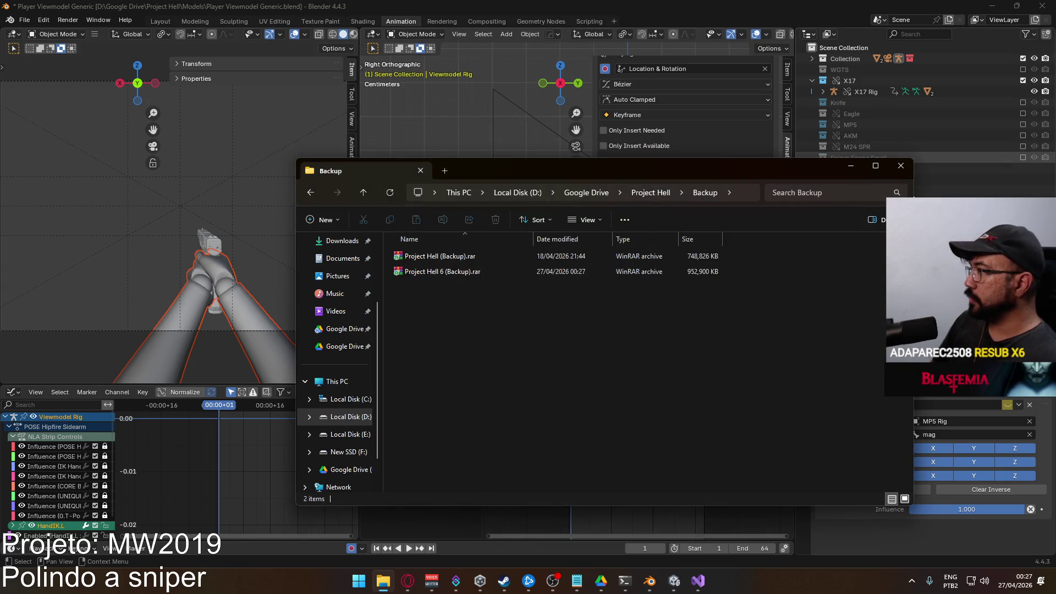
click(901, 166)
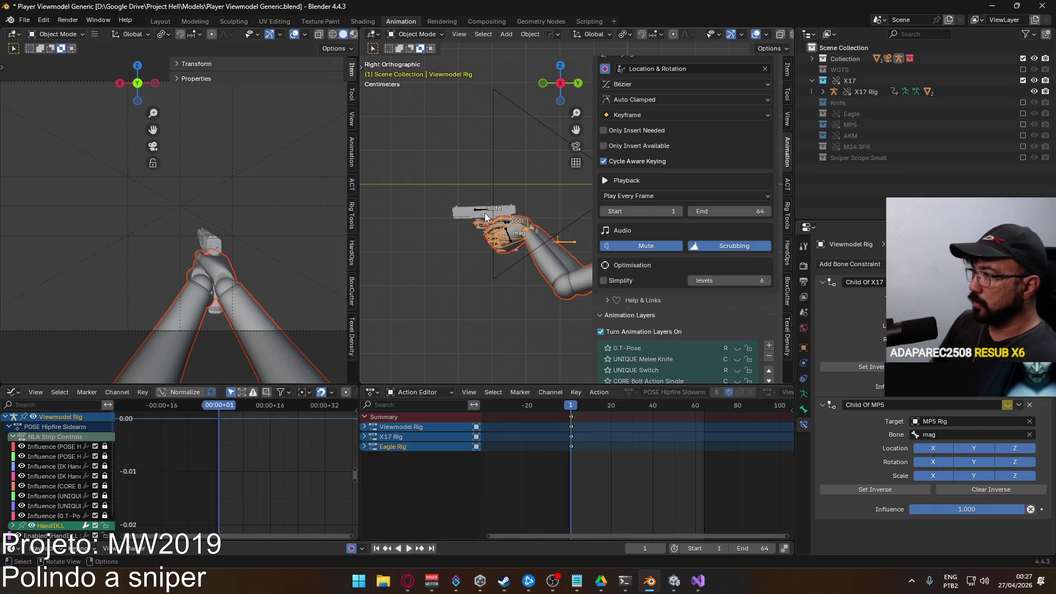
Toggle the X17 Rig's ADD Move R layer, reselect the Viewmodel Rig and save the file
click(480, 212)
scroll(707, 267, down, 4)
scroll(686, 302, up, 3)
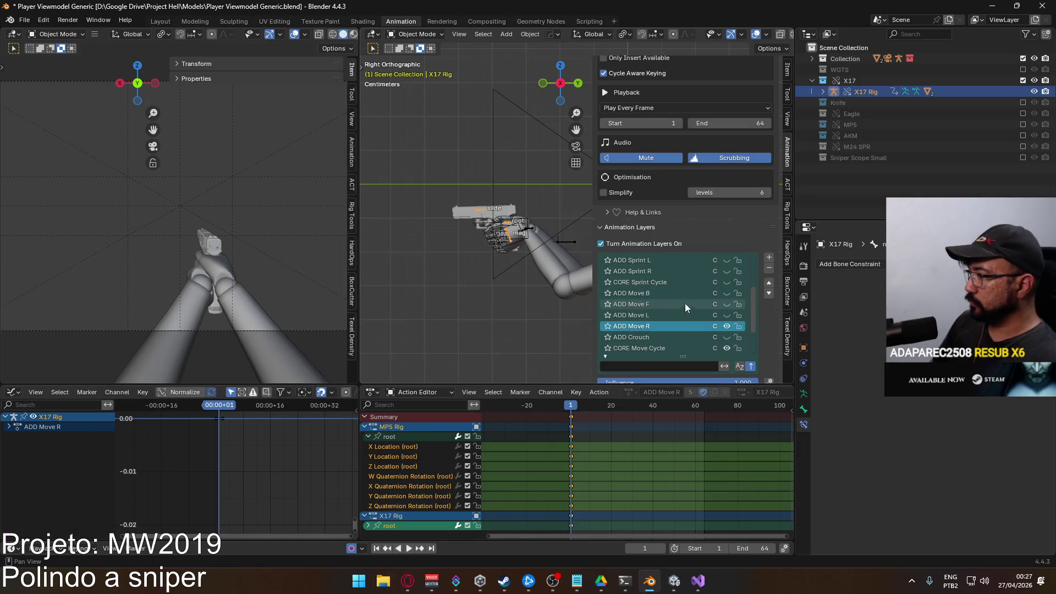
click(728, 326)
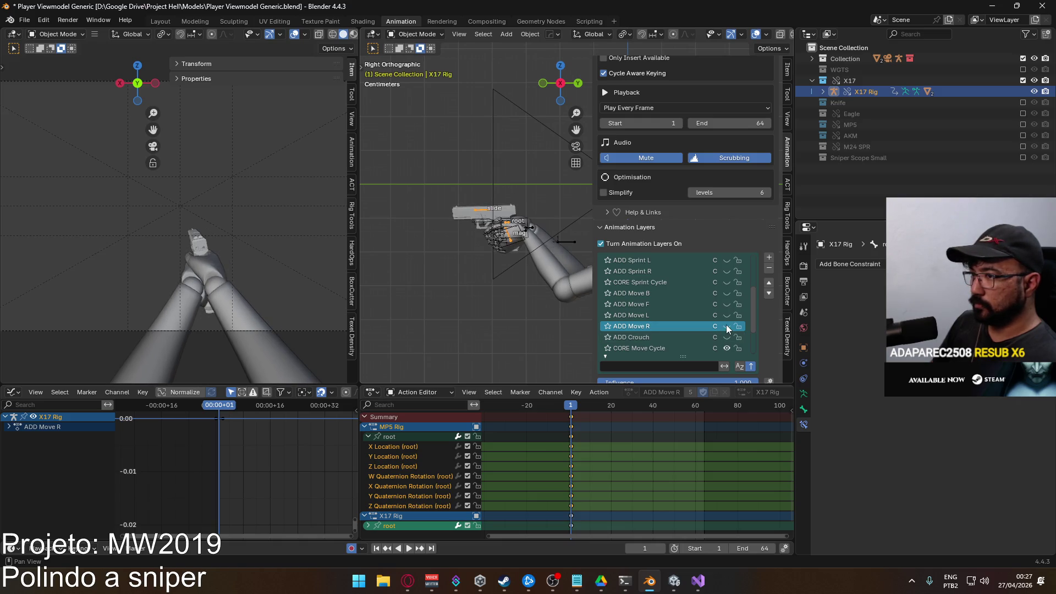
click(727, 326)
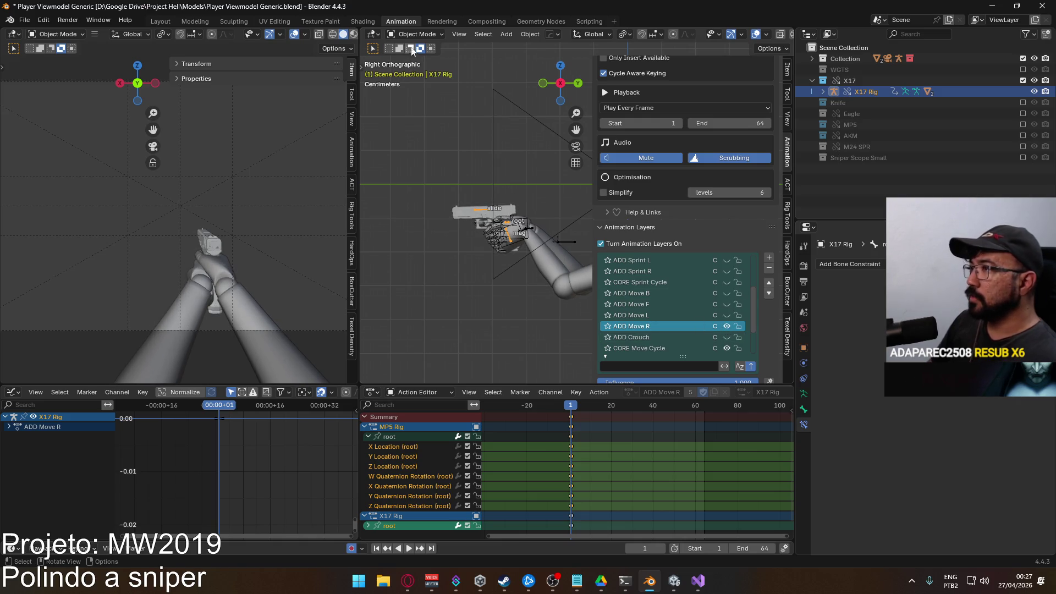
click(421, 34)
click(419, 47)
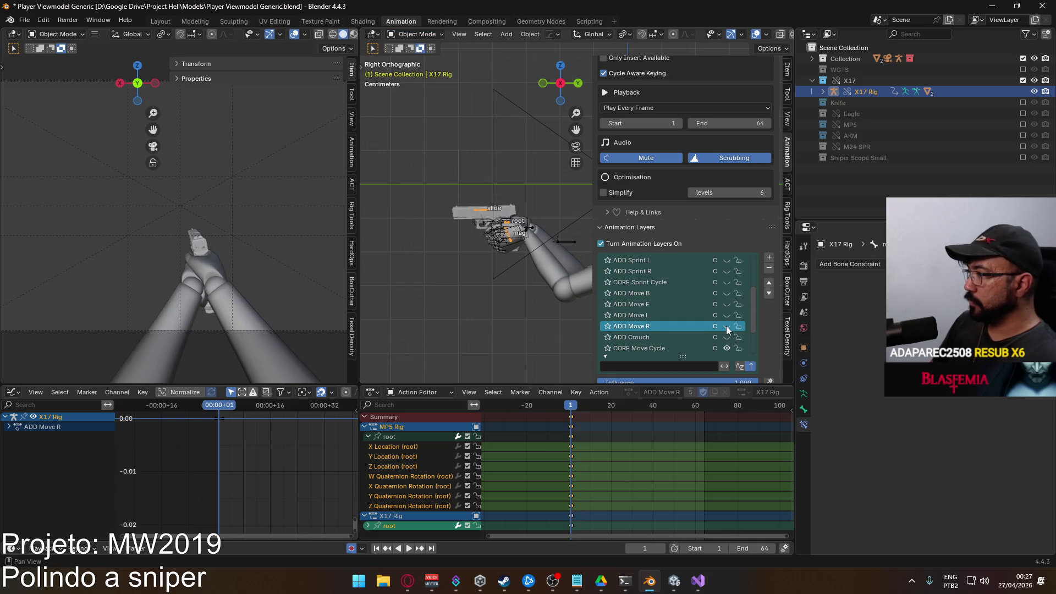
click(526, 229)
click(526, 229)
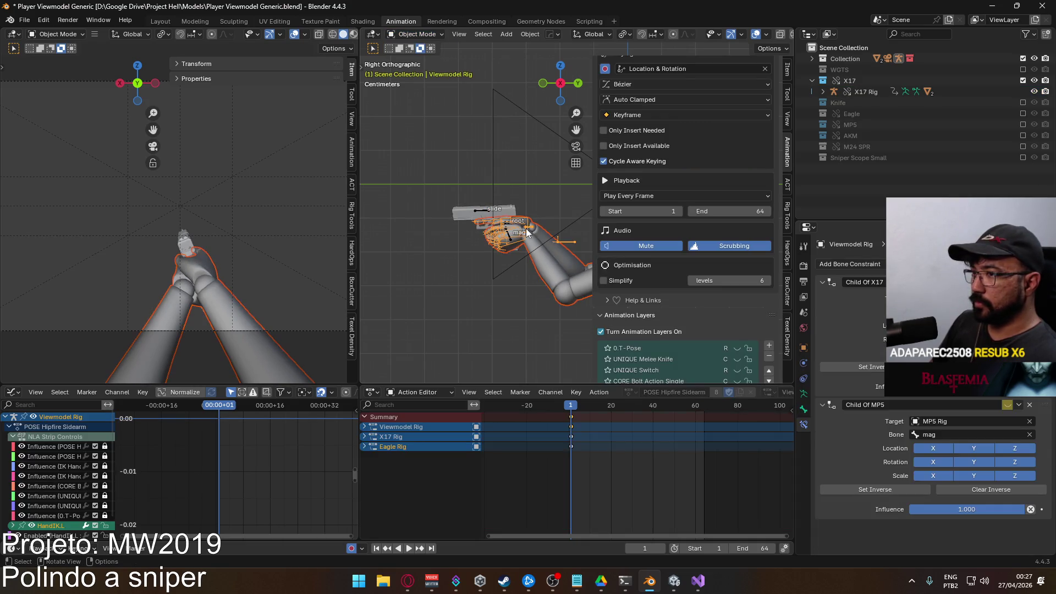
key(ctrl+s)
Export the Viewmodel Rig as Viewmodel@Hipfire Sidearm Move L.fbx to the Unity Animations folder
click(25, 20)
mouse_move(43, 186)
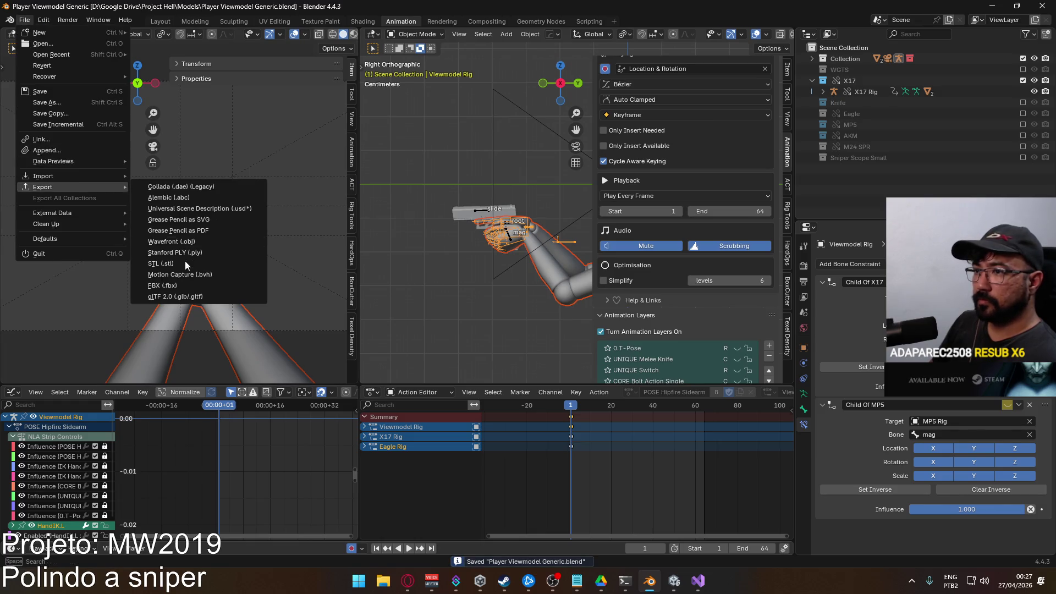
click(185, 285)
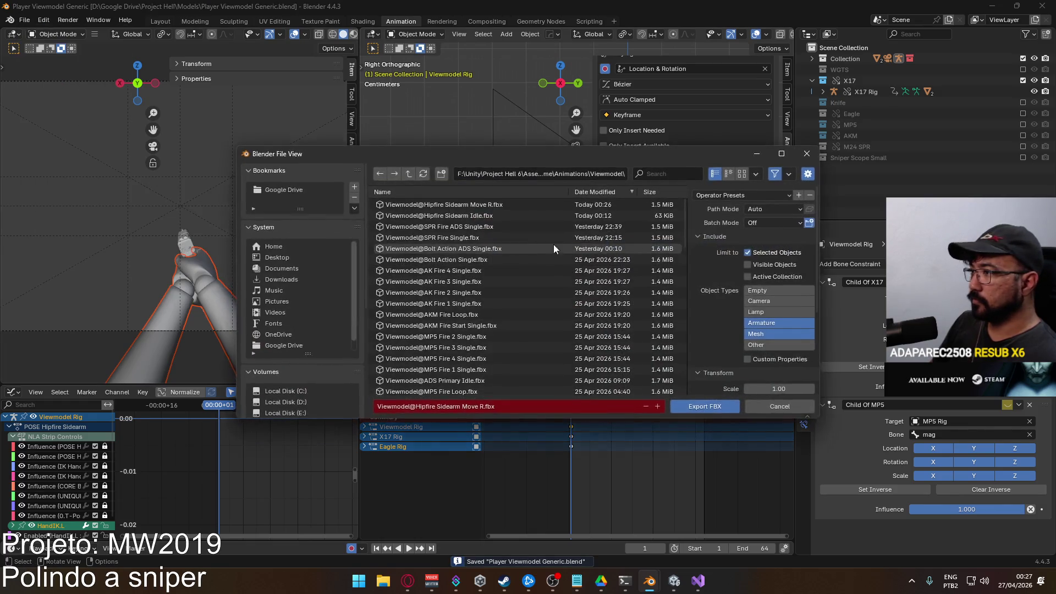
click(503, 206)
click(492, 408)
text(L)
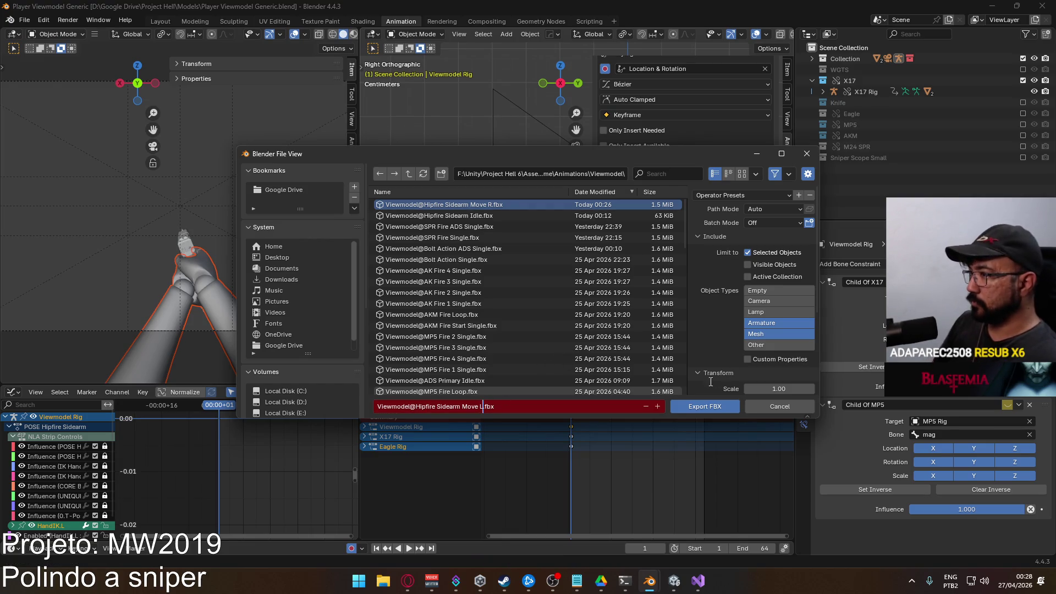
click(693, 405)
scroll(707, 272, down, 2)
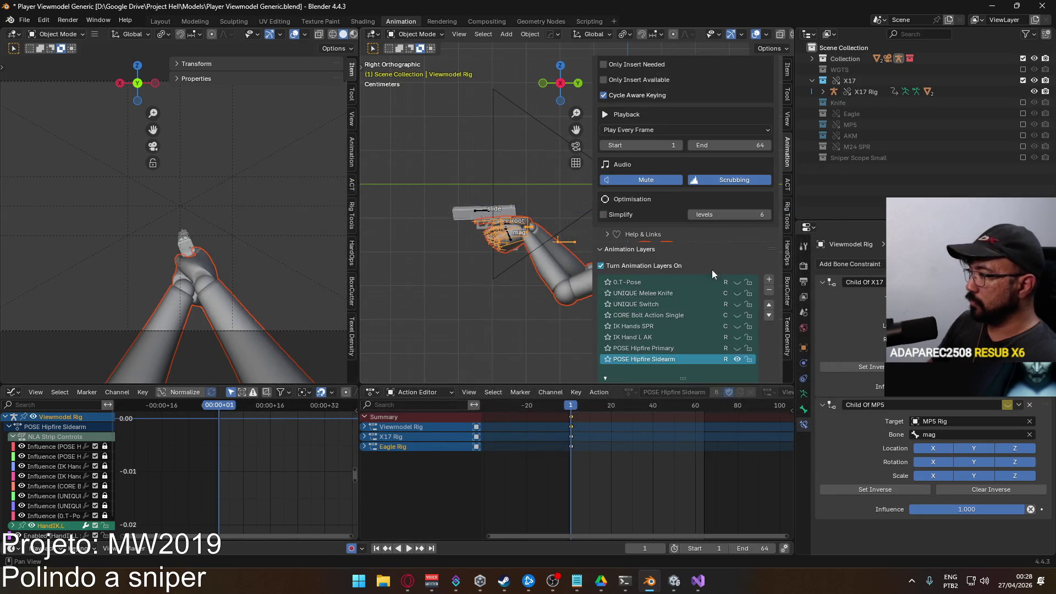
Enable the X17 Rig's ADD Move F layer, reselect the Viewmodel Rig and save
click(482, 209)
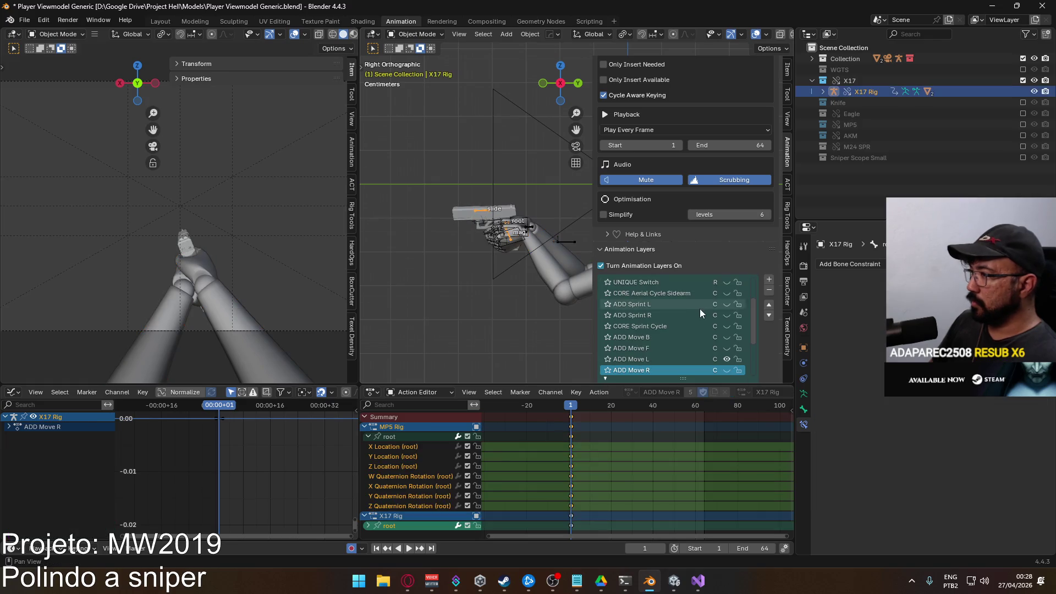
click(727, 315)
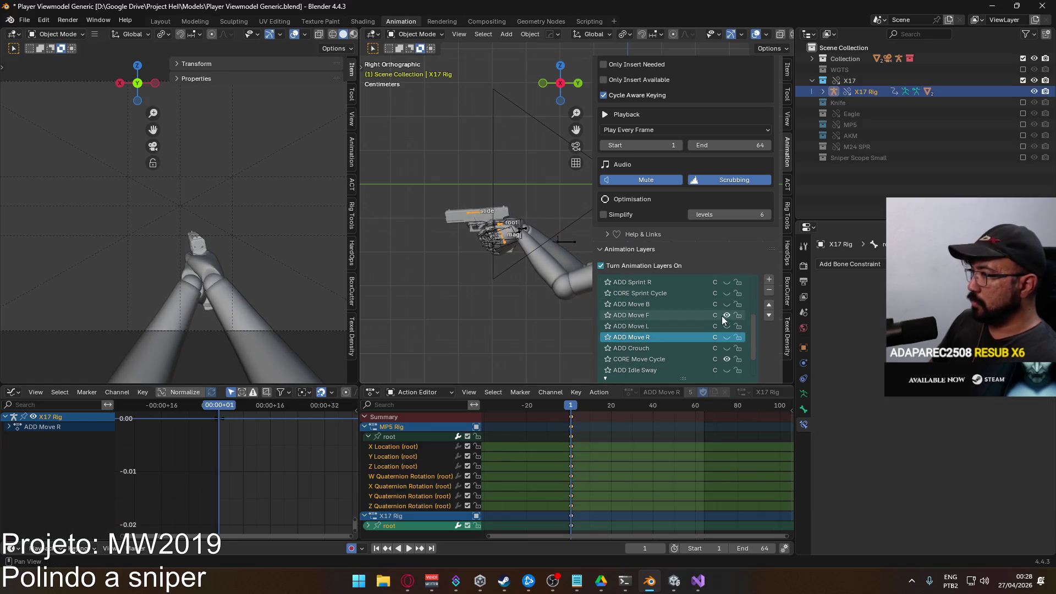
click(520, 223)
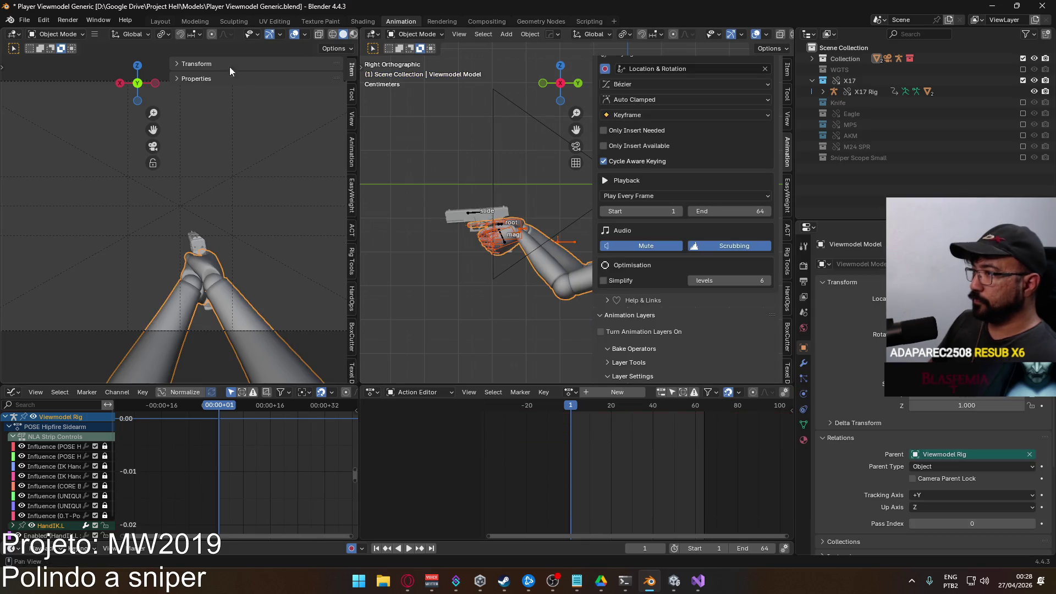
key(ctrl+s)
Export the sidearm move animation as FBX to the Unity Animations folder
click(25, 19)
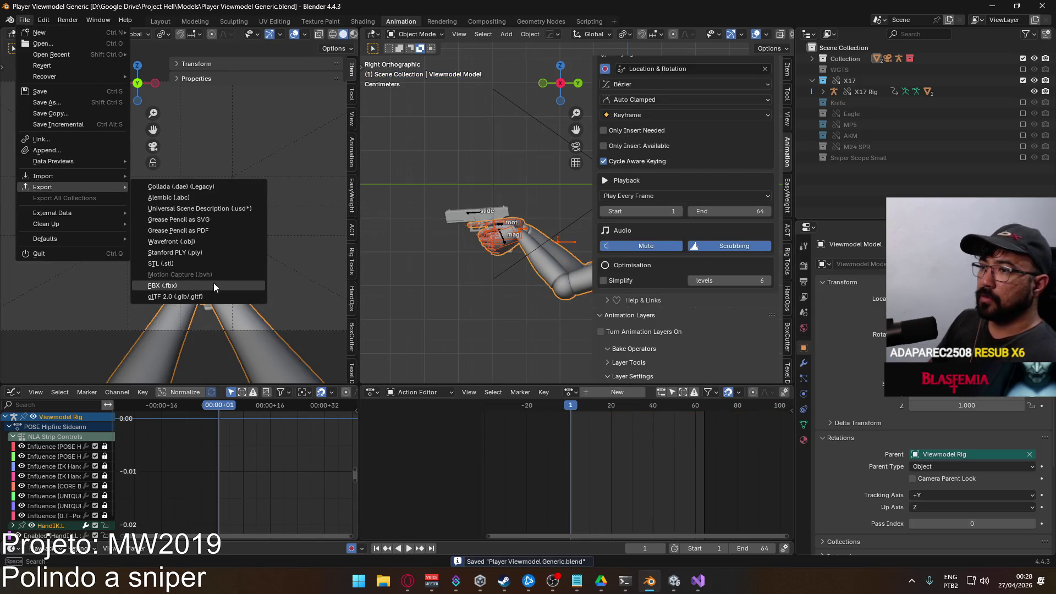
click(214, 284)
click(526, 215)
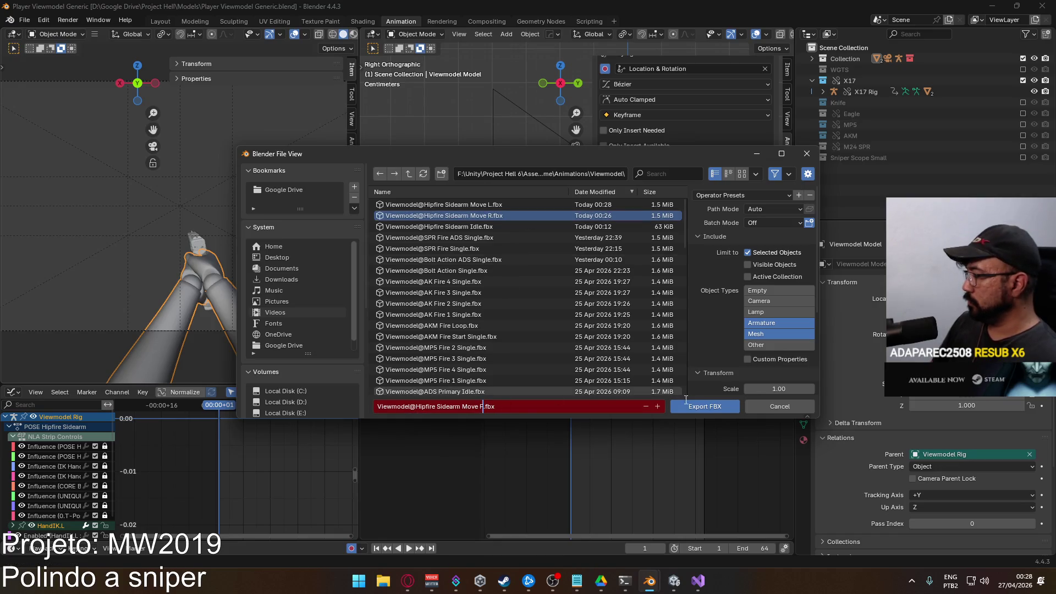
click(706, 407)
Switch to the browser and close two YouTube video tabs
click(407, 582)
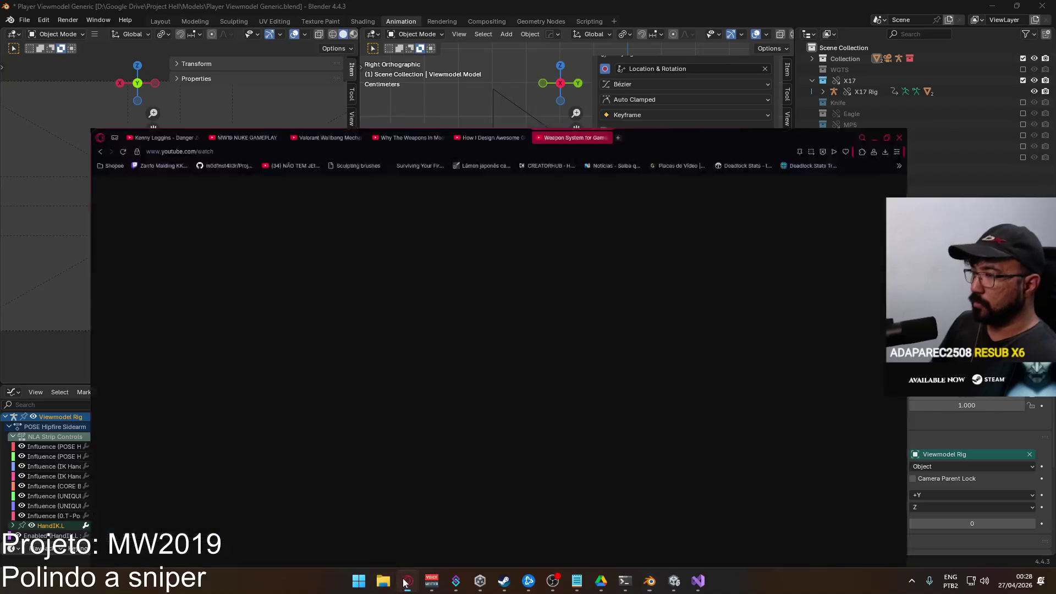
mouse_move(619, 12)
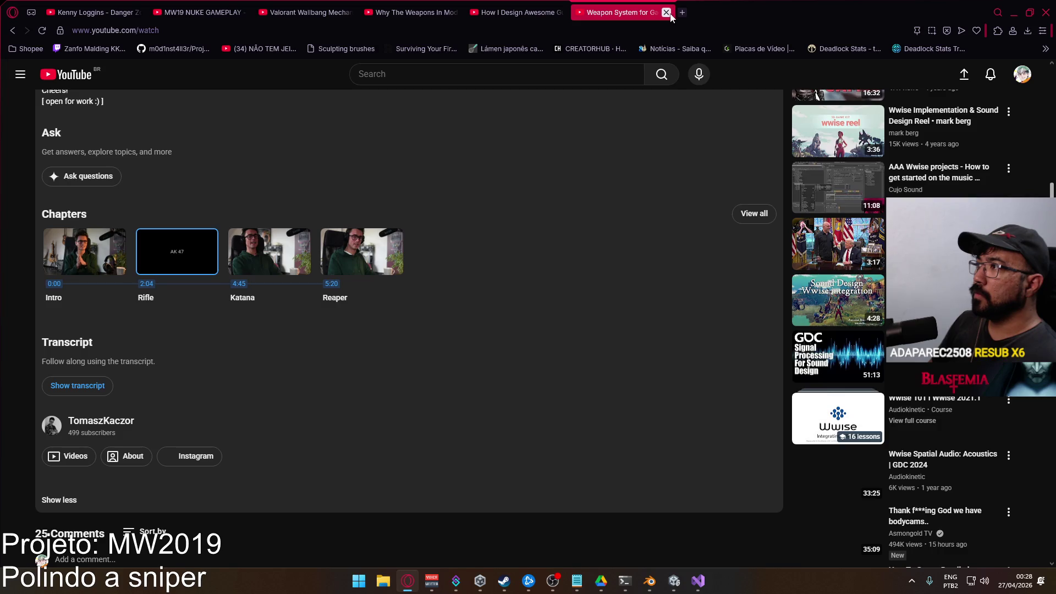
click(666, 13)
click(559, 13)
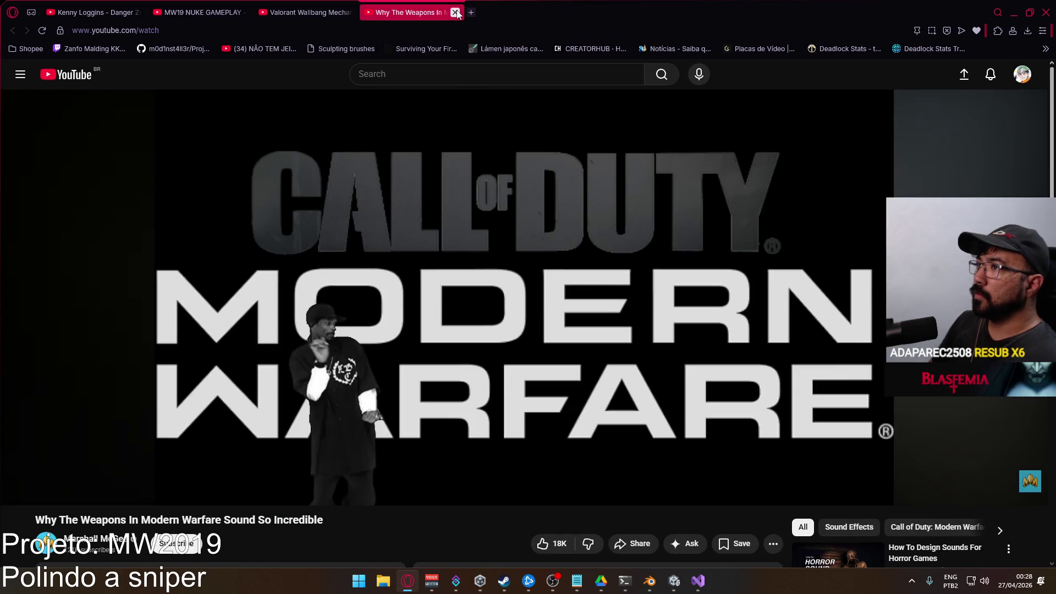
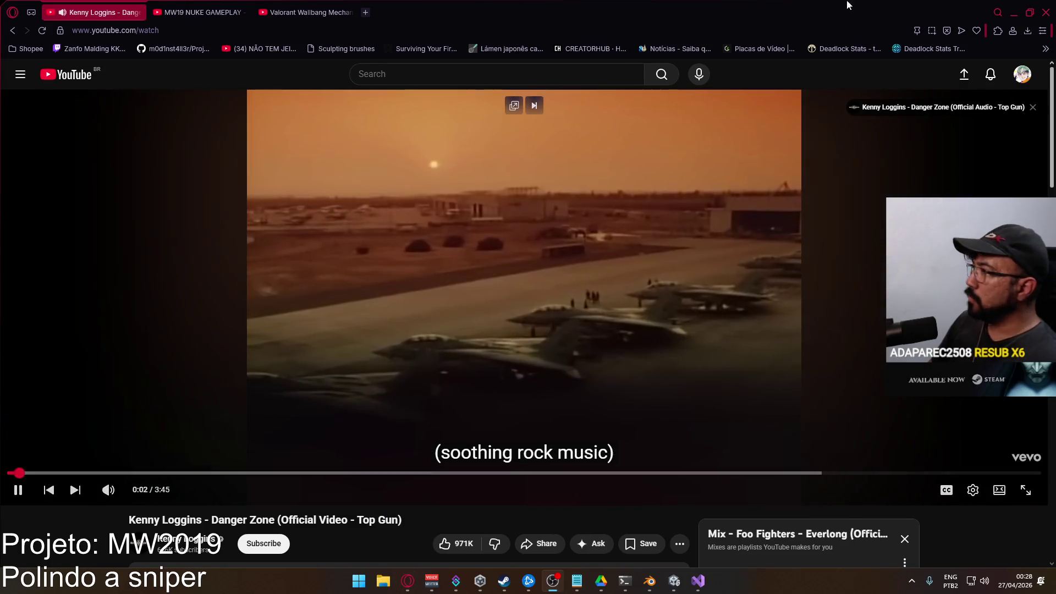
Switch from the YouTube browser window back to the Blender viewmodel file
key(alt+Tab)
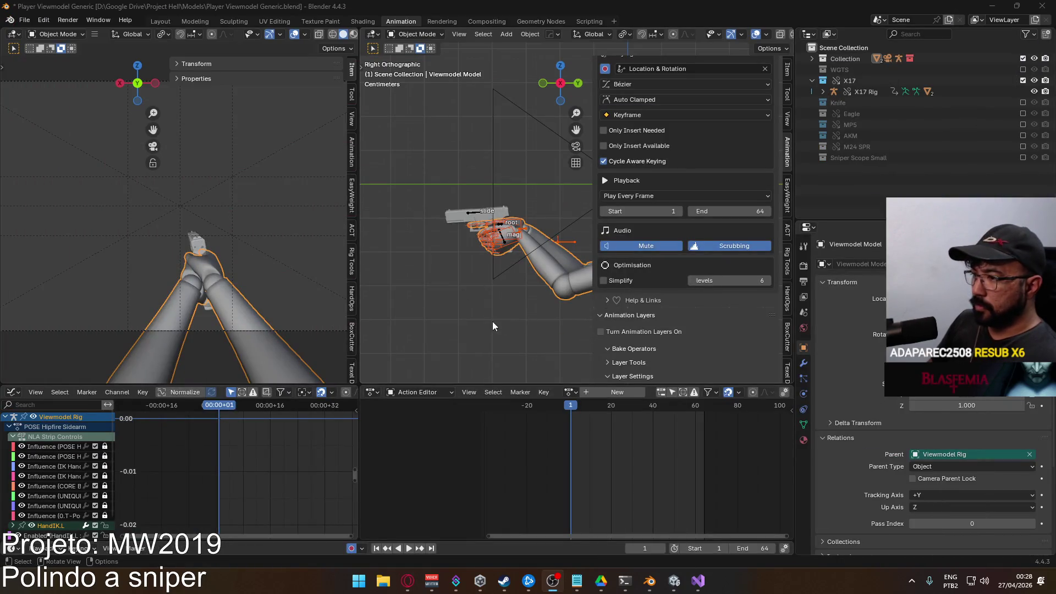
Select the Viewmodel Rig and then its arm mesh ready for export
click(469, 215)
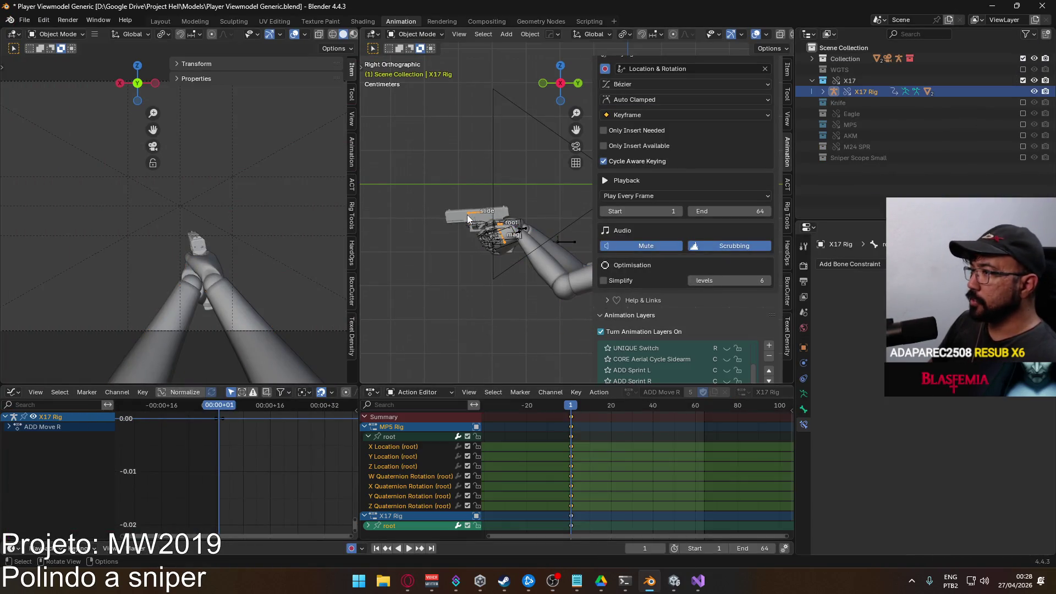
scroll(758, 303, down, 2)
click(728, 336)
click(528, 220)
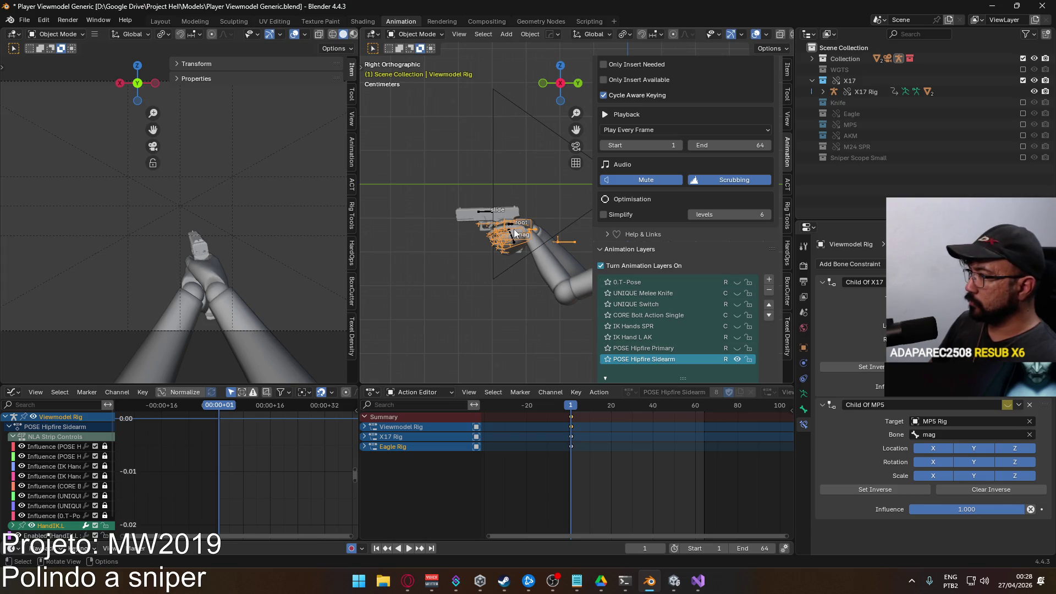
scroll(729, 244, down, 1)
scroll(761, 333, down, 1)
scroll(762, 334, down, 2)
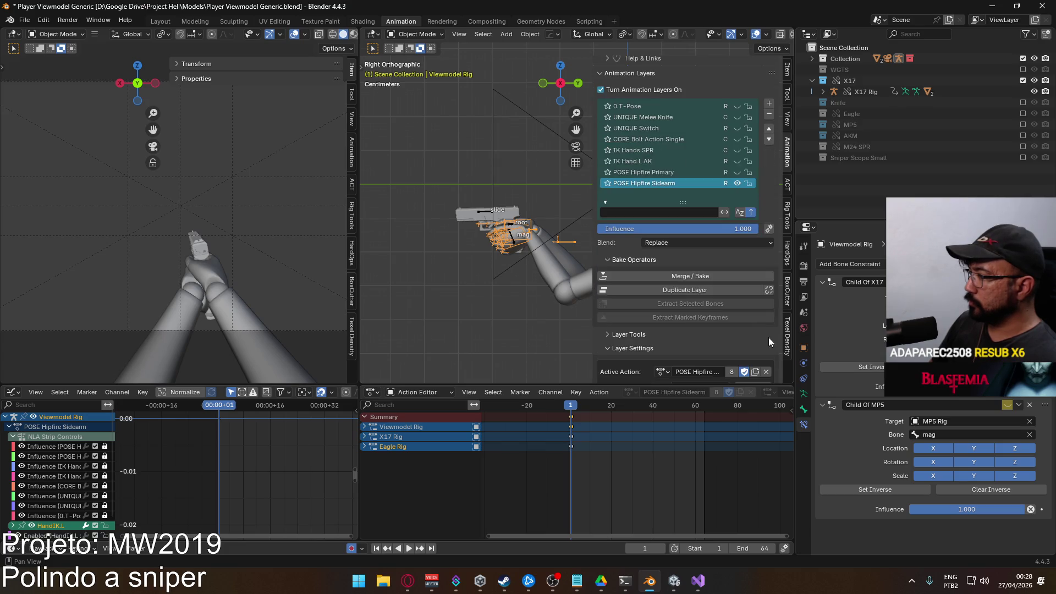
scroll(697, 352, down, 1)
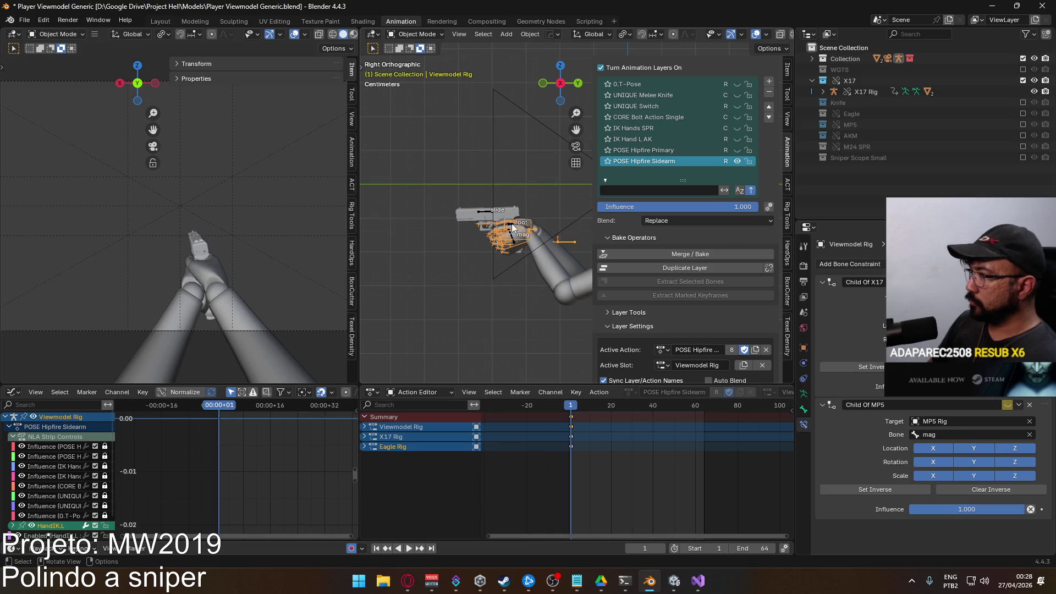
click(549, 263)
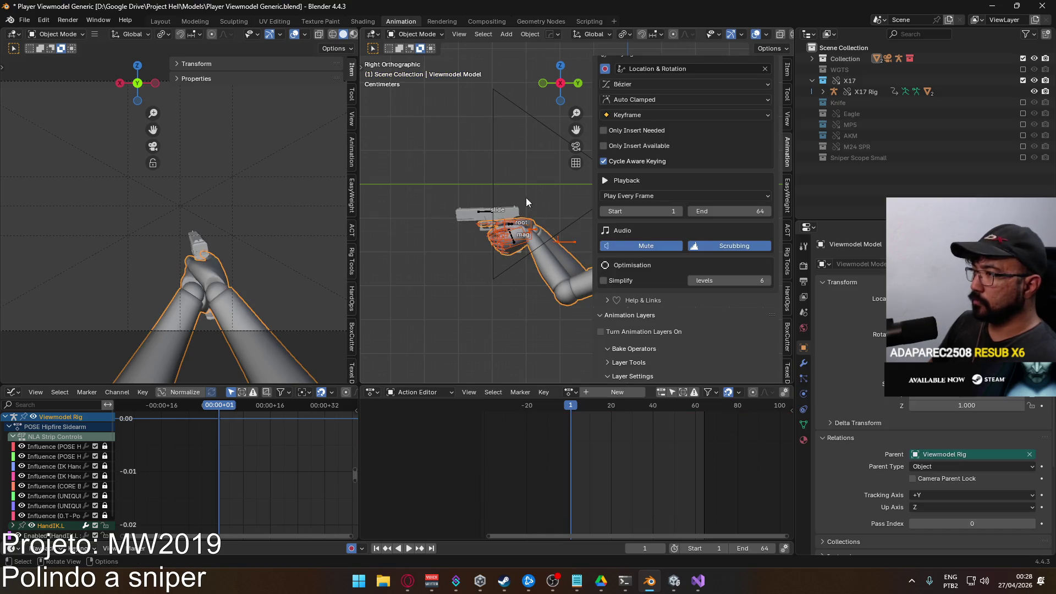
Export the animation as Viewmodel@Hipfire Sidearm Move B.fbx, then reselect the X17 Rig
click(25, 19)
mouse_move(42, 186)
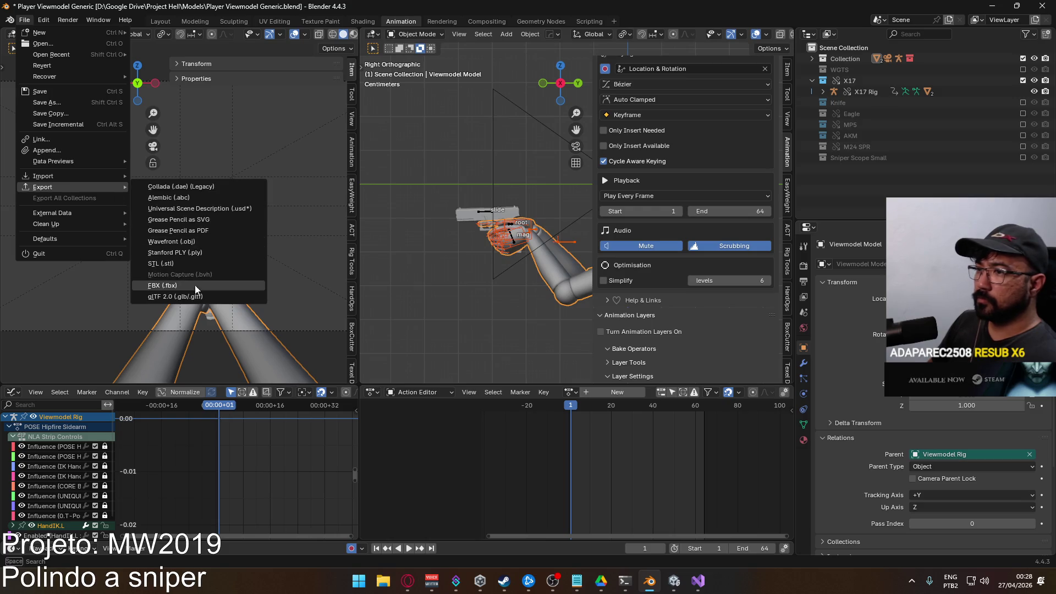
click(196, 287)
click(481, 407)
click(704, 405)
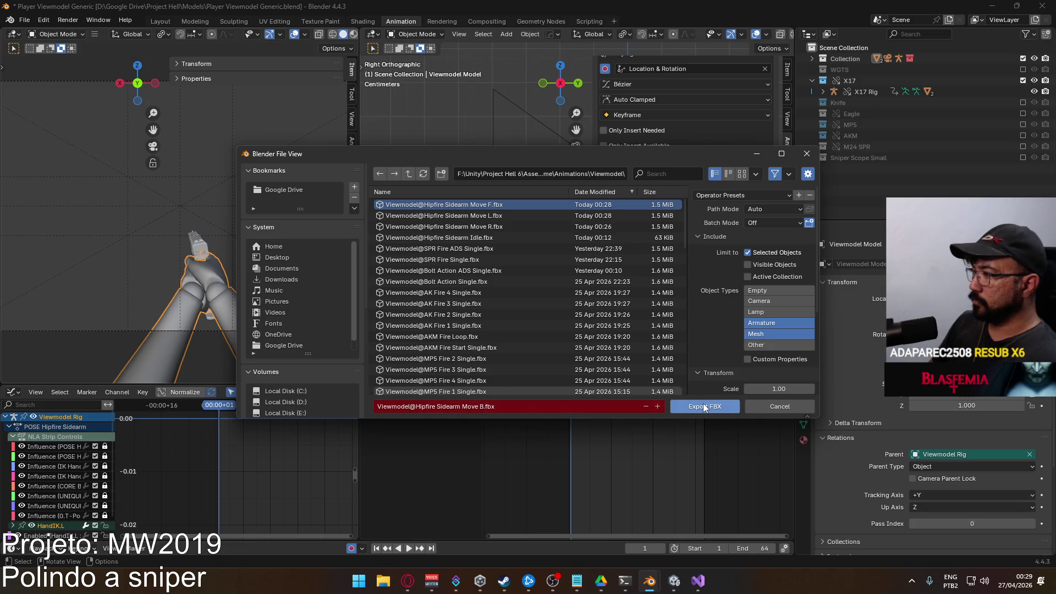
click(491, 215)
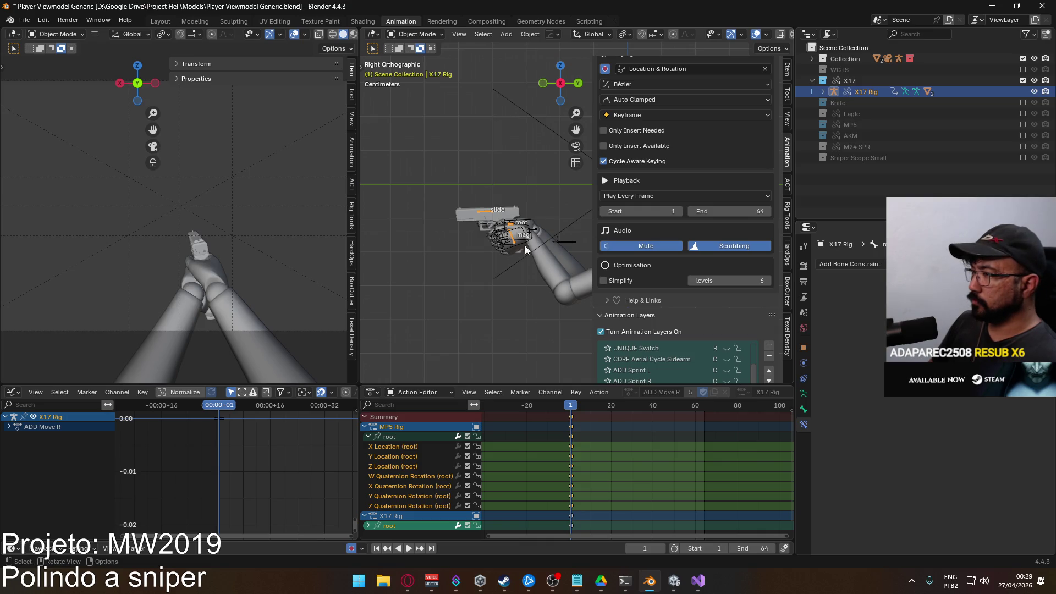
click(674, 578)
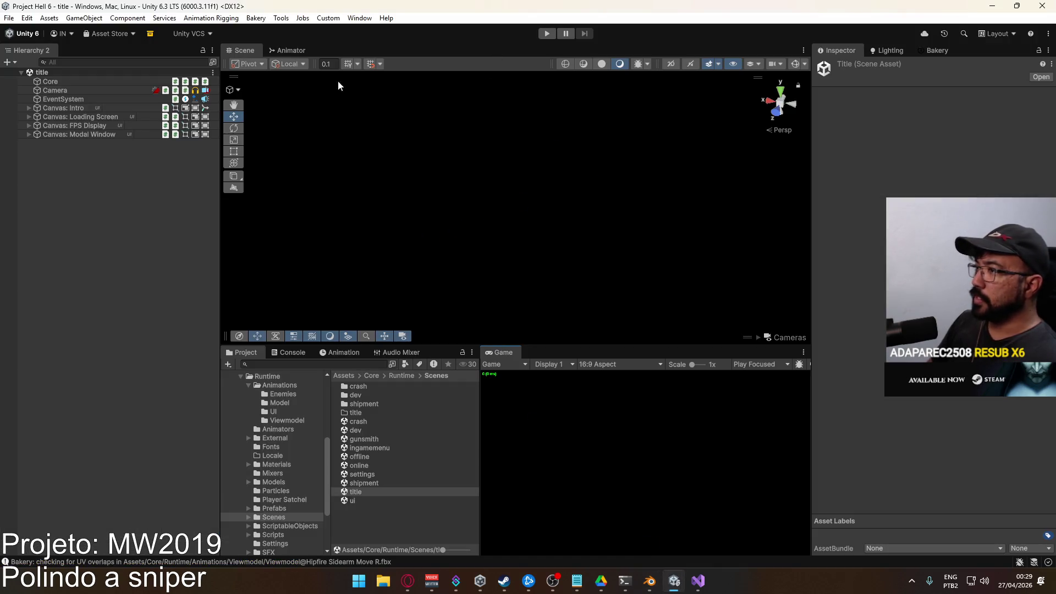
click(49, 81)
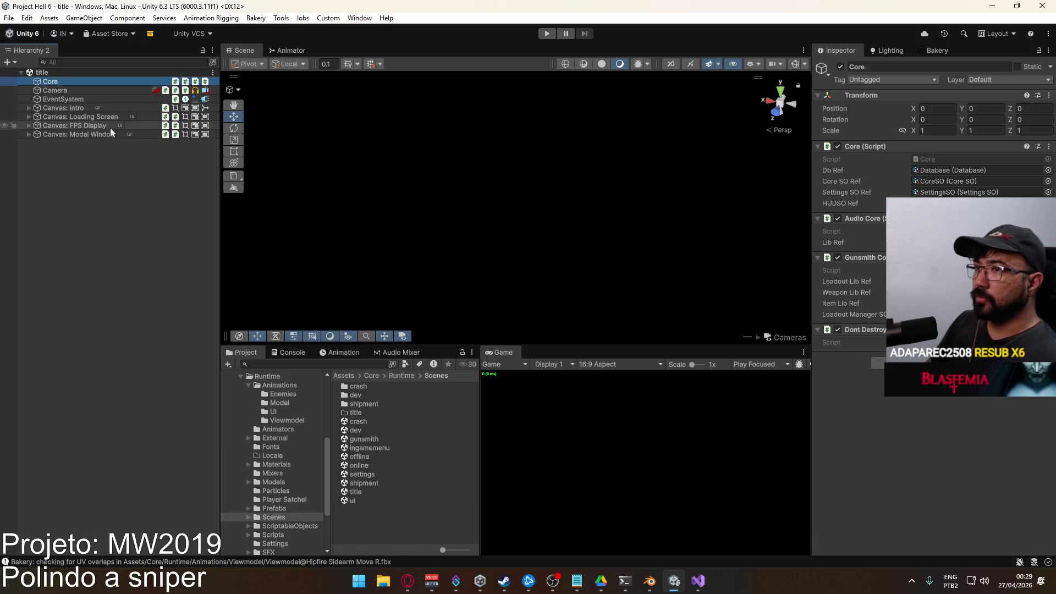
click(571, 92)
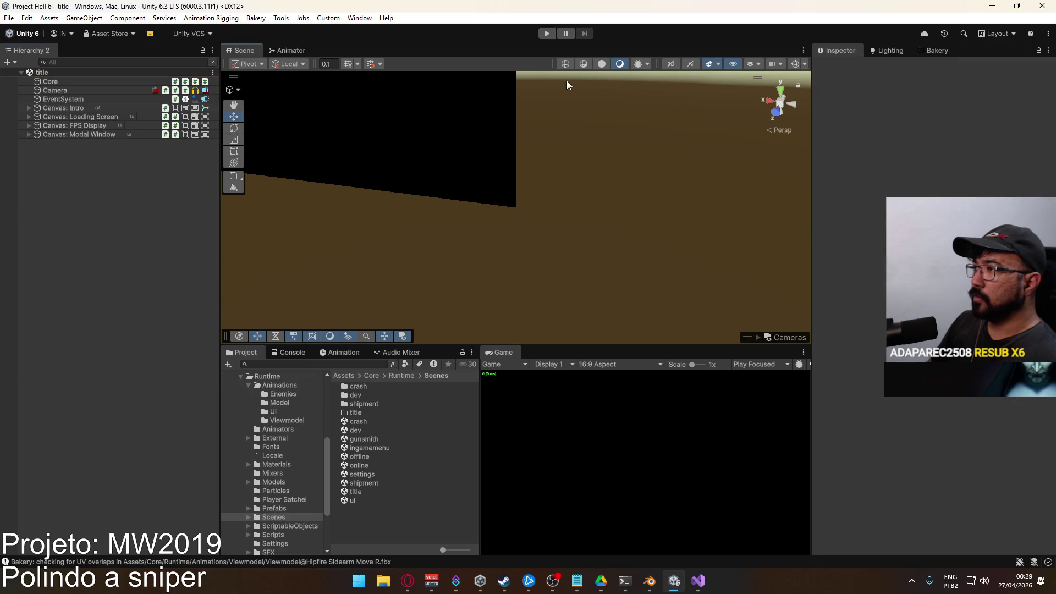
click(547, 34)
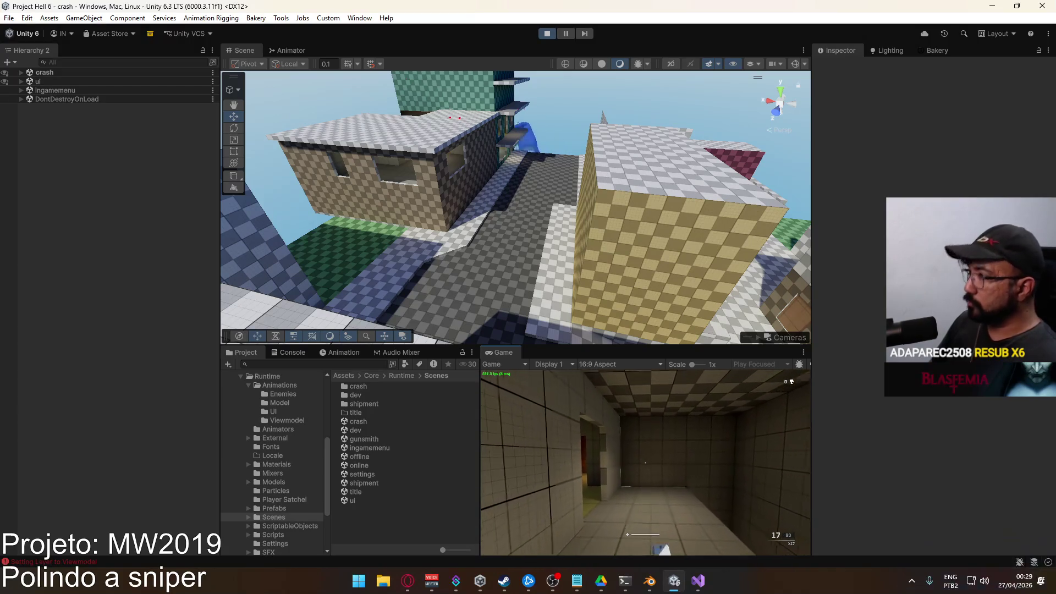
key(super)
key(super)
mouse_move(668, 168)
right_down()
mouse_move(665, 93)
mouse_move(509, 160)
mouse_move(307, 187)
mouse_move(289, 178)
right_up()
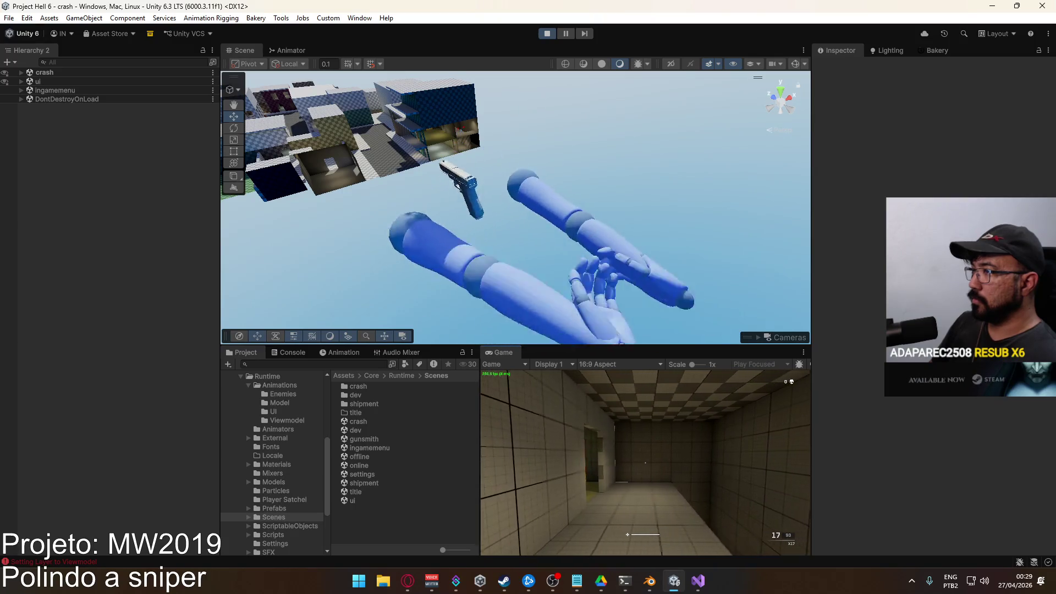
key(super)
key(super)
click(547, 33)
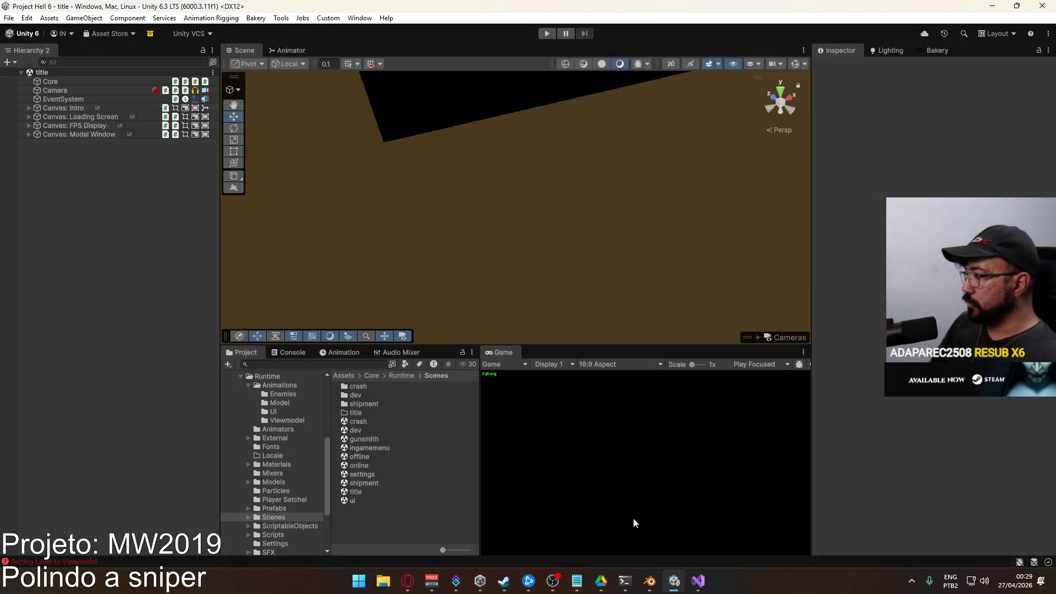
Enable the ADD Idle Sway layer, set the scene end to frame 128 and play the result
click(650, 581)
scroll(714, 248, down, 5)
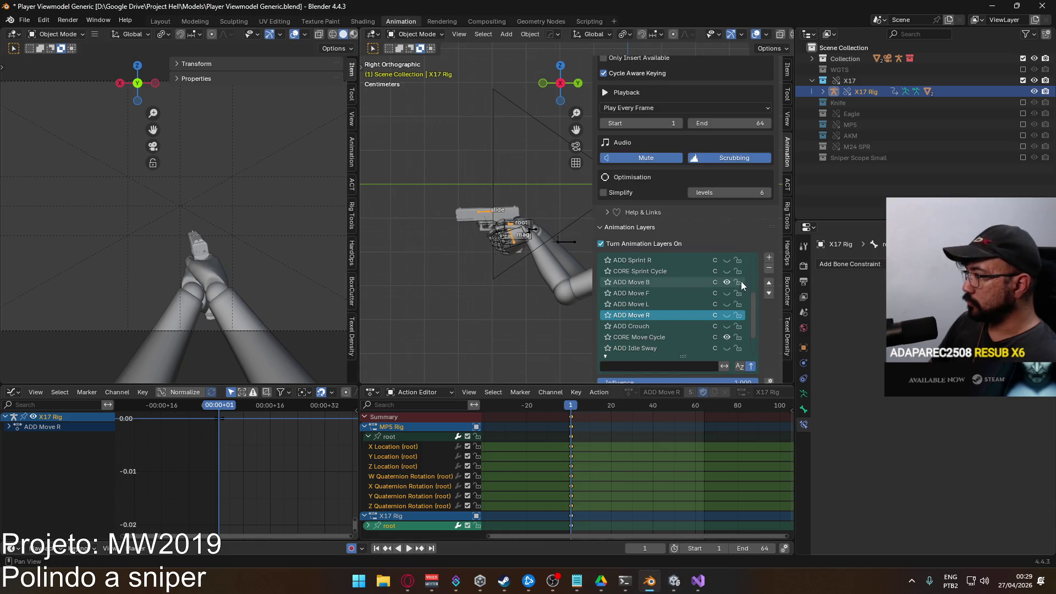
scroll(717, 305, down, 1)
scroll(718, 305, down, 1)
scroll(732, 298, down, 1)
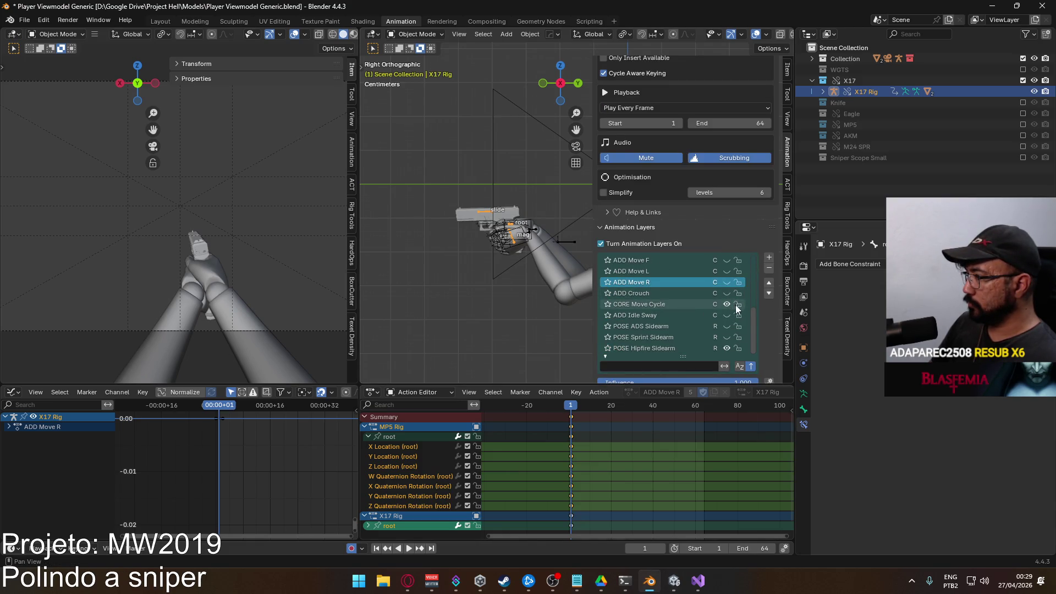
click(728, 315)
click(672, 314)
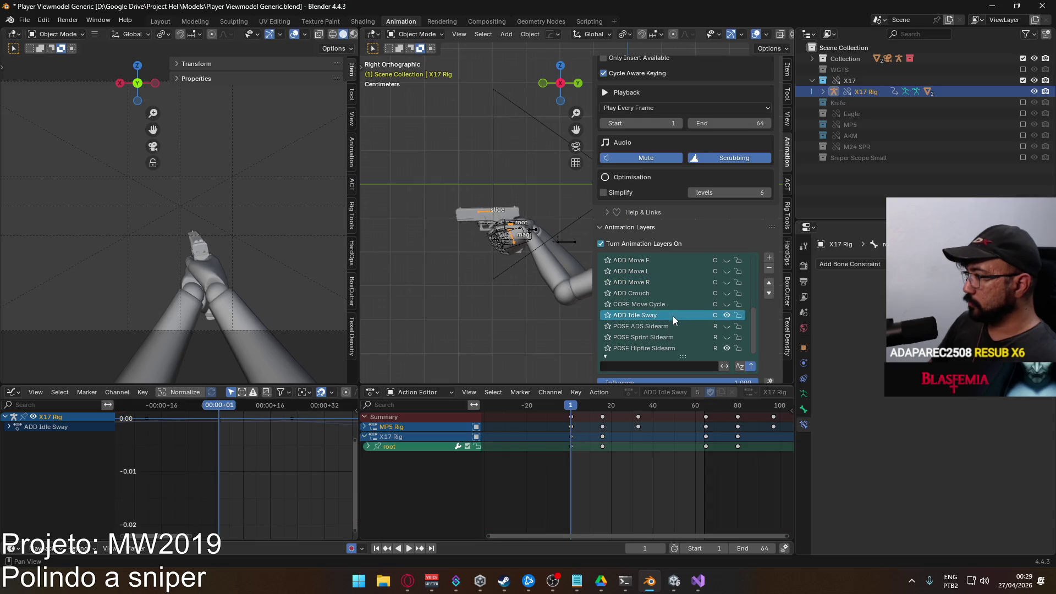
scroll(699, 441, down, 4)
middle_drag(700, 441, 676, 442)
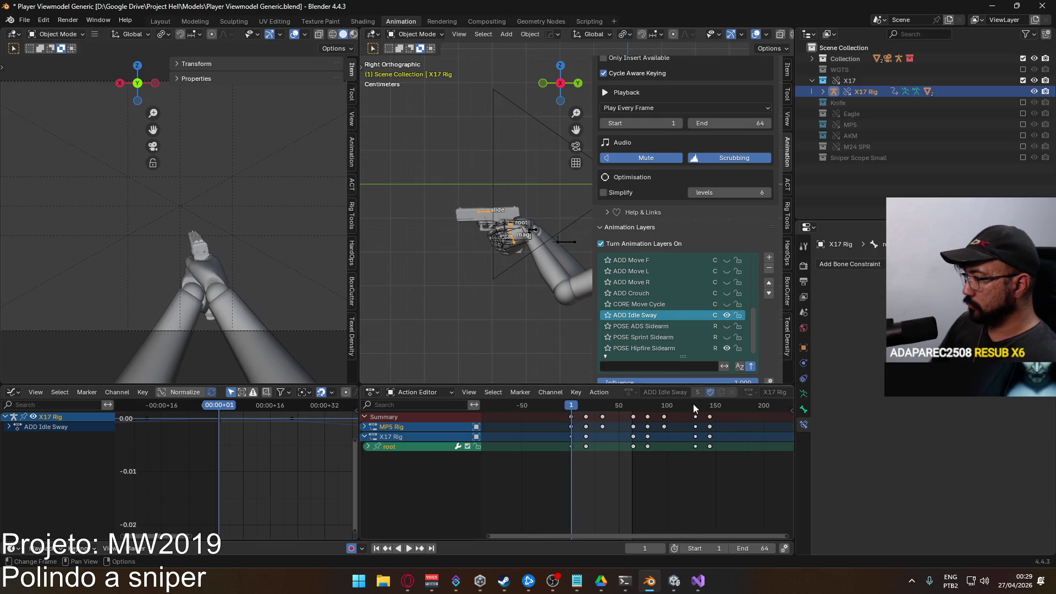
click(694, 404)
click(755, 549)
text(128)
key(Return)
key(space)
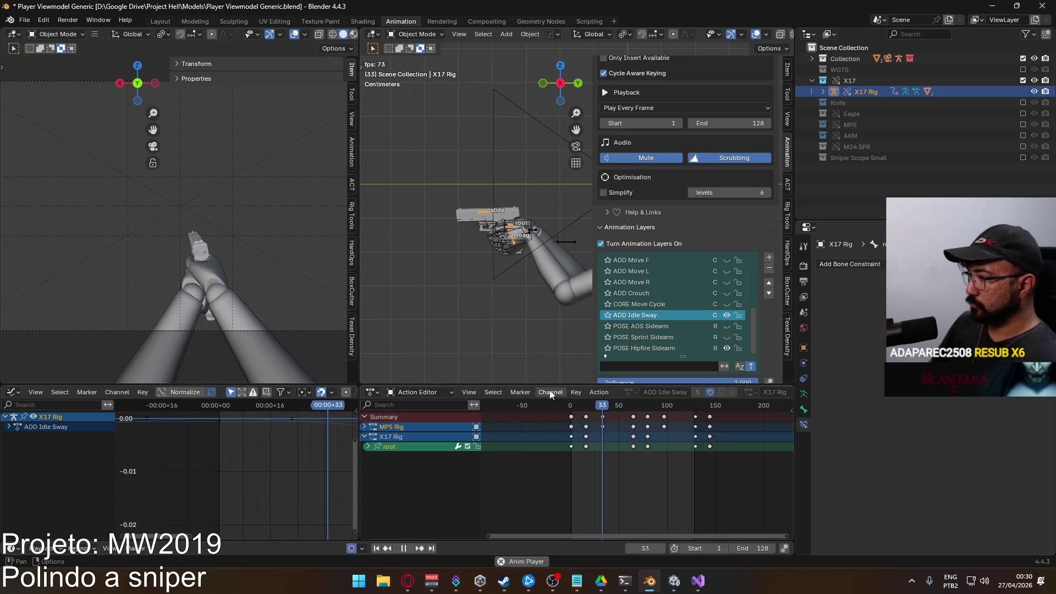
key(space)
Re-export over the Hipfire Sidearm Move B FBX, then start Unity play mode
click(519, 244)
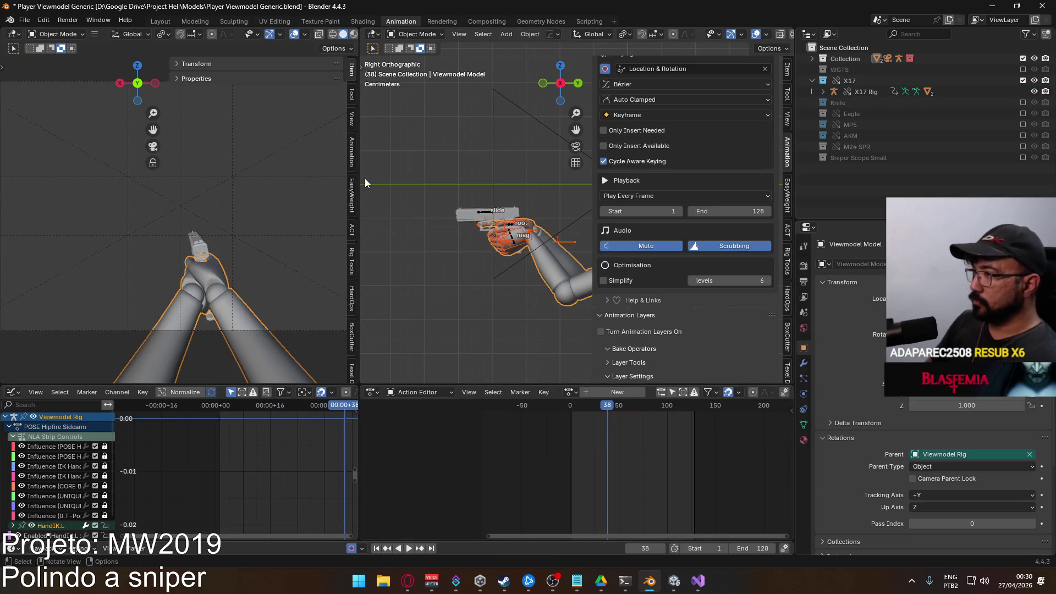
click(26, 20)
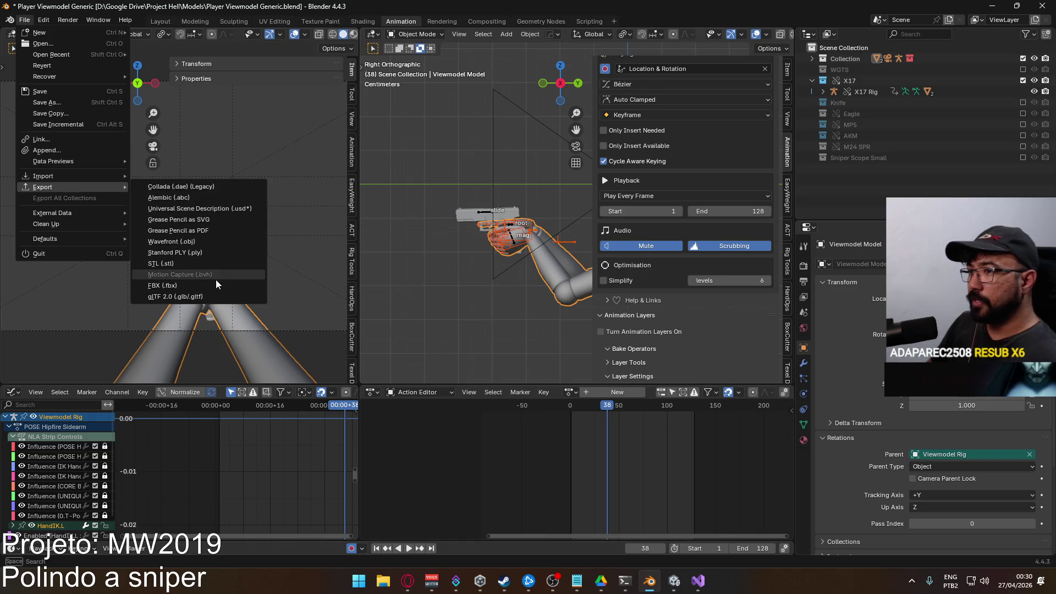
click(214, 283)
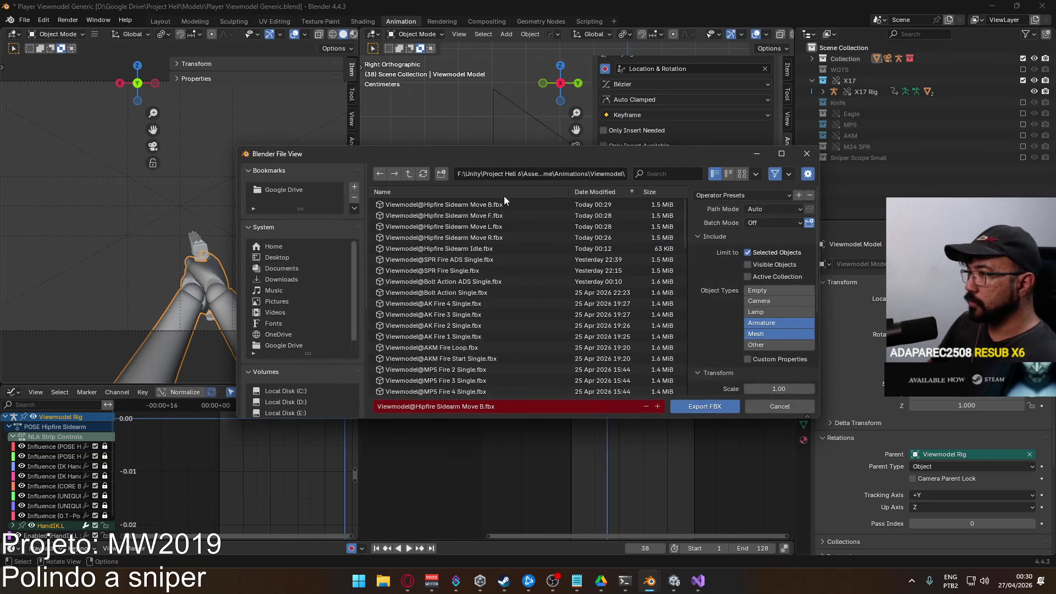
double_click(469, 249)
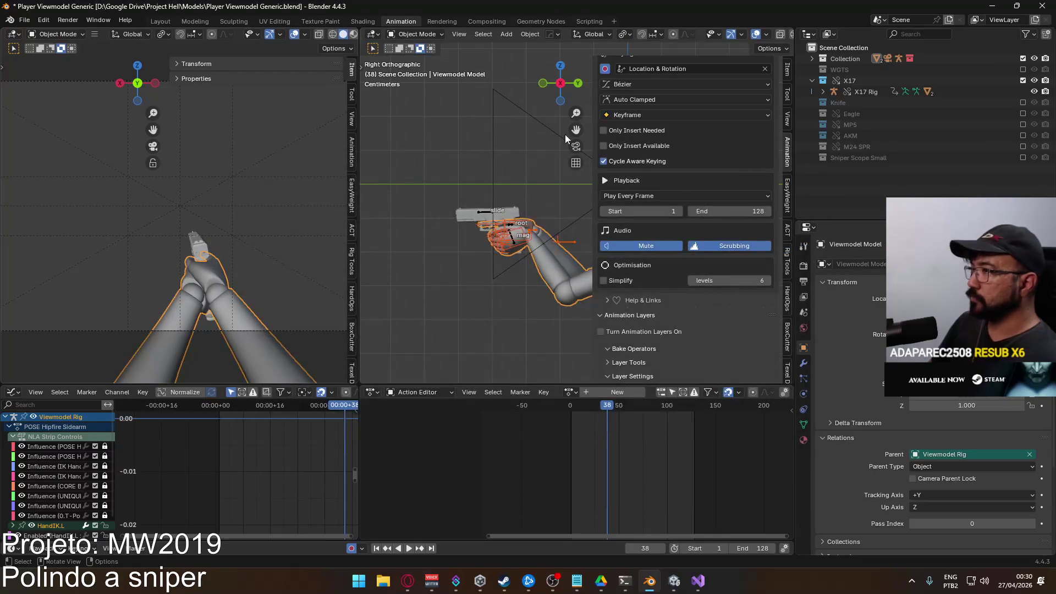
key(alt+Tab)
click(547, 33)
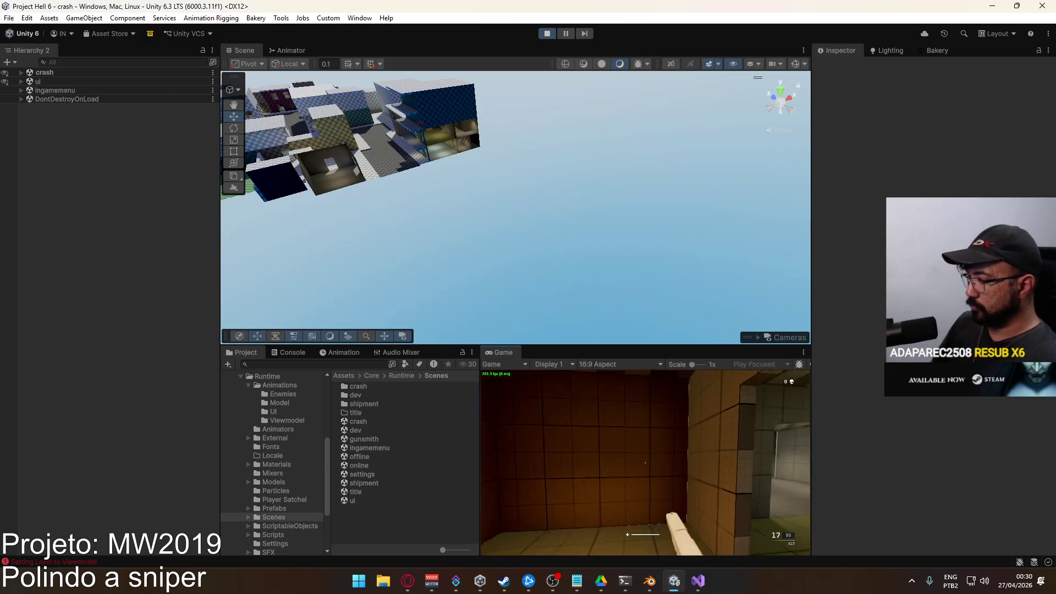
Fly the Scene camera into the crash level toward the player's arms and pistol
key(super)
right_drag(631, 129, 569, 94)
scroll(570, 95, down, 2)
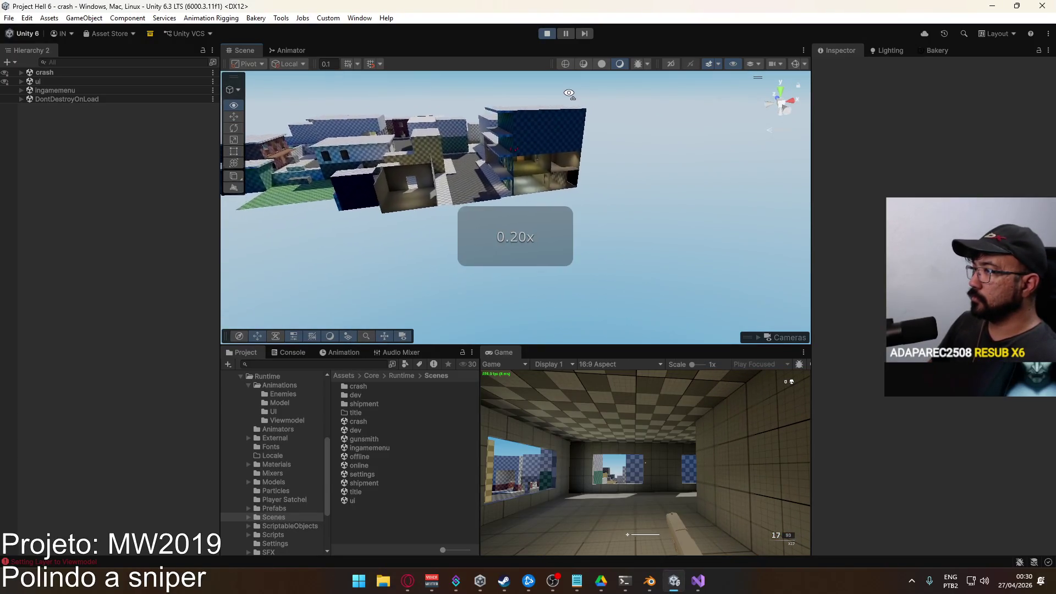
mouse_move(570, 94)
right_down()
mouse_move(555, 53)
mouse_move(968, 75)
right_up()
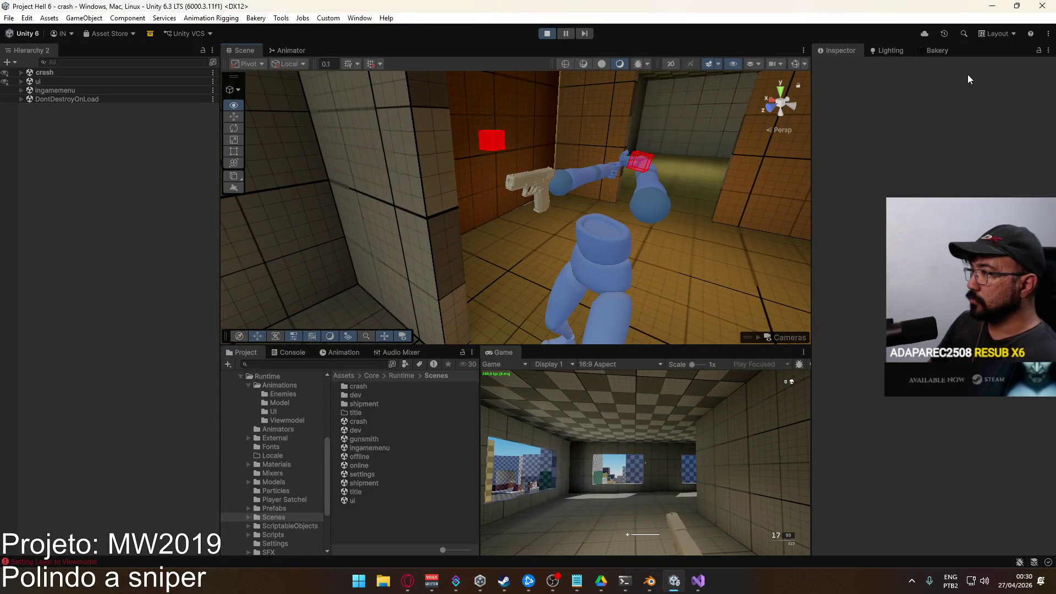
right_drag(968, 74, 919, 97)
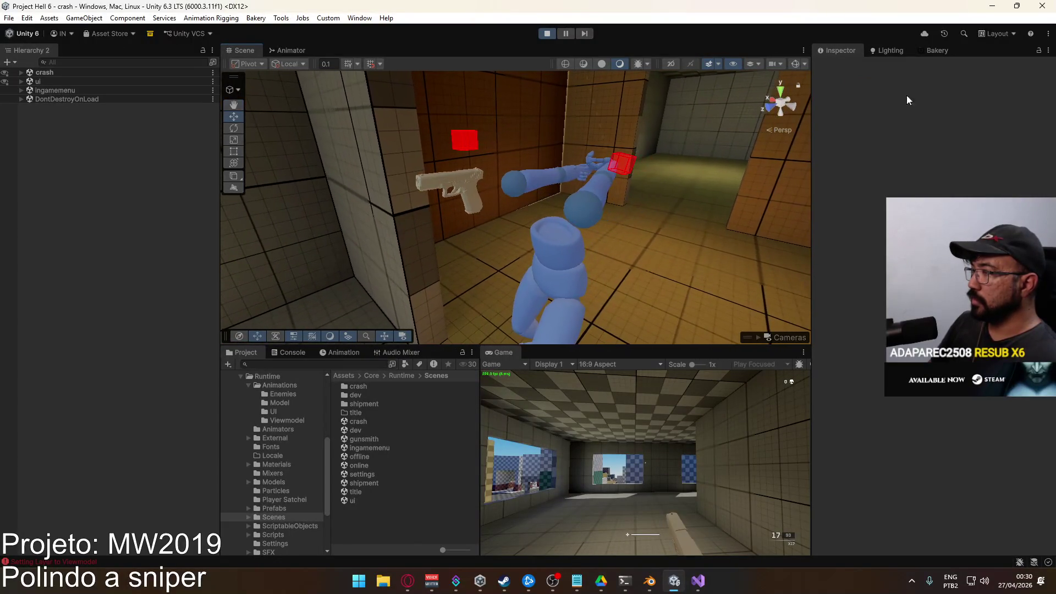
Compare the Anchor Hand R transform against the Socket Hand L and R transforms
click(479, 183)
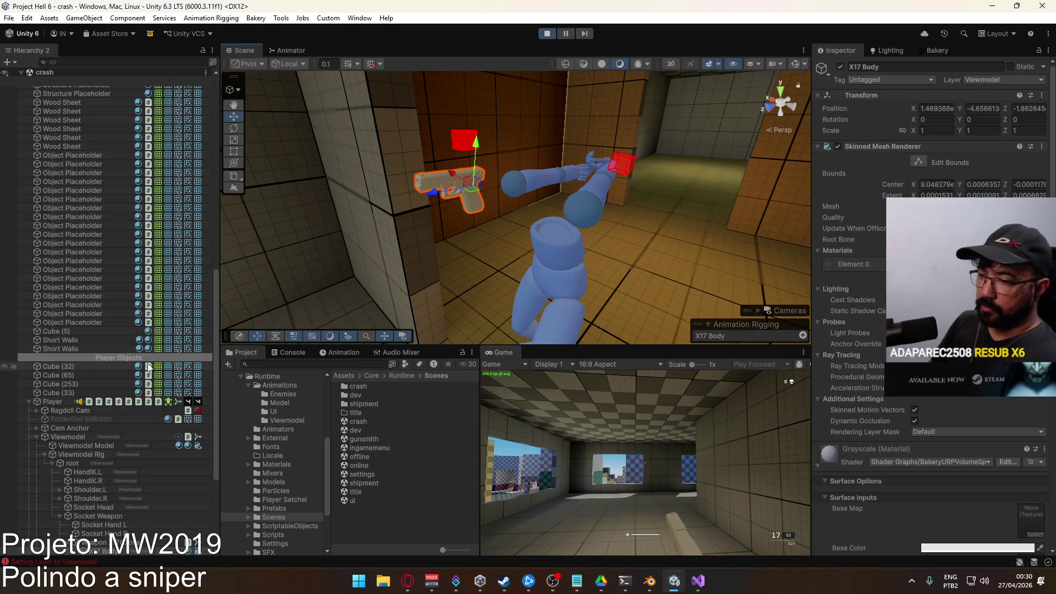
scroll(157, 331, down, 3)
click(150, 529)
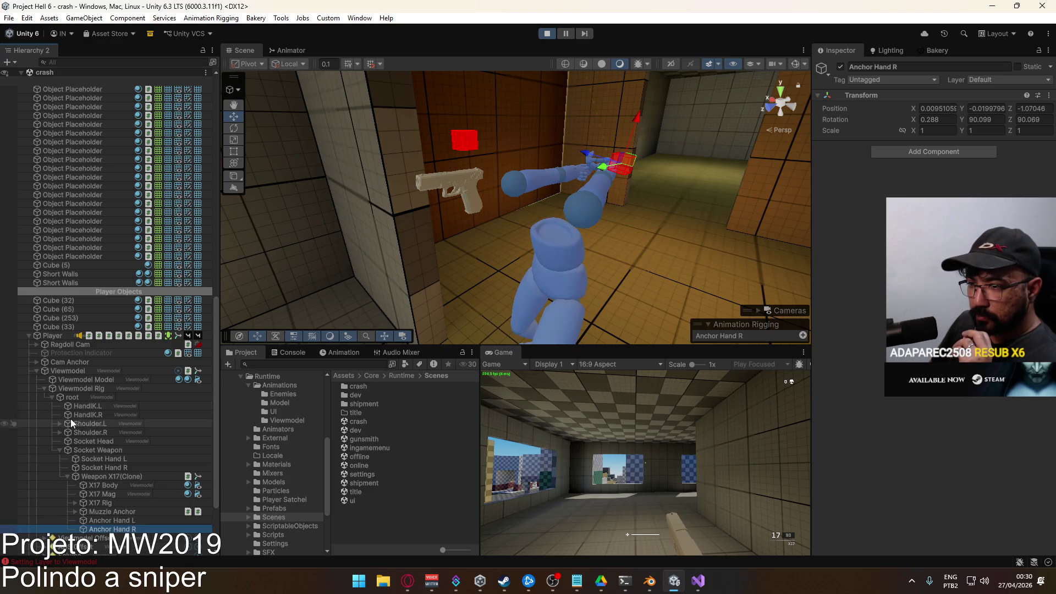
click(92, 468)
click(104, 459)
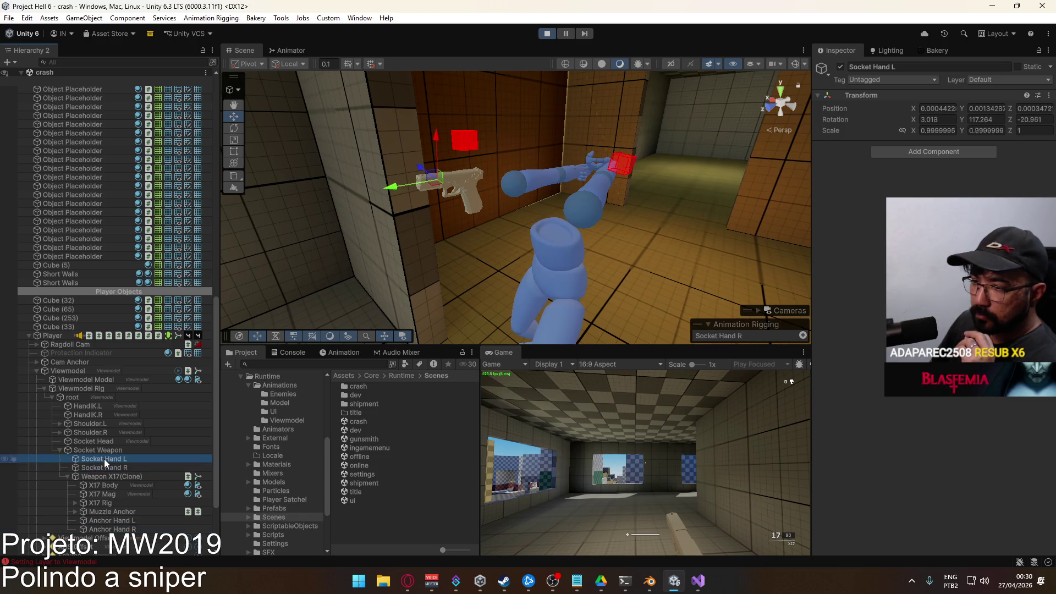
click(107, 468)
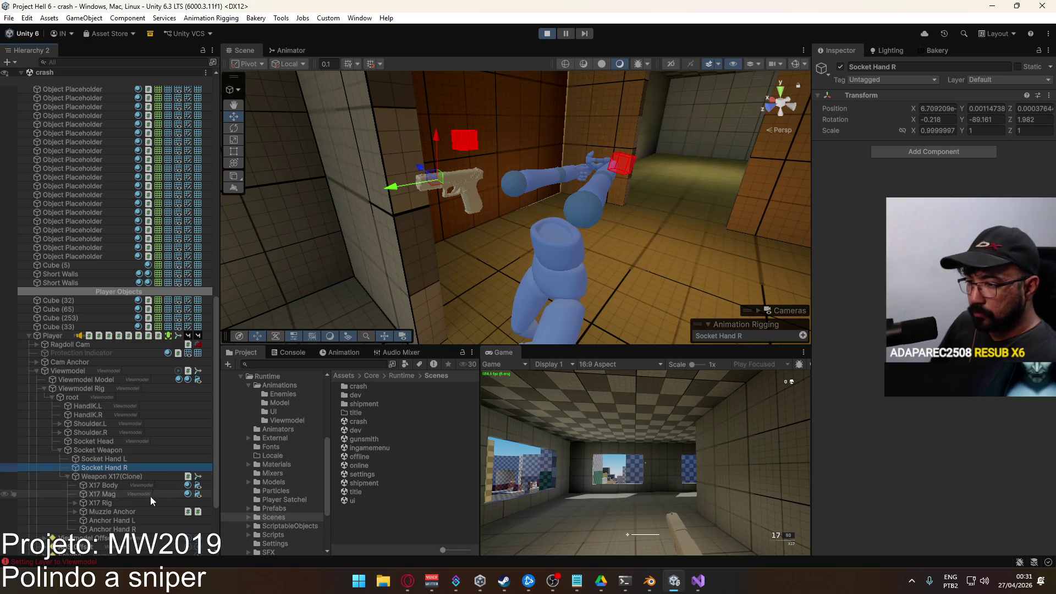
Parent Anchor Hand R and L under their matching hand sockets and select both anchors
click(118, 530)
click(122, 469)
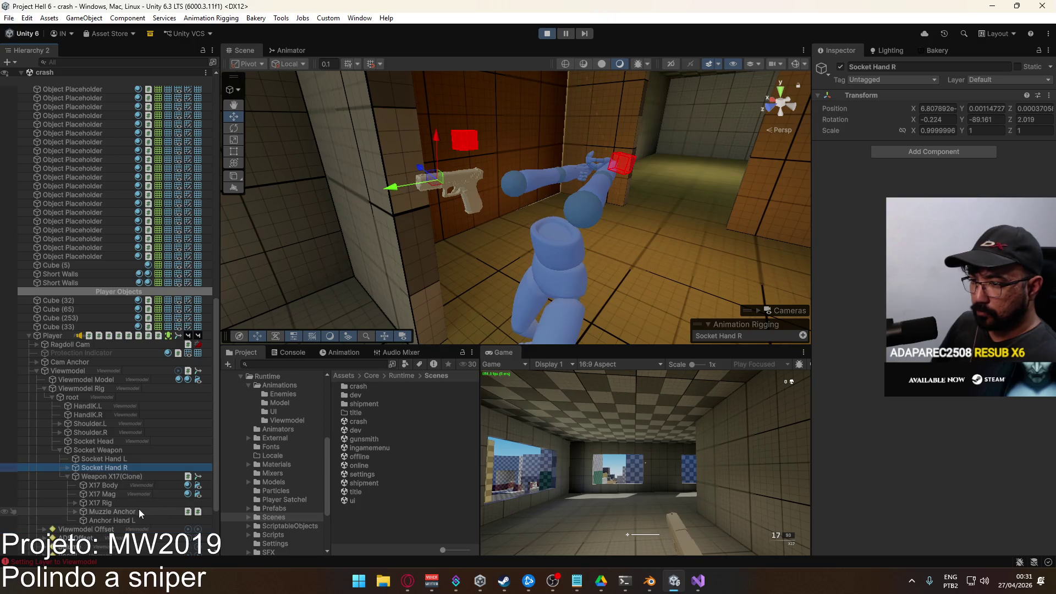
drag(123, 521, 125, 460)
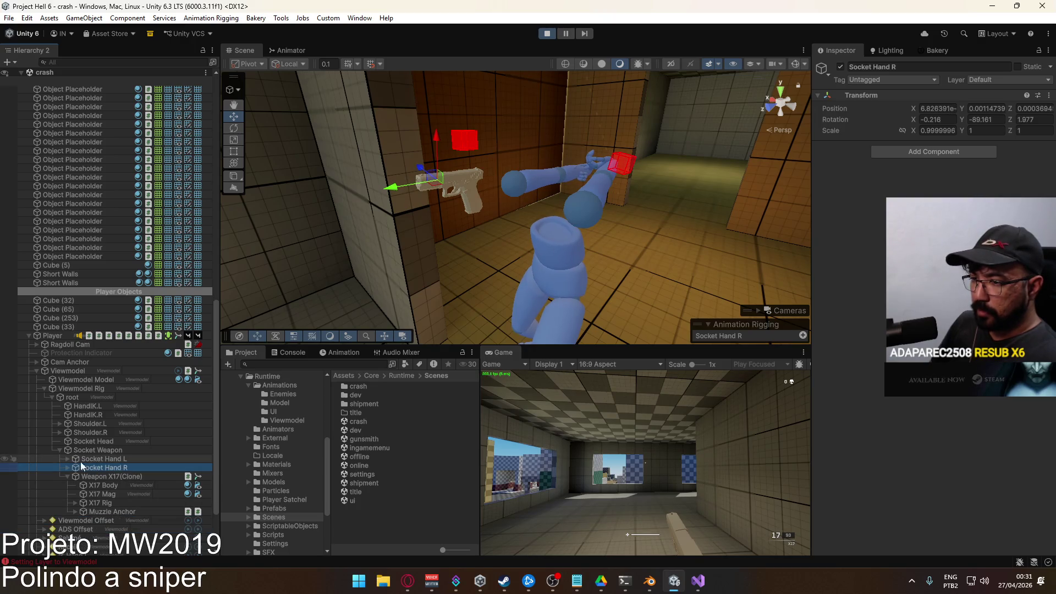
click(66, 466)
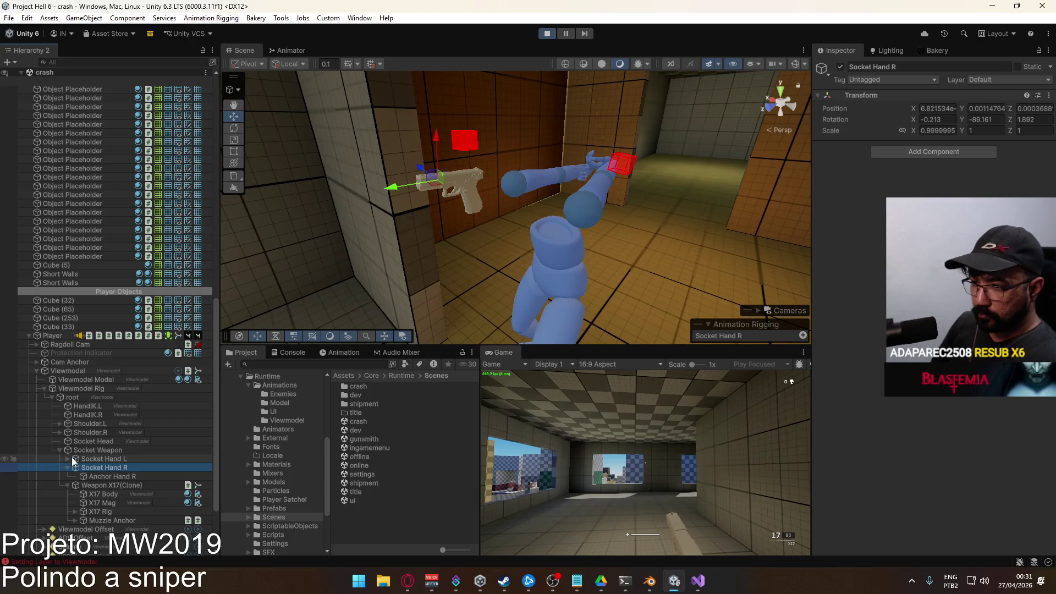
click(67, 458)
click(110, 468)
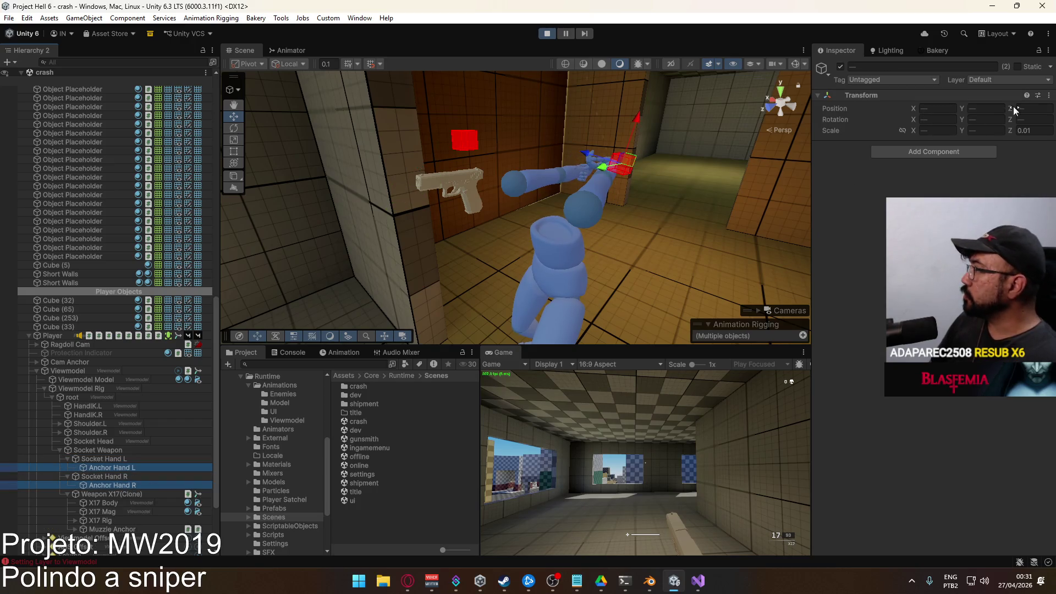
Reset both hand anchors' transforms to zero from the Transform menu
click(1049, 97)
mouse_move(982, 188)
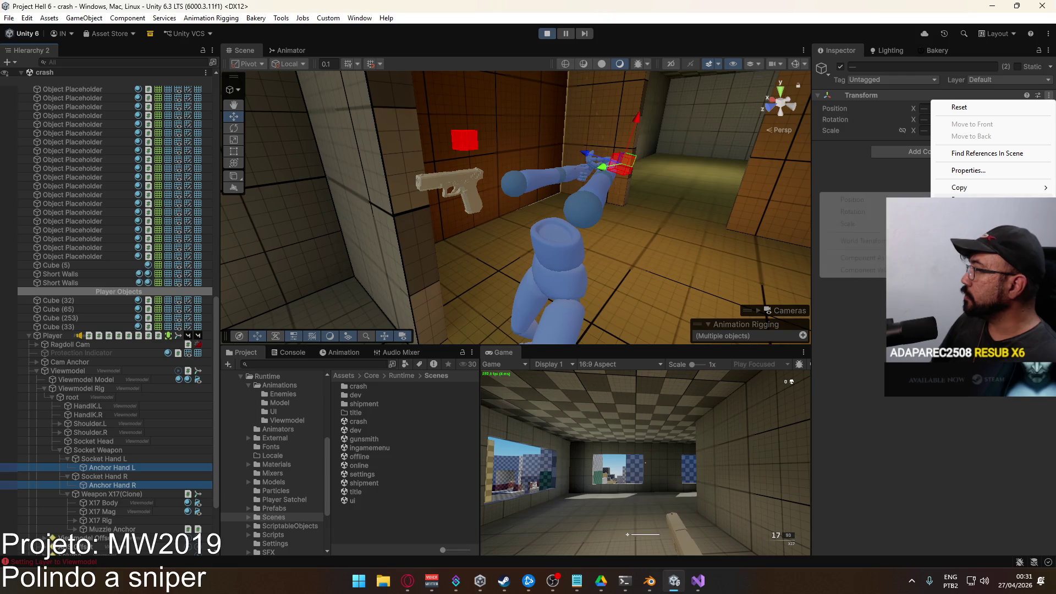
click(852, 106)
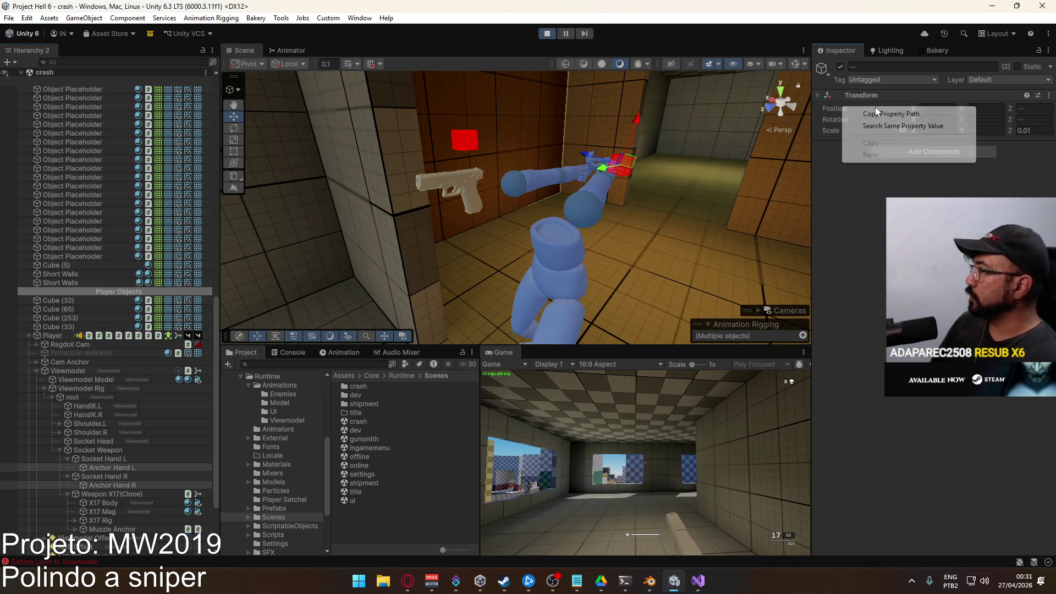
click(1049, 97)
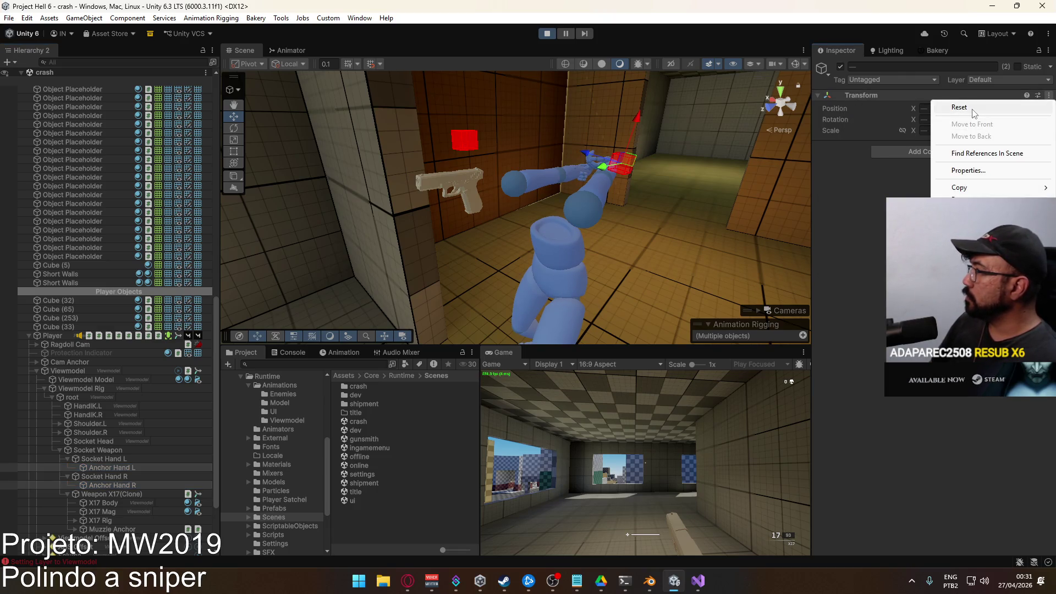
click(957, 106)
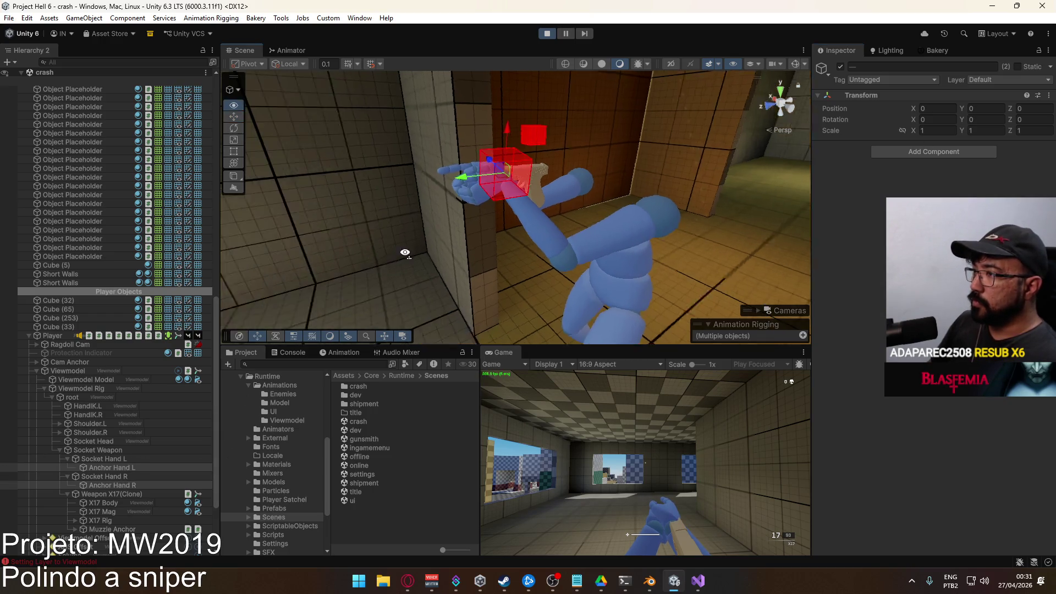
Compare the Socket Weapon and Anchor Hand R transforms on the hands
alt+drag(330, 265, 366, 252)
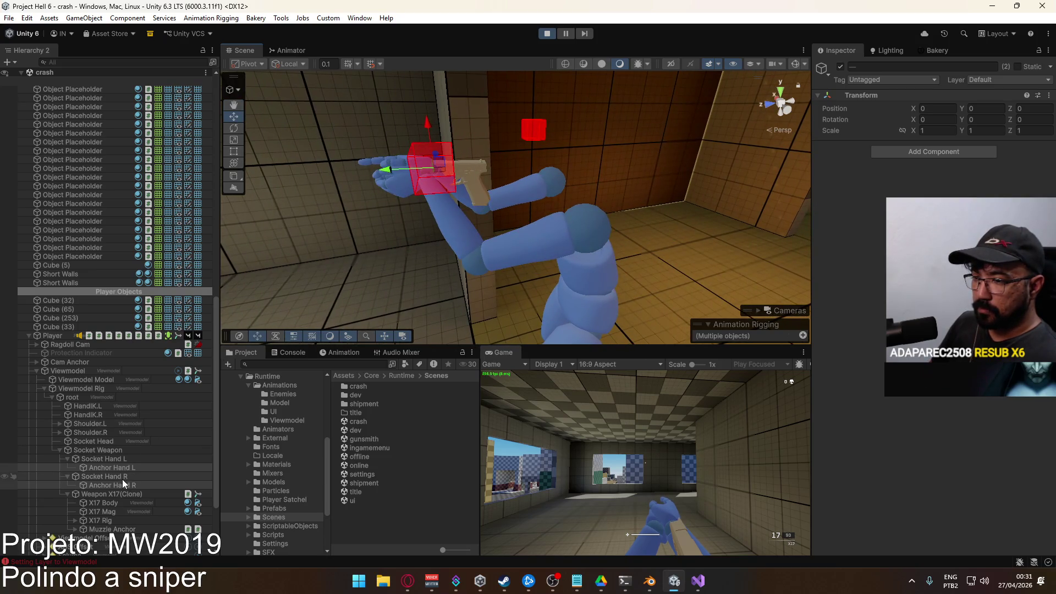
click(127, 451)
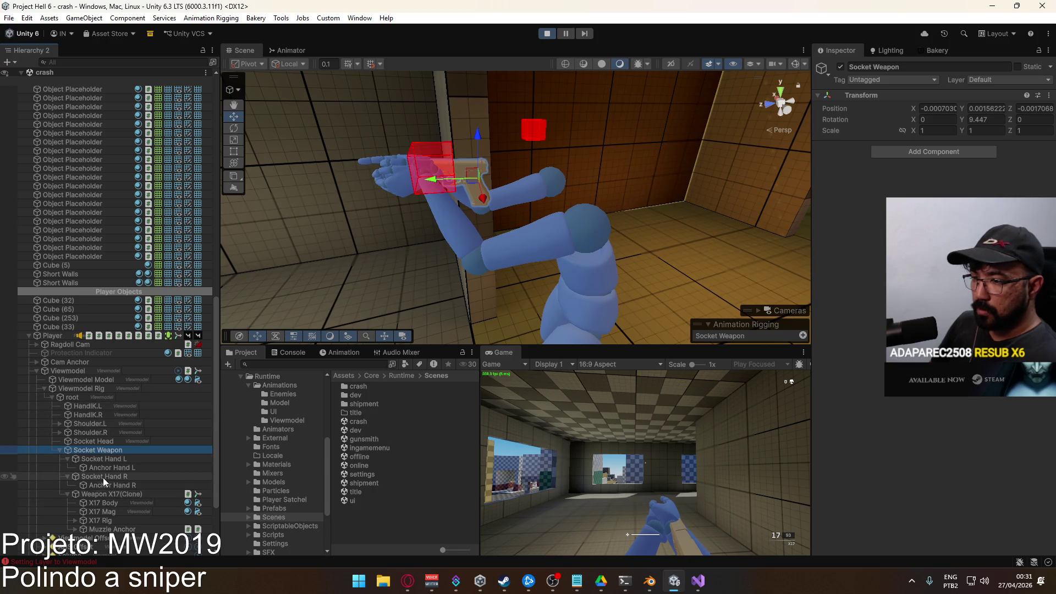
click(121, 483)
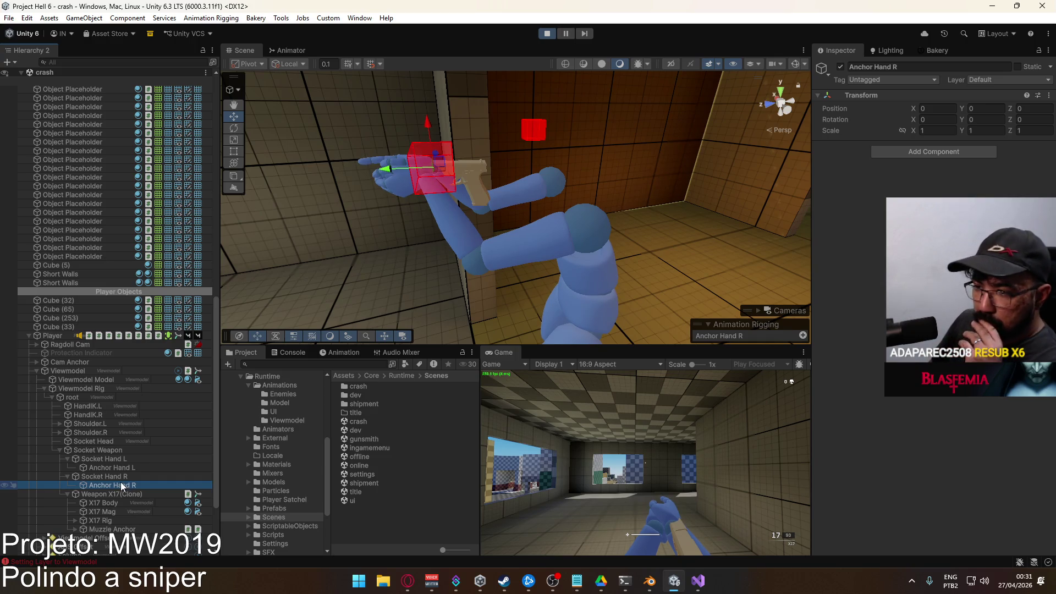
click(122, 451)
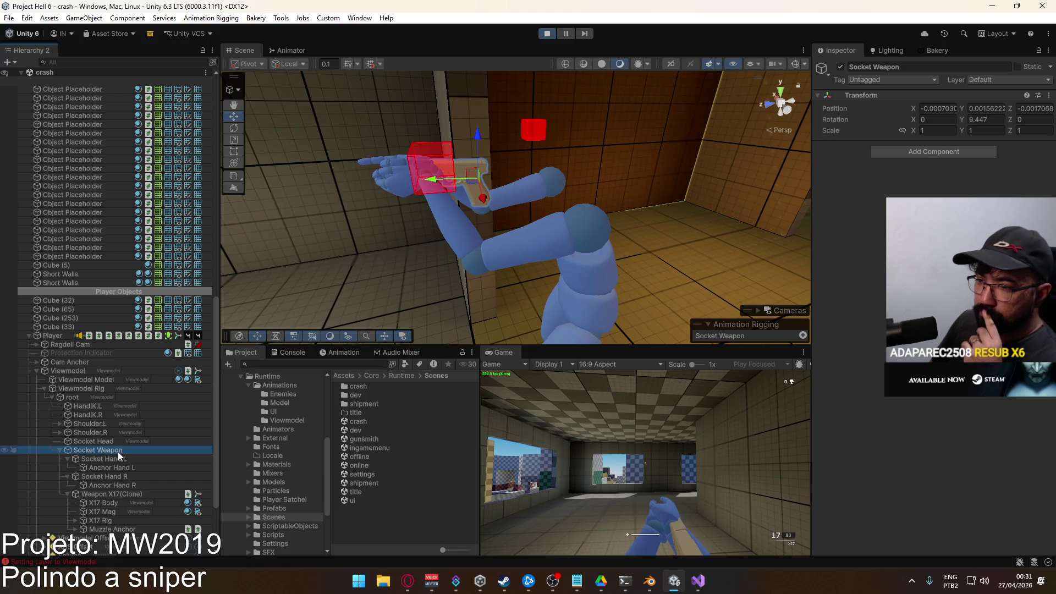
View the Model@Hipfire Sidearm Idle clip's socket hand tracks, then stop play mode
click(288, 386)
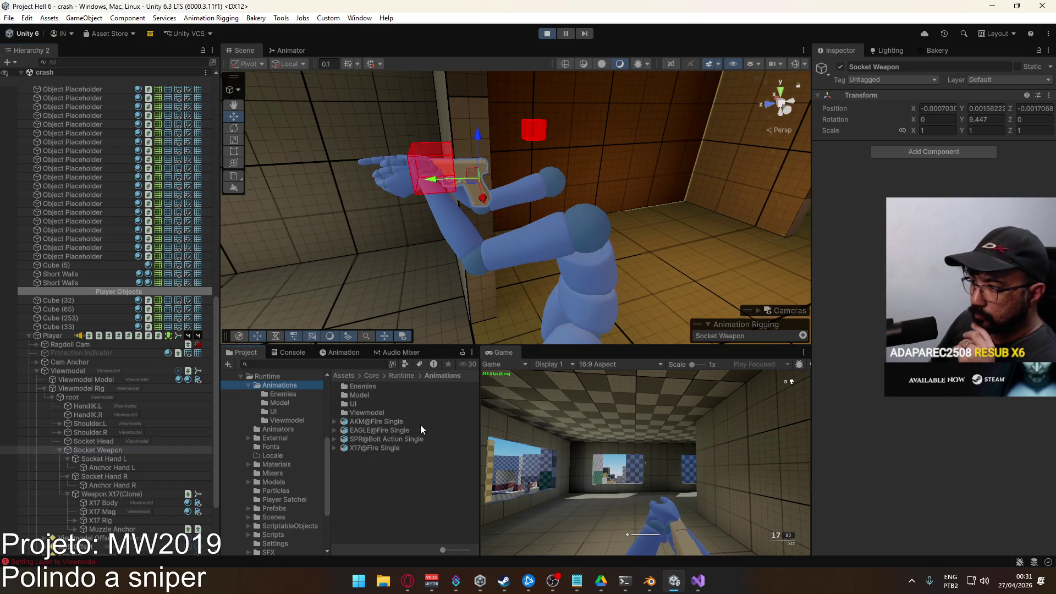
double_click(372, 395)
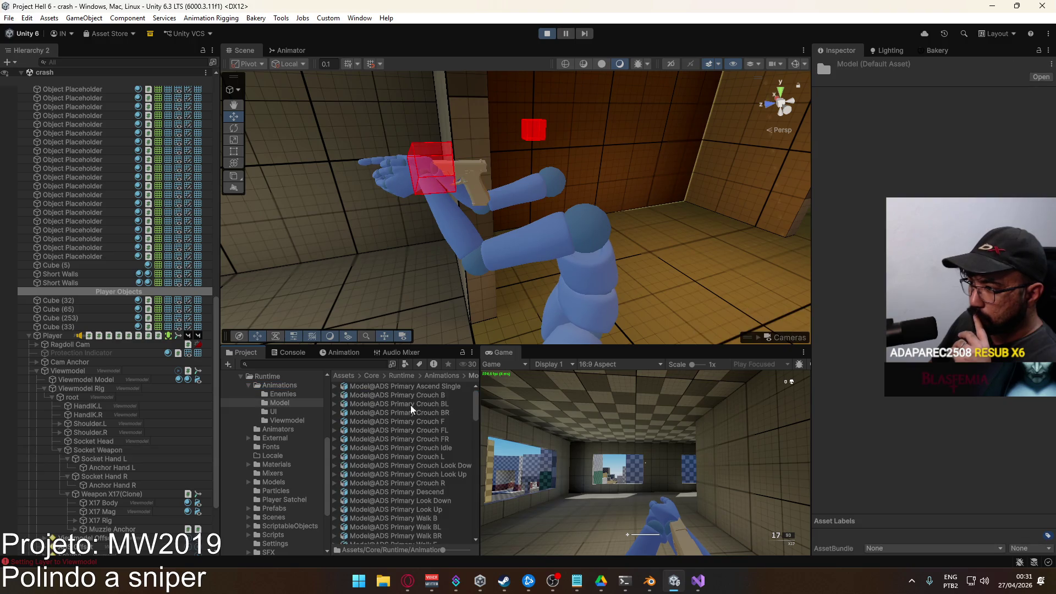
scroll(434, 444, down, 5)
scroll(433, 443, up, 1)
scroll(445, 464, up, 1)
scroll(434, 450, up, 2)
scroll(442, 457, up, 2)
scroll(435, 468, up, 3)
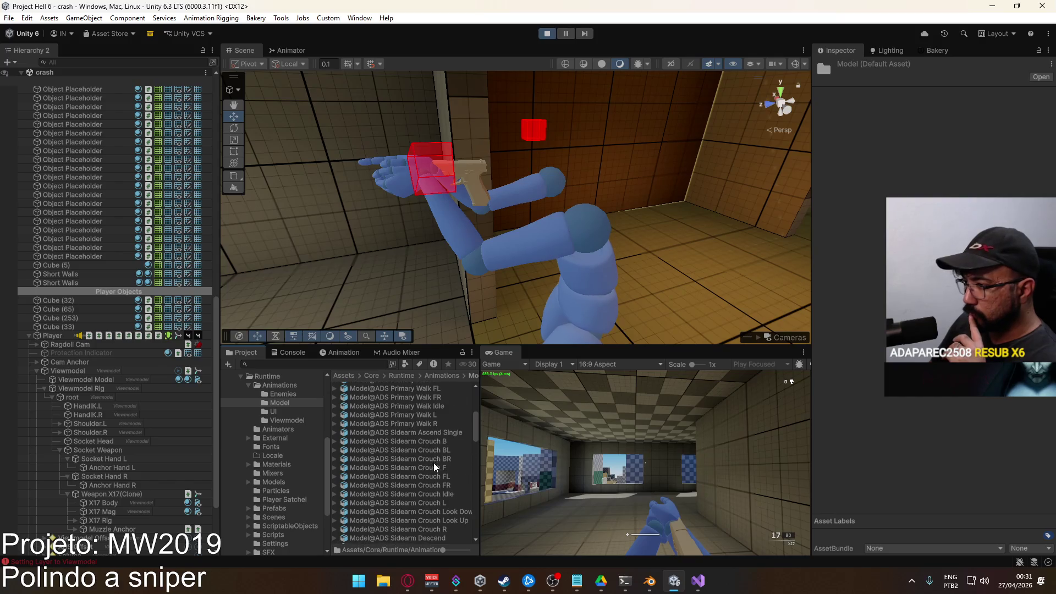
scroll(440, 459, down, 3)
scroll(443, 482, down, 2)
scroll(441, 487, down, 1)
scroll(434, 496, down, 1)
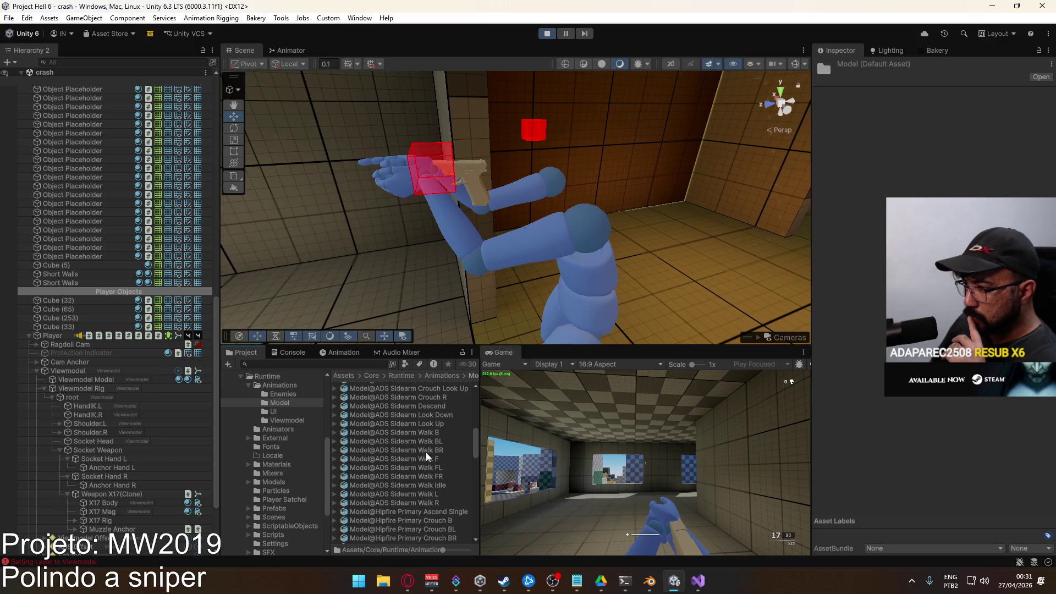
scroll(429, 491, down, 2)
scroll(429, 490, down, 2)
scroll(431, 491, down, 3)
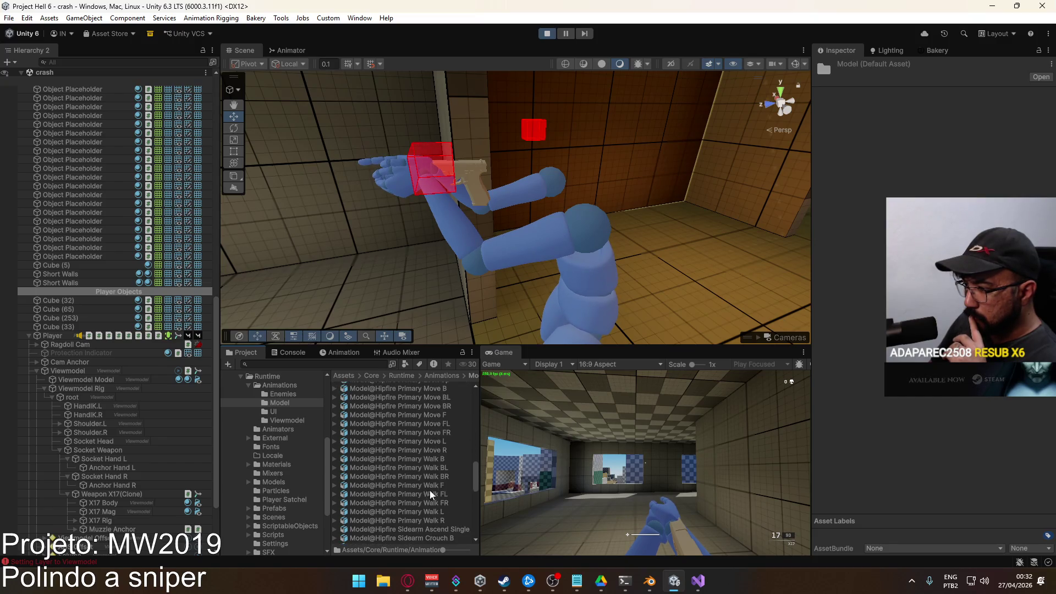
scroll(433, 490, down, 3)
click(429, 480)
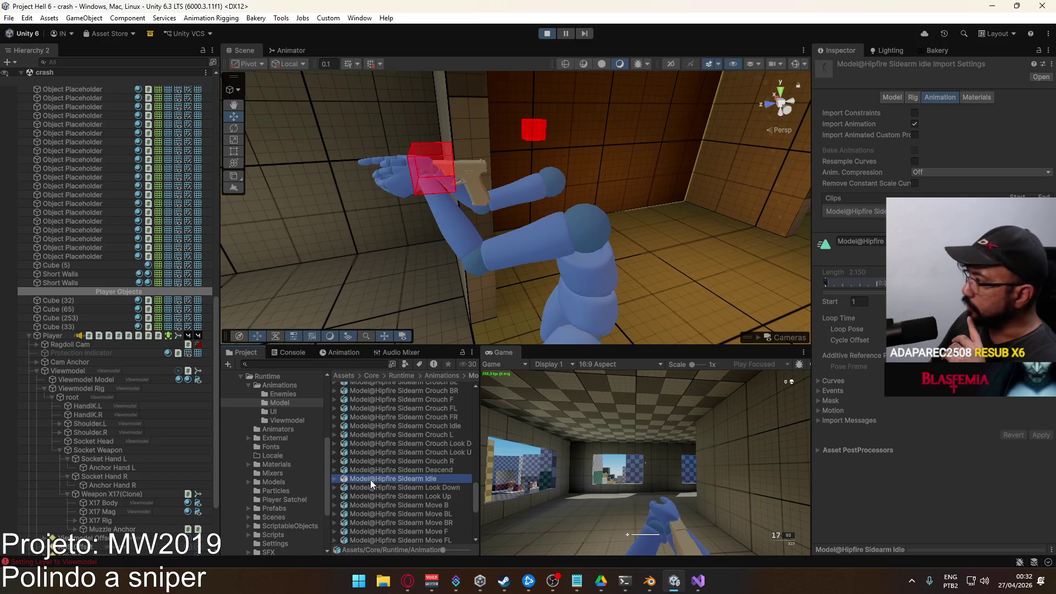
click(333, 479)
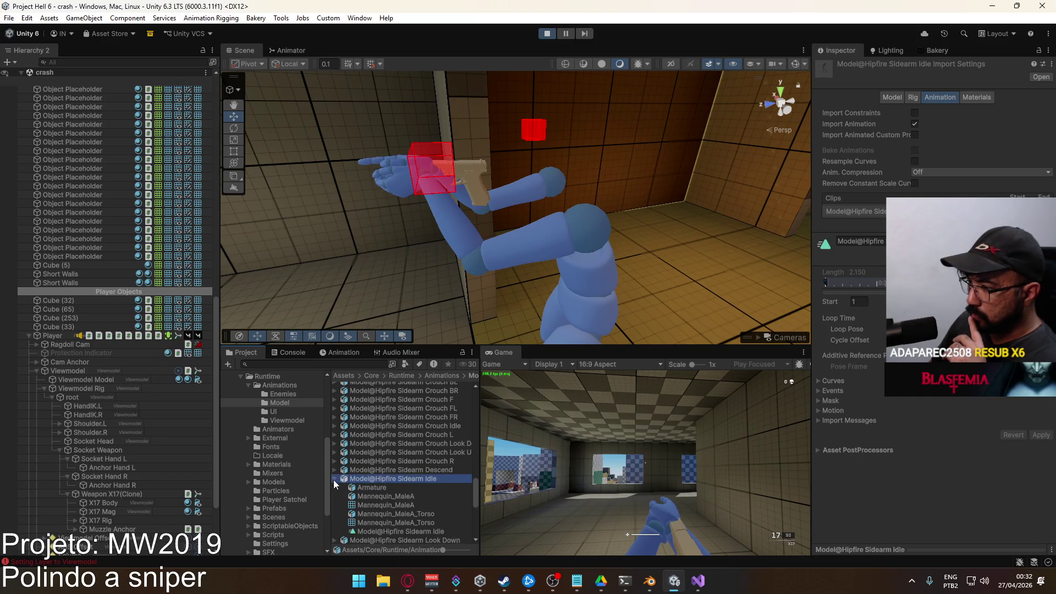
scroll(408, 489, down, 3)
double_click(420, 434)
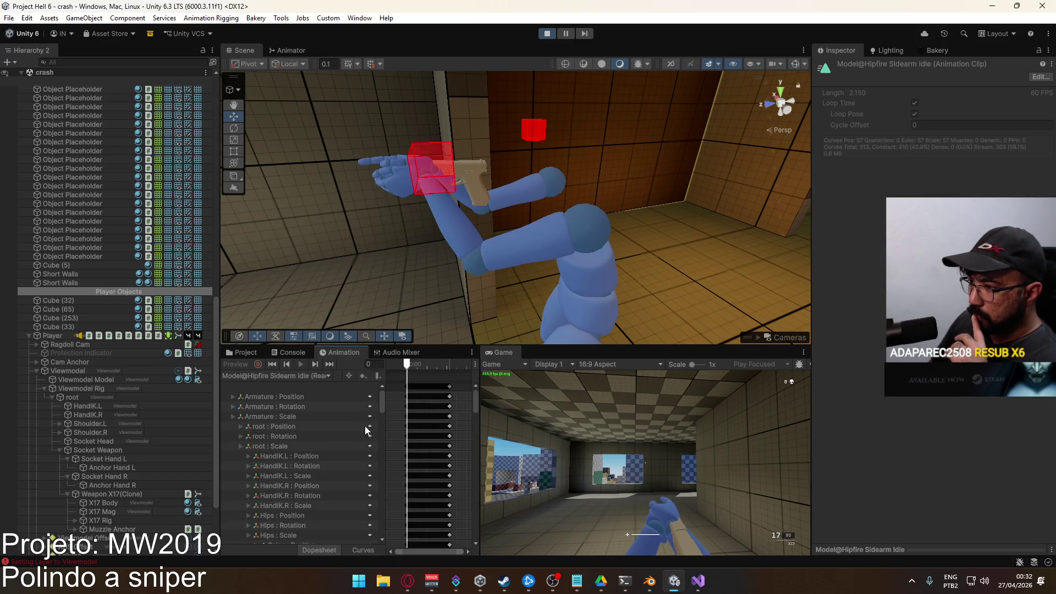
drag(380, 402, 376, 549)
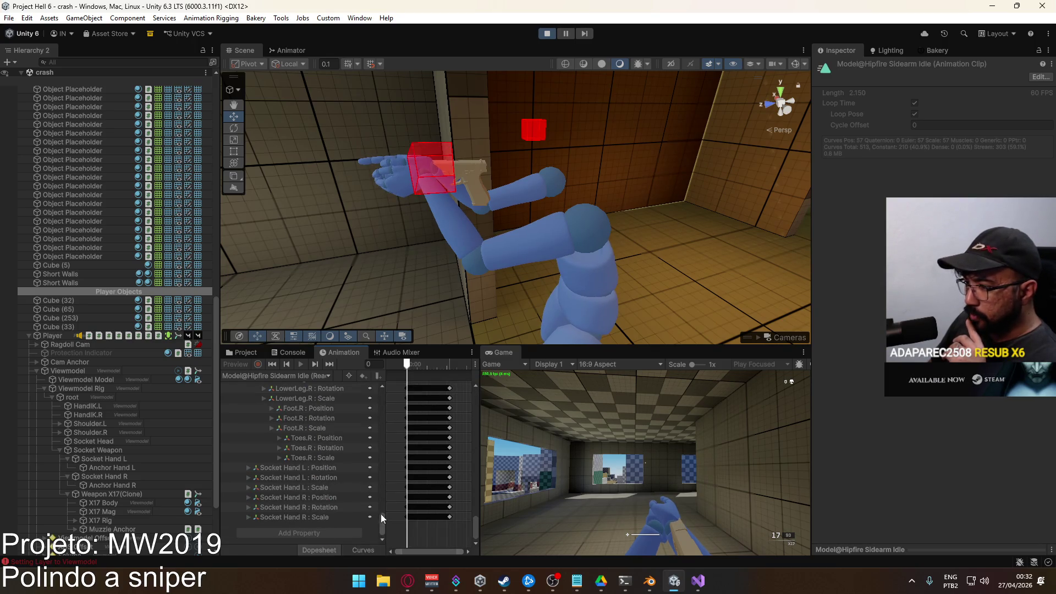
drag(382, 518, 385, 412)
scroll(386, 406, up, 2)
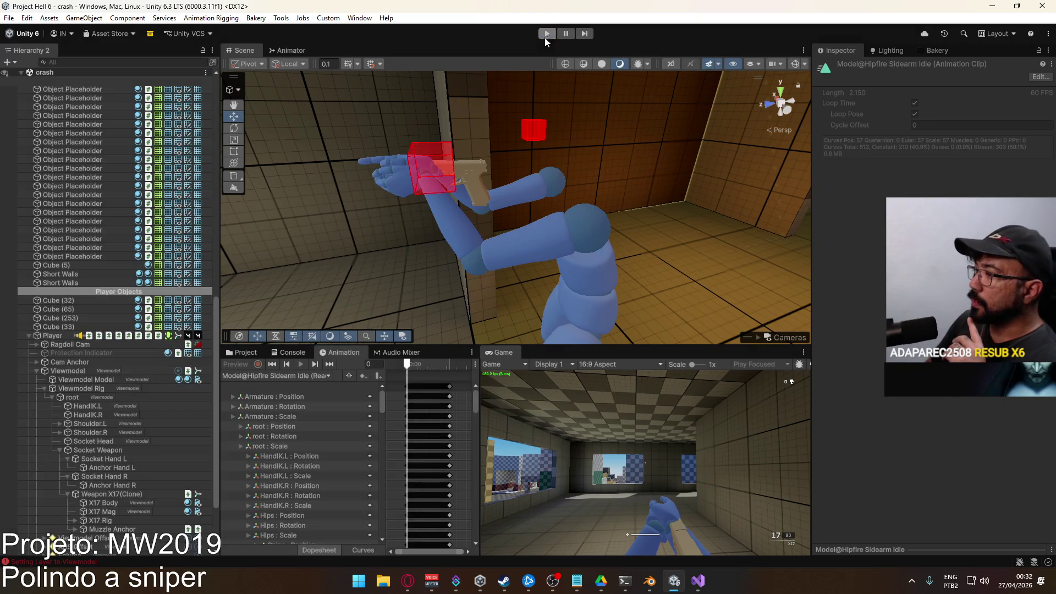
click(546, 34)
Put the Viewmodel Rig into pose mode and select the Socket Weapon bone
click(649, 581)
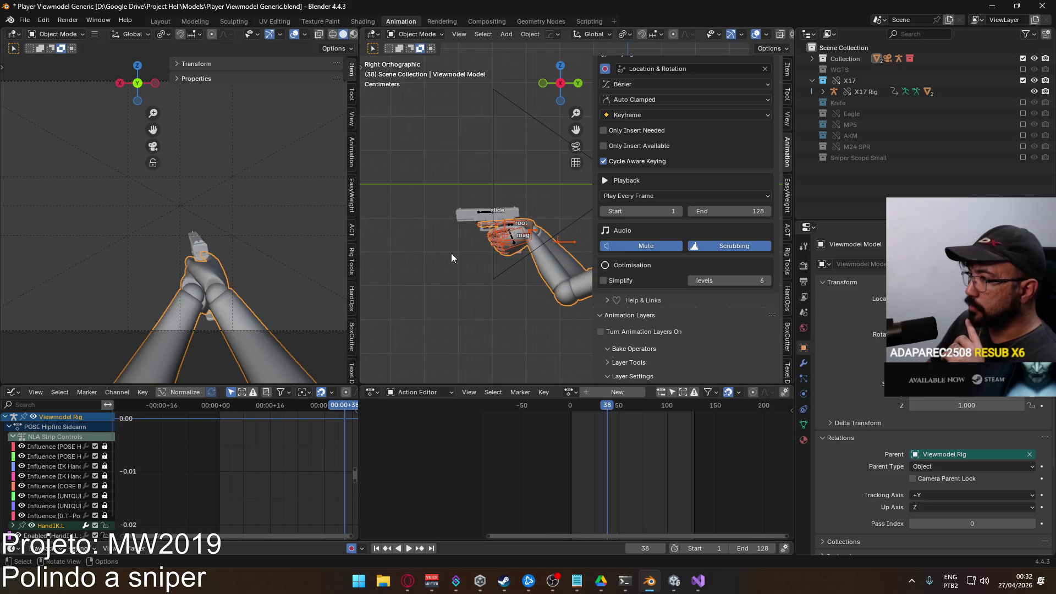
click(487, 218)
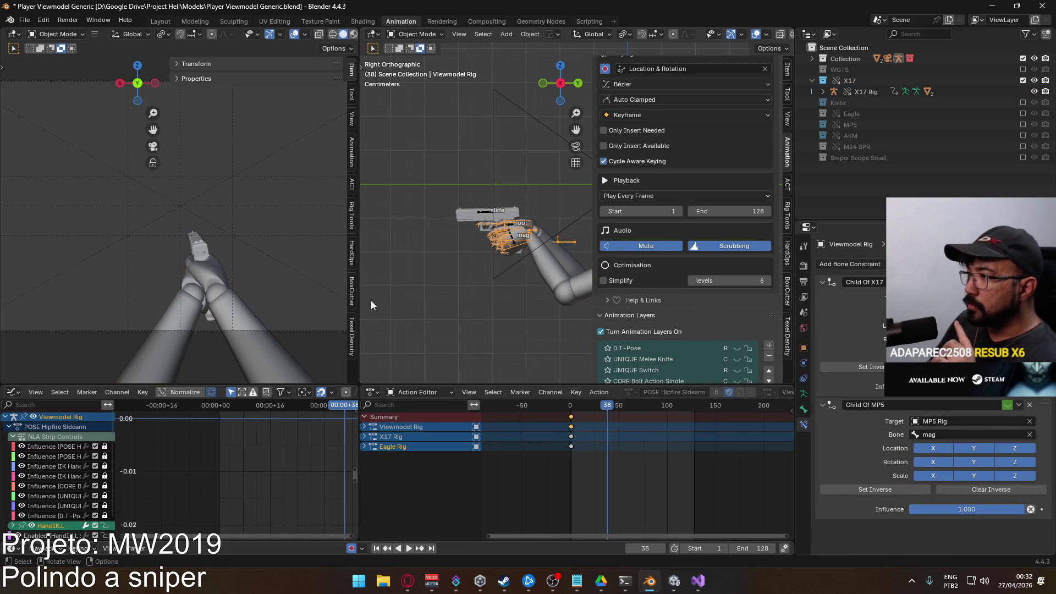
scroll(721, 293, down, 3)
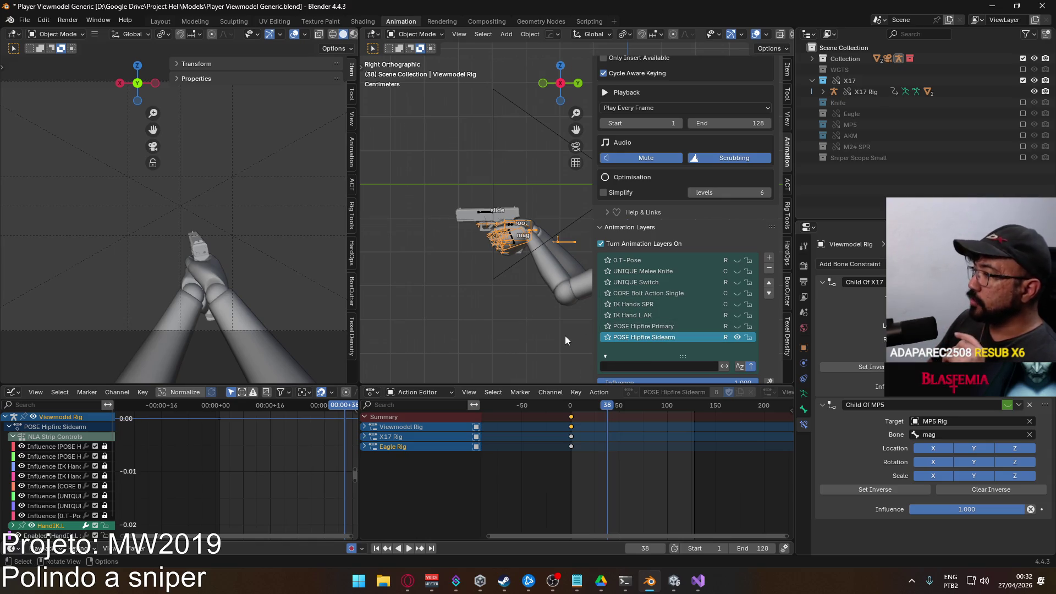
click(417, 33)
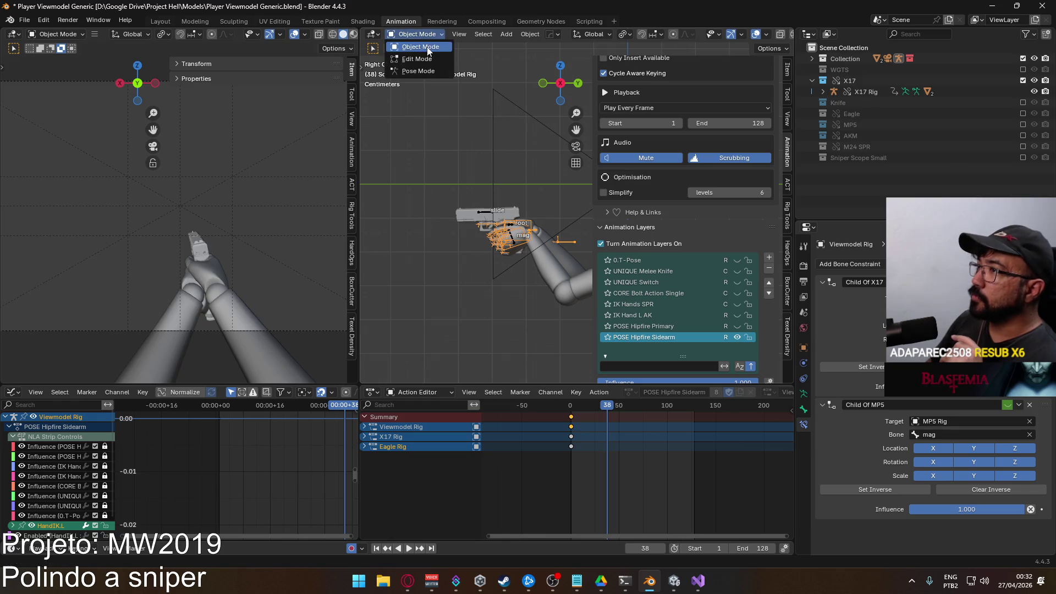
click(413, 73)
click(563, 241)
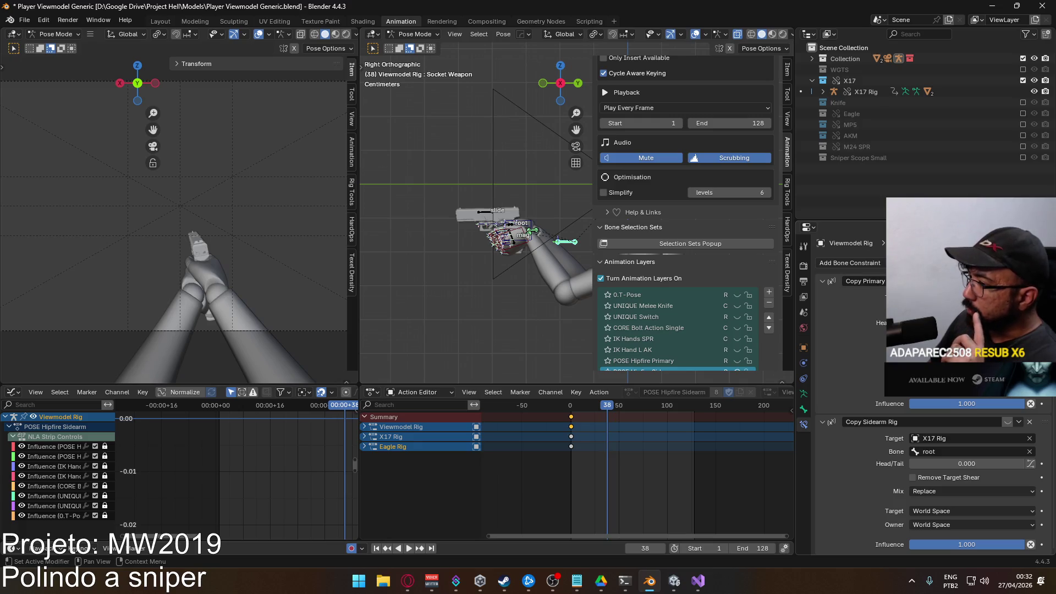
scroll(696, 308, down, 3)
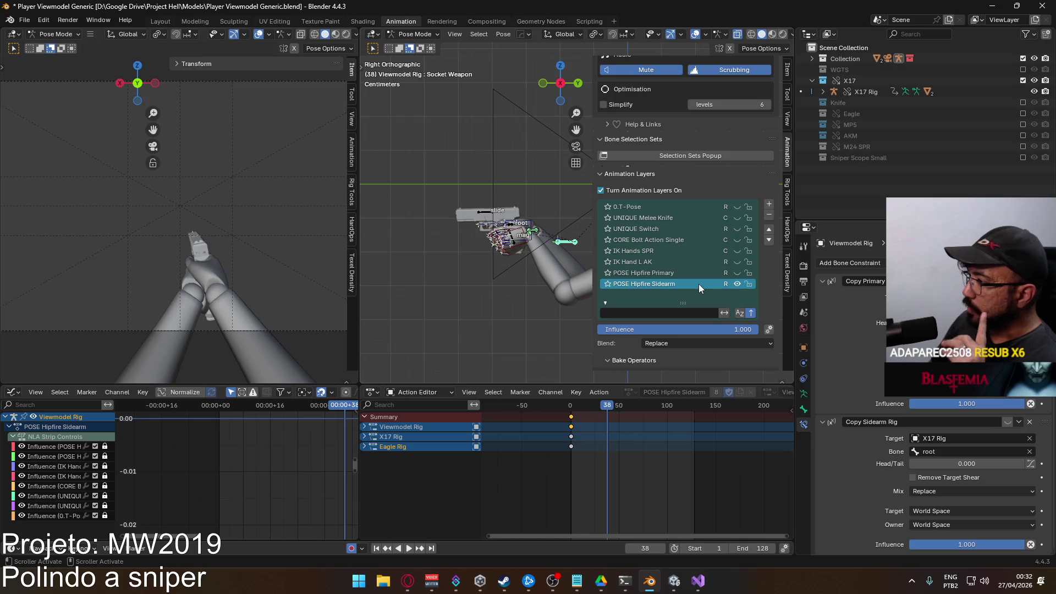
Rewind to frame 0, expand the rig's bone channels and play the animation
drag(606, 412, 572, 412)
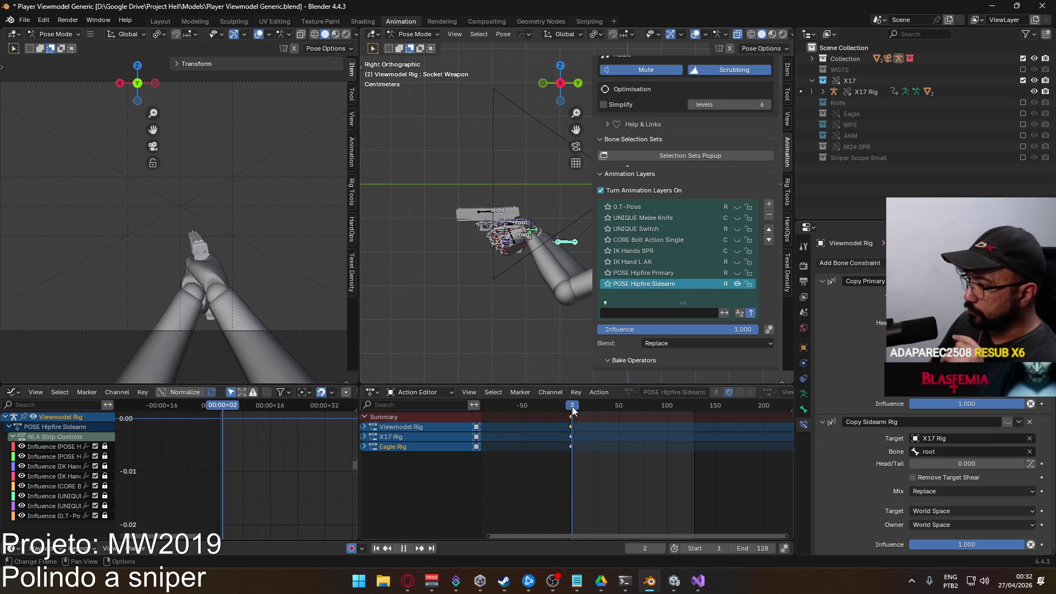
key(space)
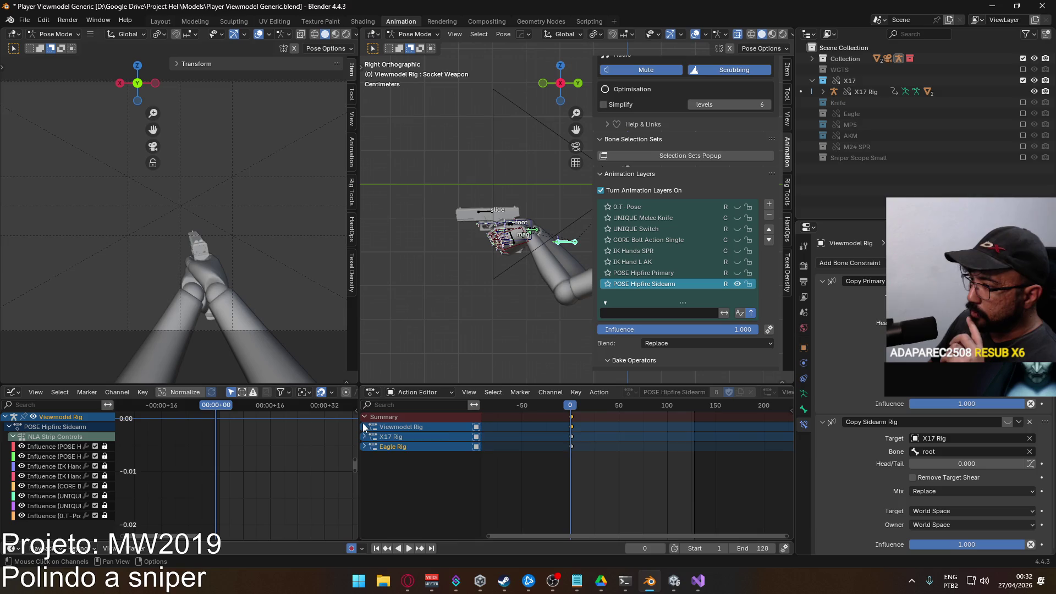
key(ctrl+KP_Add)
key(space)
key(space)
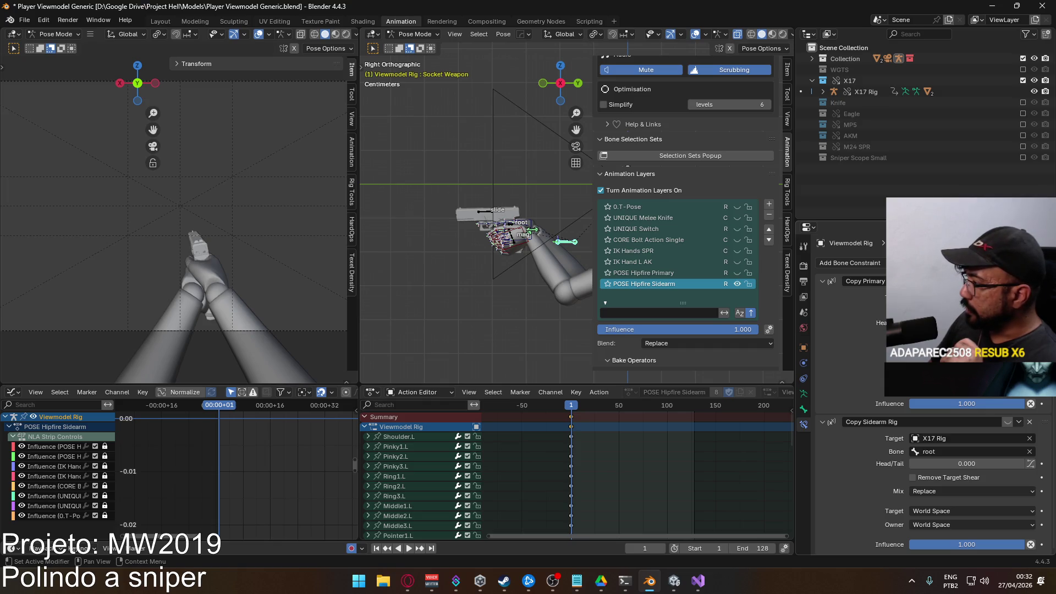
Keyframe the Copy Sidearm Rig constraint's enabled state on the POSE Hipfire Sidearm layer
right_click(966, 404)
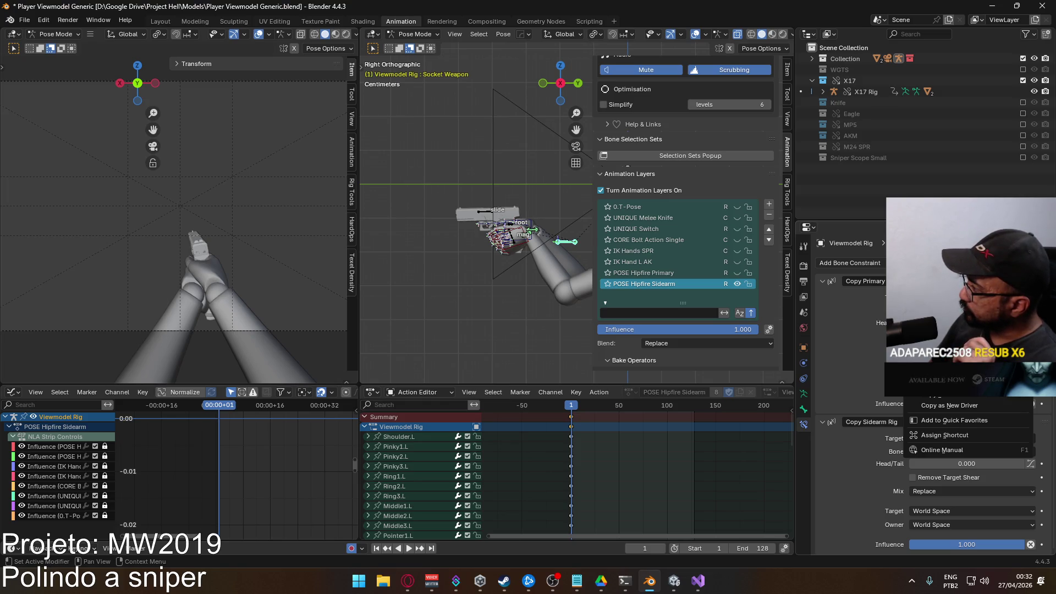
click(958, 391)
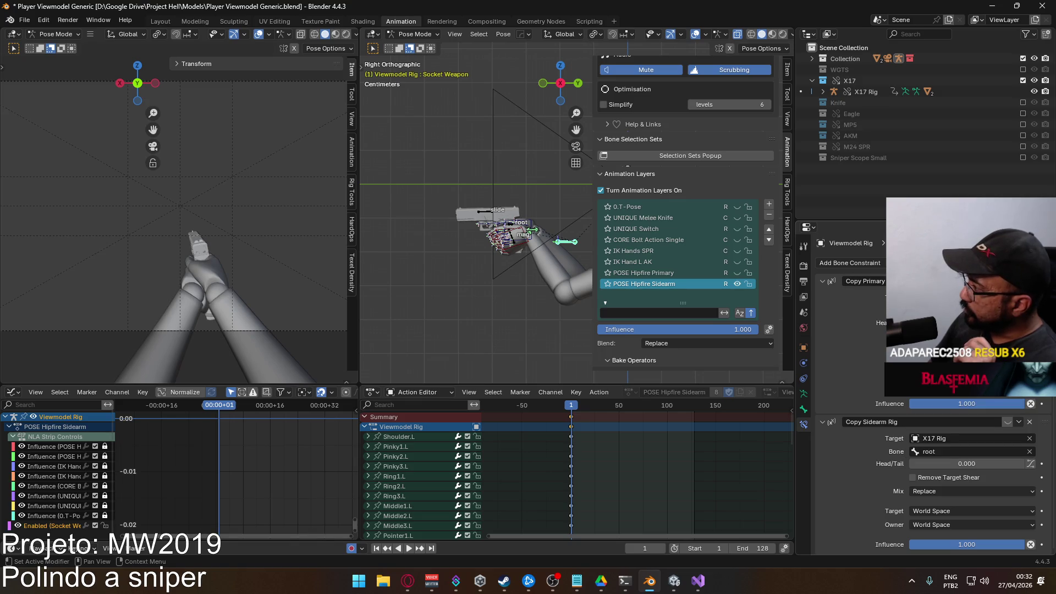
right_click(957, 403)
key(Escape)
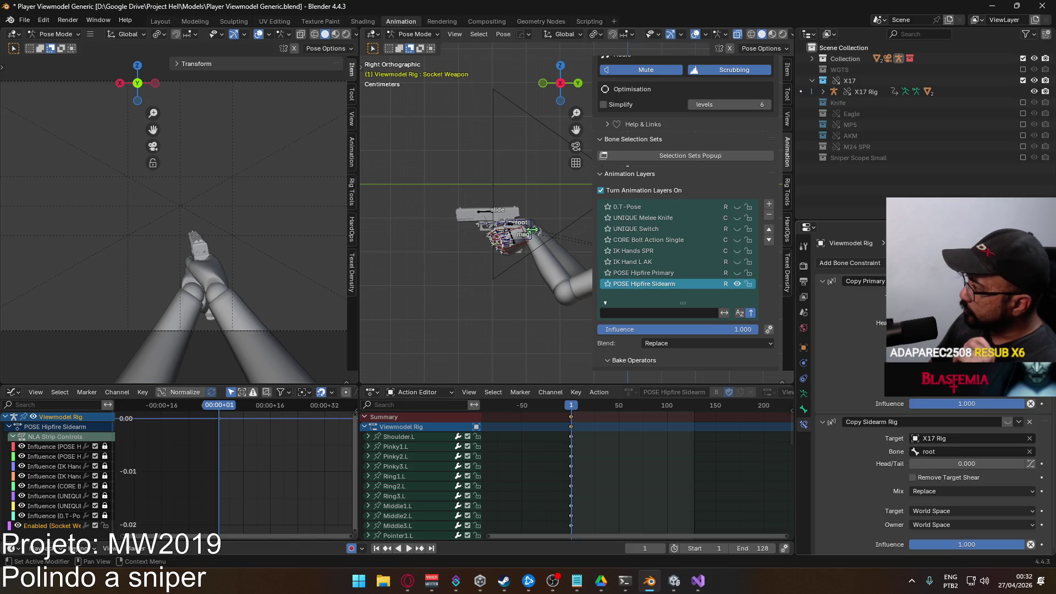
right_click(1010, 423)
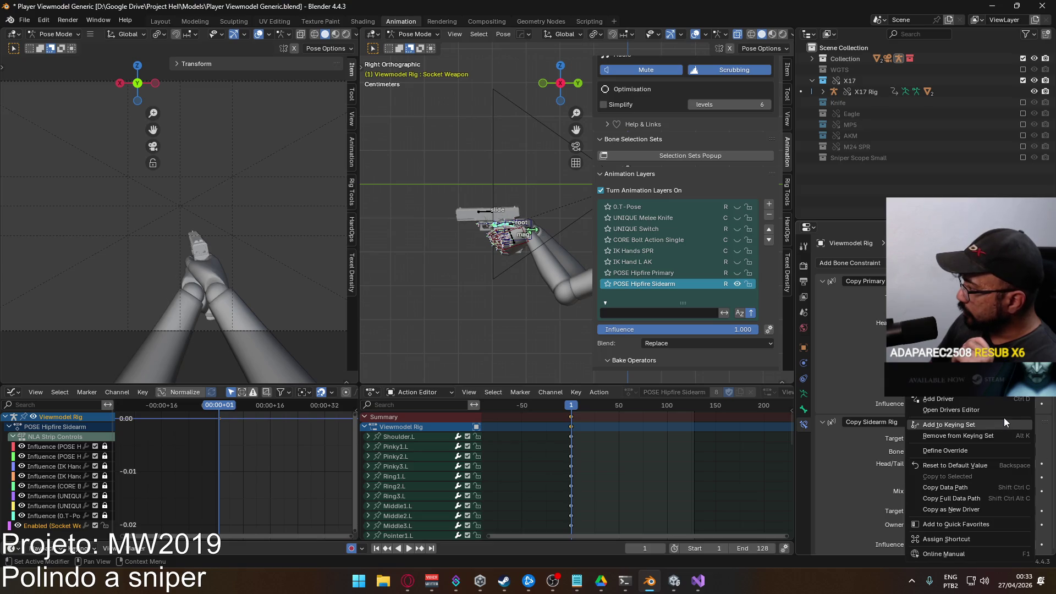
click(1014, 405)
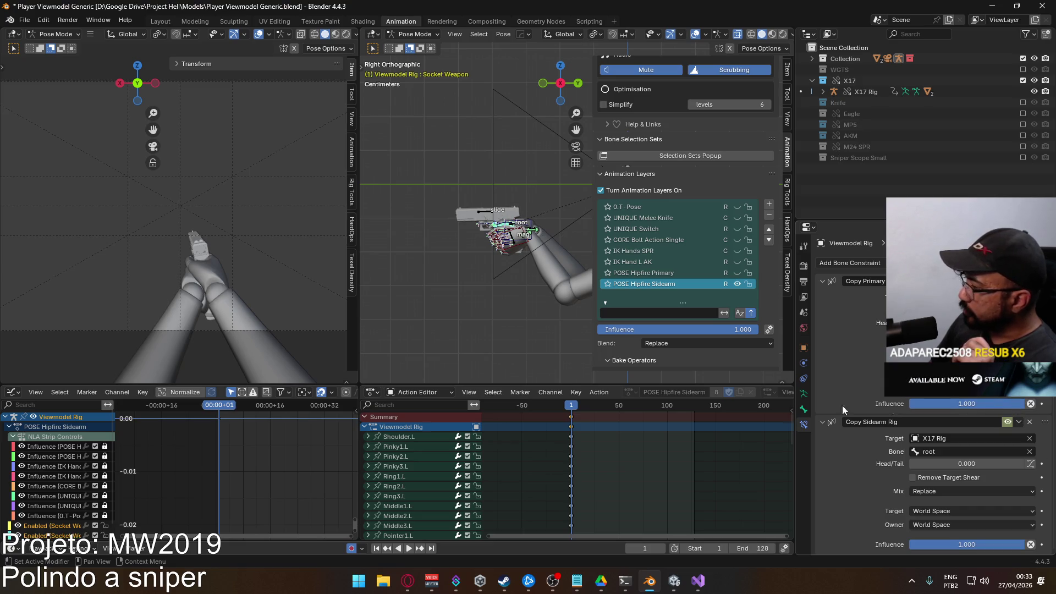
Keyframe the constraint's enabled state on the POSE Hipfire Primary layer too
click(740, 273)
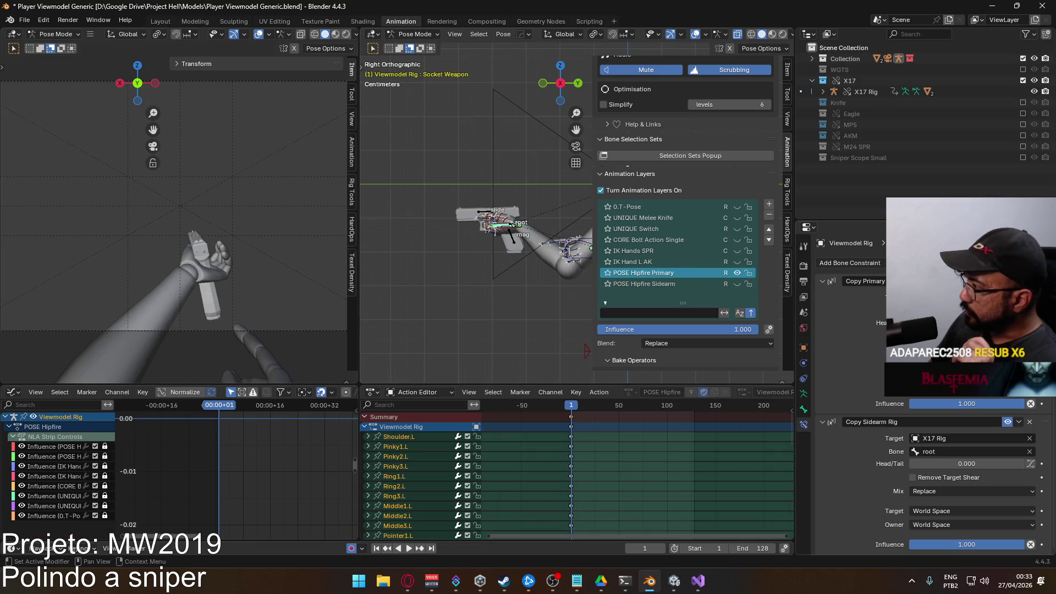
right_click(1009, 424)
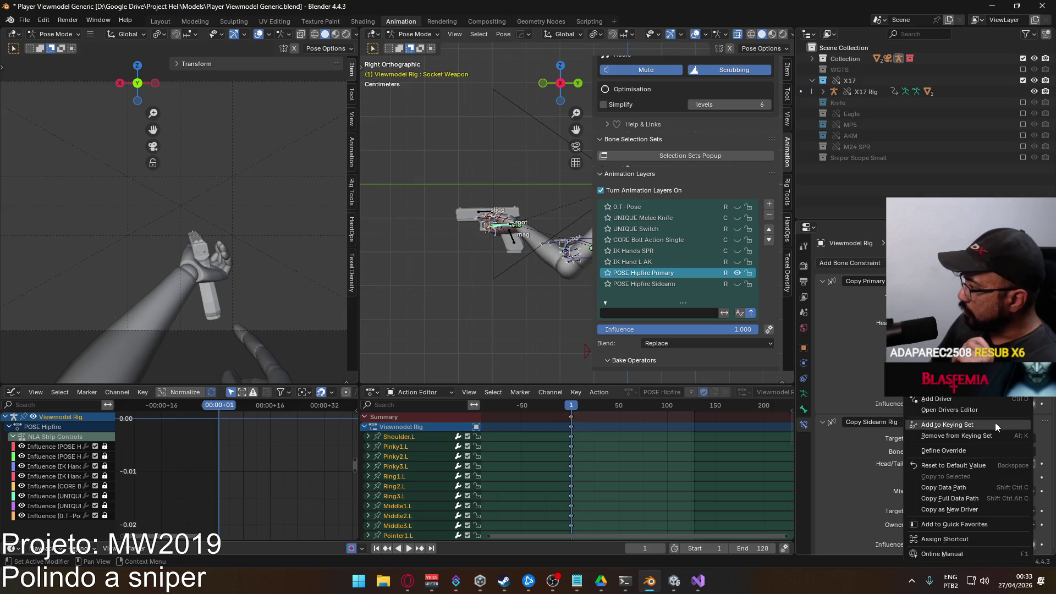
right_click(1008, 422)
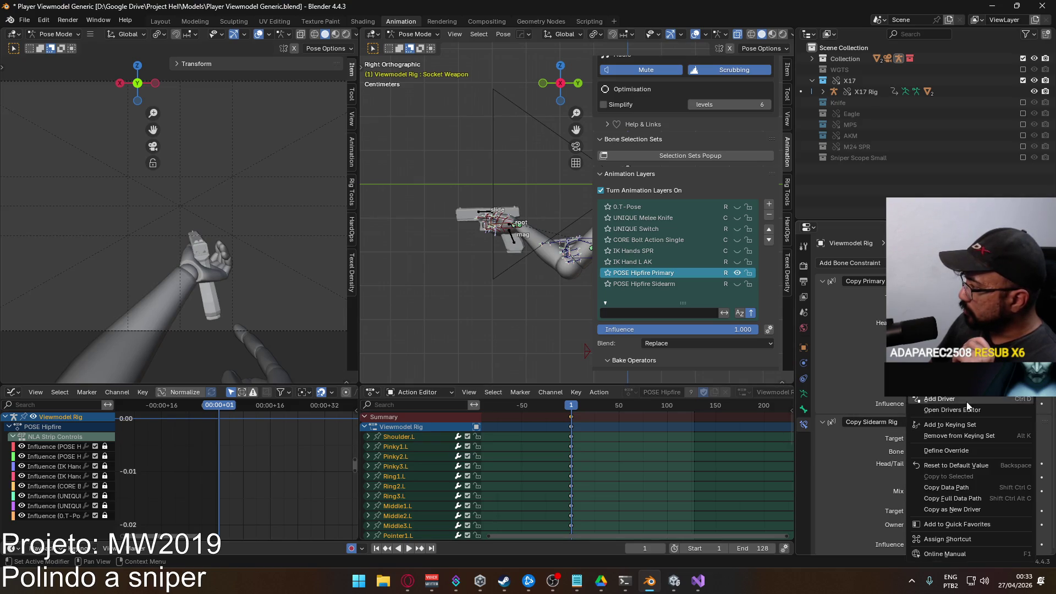
click(1010, 405)
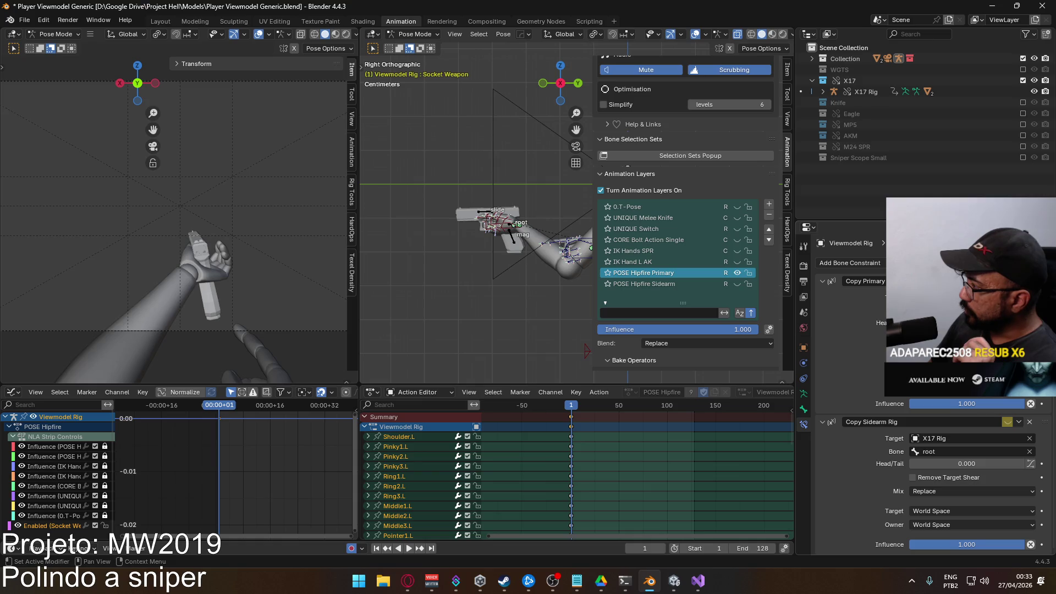
right_click(1009, 422)
key(i)
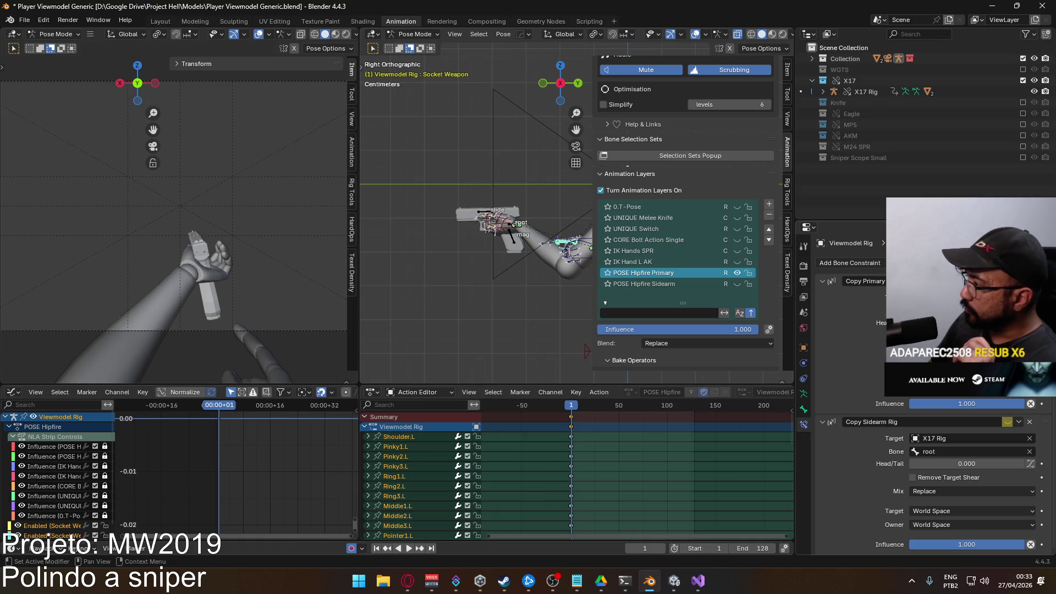
Toggle layer visibility to compare poses and return to the POSE Hipfire Sidearm layer
click(738, 274)
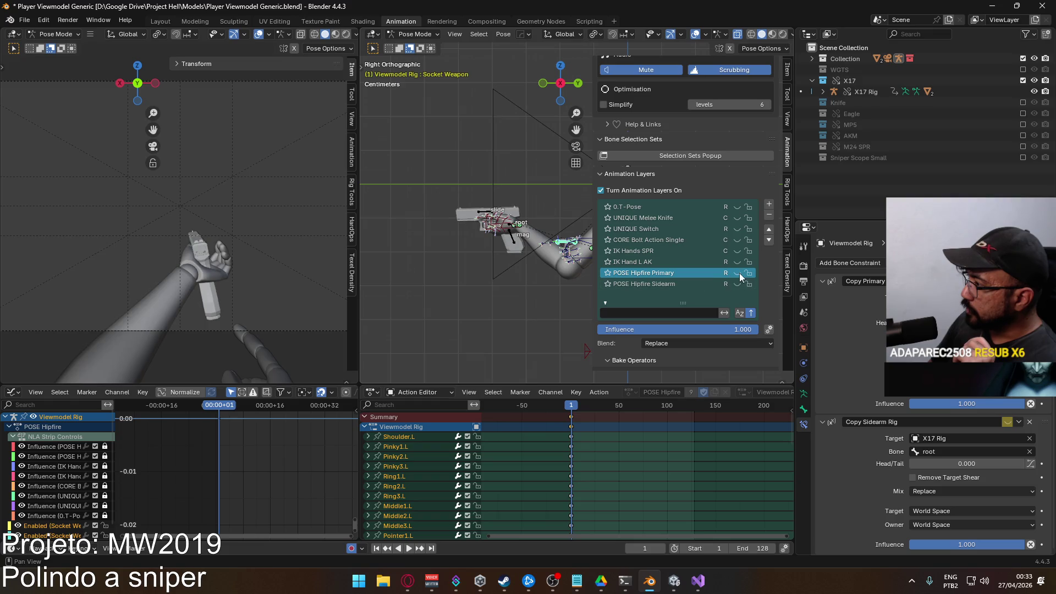
click(739, 284)
click(738, 284)
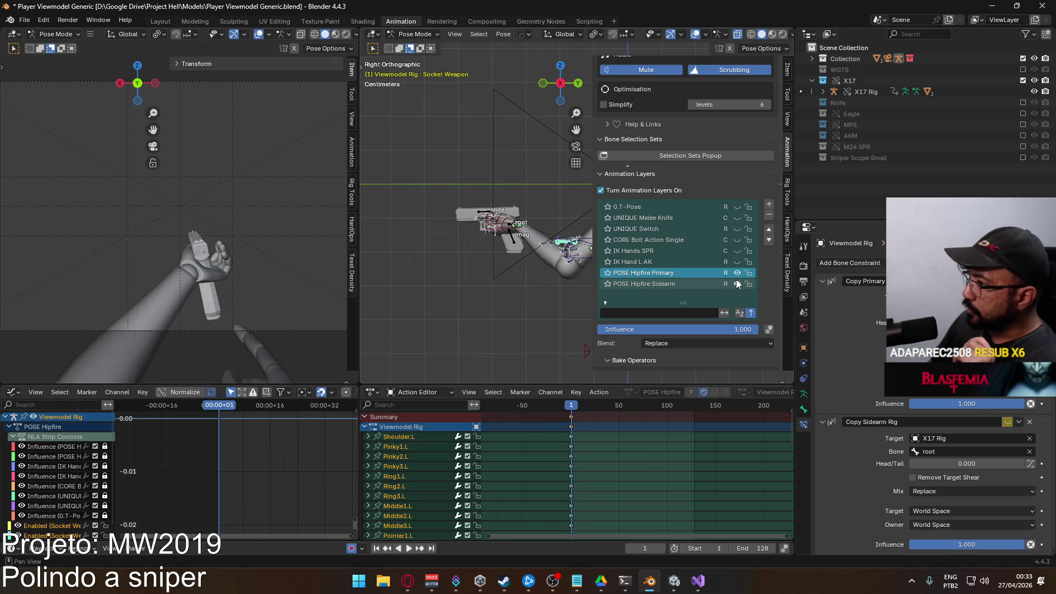
click(679, 282)
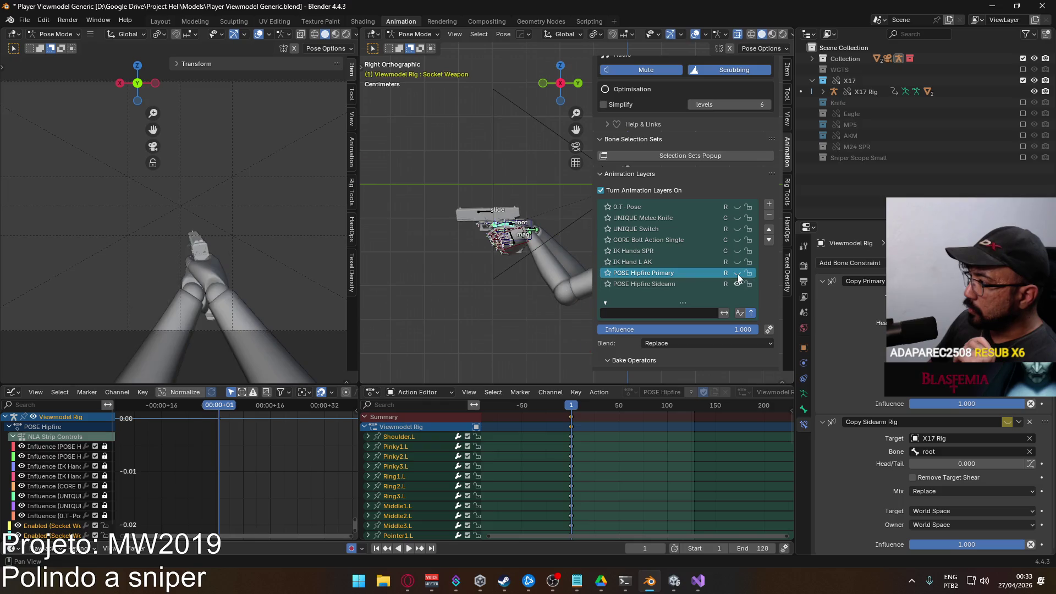
scroll(439, 447, down, 5)
scroll(432, 452, down, 5)
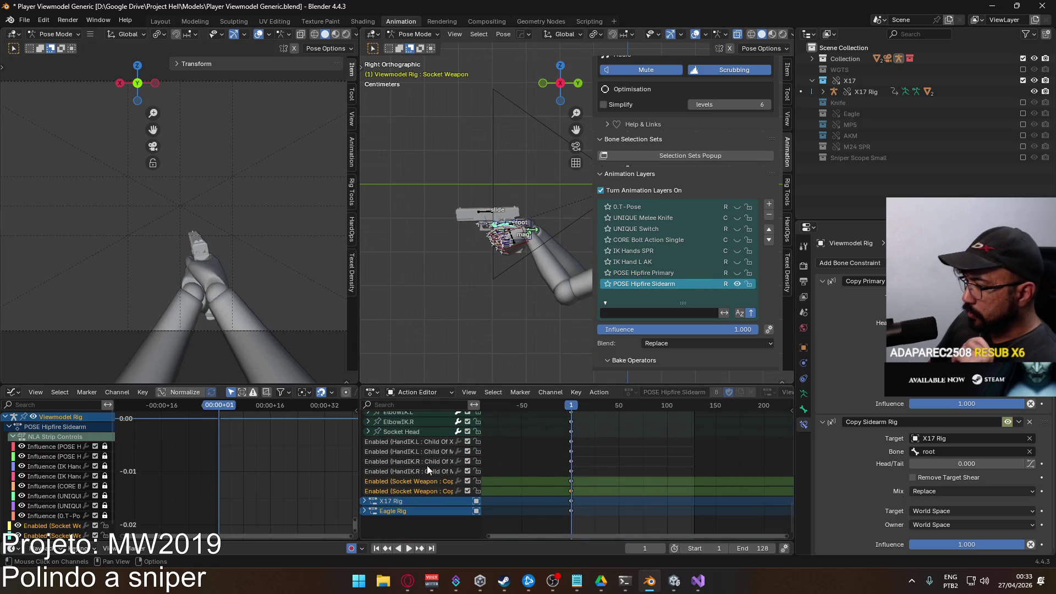
Check the Socket Weapon channel and hand socket bones, then leave pose mode
click(409, 492)
scroll(487, 277, up, 3)
click(498, 252)
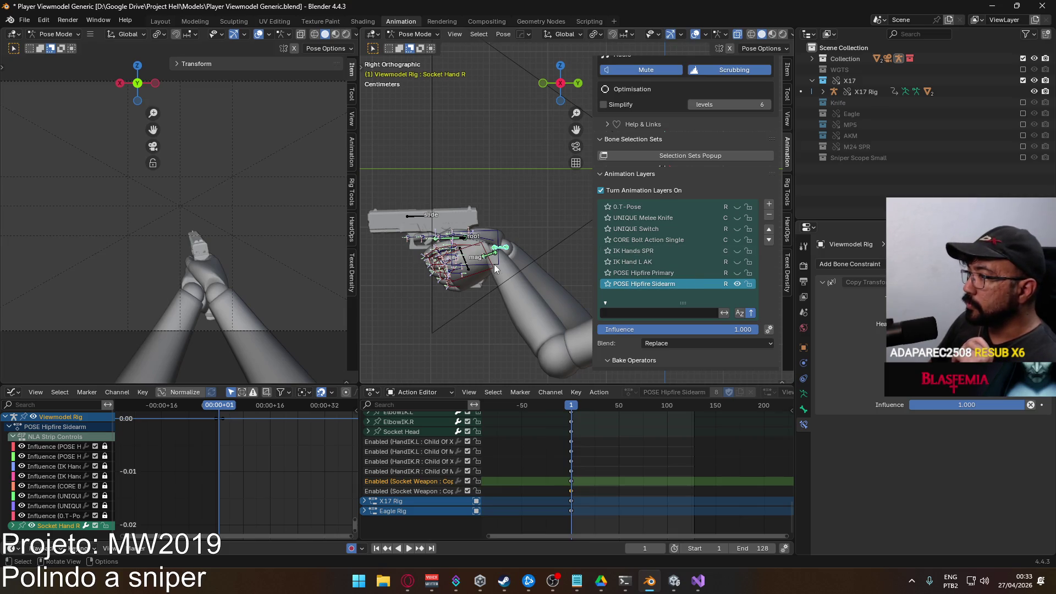
click(455, 242)
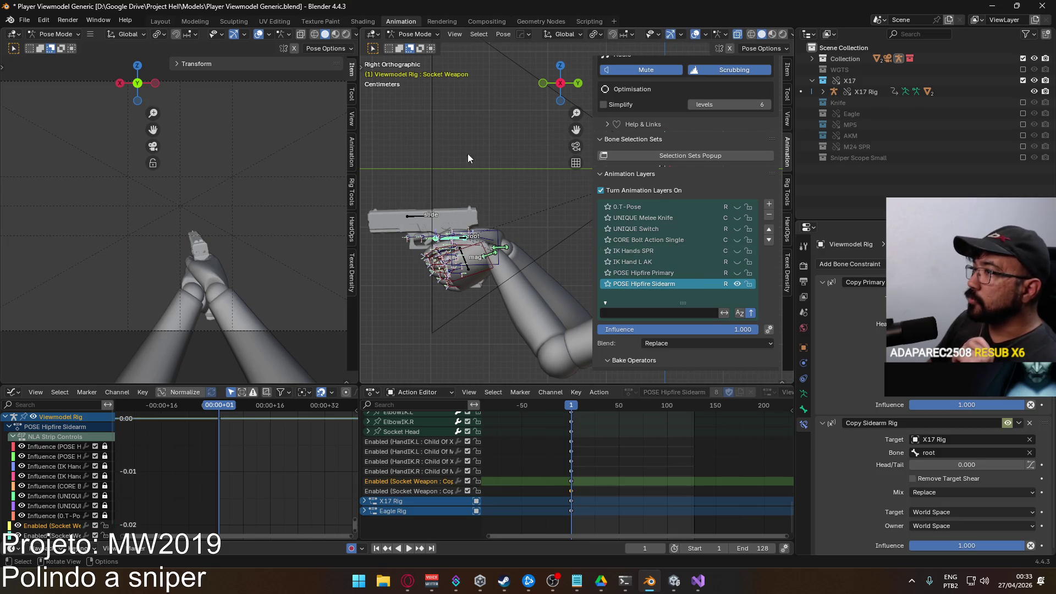
scroll(486, 263, down, 1)
scroll(487, 268, down, 2)
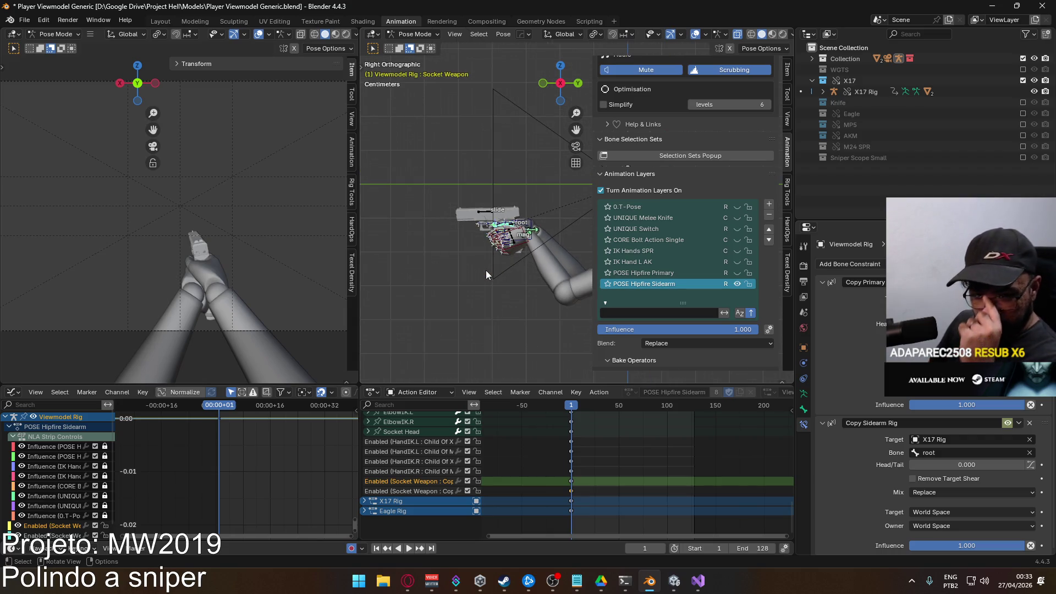
click(415, 38)
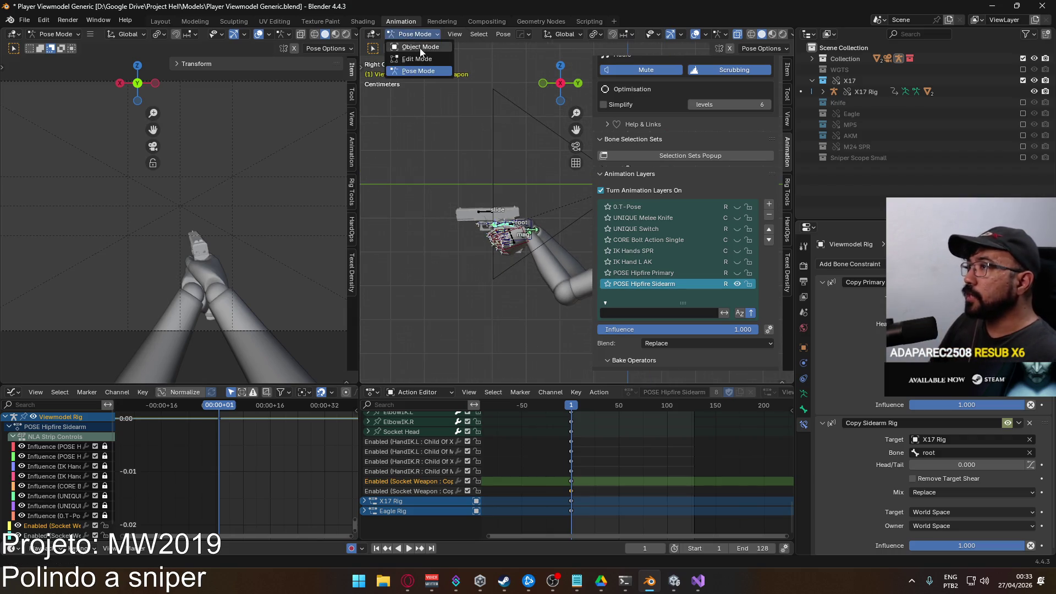
scroll(482, 225, up, 1)
scroll(449, 244, up, 1)
scroll(502, 257, up, 1)
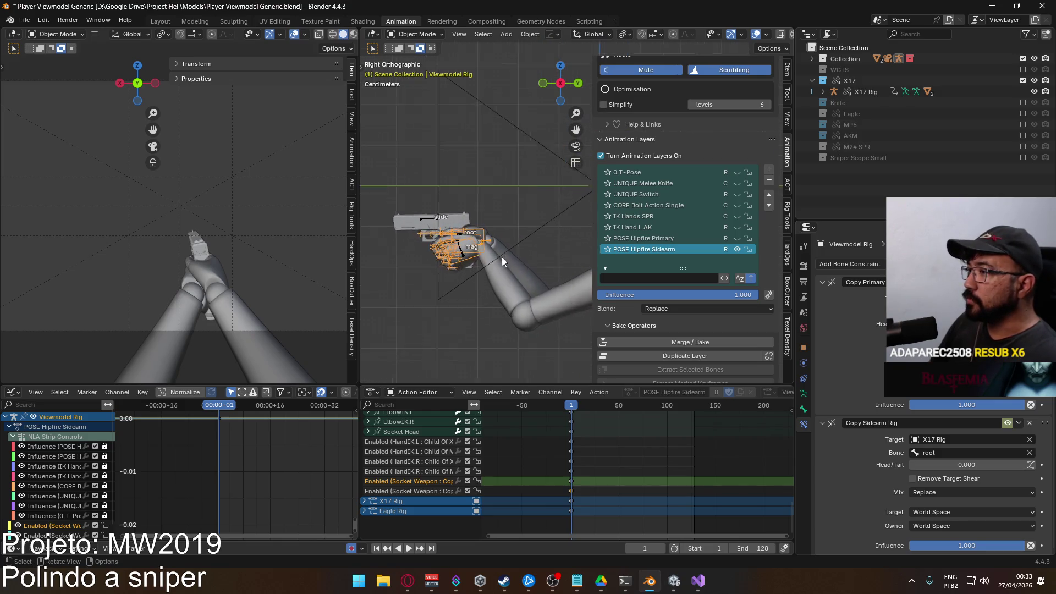
scroll(532, 303, up, 1)
Select the Viewmodel Rig, save Player Viewmodel Generic.blend and bring up the export formats
click(490, 280)
click(465, 258)
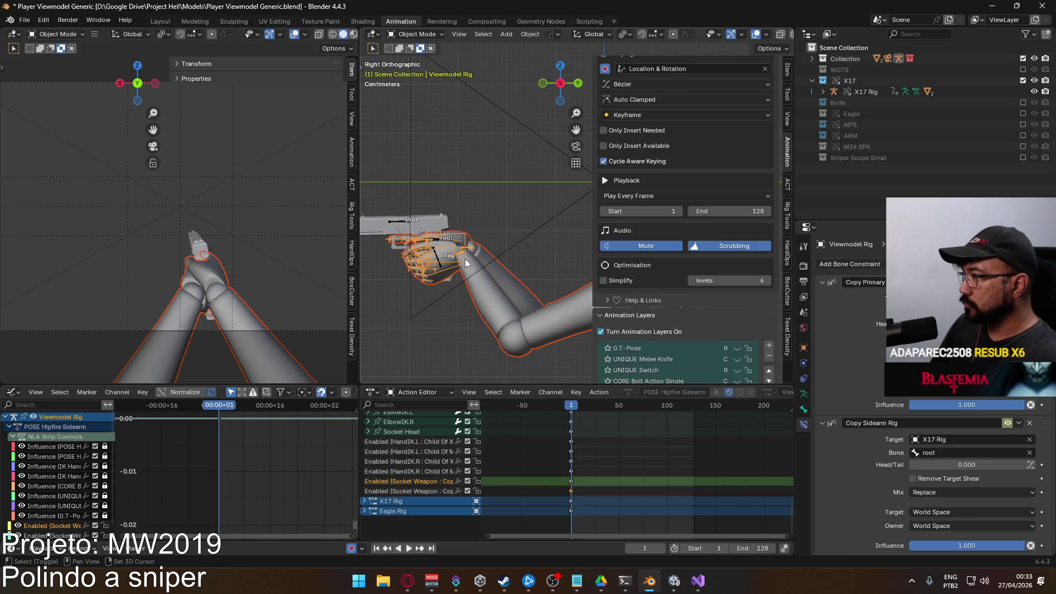
scroll(706, 297, down, 3)
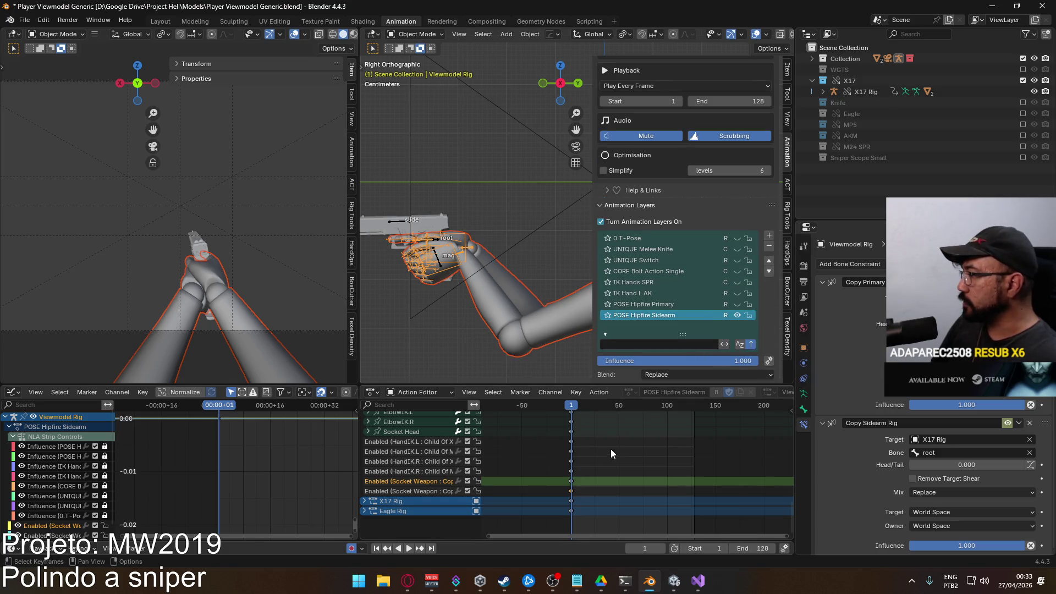
scroll(611, 466, up, 5)
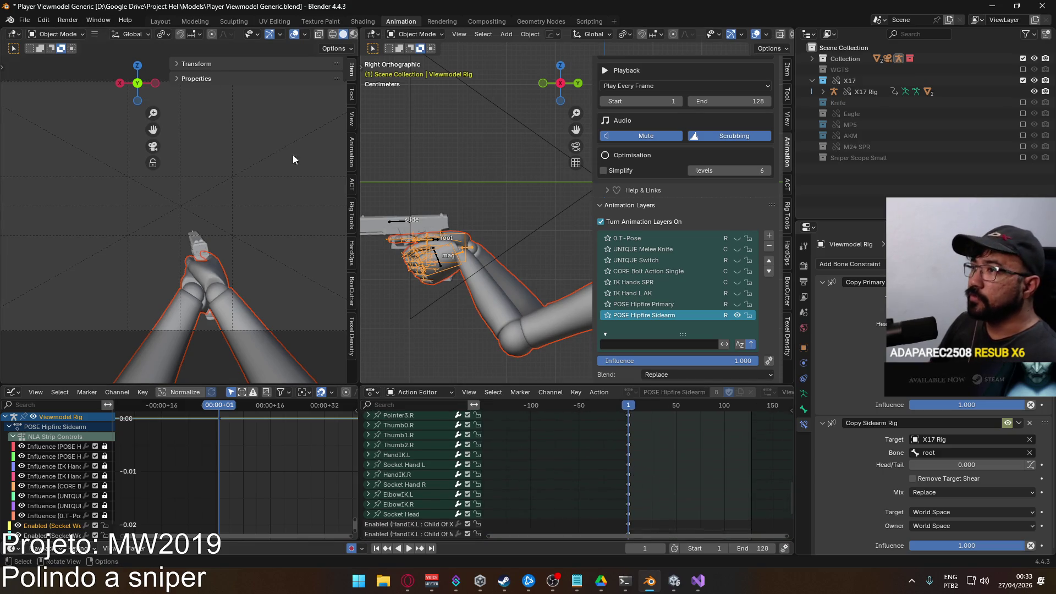
key(ctrl+s)
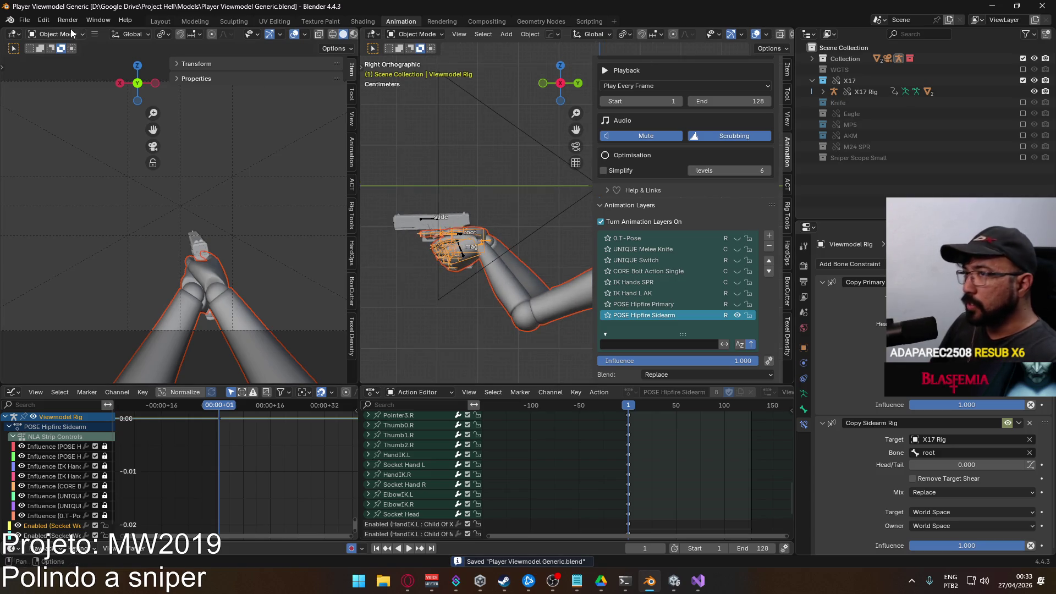
click(25, 20)
mouse_move(43, 187)
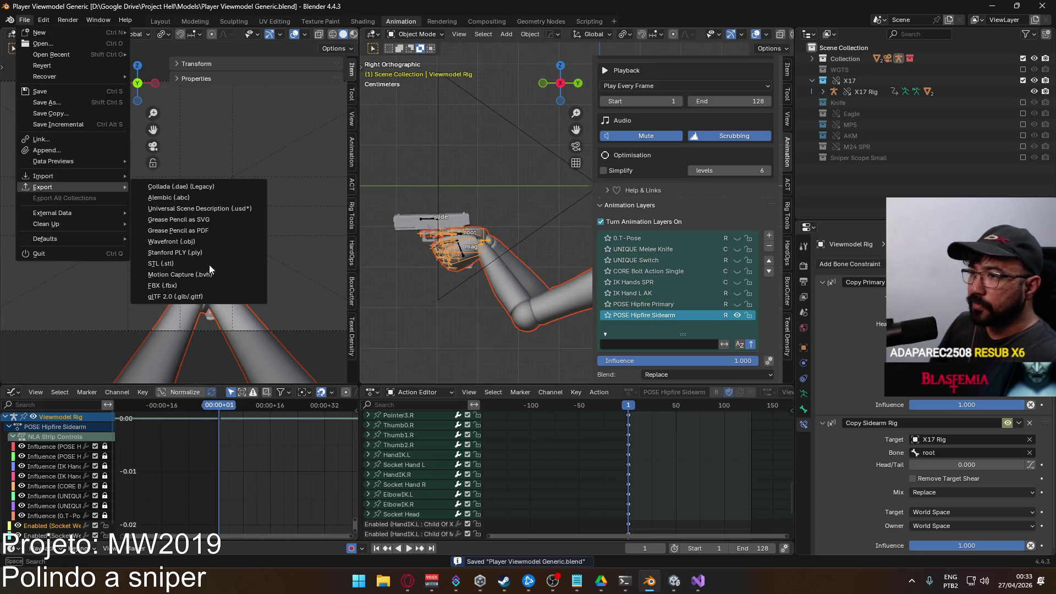
Export as FBX over Viewmodel@Hipfire Sidearm Idle.fbx in the viewmodel animations folder
click(207, 286)
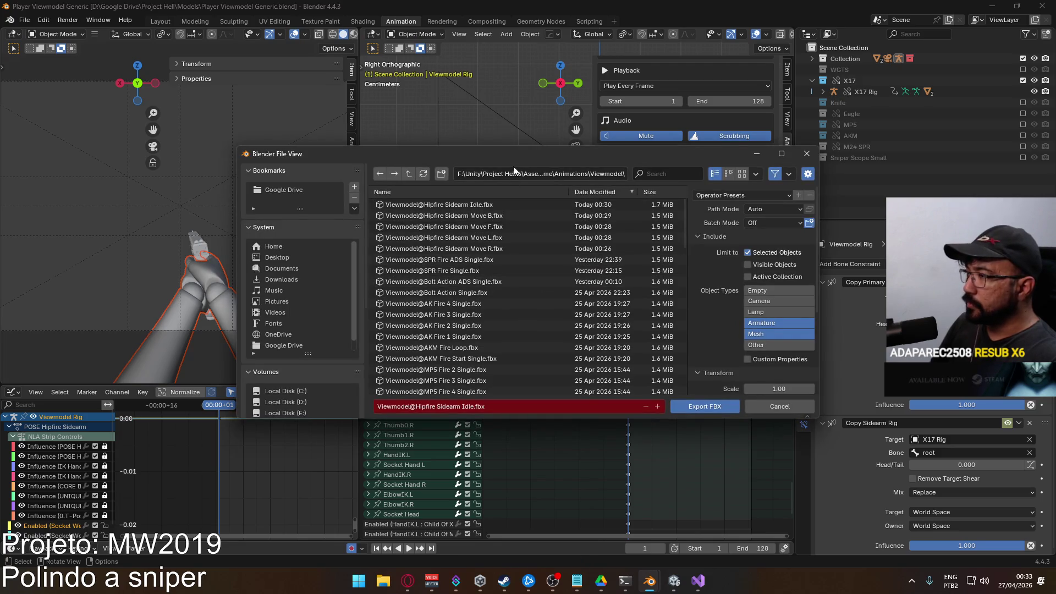
mouse_move(520, 154)
mouse_down()
mouse_move(490, 357)
mouse_move(504, 180)
mouse_up()
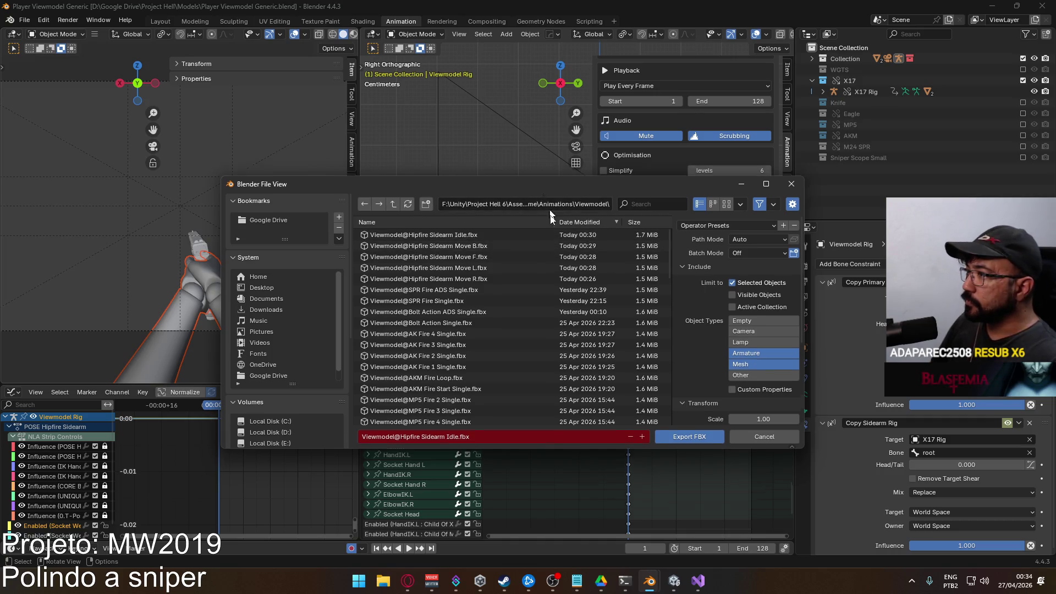
drag(544, 191, 550, 175)
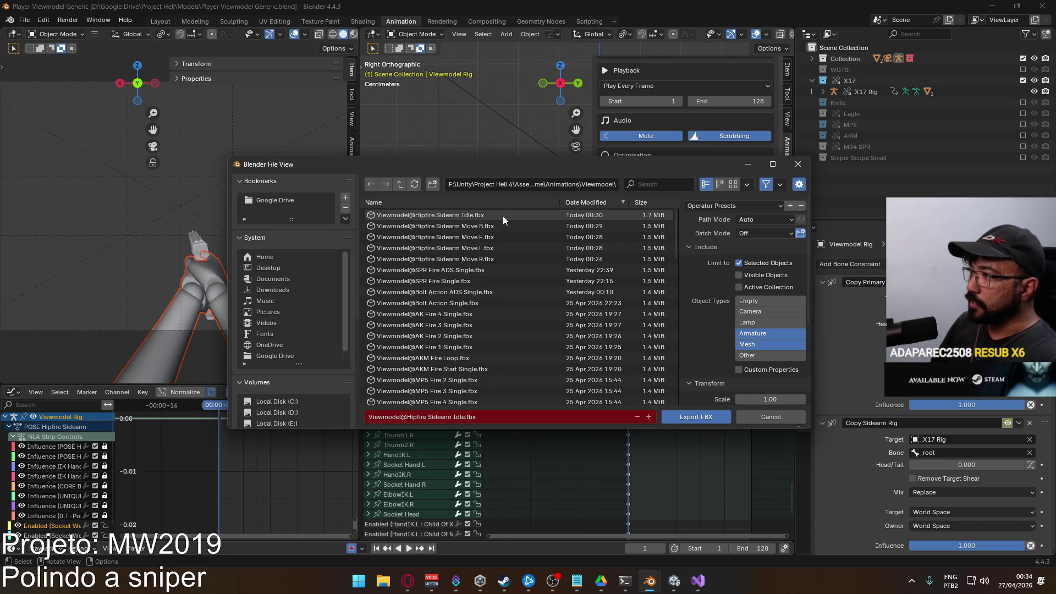
double_click(503, 217)
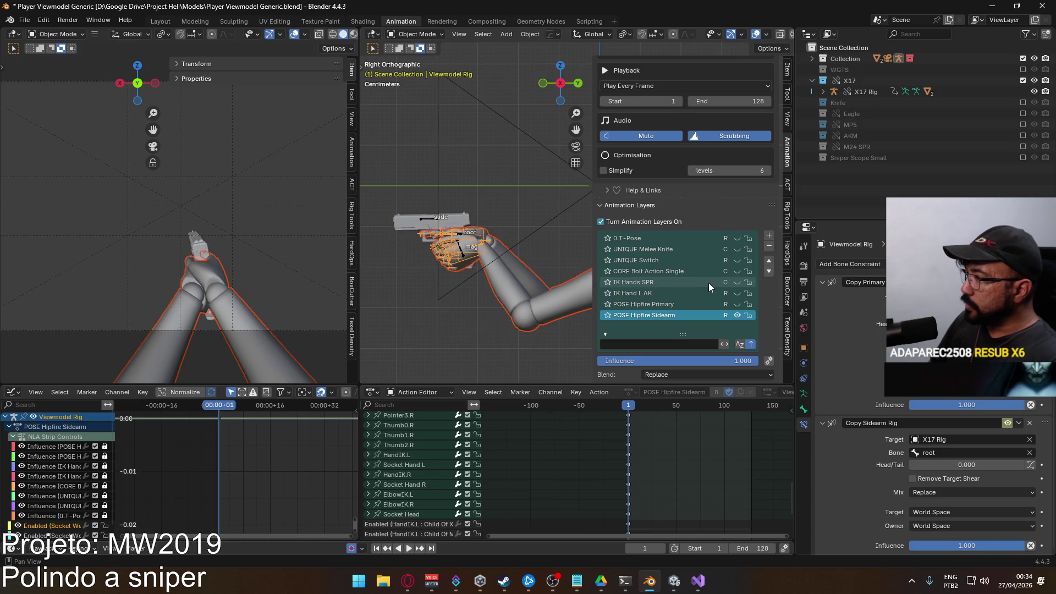
scroll(709, 283, up, 1)
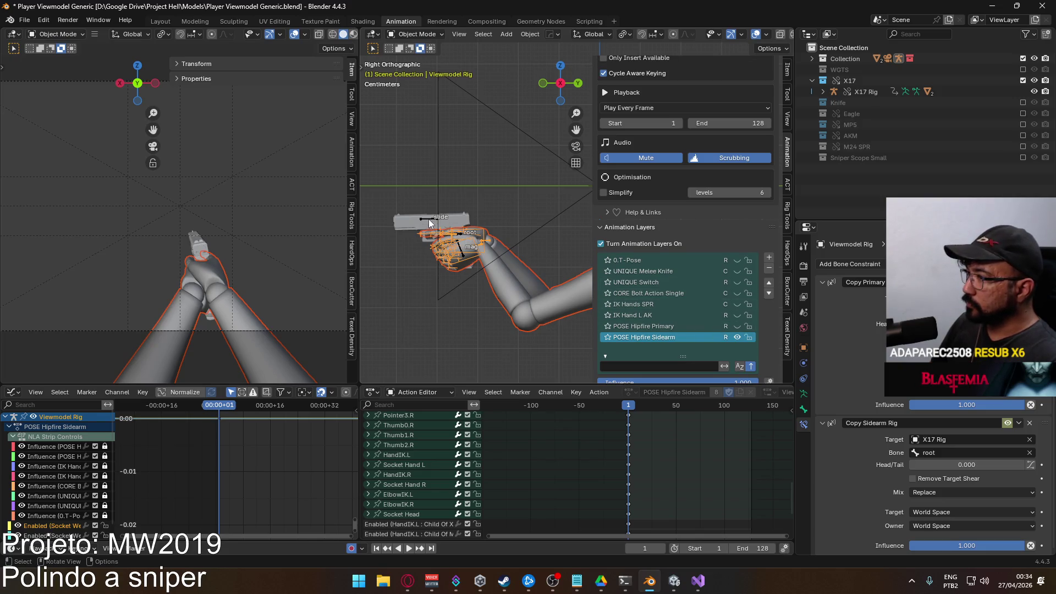
Save the blend file and export the Viewmodel Rig over Viewmodel@Hipfire Sidearm Idle.fbx
click(429, 219)
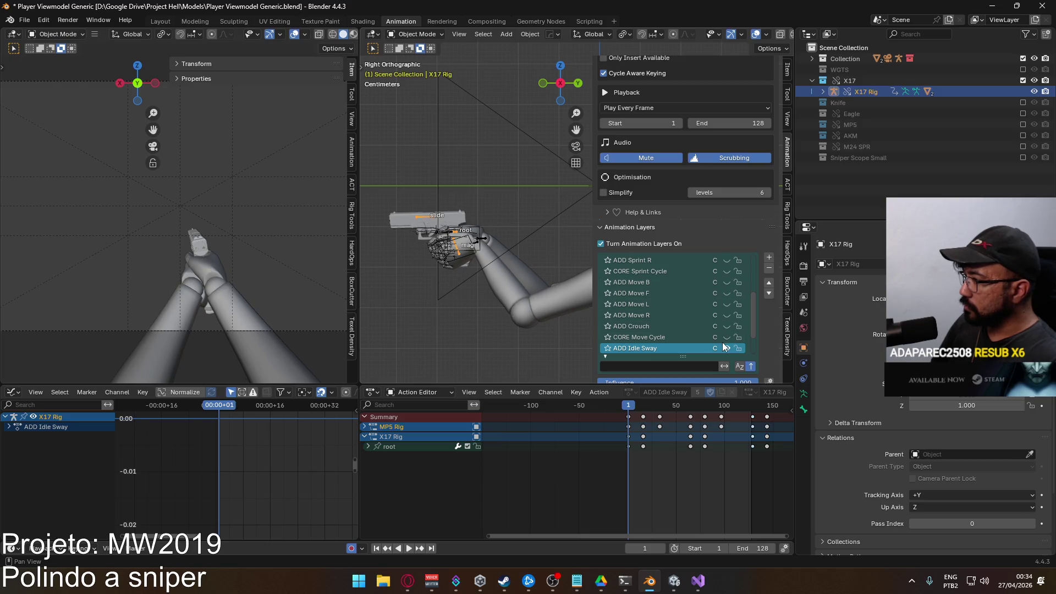
scroll(706, 301, down, 3)
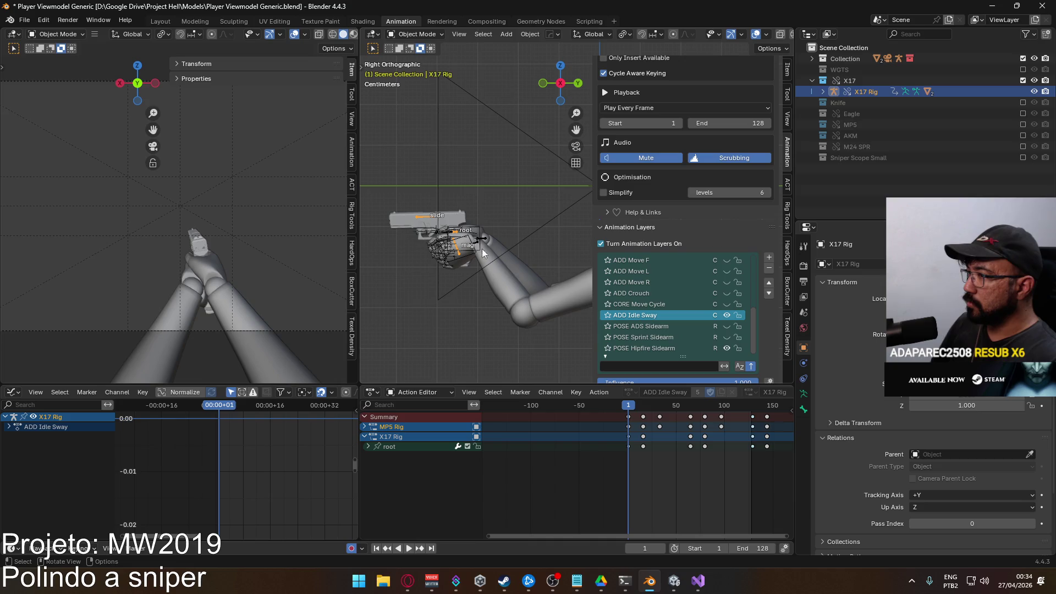
click(496, 268)
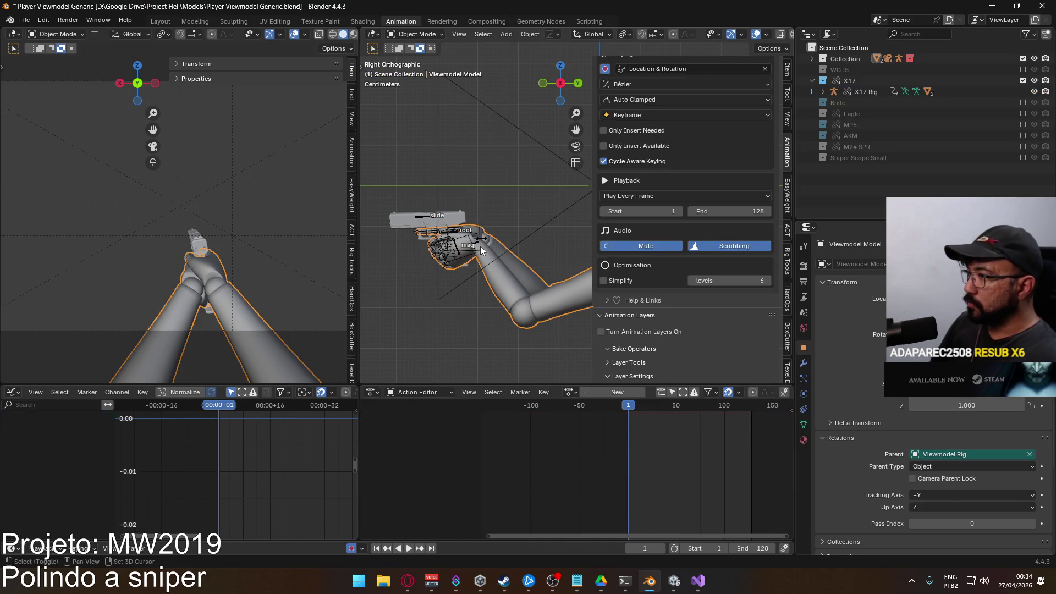
key(ctrl+s)
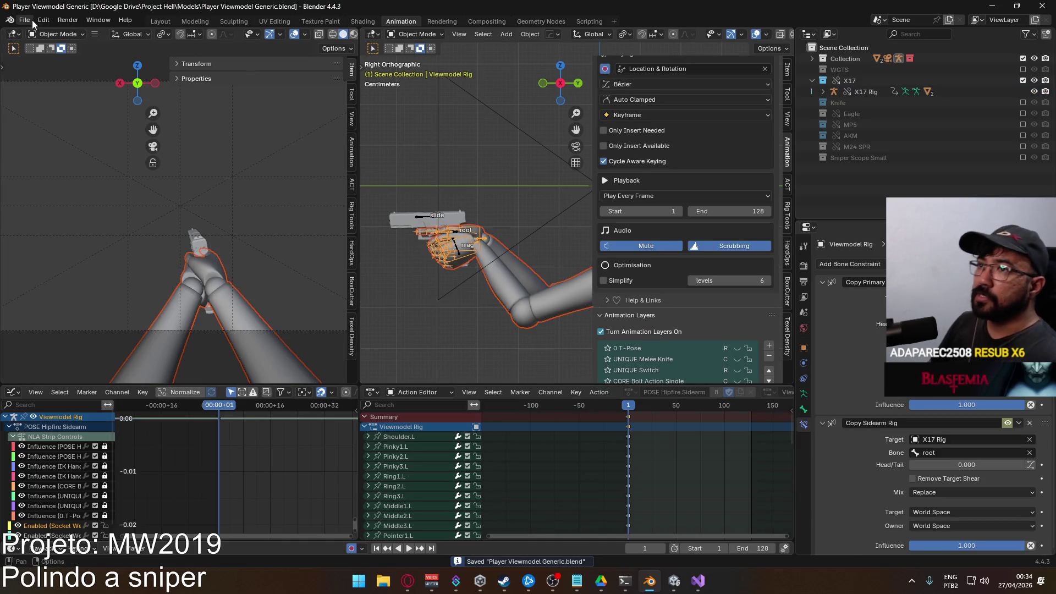
click(27, 20)
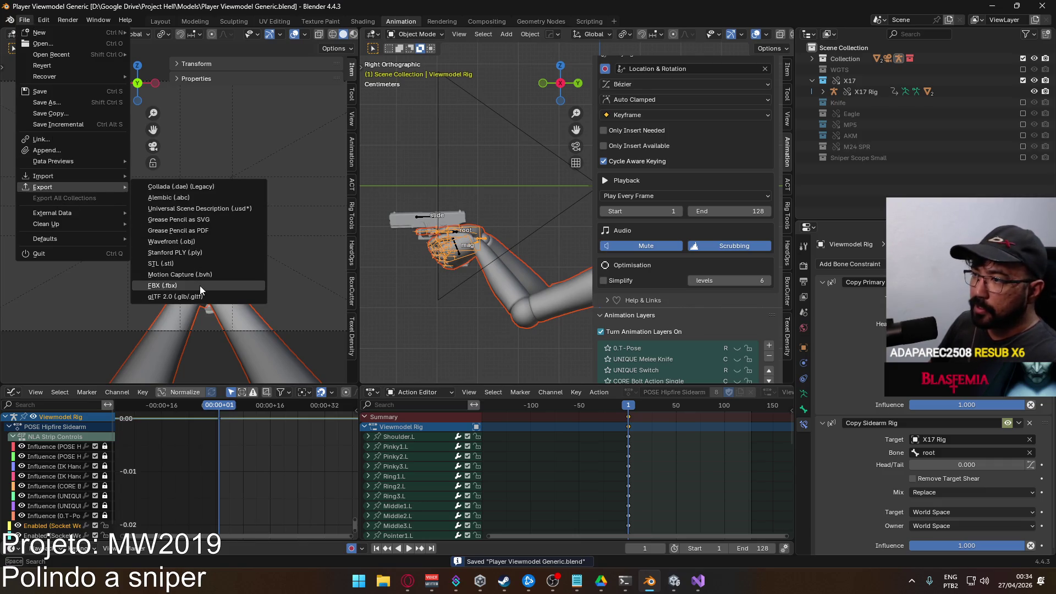
mouse_move(44, 186)
click(199, 286)
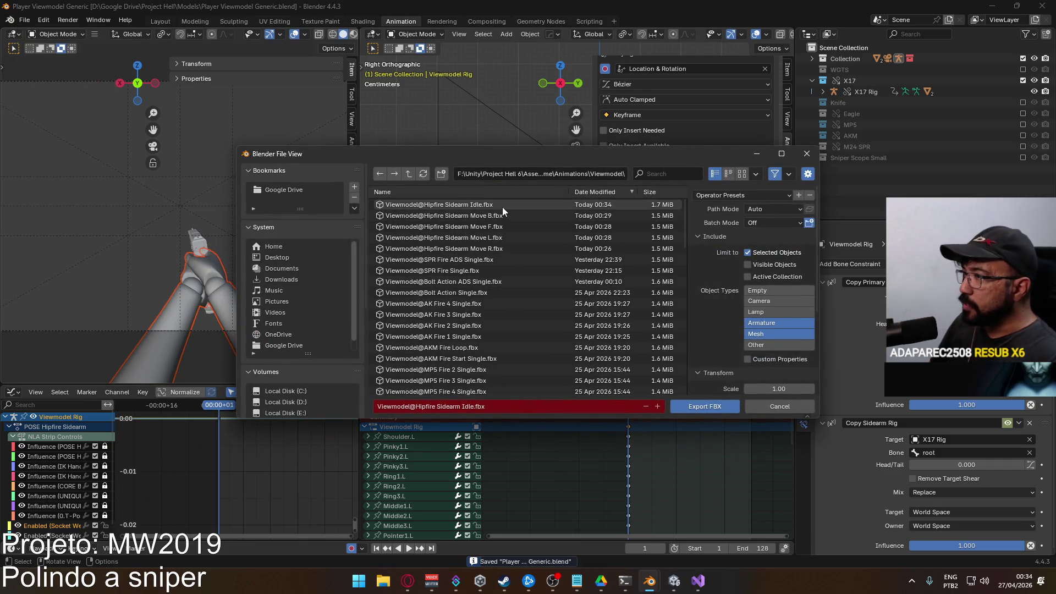
double_click(502, 206)
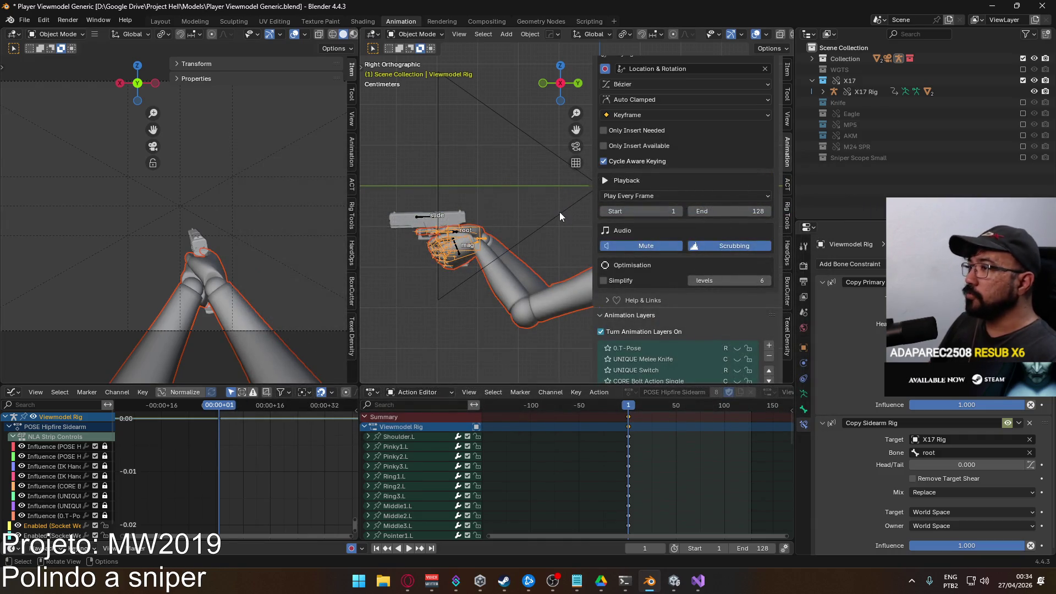
shift+middle_drag(560, 254, 587, 251)
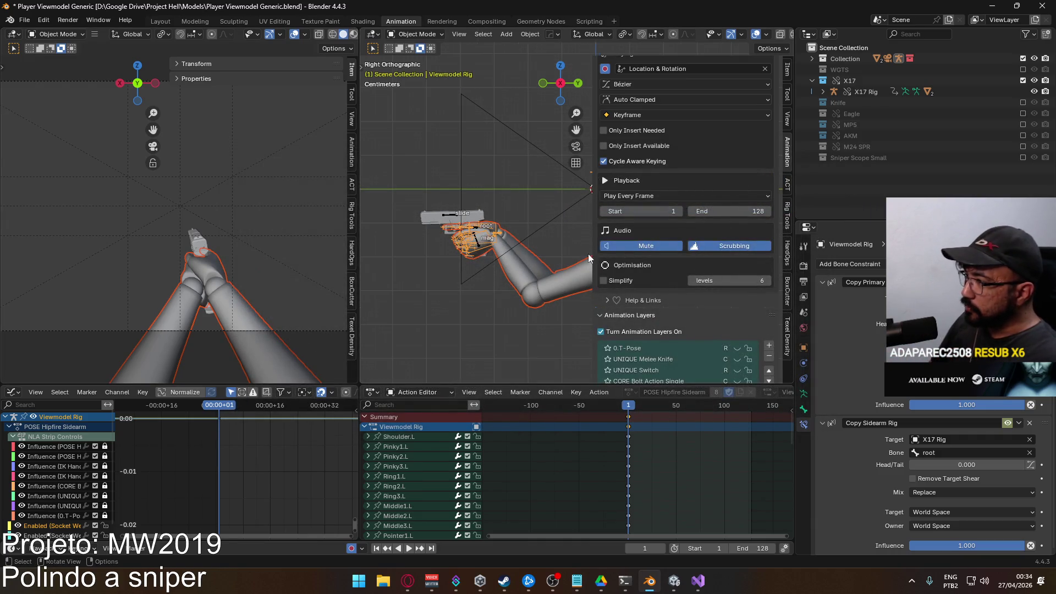
scroll(742, 310, down, 2)
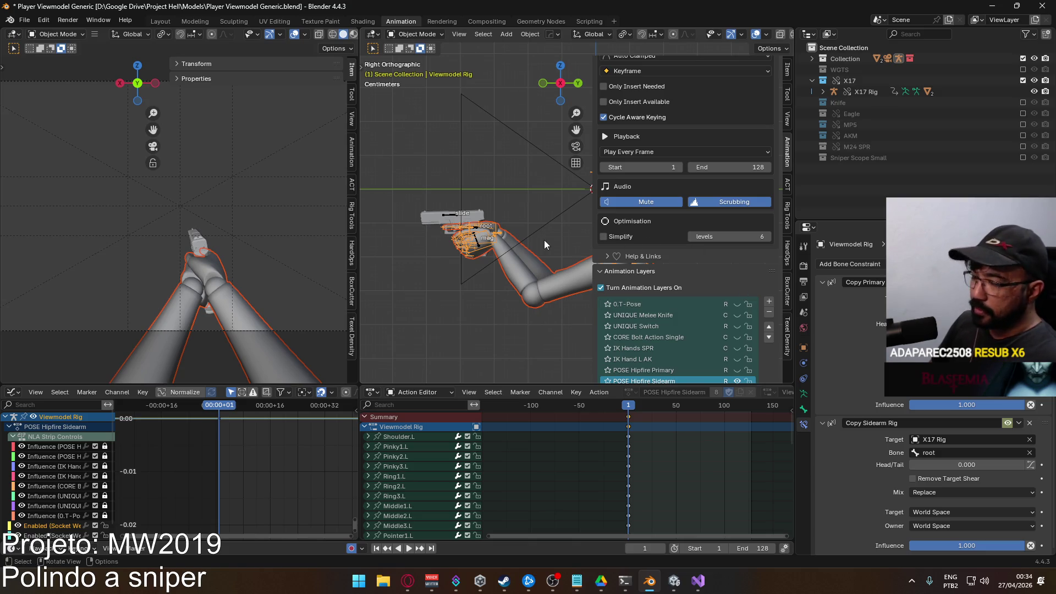
scroll(680, 224, down, 2)
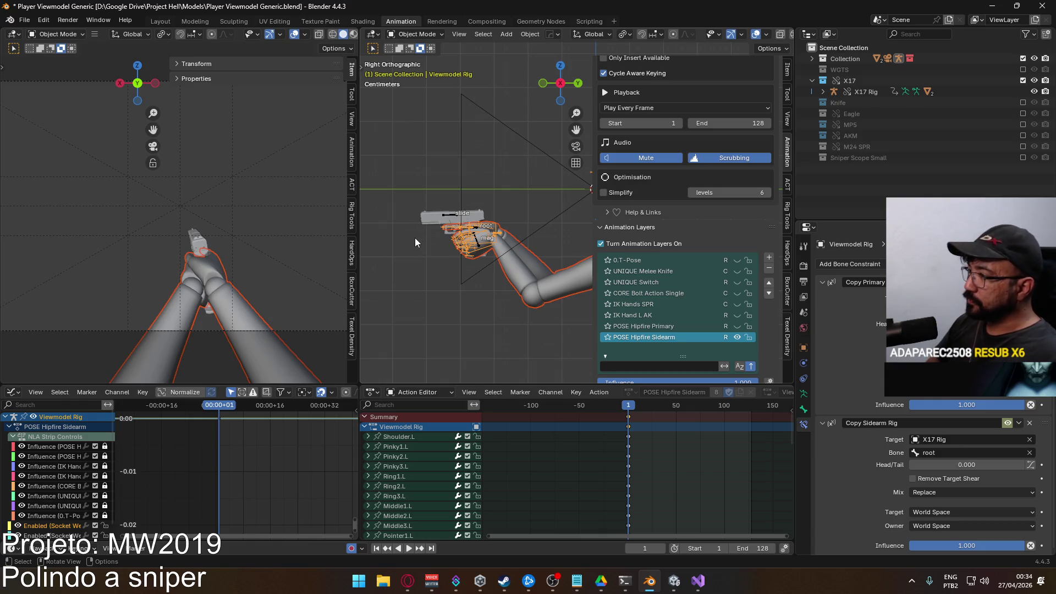
Mute the POSE Hipfire Sidearm layer via its eye icon and nudge the viewport
click(737, 337)
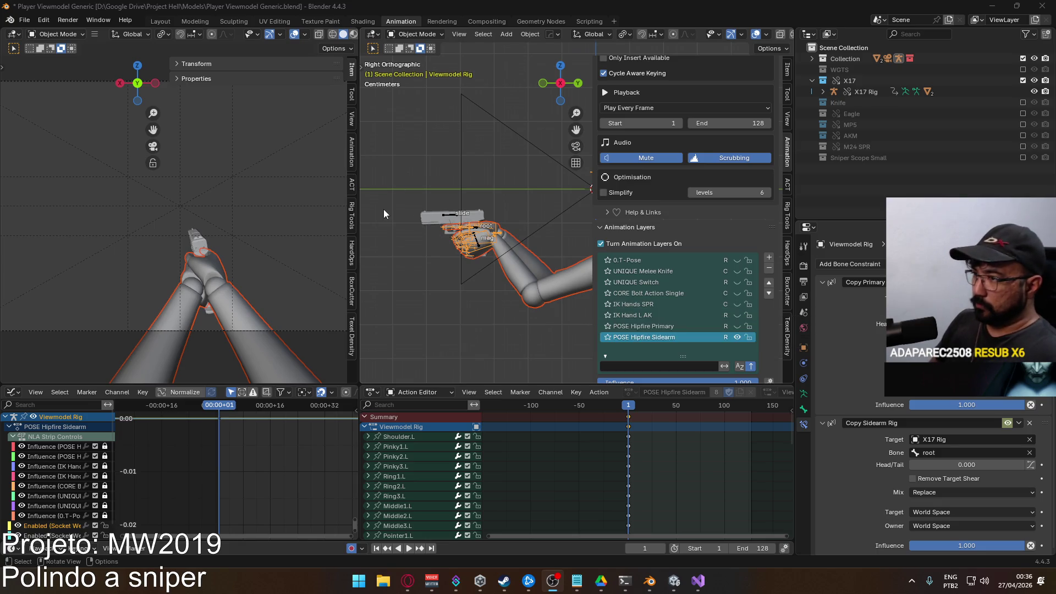
shift+middle_drag(431, 258, 407, 261)
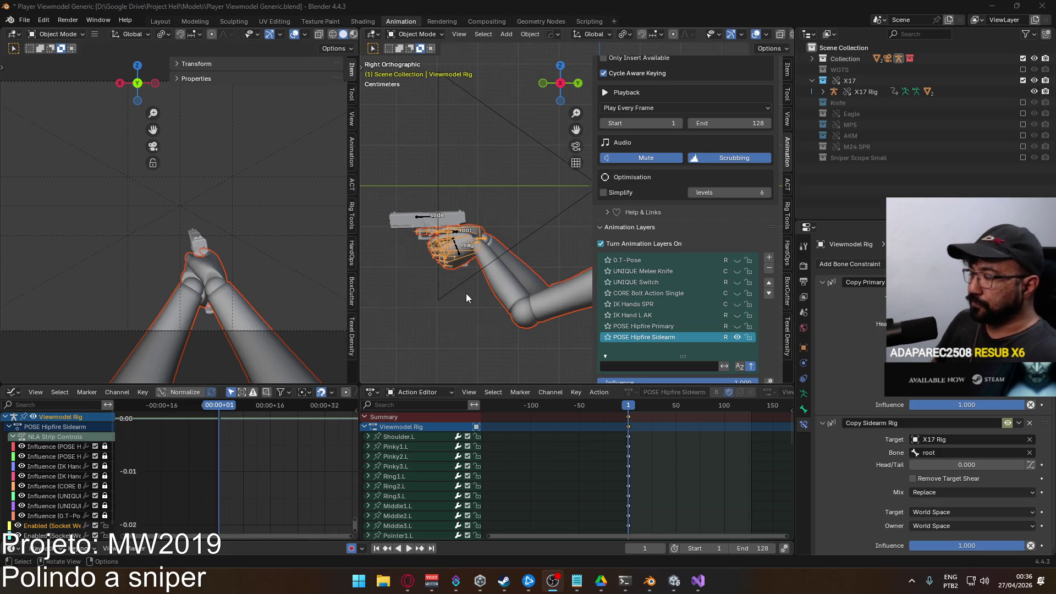
Unmute POSE Hipfire Sidearm, then make the X17 Rig active to list its animation layers
click(739, 337)
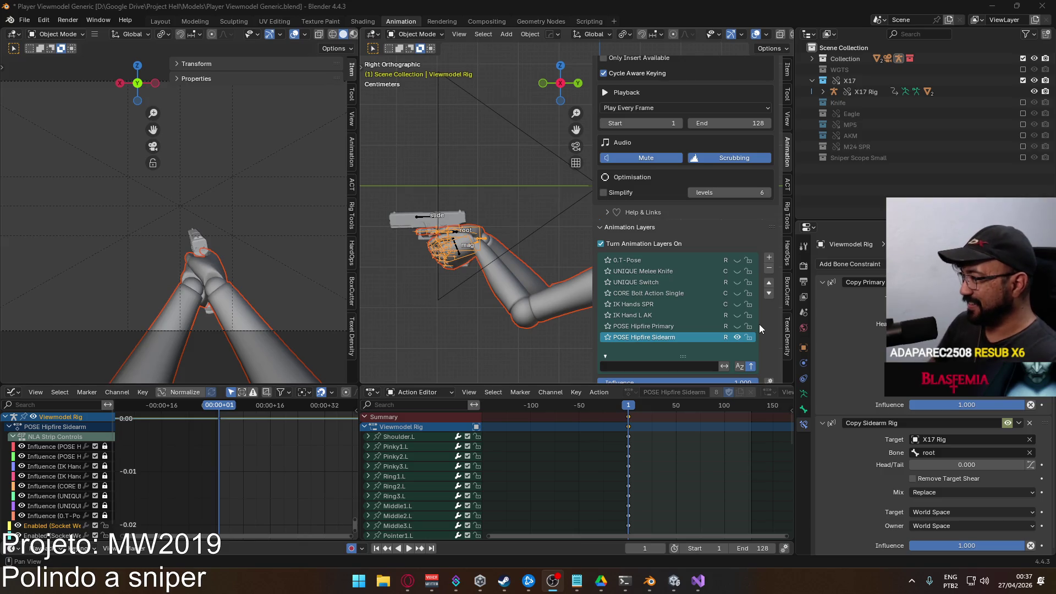
scroll(705, 263, down, 2)
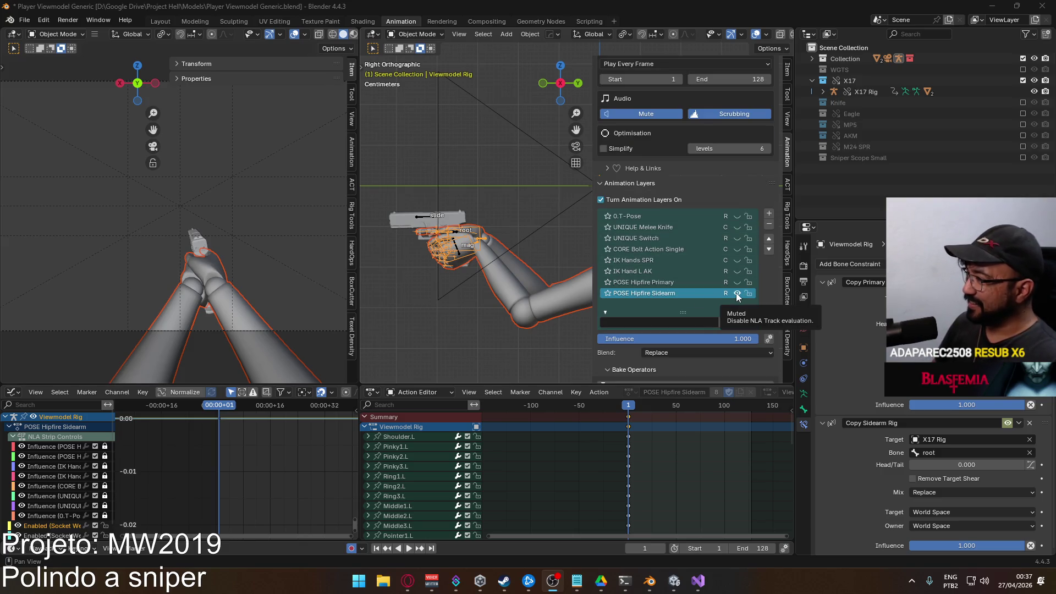
scroll(718, 267, up, 1)
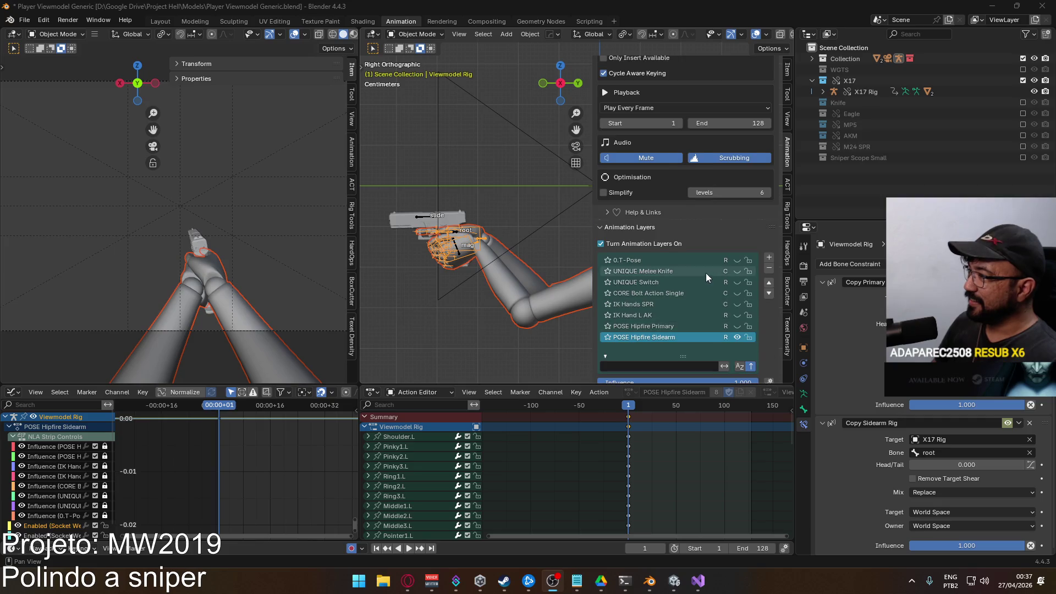
click(426, 220)
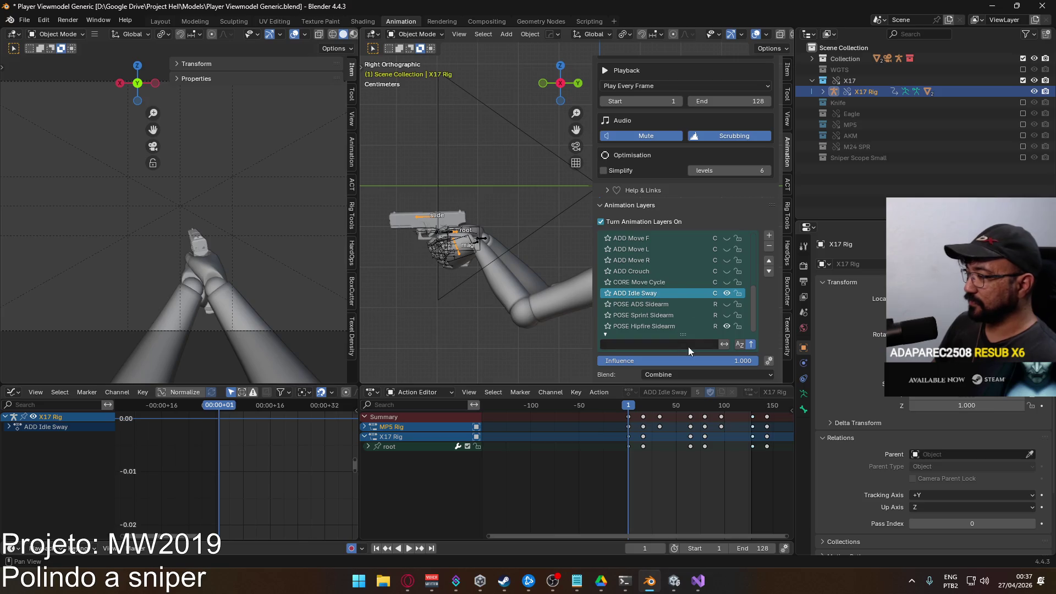
Preview playback, re-export the Viewmodel Rig over Viewmodel@Hipfire Sidearm Idle.fbx, then mute X17 Rig's ADD Idle Sway
key(space)
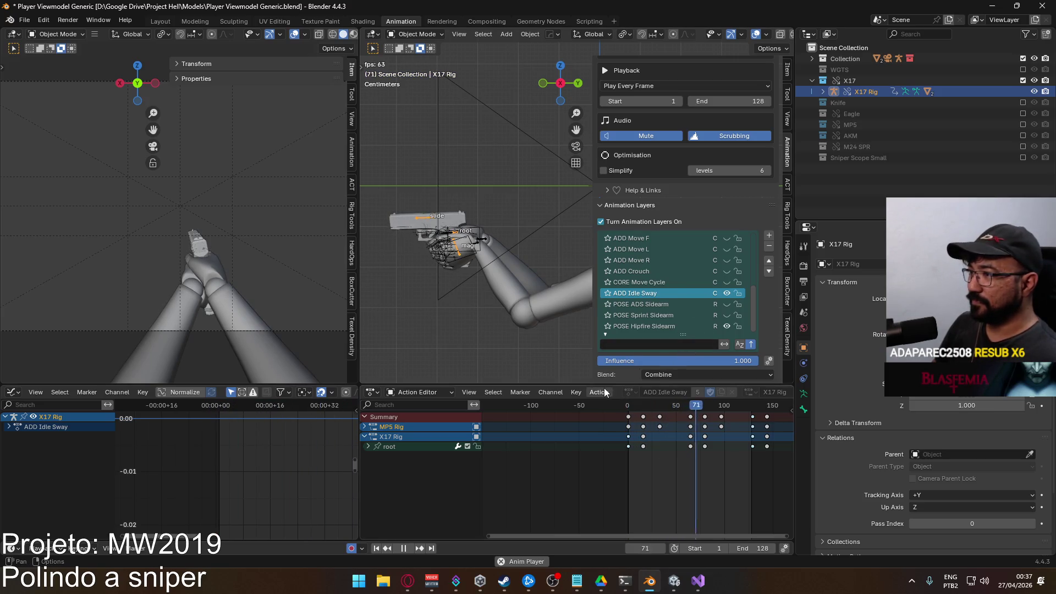
key(Escape)
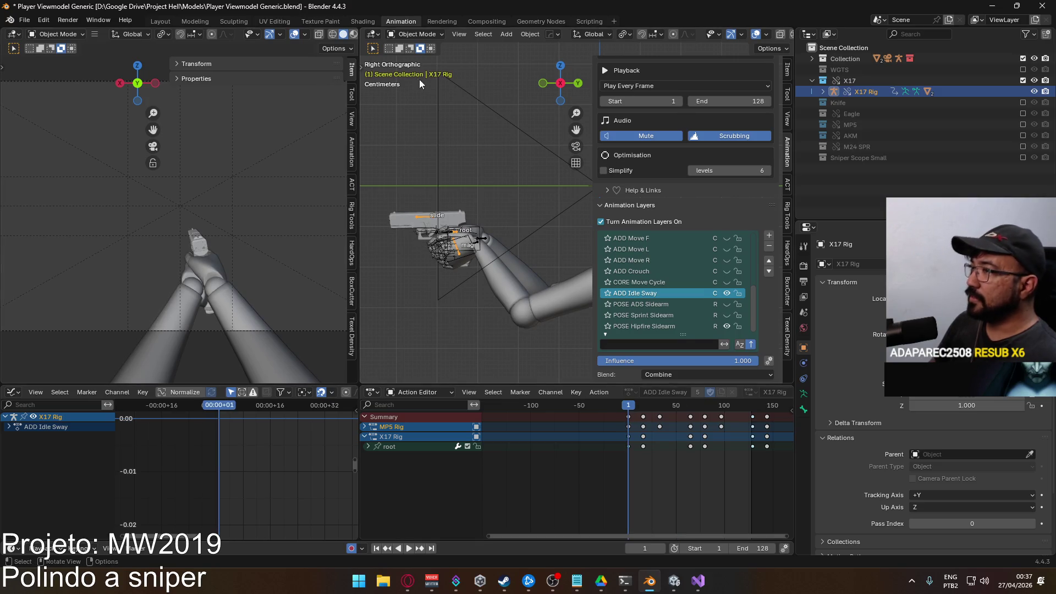
click(507, 269)
shift+click(483, 238)
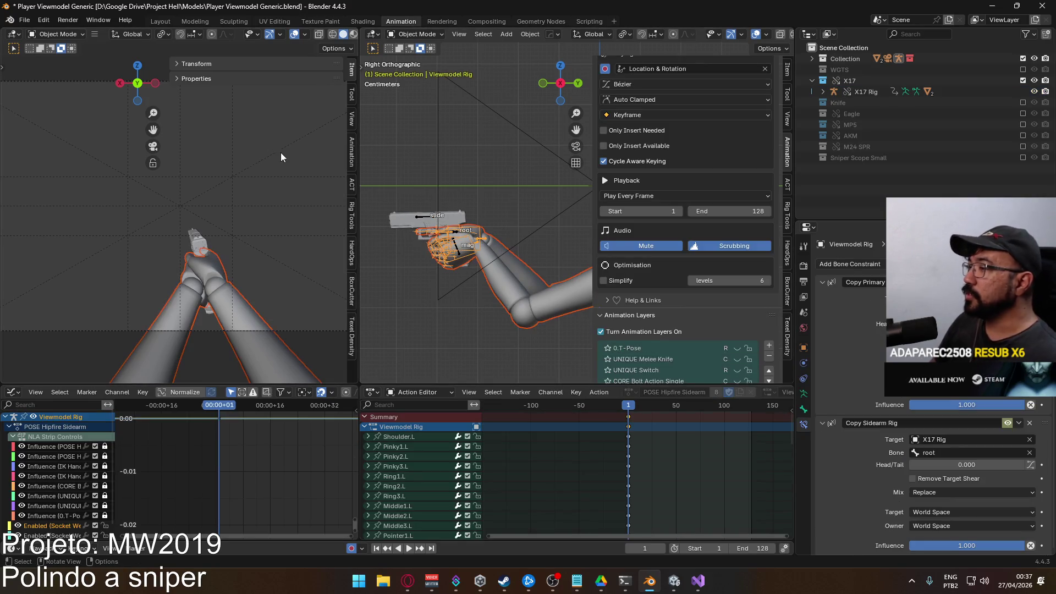
click(24, 19)
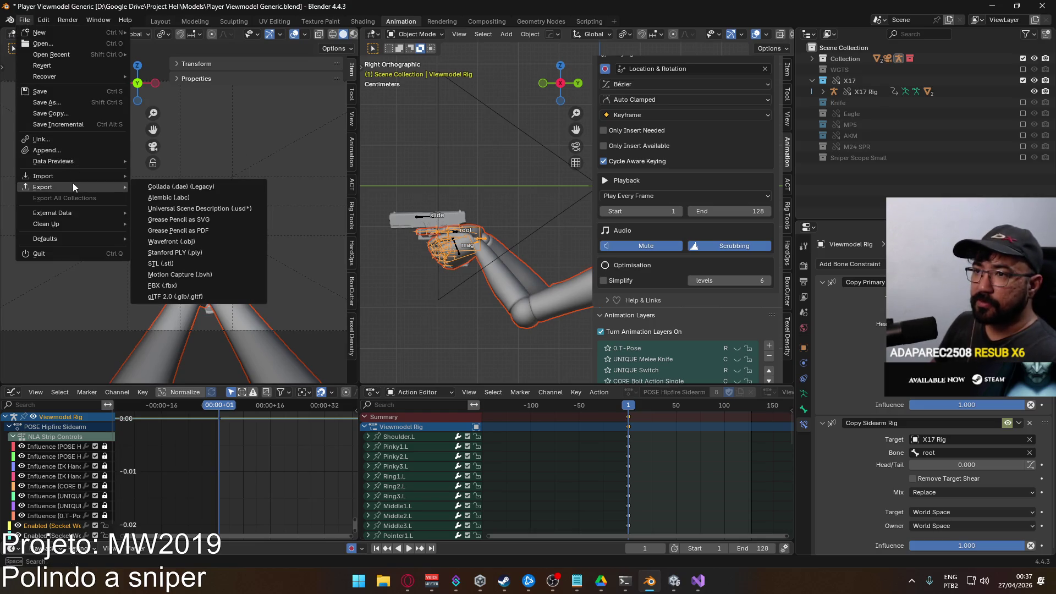
click(229, 285)
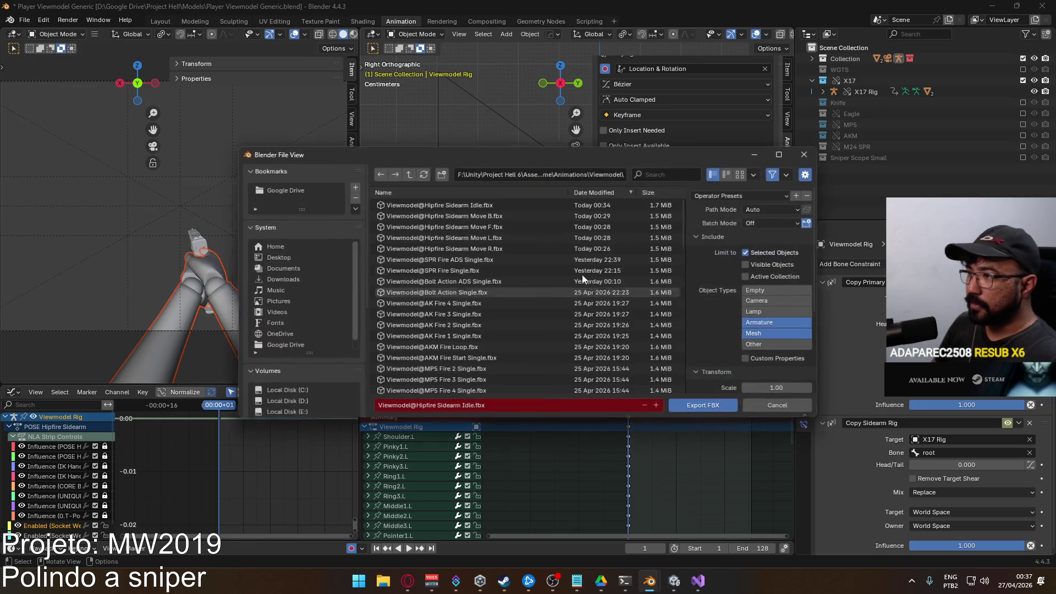
double_click(512, 203)
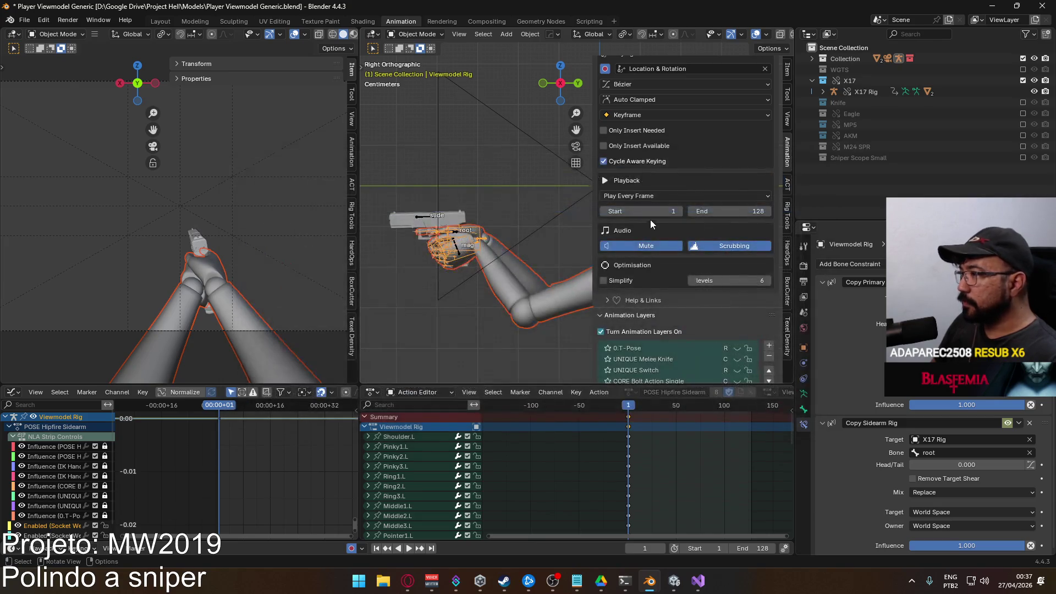
scroll(655, 222, down, 3)
scroll(723, 254, down, 3)
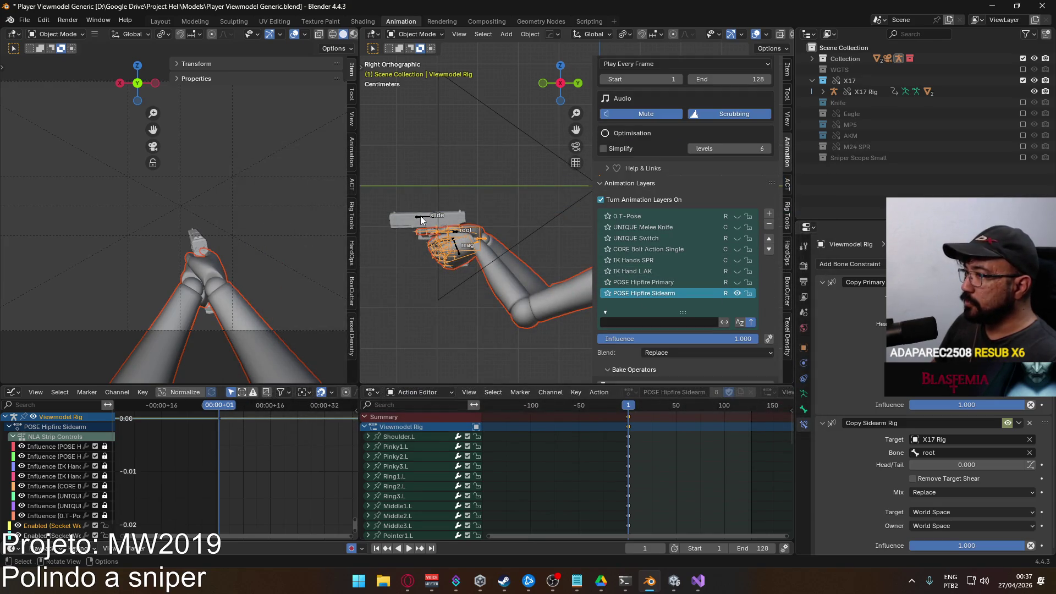
click(420, 215)
click(728, 304)
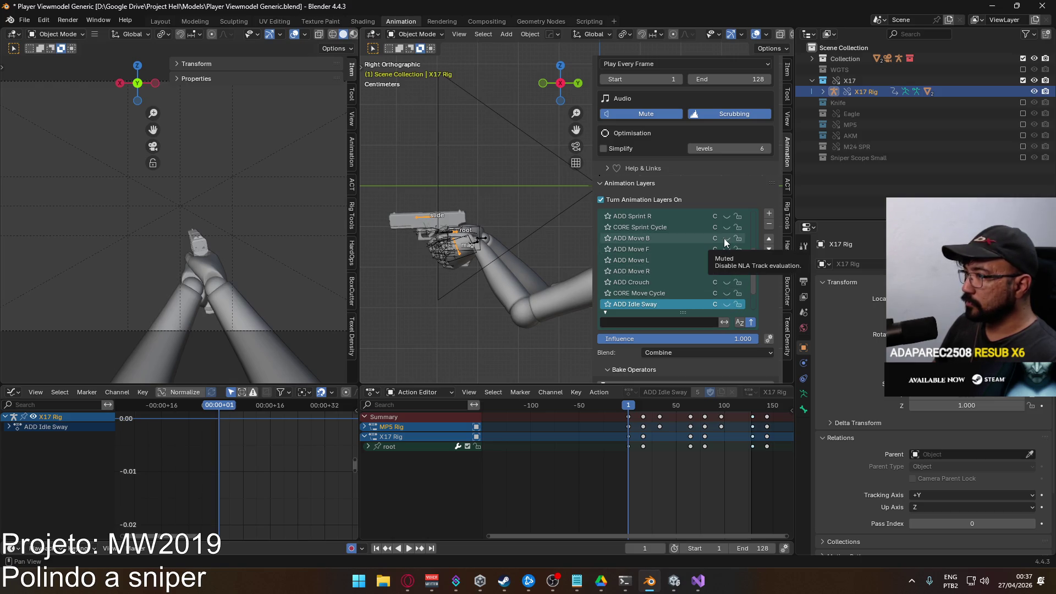
Enable ADD Move R, save, and export the Viewmodel Rig over Viewmodel@Hipfire Sidearm Move R.fbx
click(726, 270)
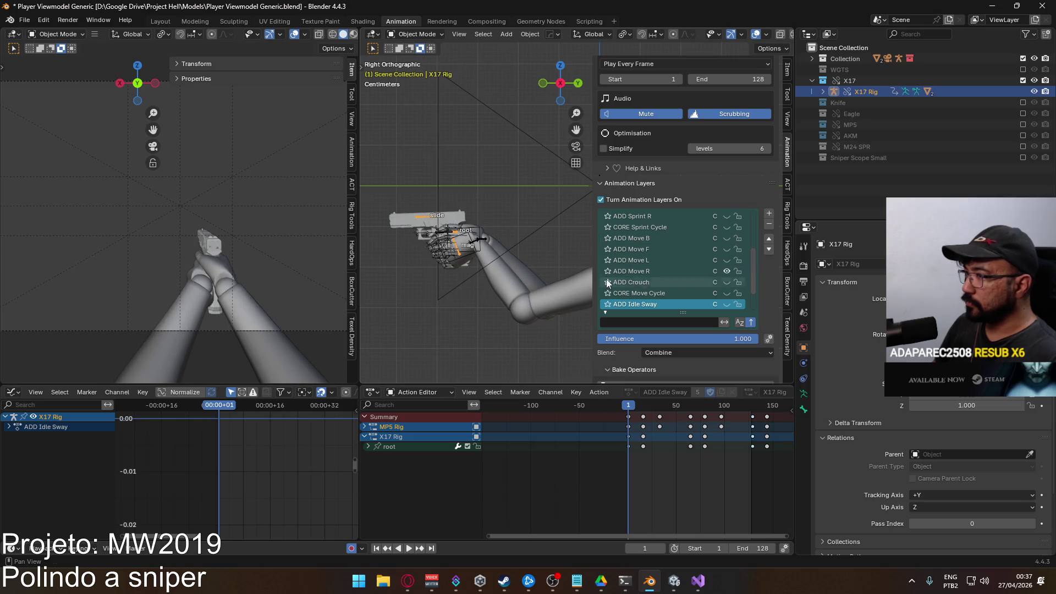
click(480, 253)
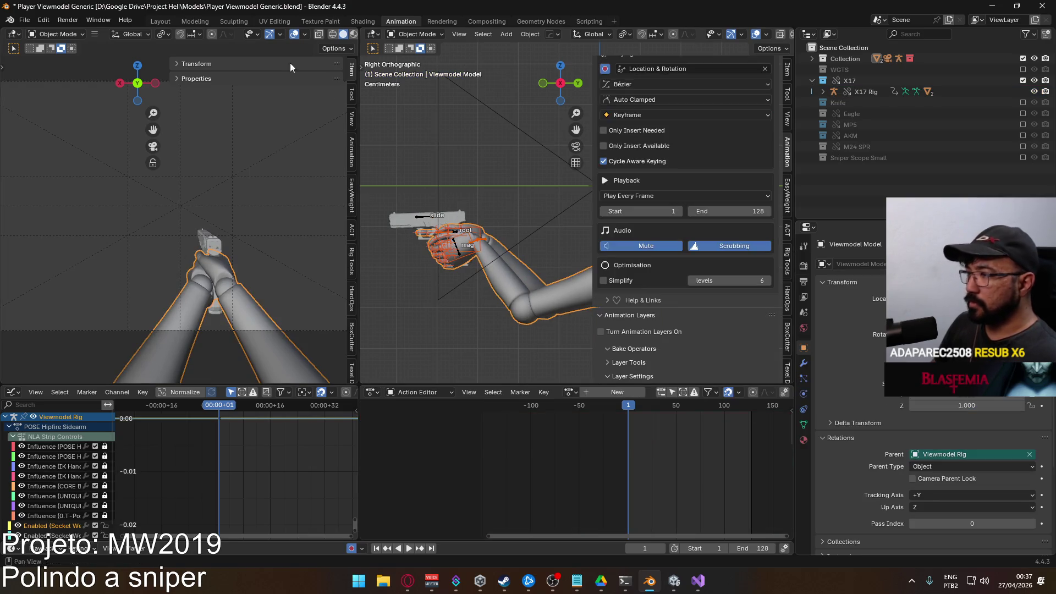
key(ctrl+s)
click(25, 19)
mouse_move(43, 187)
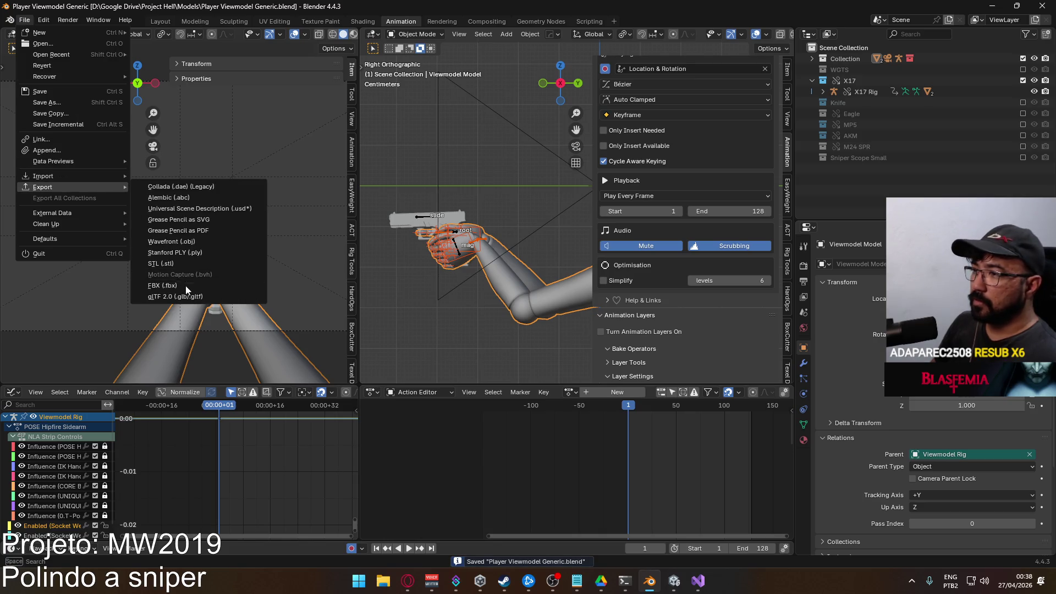
click(187, 285)
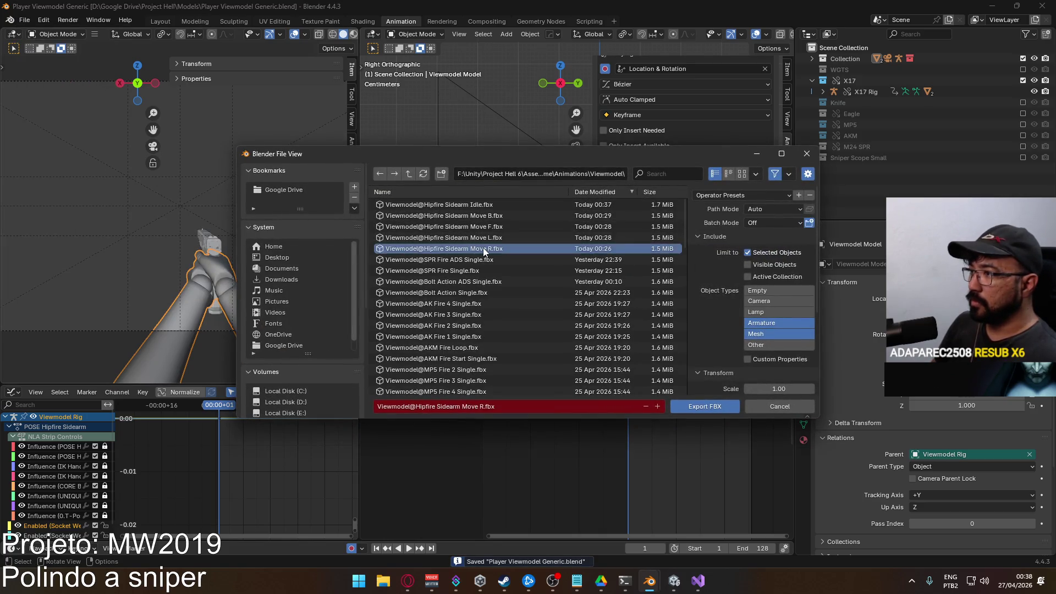
double_click(483, 248)
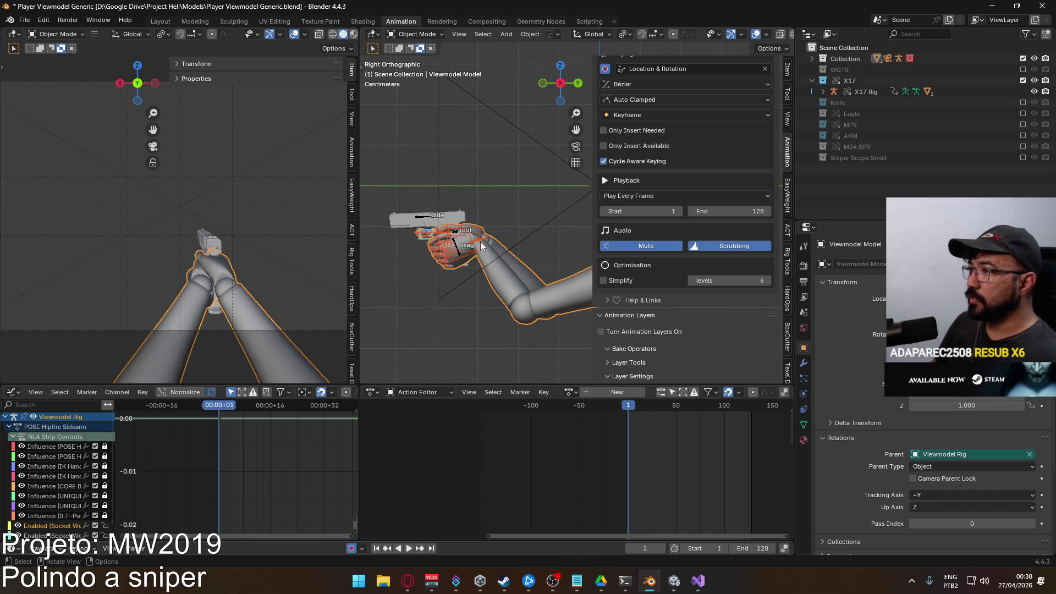
click(423, 216)
scroll(704, 303, down, 2)
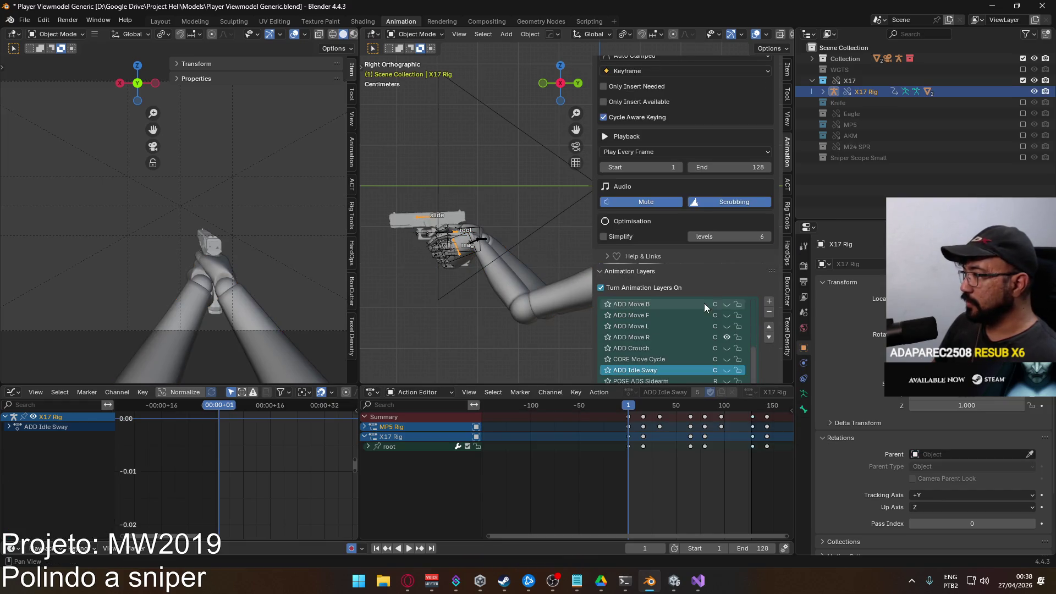
Enable ADD Move L and export the Viewmodel Rig over Viewmodel@Hipfire Sidearm Move L.fbx
click(729, 336)
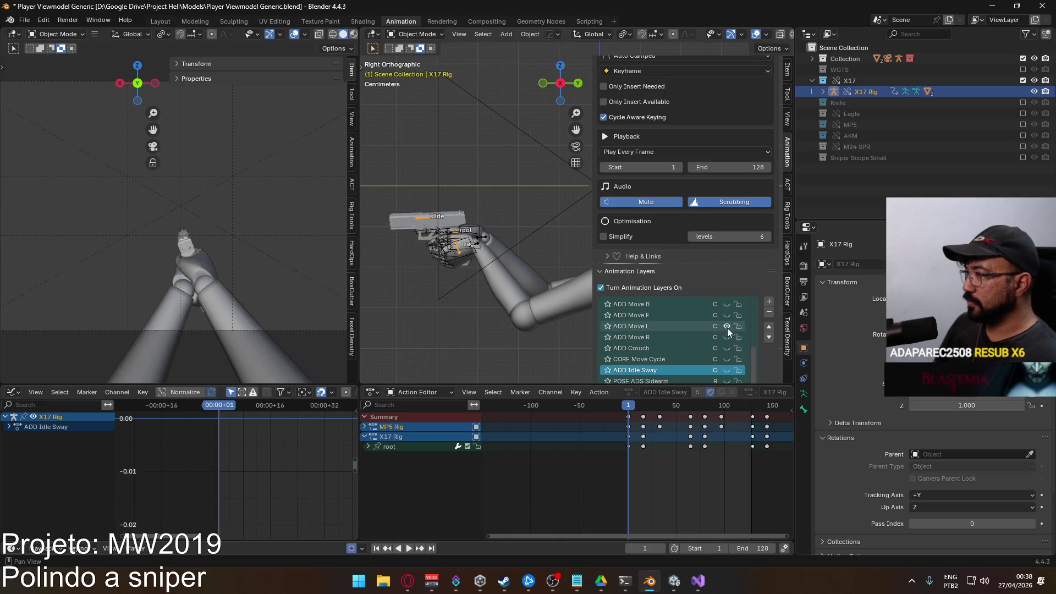
click(486, 257)
click(521, 284)
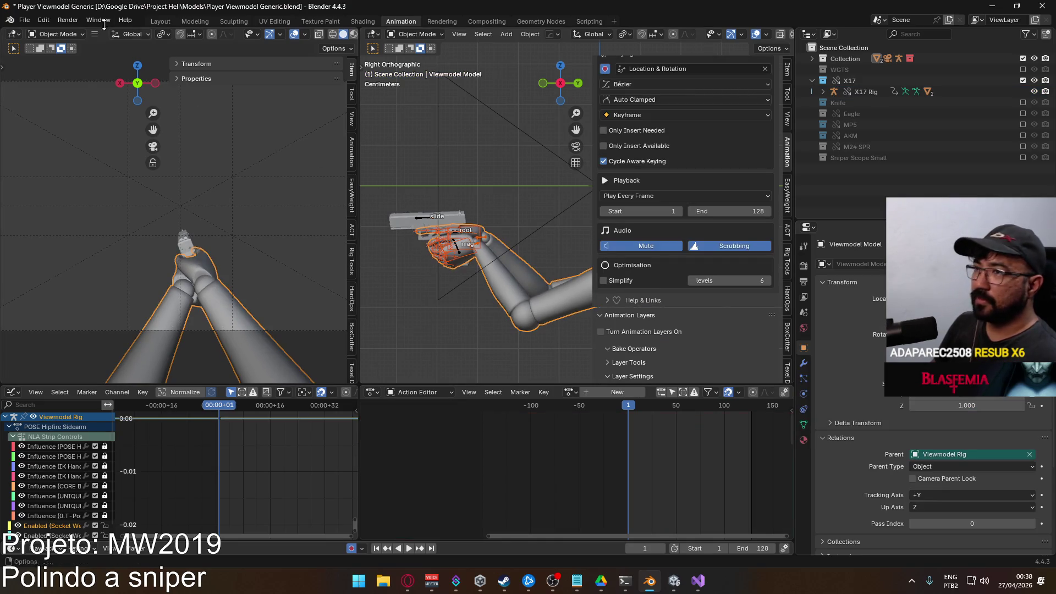
click(25, 20)
click(163, 284)
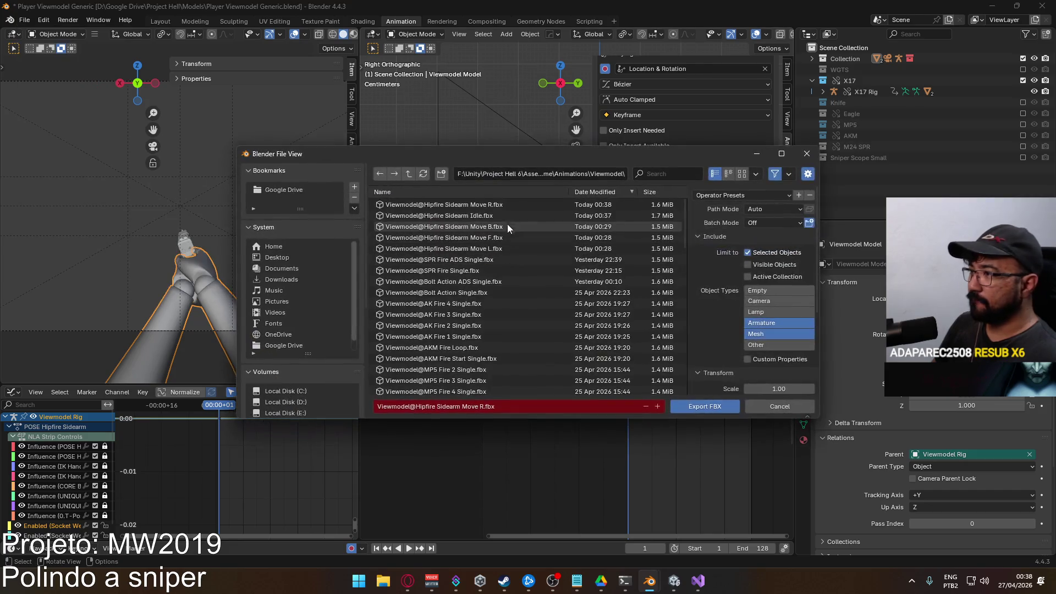
double_click(496, 249)
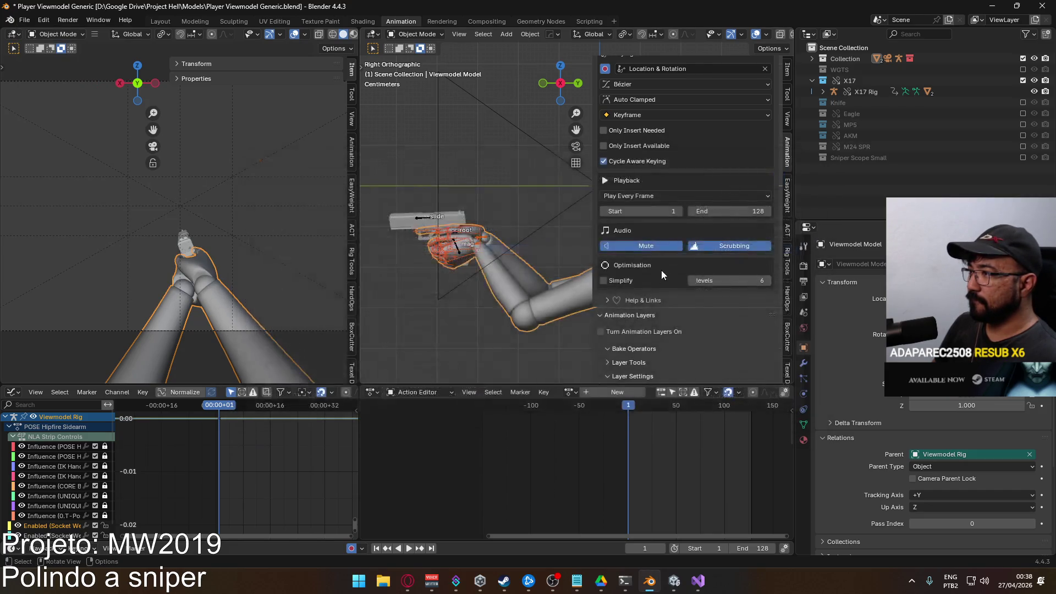
click(428, 222)
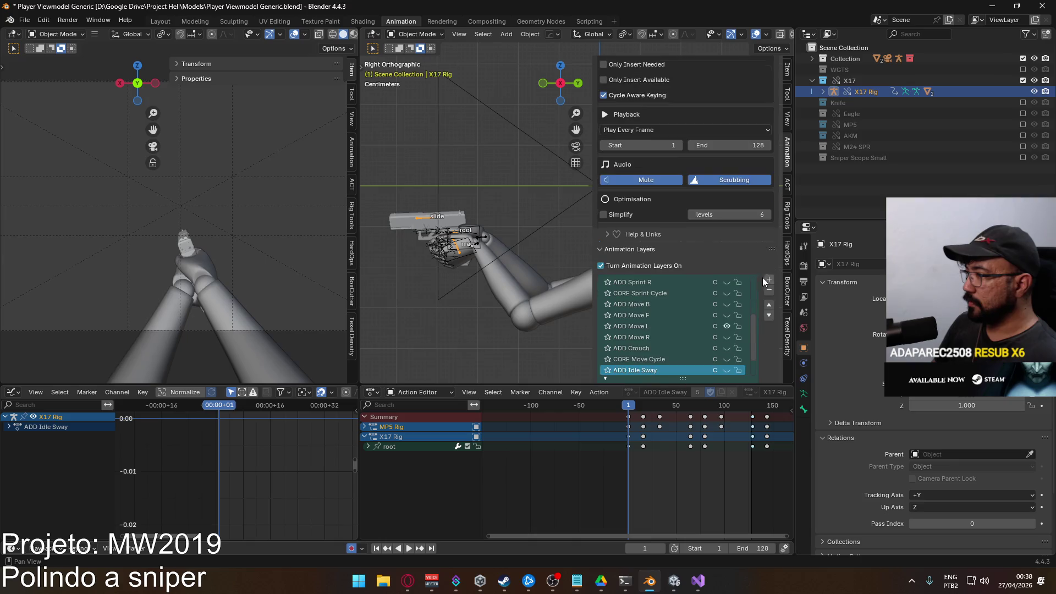
Enable ADD Move F, export over Viewmodel@Hipfire Sidearm Move F.fbx, then switch X17 Rig to ADD Move B
click(728, 316)
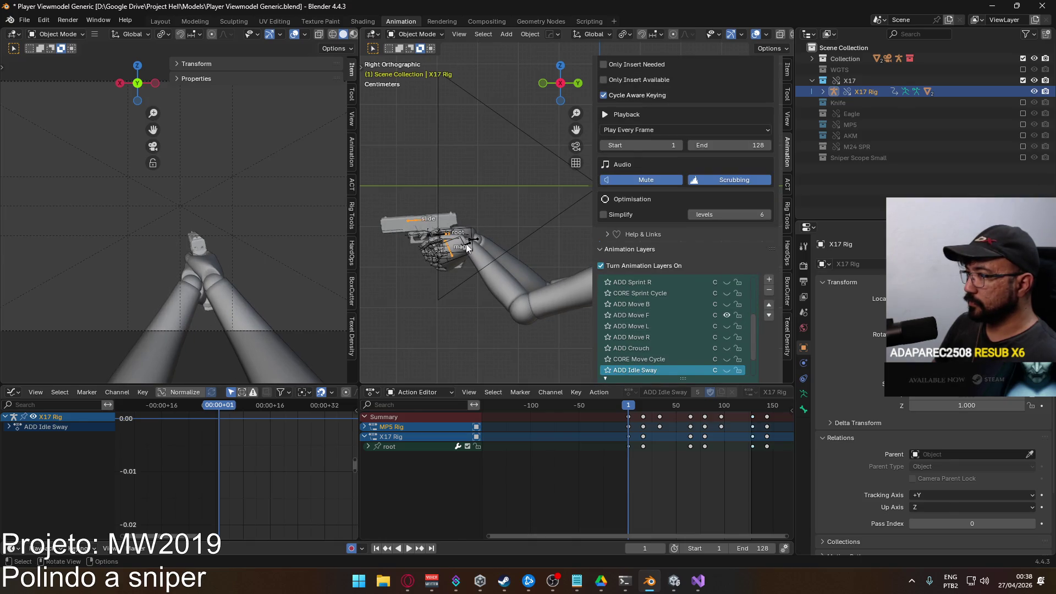
click(545, 297)
click(25, 19)
mouse_move(43, 187)
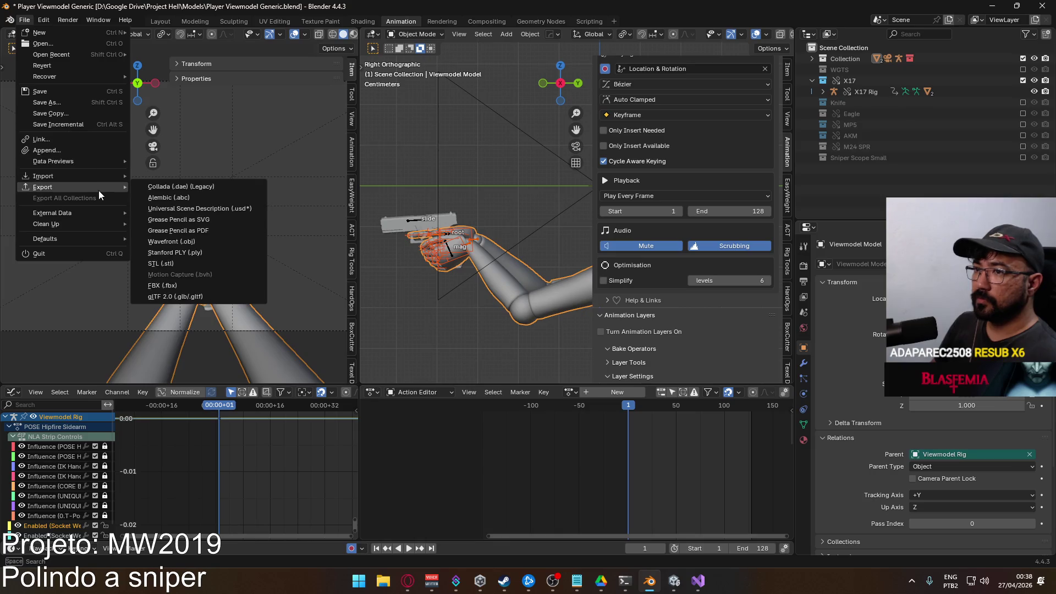
click(165, 285)
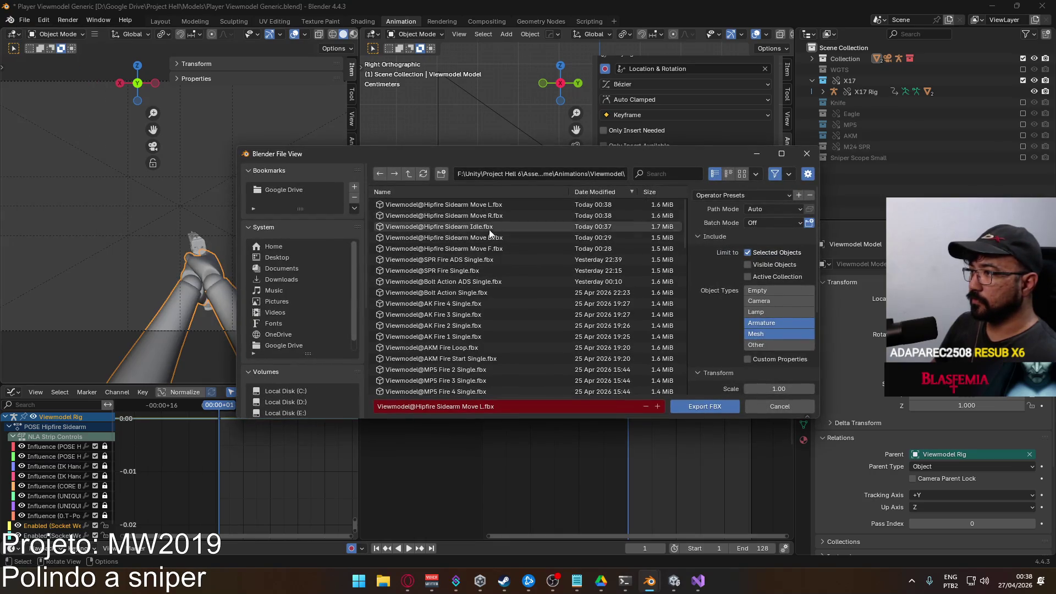
double_click(493, 252)
click(418, 225)
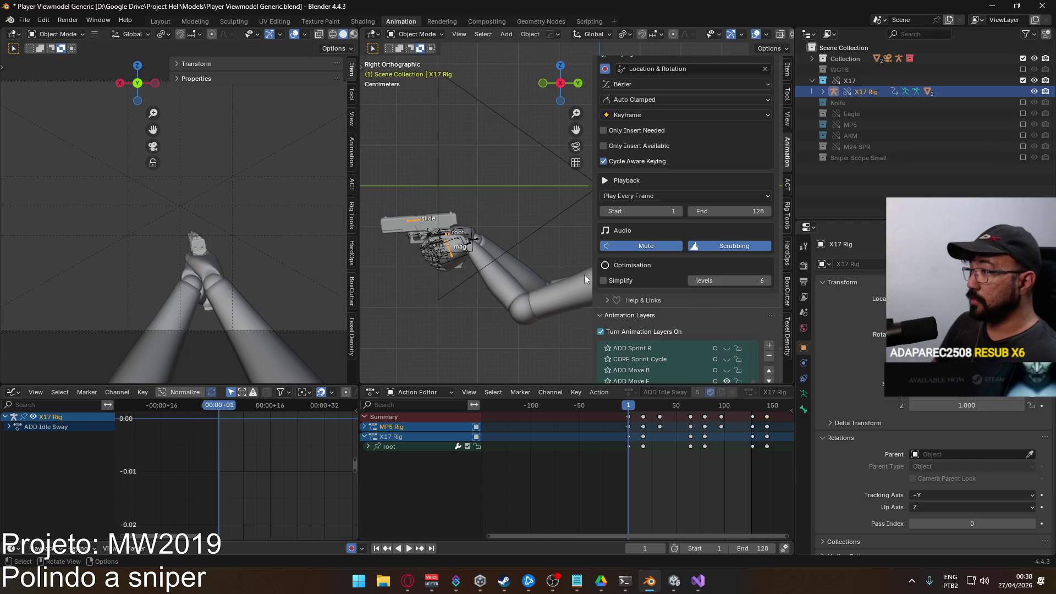
click(727, 305)
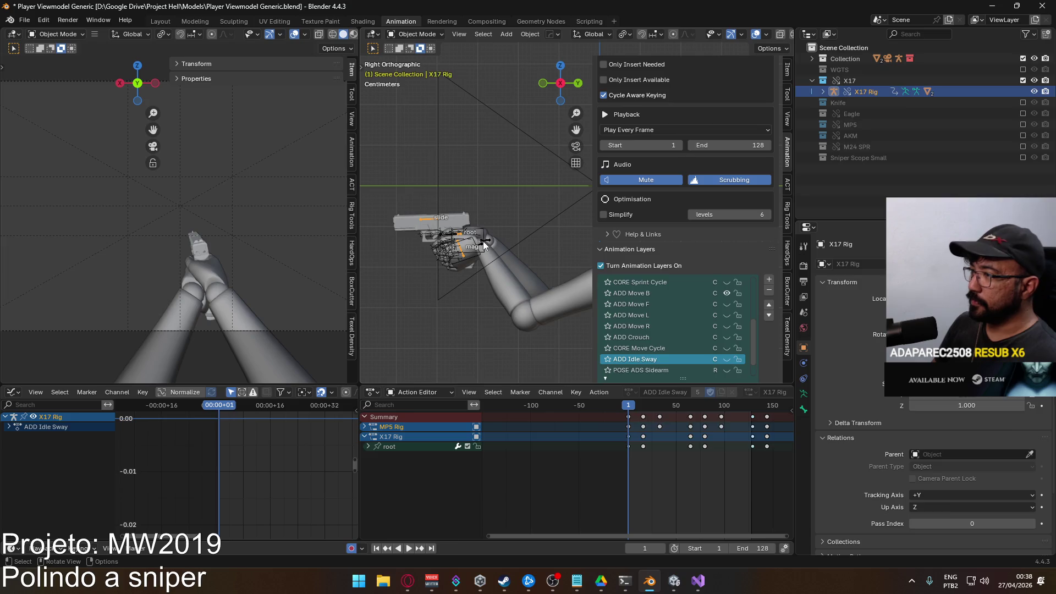
Export the Viewmodel Rig over the existing Viewmodel@Hipfire Sidearm Move B.fbx and reselect X17 Rig
click(515, 294)
click(25, 18)
mouse_move(42, 187)
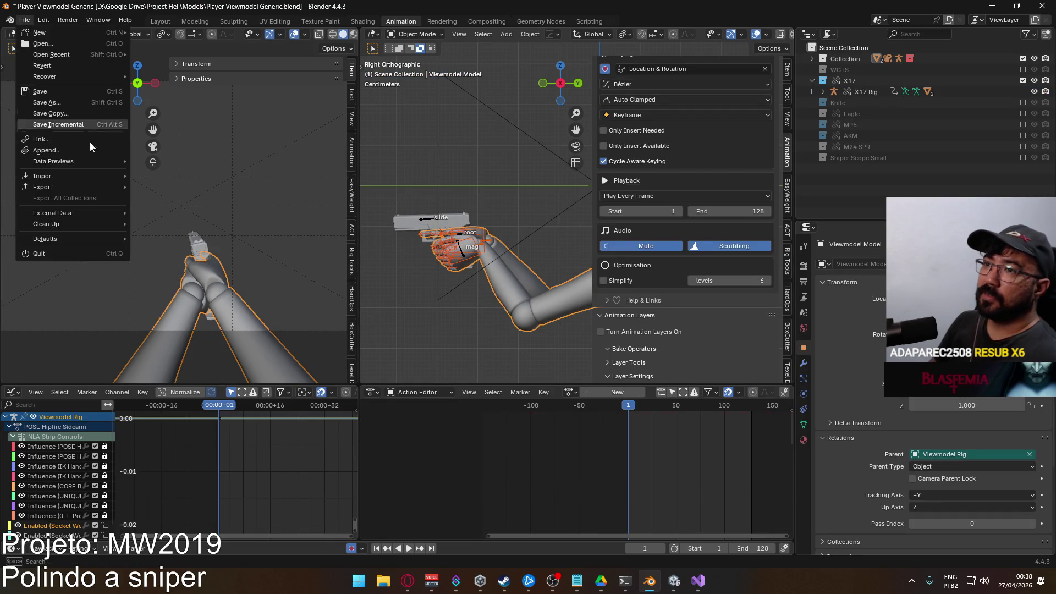
click(245, 288)
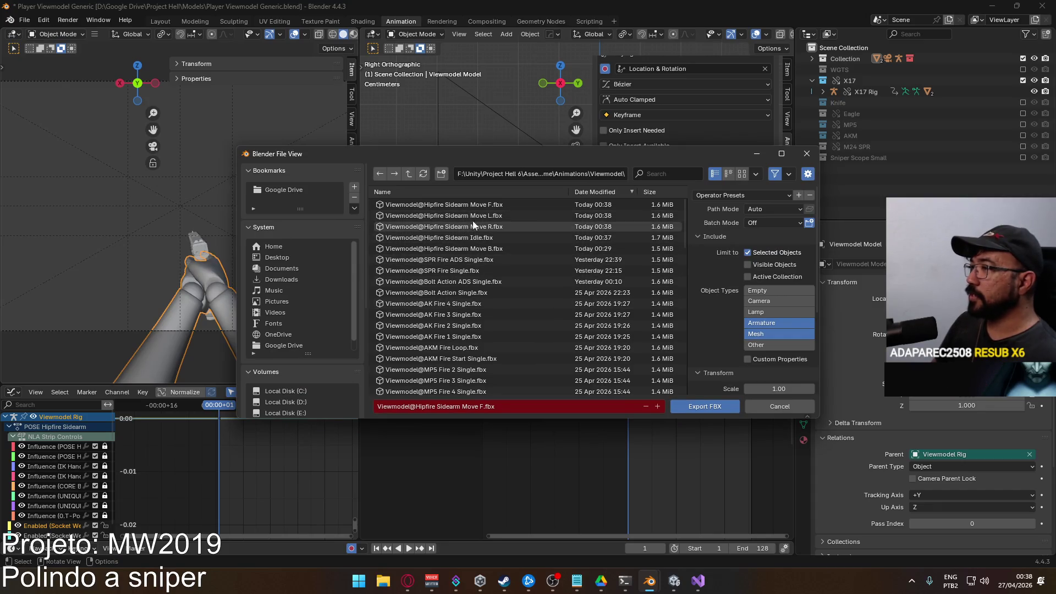
click(488, 204)
text(B)
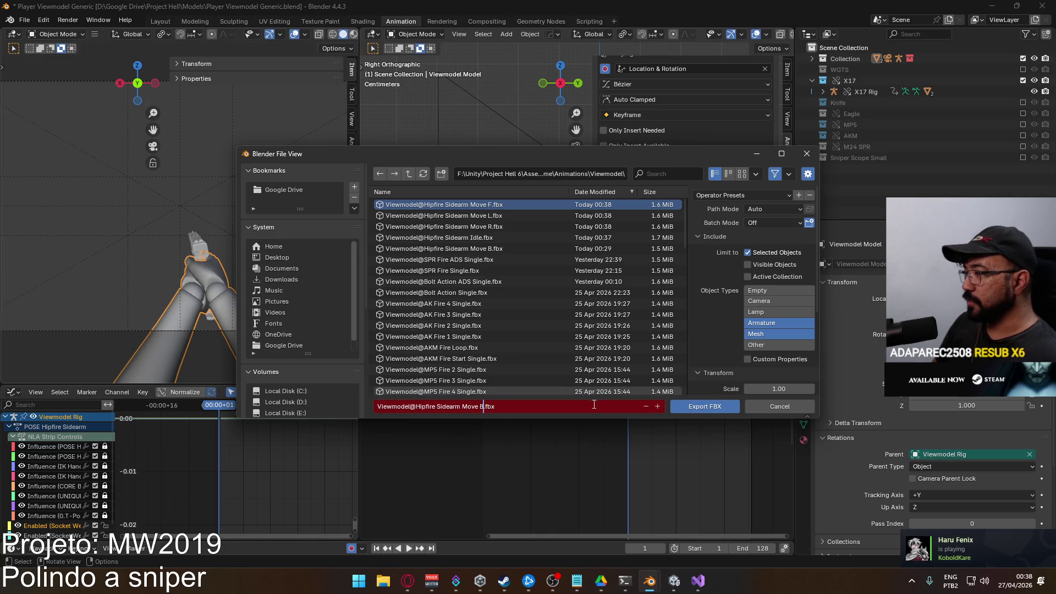
key(Return)
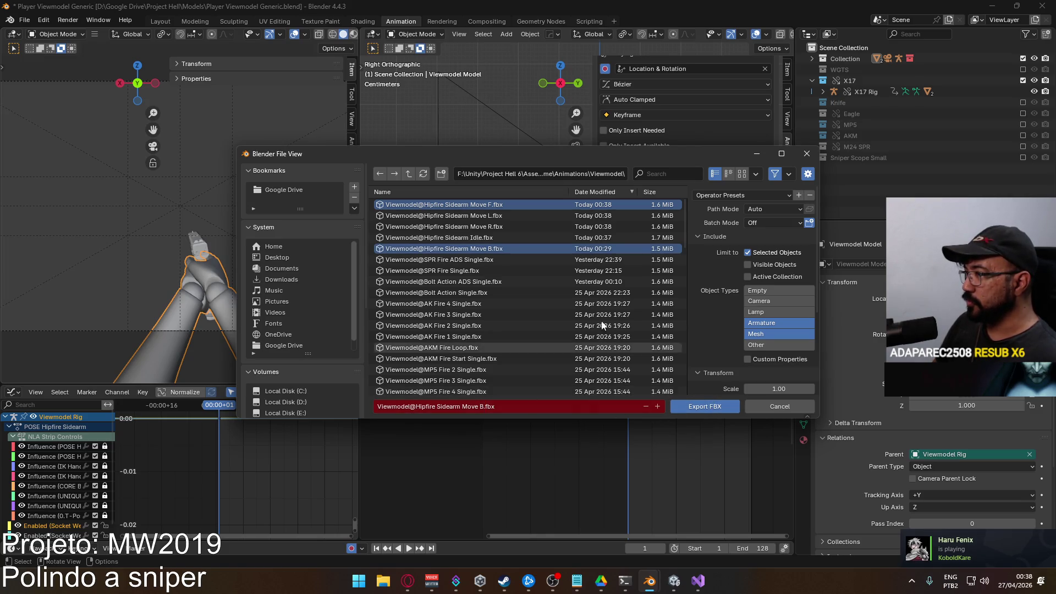
click(486, 251)
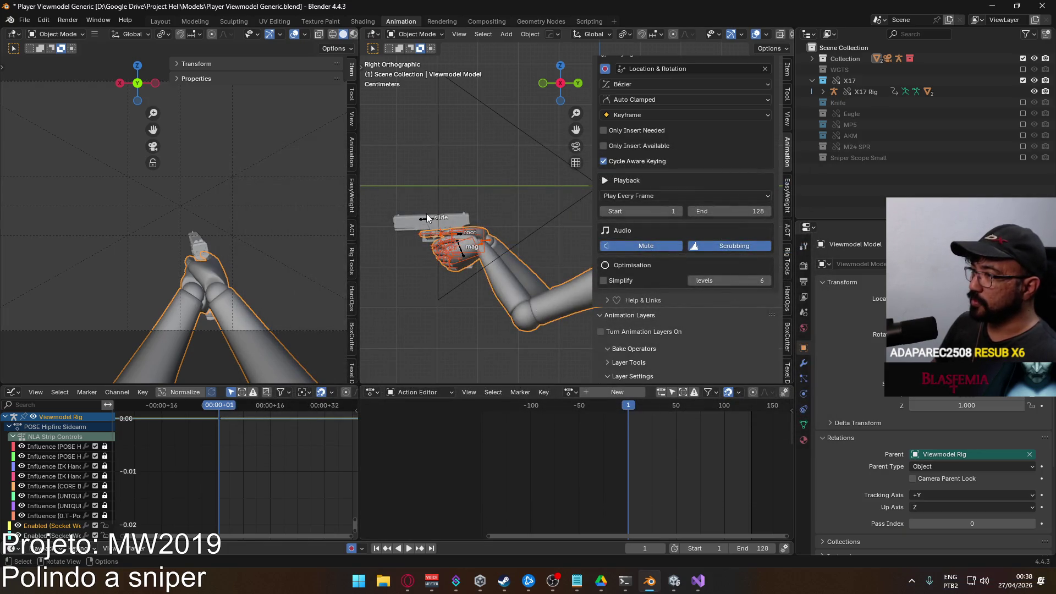
click(428, 218)
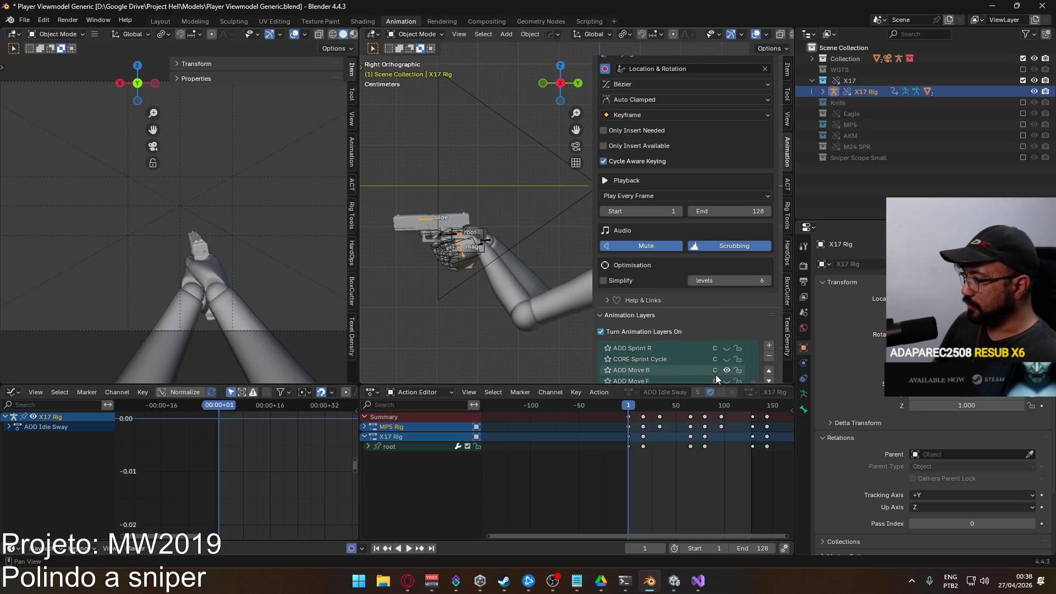
scroll(716, 375, down, 3)
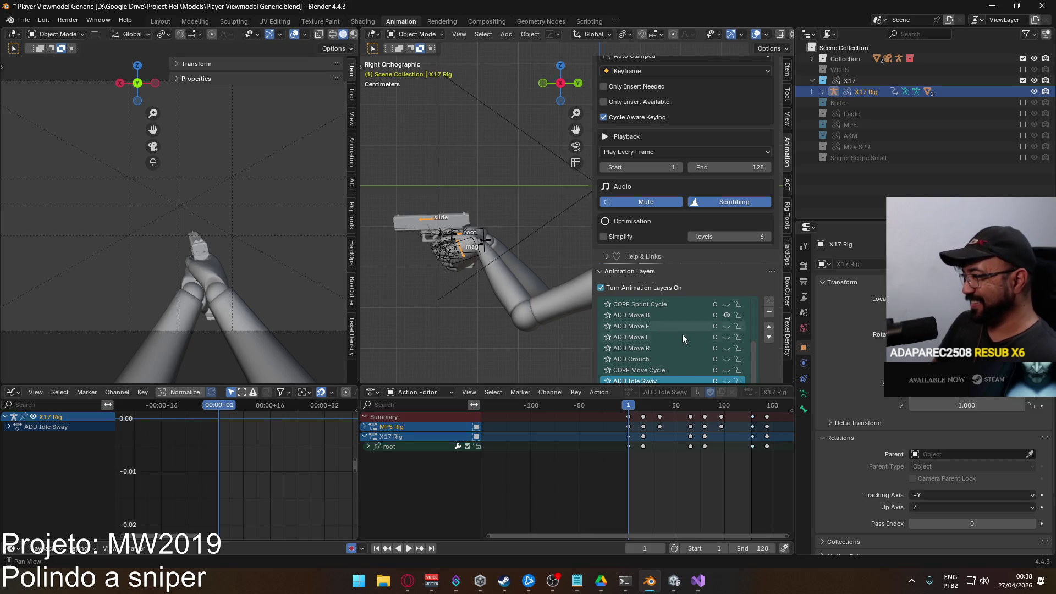
scroll(687, 362, down, 1)
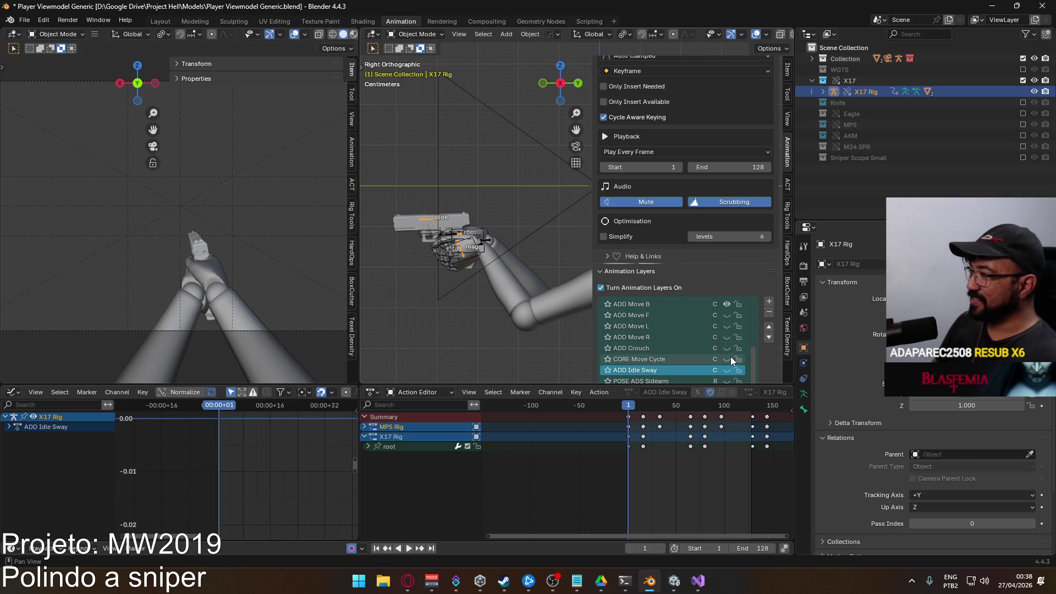
Turn on the CORE Move Cycle layer for the X17 Rig and select the arm rig
click(728, 360)
click(487, 258)
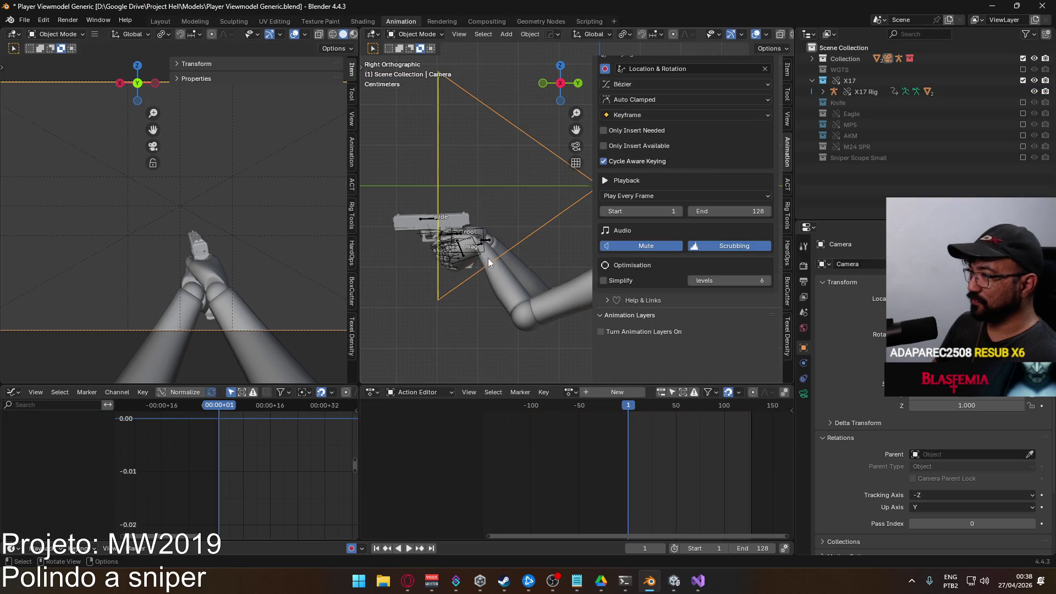
Save the blend file and export the Viewmodel Rig as FBX with the CORE Move Cycle layer on
click(485, 252)
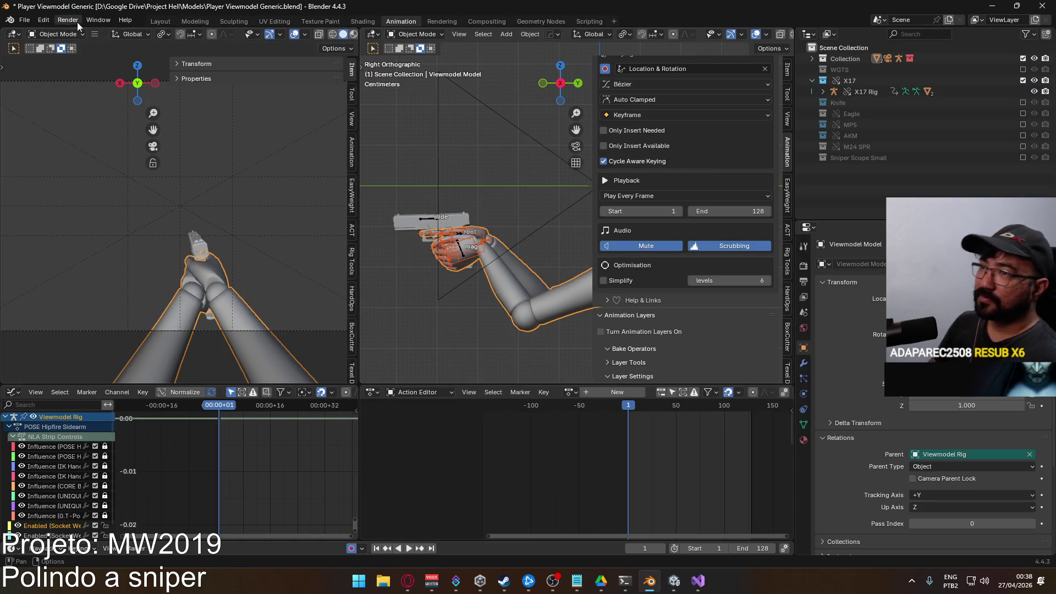
key(ctrl+s)
click(25, 19)
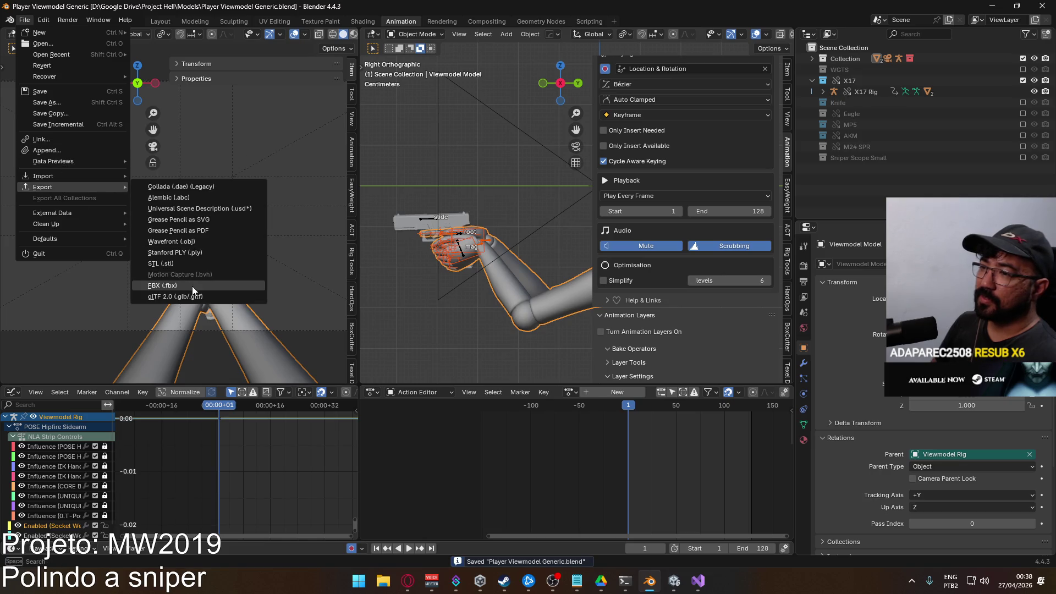
click(163, 285)
key(Return)
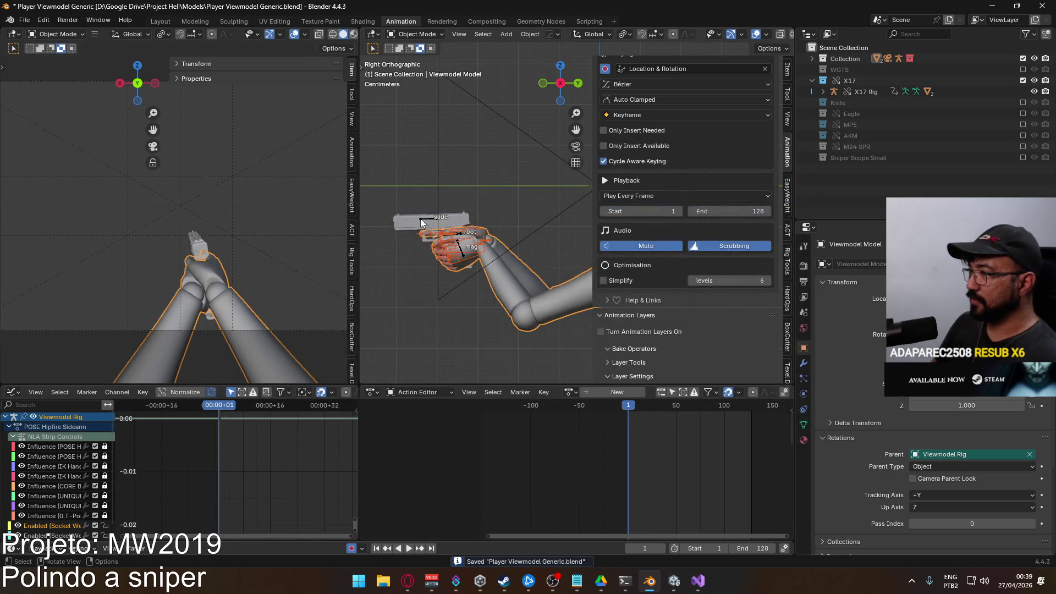
Switch two animation layers on the X17 Rig and export the arm mesh over an existing FBX file
click(479, 234)
scroll(708, 309, down, 2)
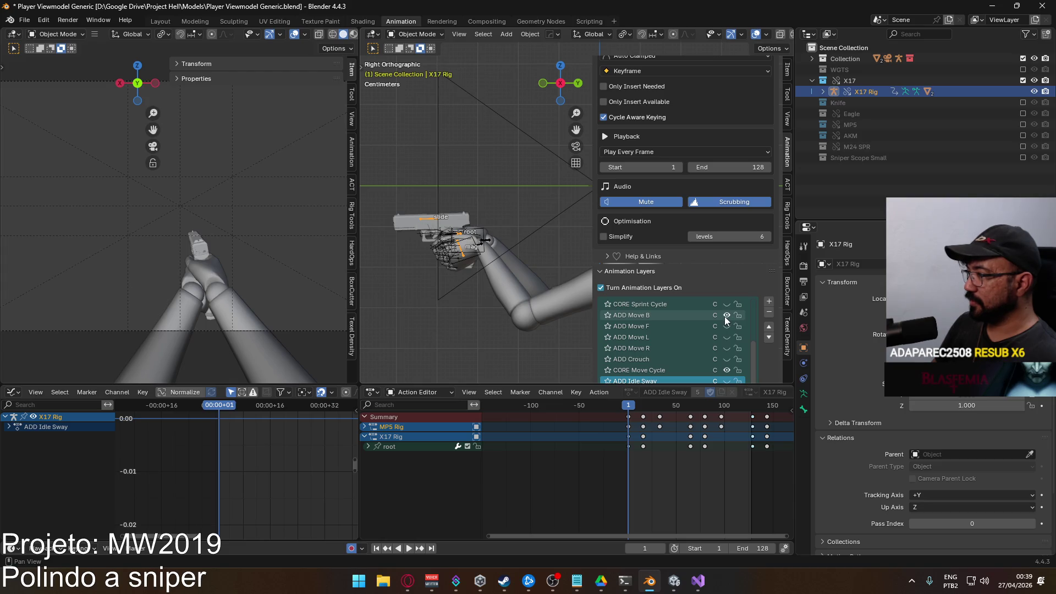
click(726, 321)
click(725, 351)
click(485, 258)
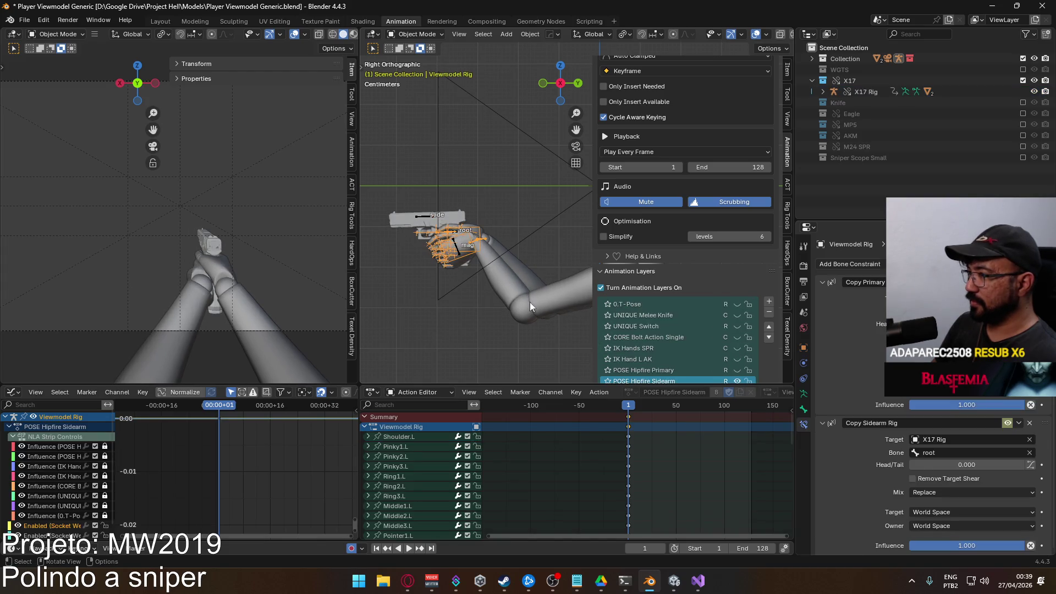
click(524, 297)
click(26, 20)
mouse_move(42, 186)
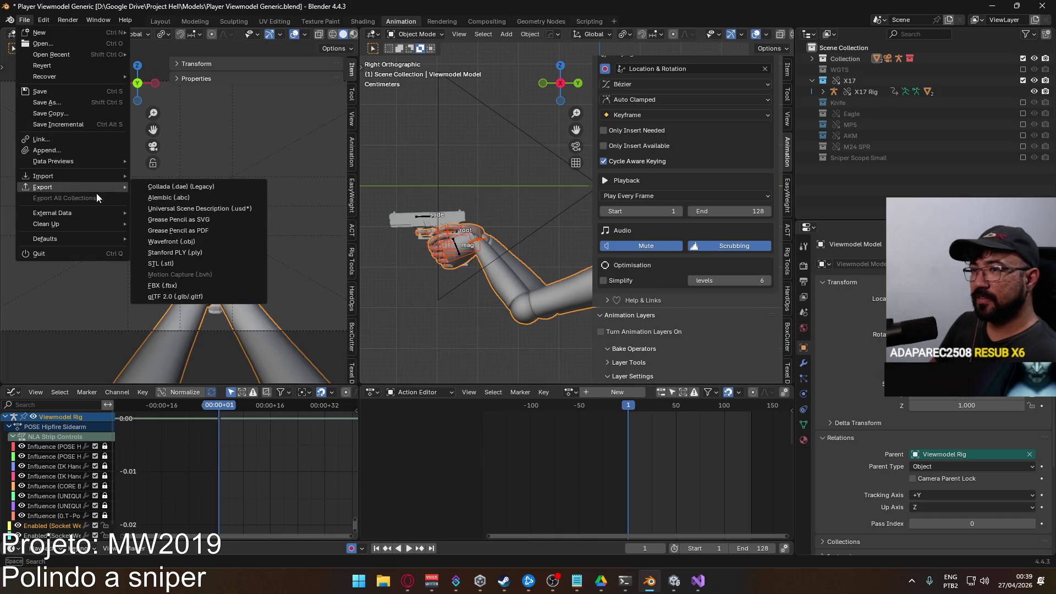
click(202, 285)
double_click(446, 237)
Change the driving layer on X17 Rig and export the arms over Viewmodel@Hipfire Sidearm Move L.fbx
click(428, 221)
scroll(685, 289, down, 2)
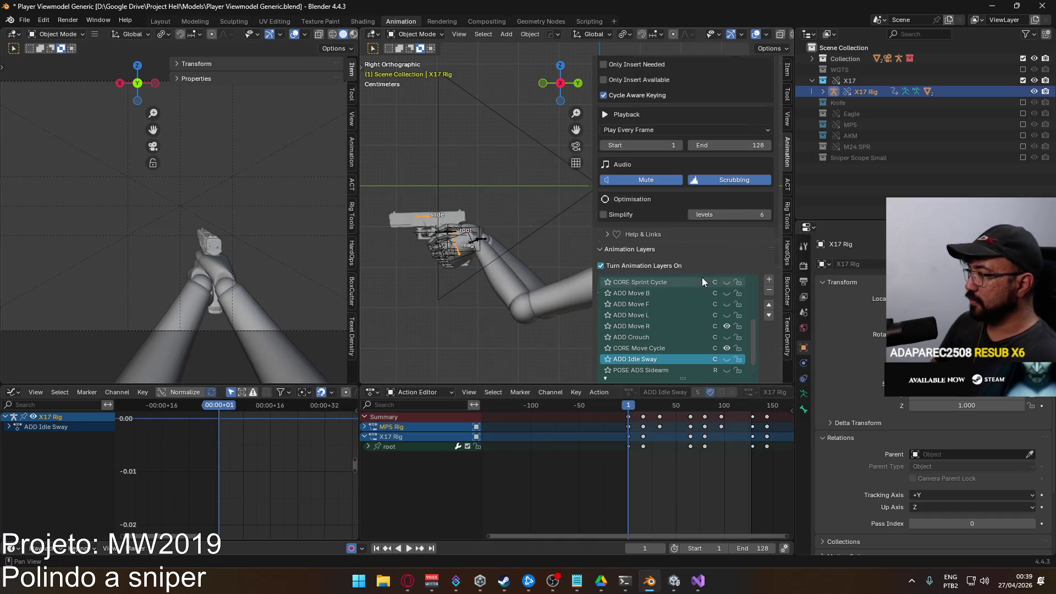
click(726, 326)
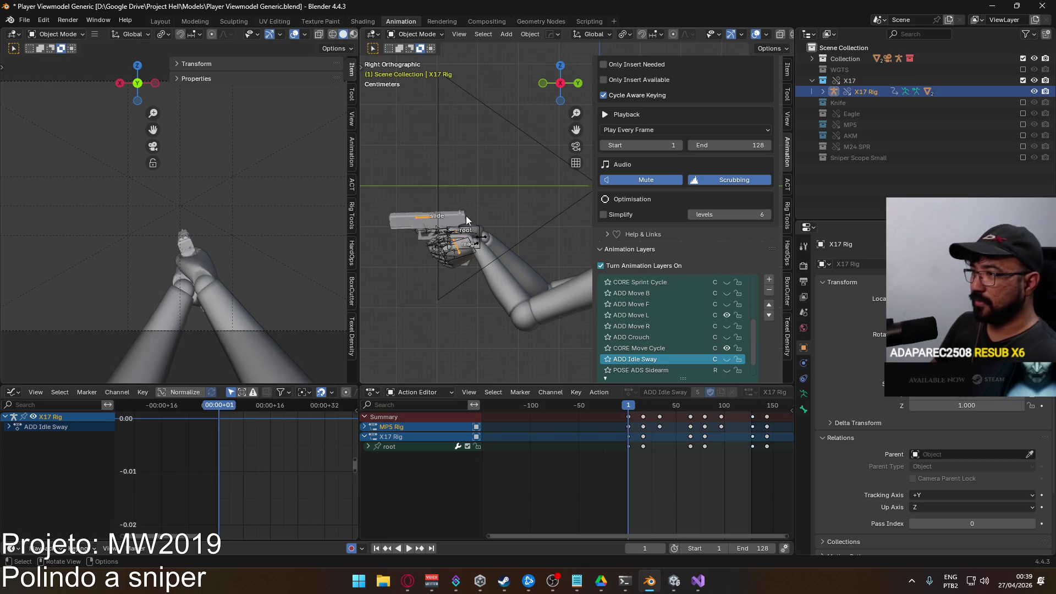
click(500, 261)
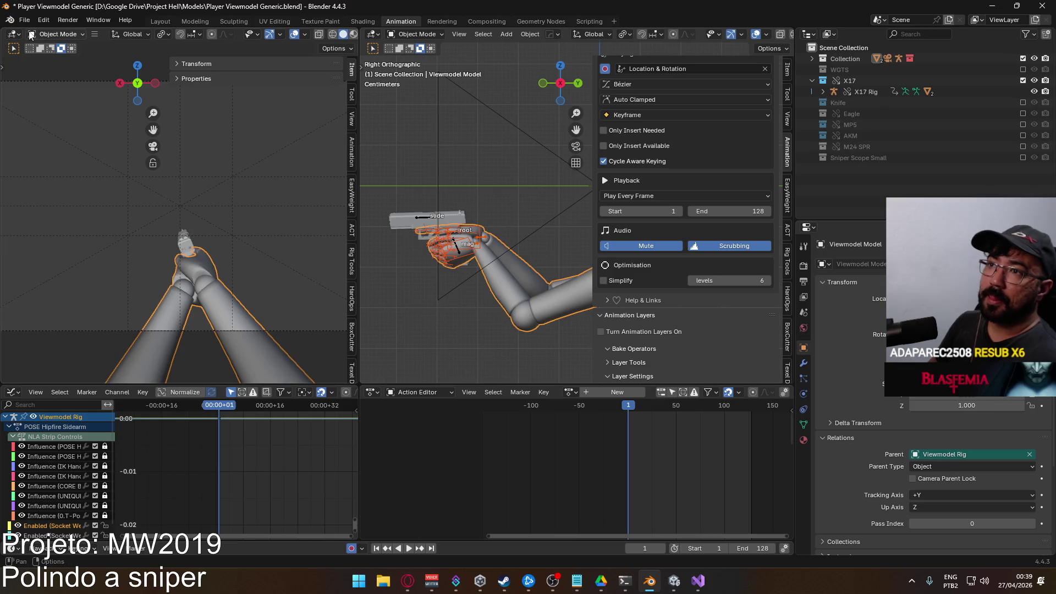
click(25, 19)
click(206, 288)
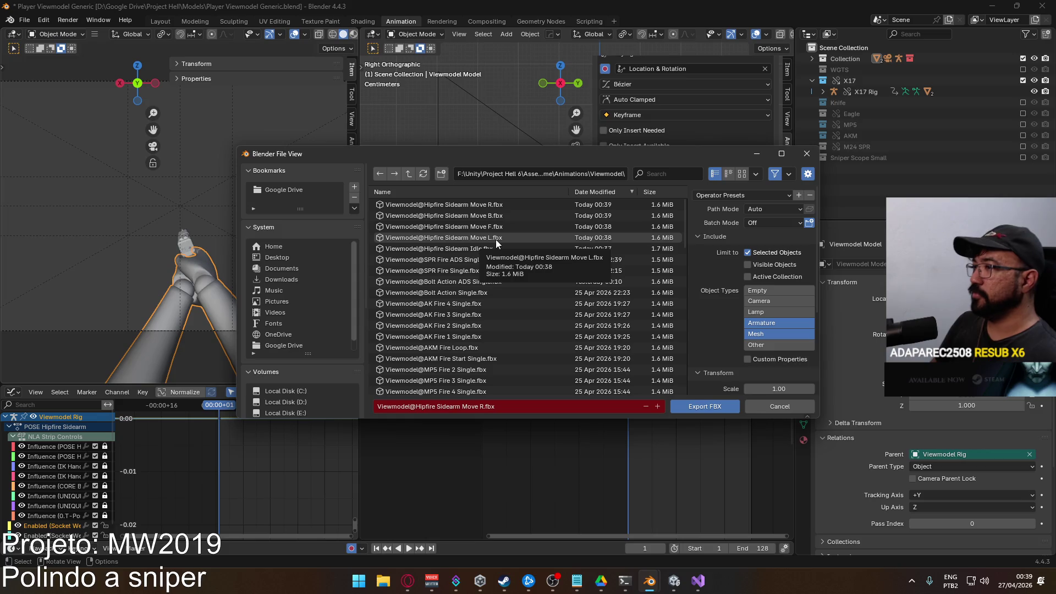
click(496, 238)
double_click(496, 239)
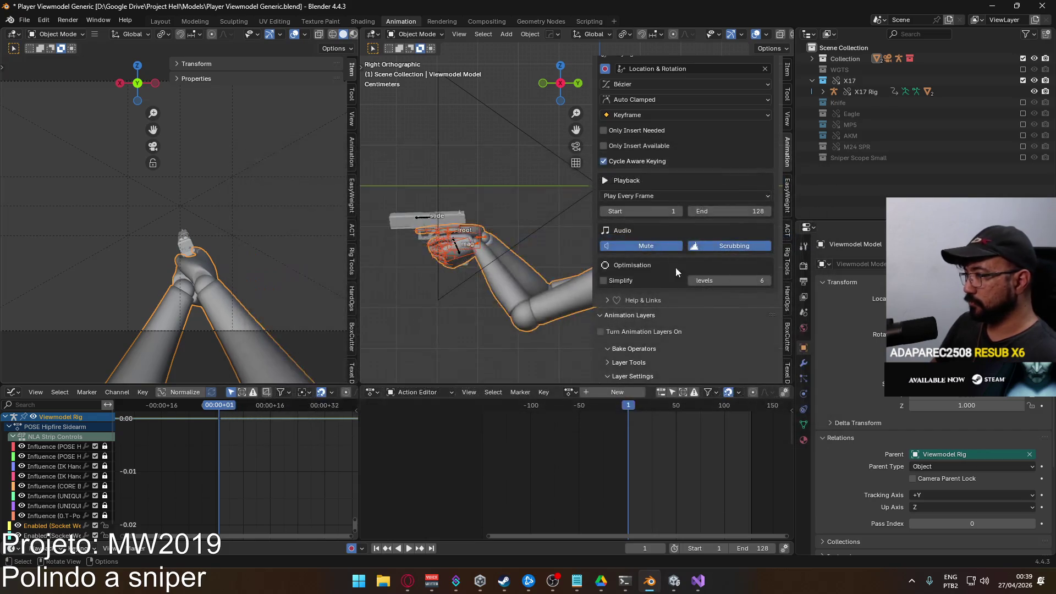
Enable ADD Move F, export over Viewmodel@Hipfire Sidearm Move F.fbx, and switch to the Unity editor
click(420, 218)
scroll(686, 281, down, 2)
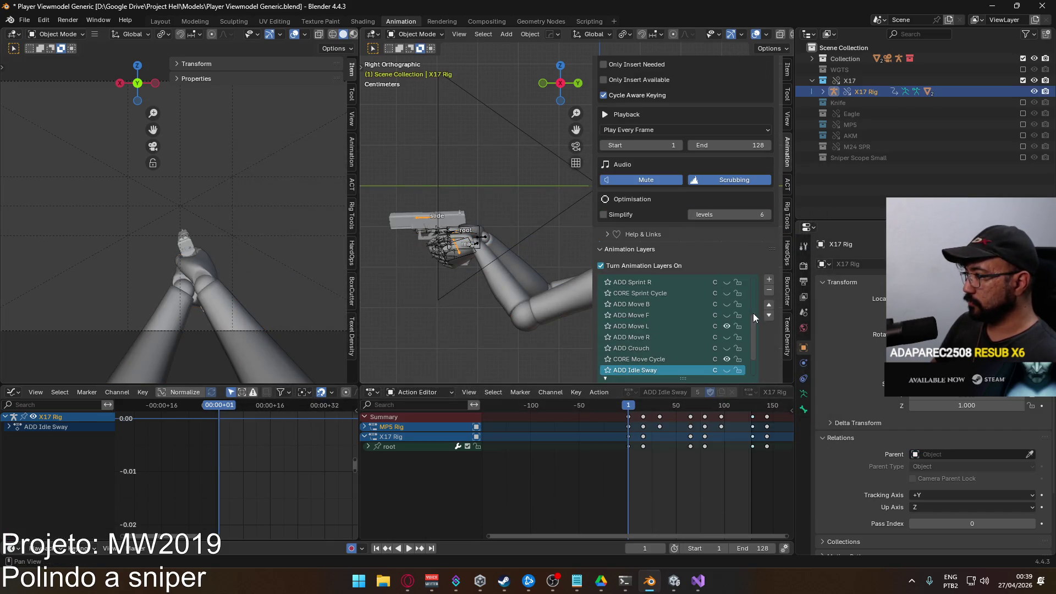
click(727, 315)
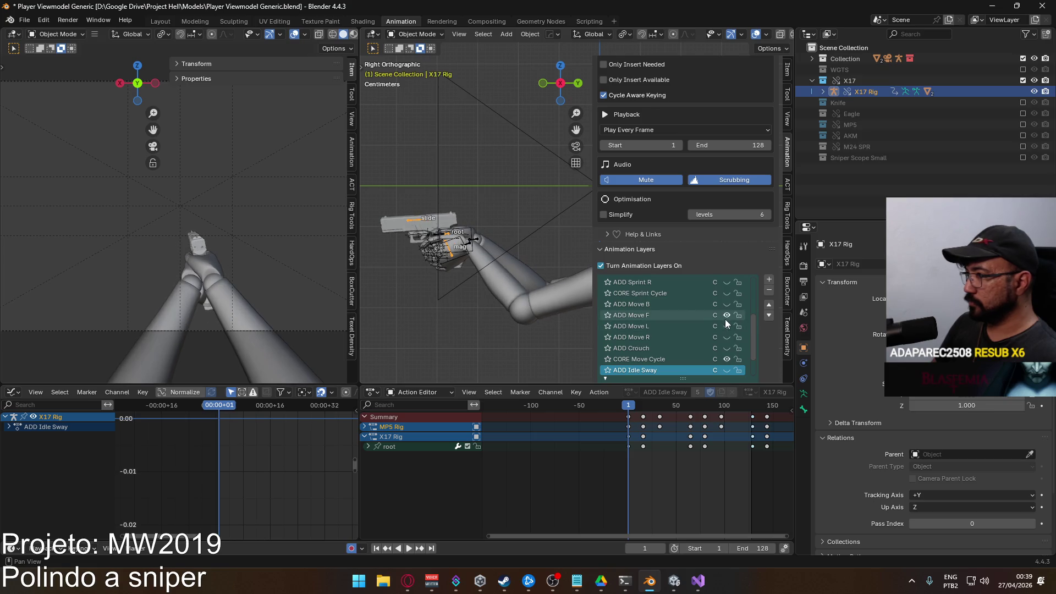
click(463, 245)
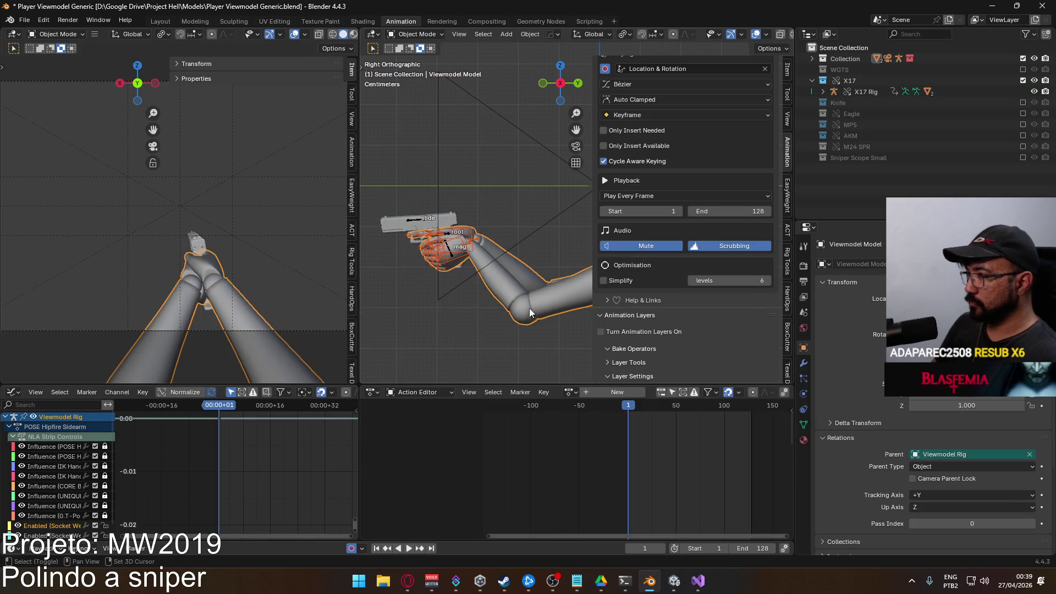
click(26, 21)
mouse_move(42, 186)
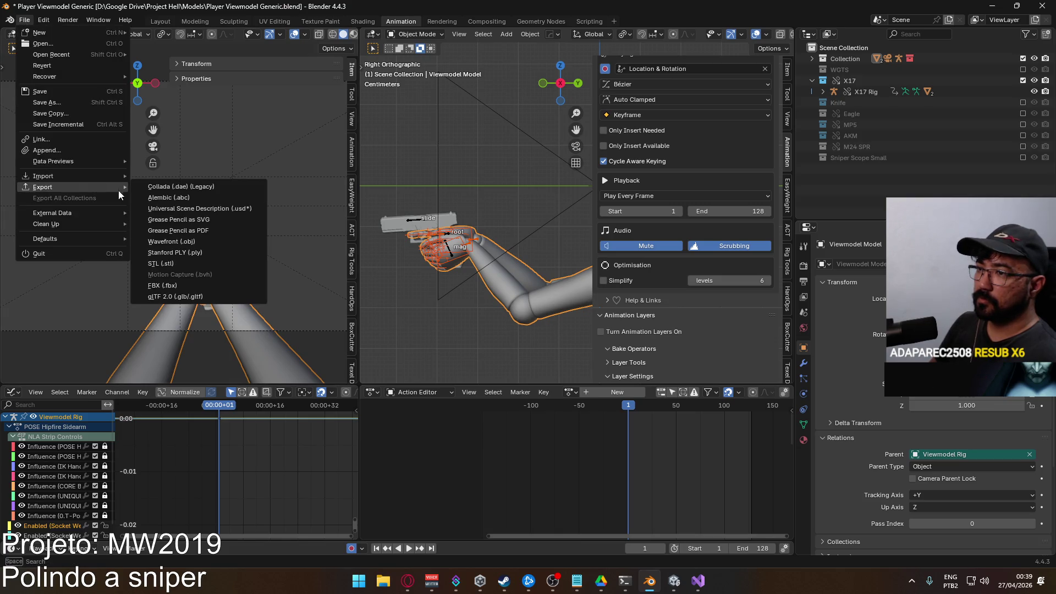
click(202, 285)
click(519, 237)
double_click(519, 237)
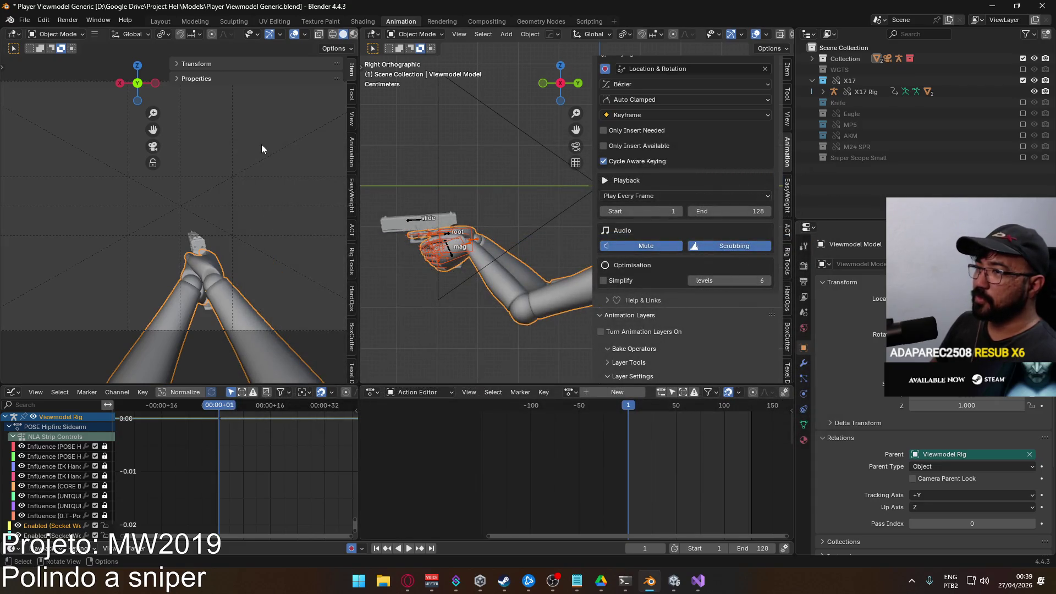
click(675, 581)
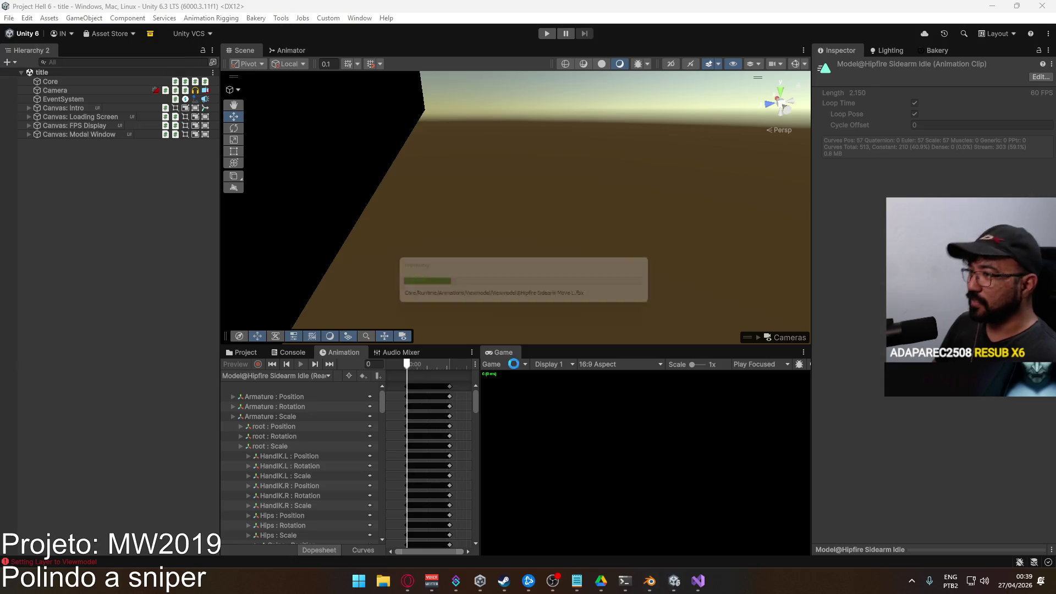
Enter play mode and start the crash level from the main menu
click(547, 33)
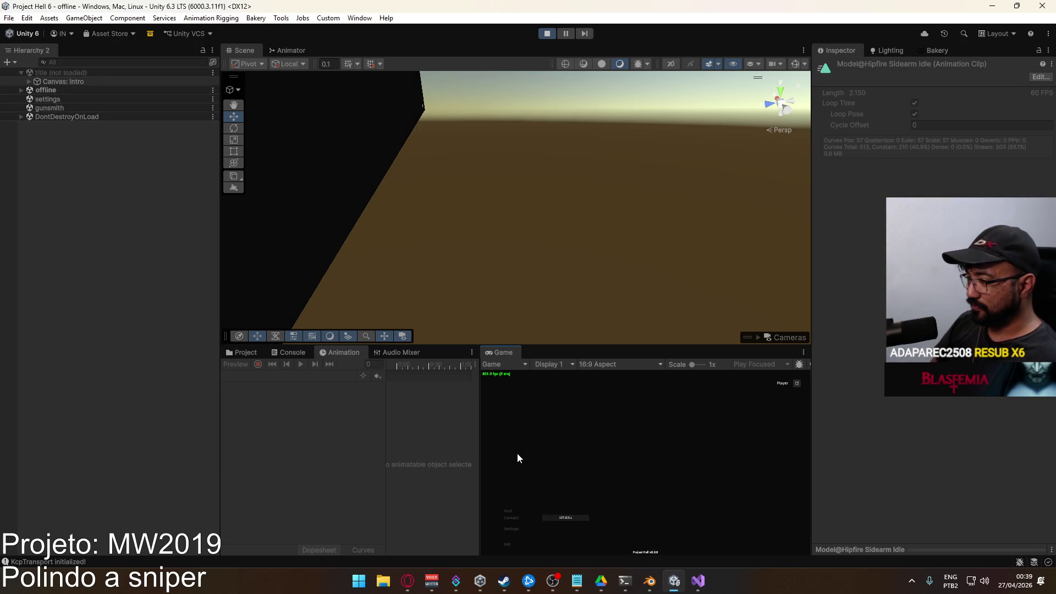
click(512, 513)
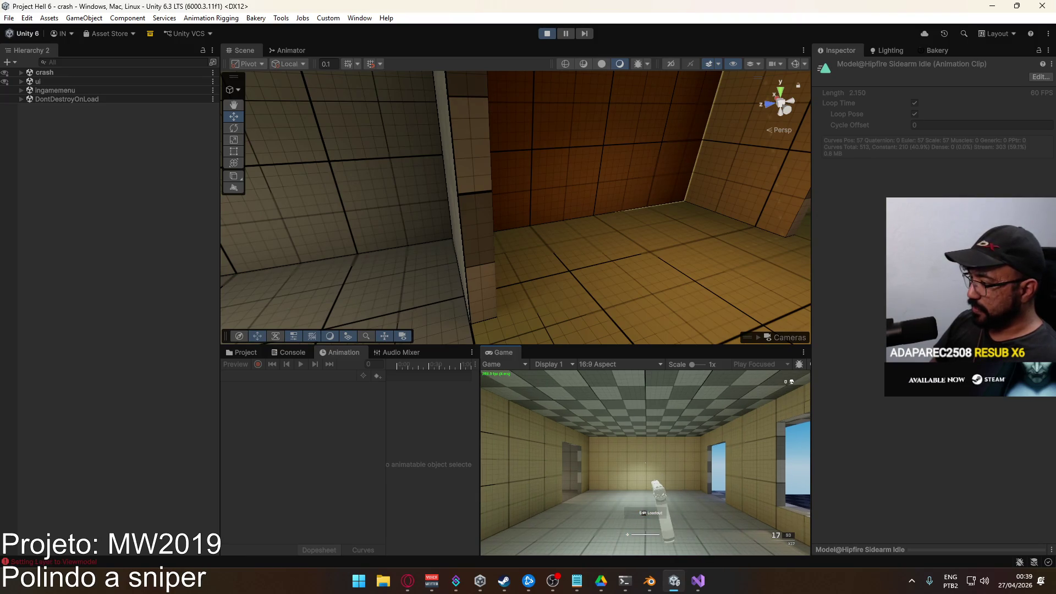
Walk the player out through the doorway and down the alley
key(w)
key(w)
key(w)
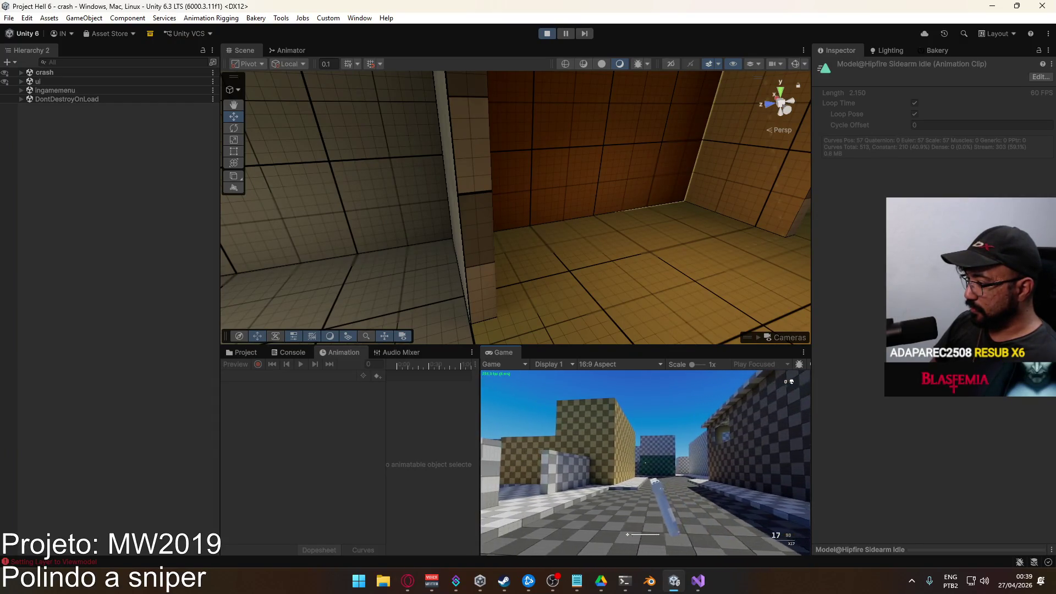
key(w)
key(w)
key(w)
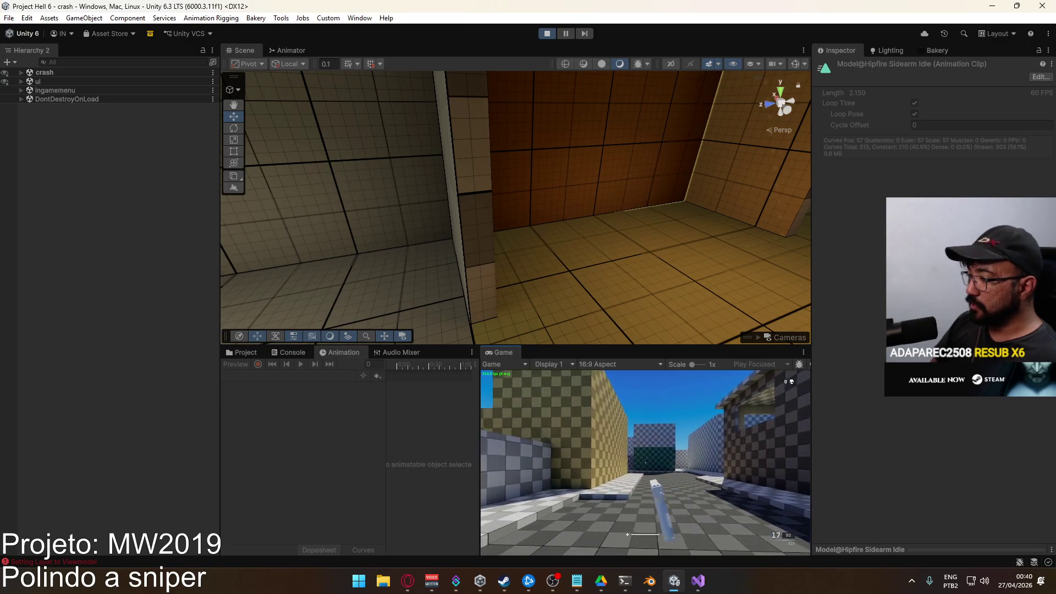
key(w)
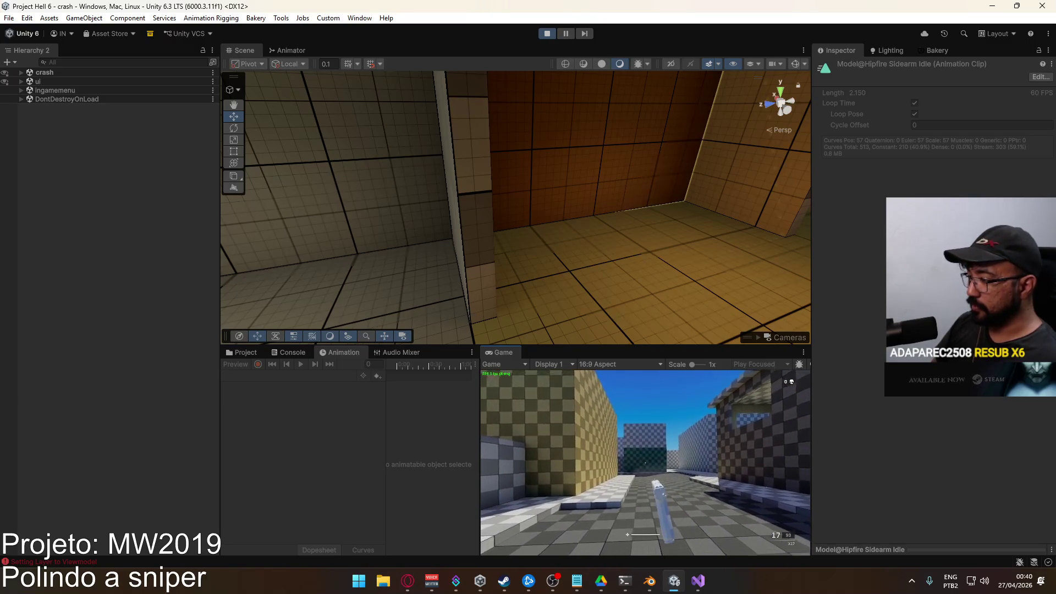
key(w)
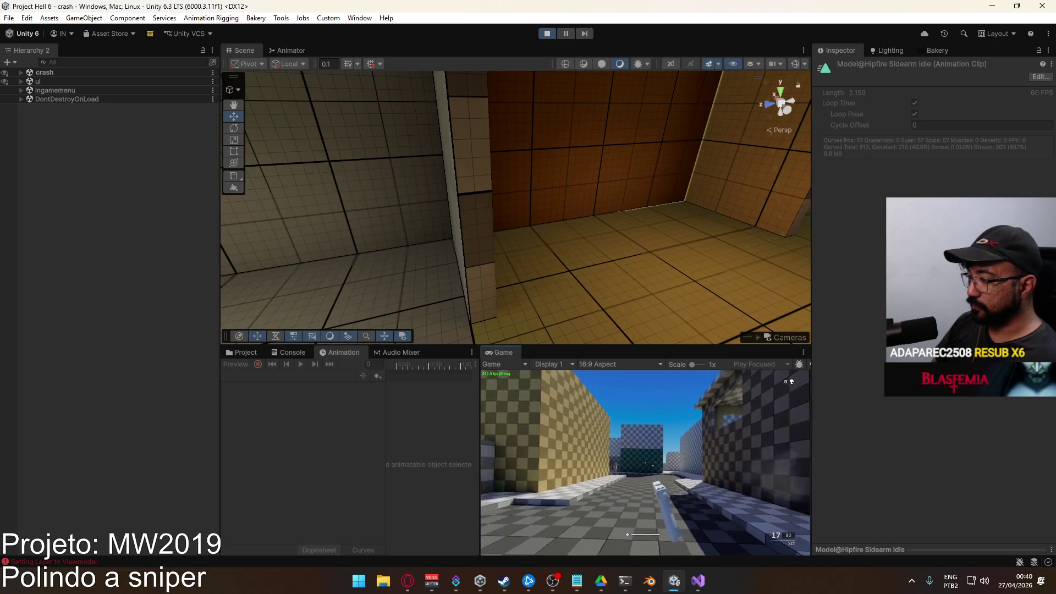
key(w)
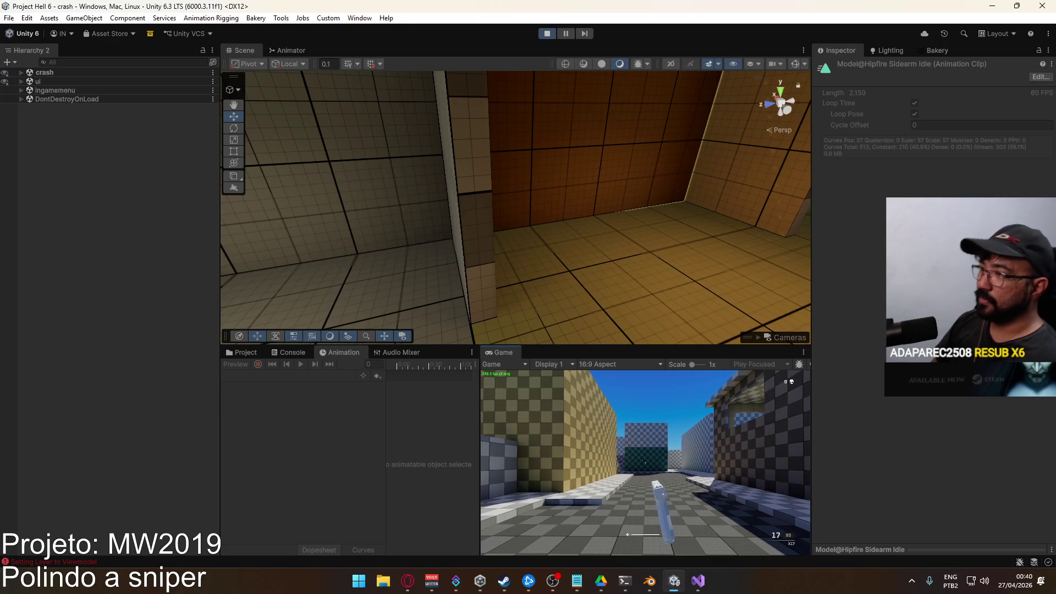
Return to the editor, fly the Scene camera to the player and select the X17 pistol
key(super)
click(615, 178)
mouse_move(615, 177)
right_down()
mouse_move(811, 170)
mouse_move(614, 181)
right_up()
click(455, 168)
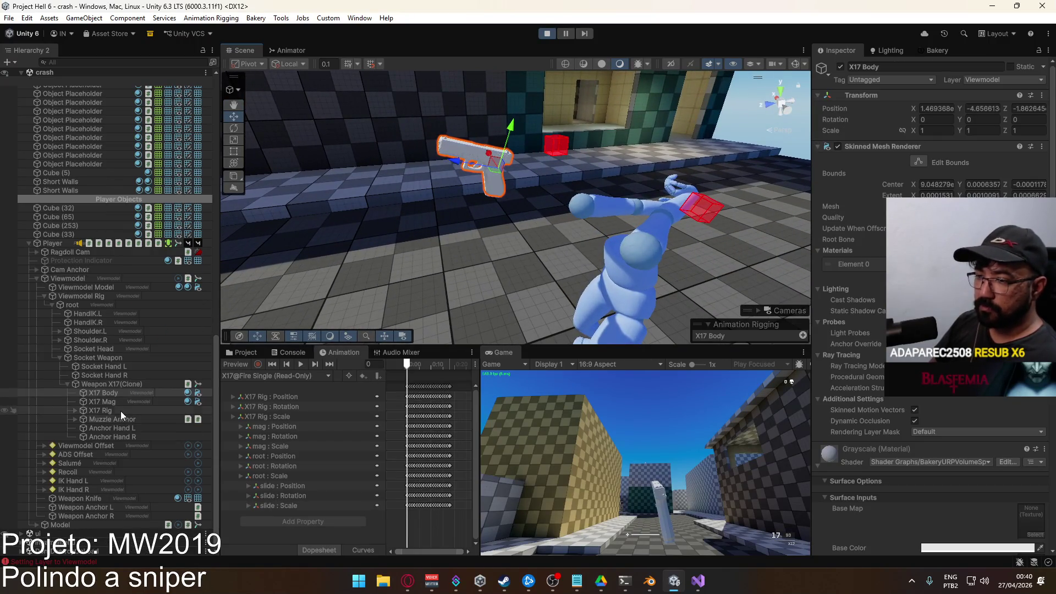
Move Anchor Hand L and Anchor Hand R under their hand sockets in the clone
click(92, 429)
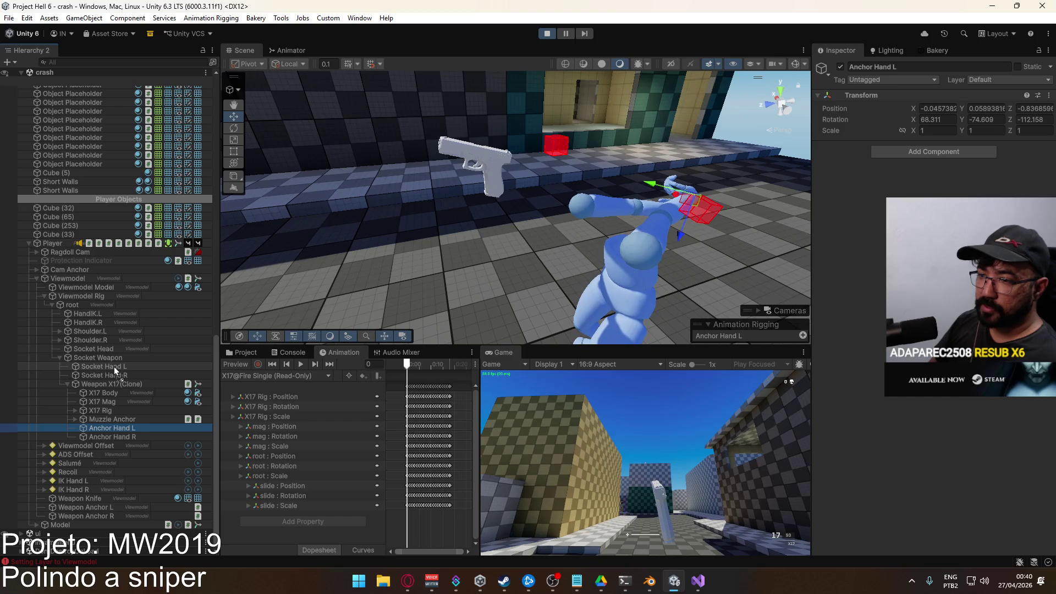
drag(128, 429, 114, 366)
drag(109, 437, 124, 384)
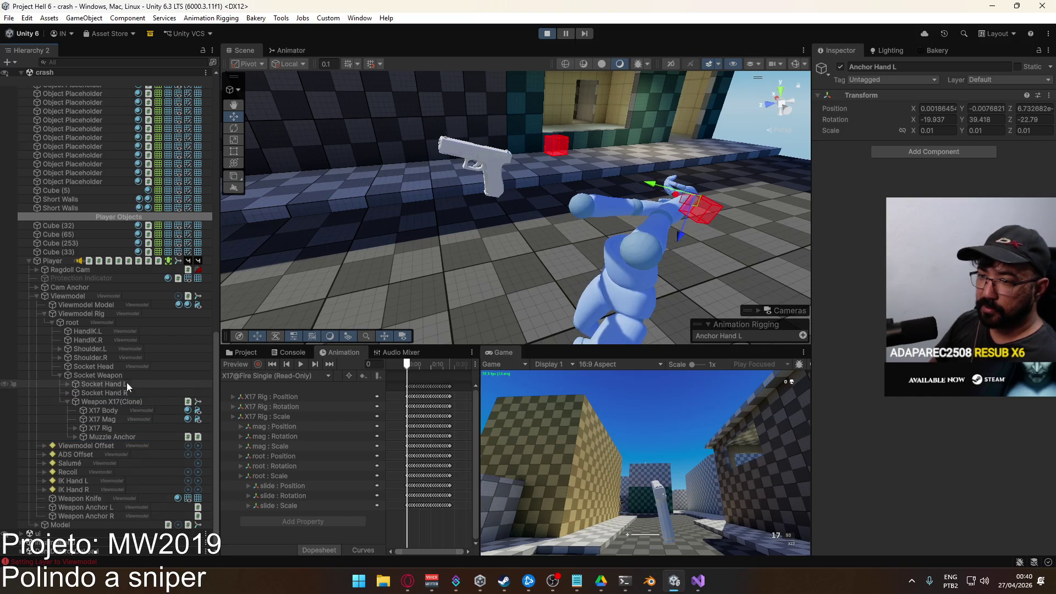
Select both hand anchors and reset their transforms to zero
click(90, 401)
click(69, 383)
click(113, 394)
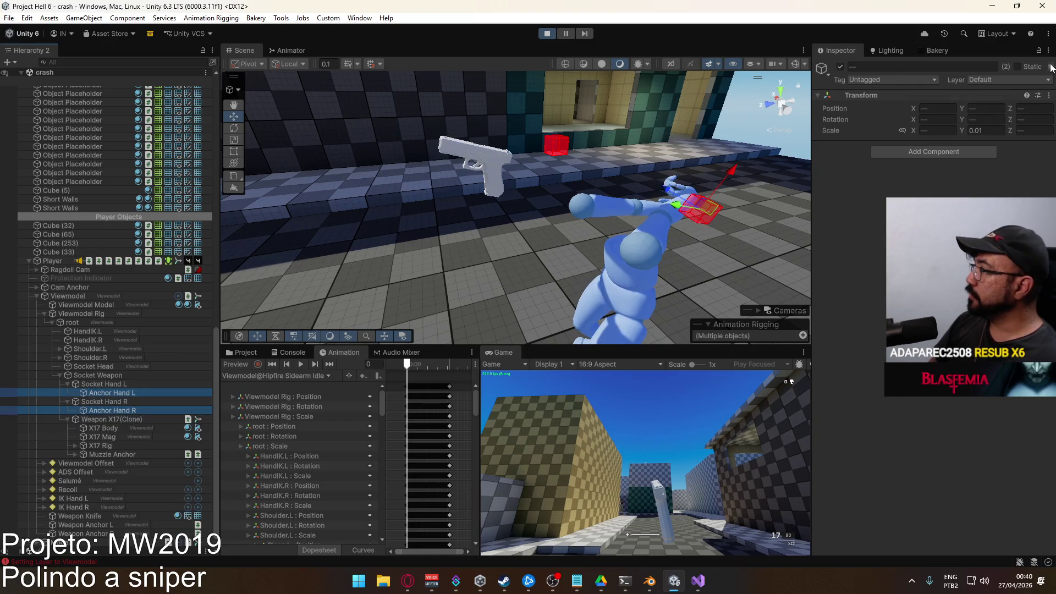
click(1049, 95)
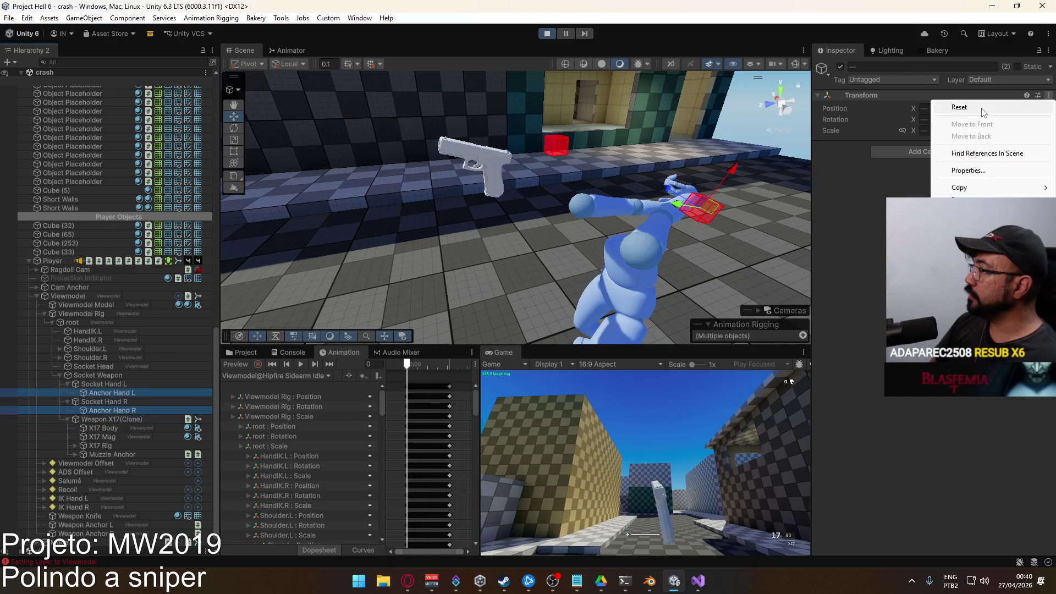
click(959, 108)
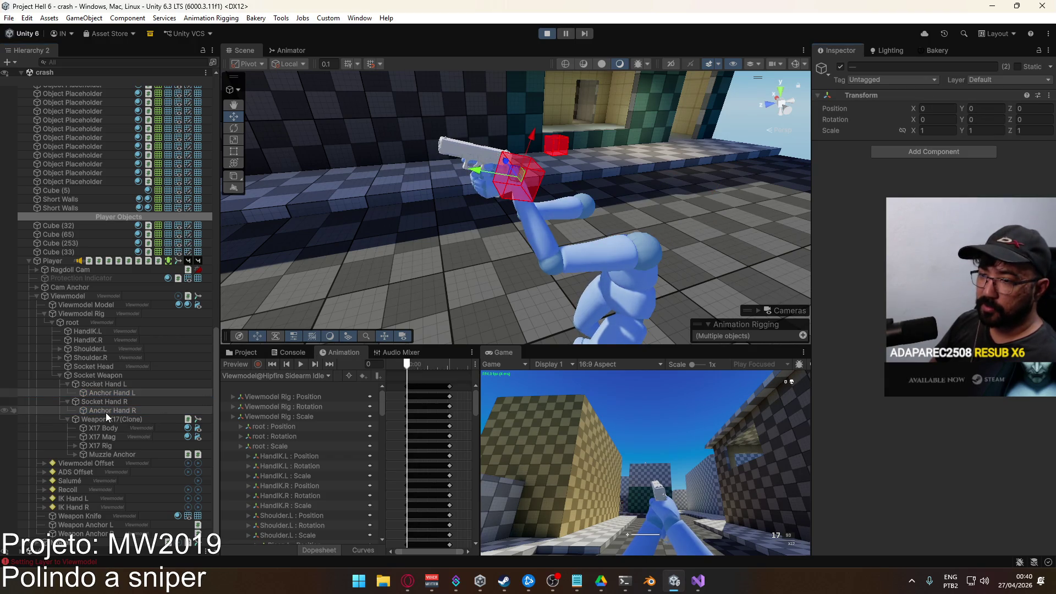
Move both anchors back under Weapon X17(Clone) and show Anchor Hand L's transform
click(113, 393)
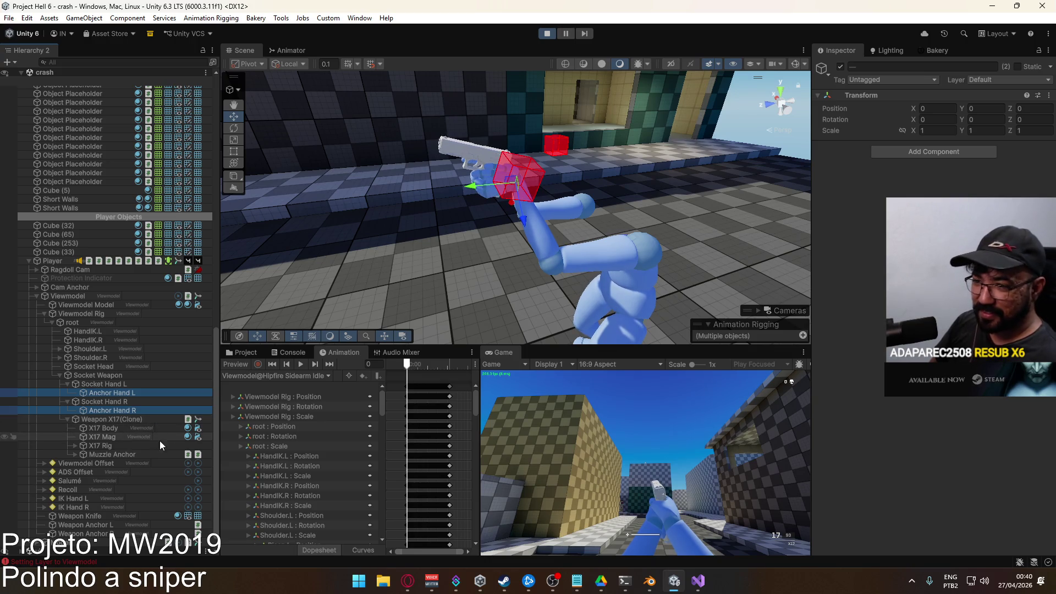
scroll(196, 437, down, 1)
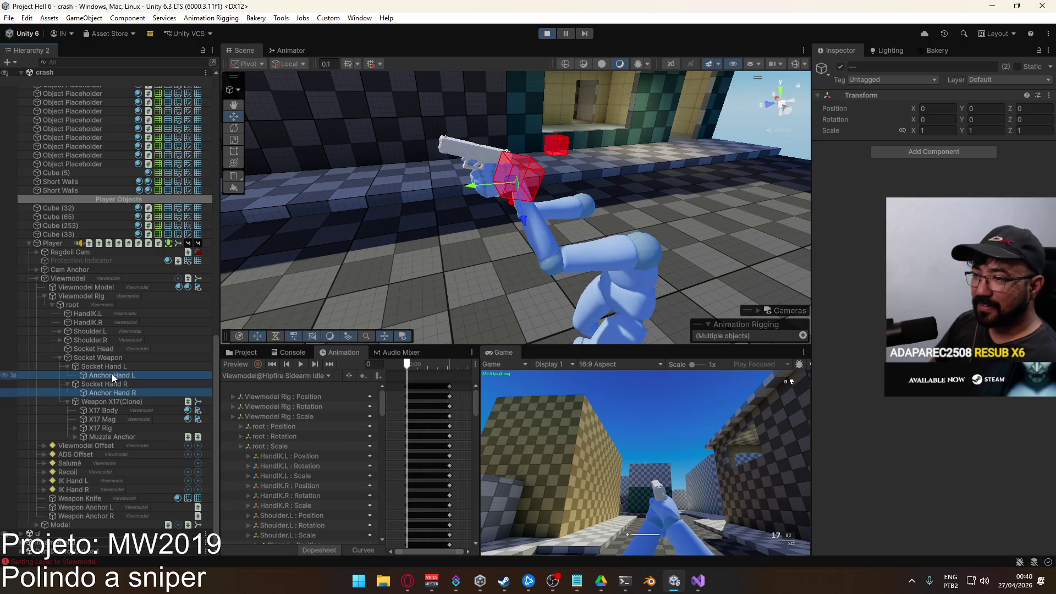
drag(106, 405, 106, 403)
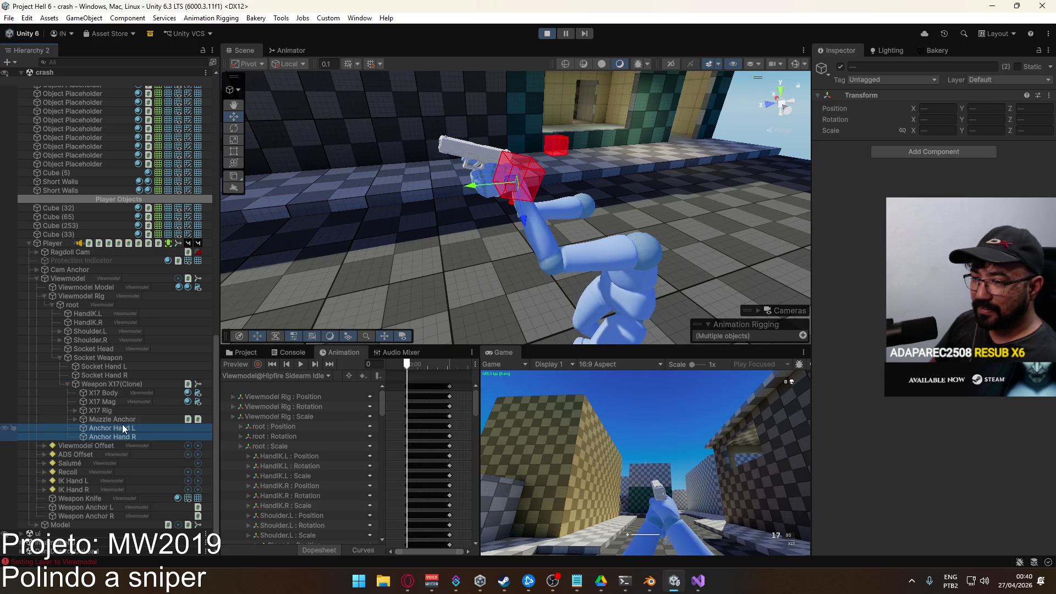
click(111, 428)
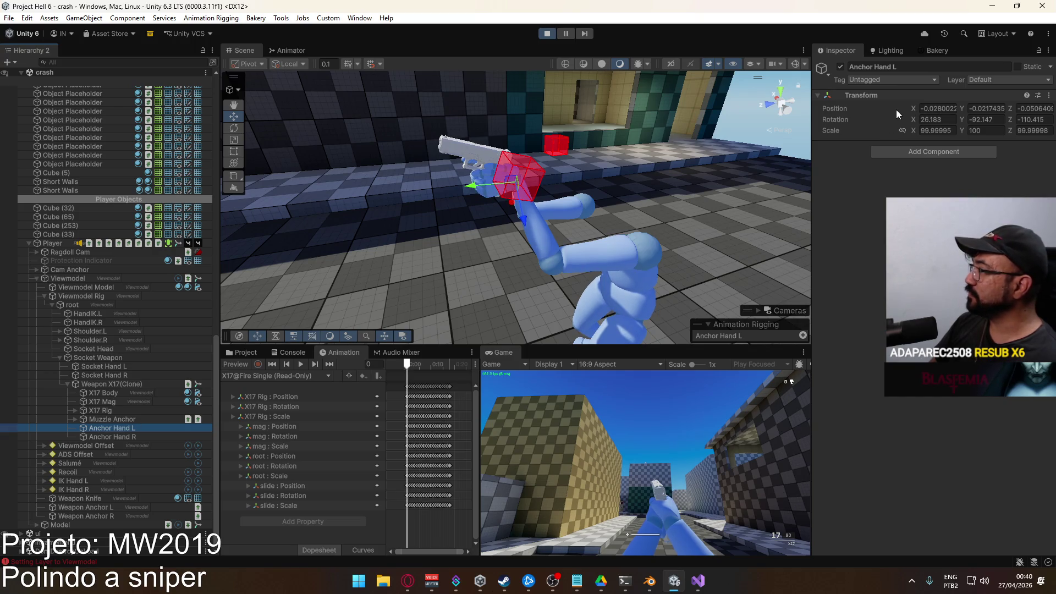
Copy Anchor Hand L's transform component and open the Weapon X17 prefab from Prefabs
right_click(863, 96)
mouse_move(892, 183)
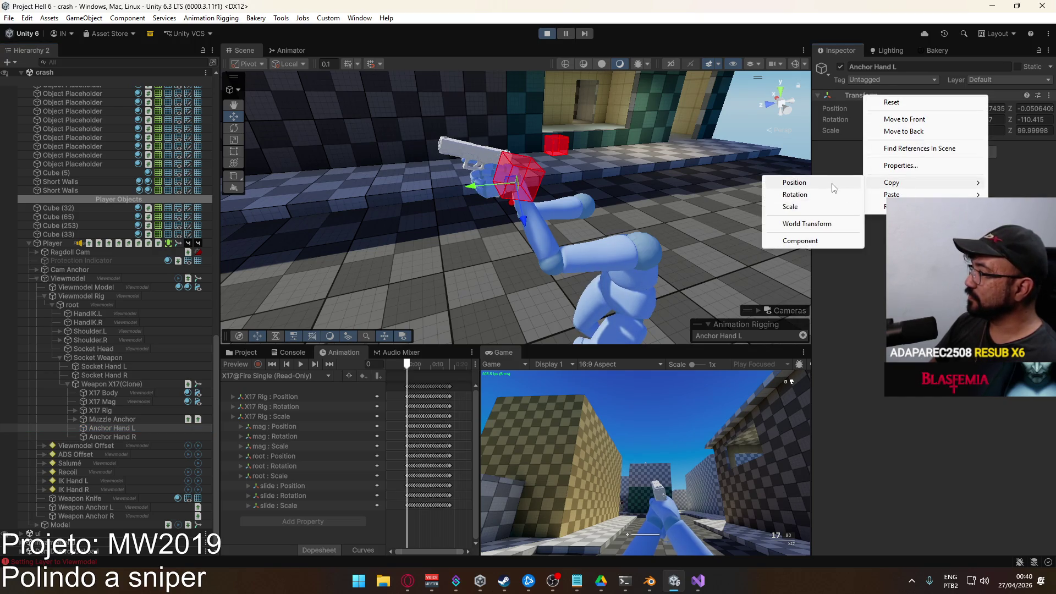
click(812, 241)
click(246, 356)
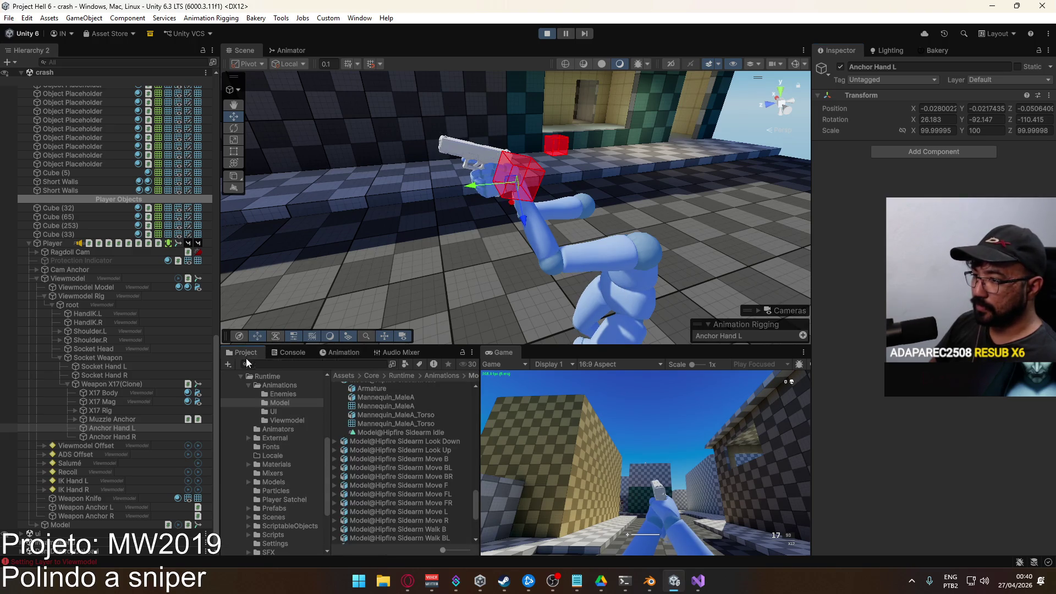
scroll(281, 473, down, 2)
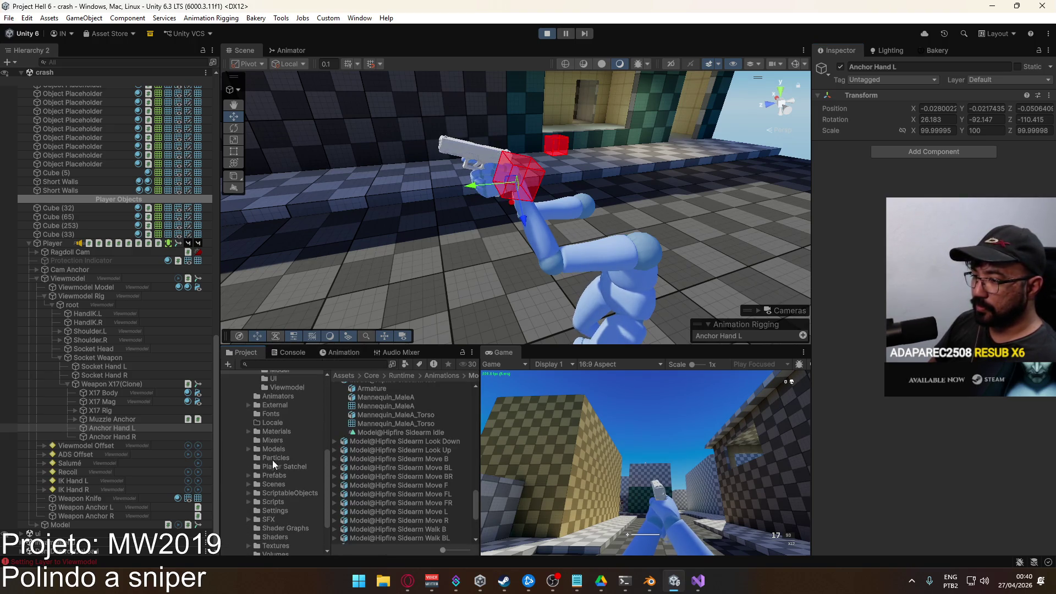
click(276, 477)
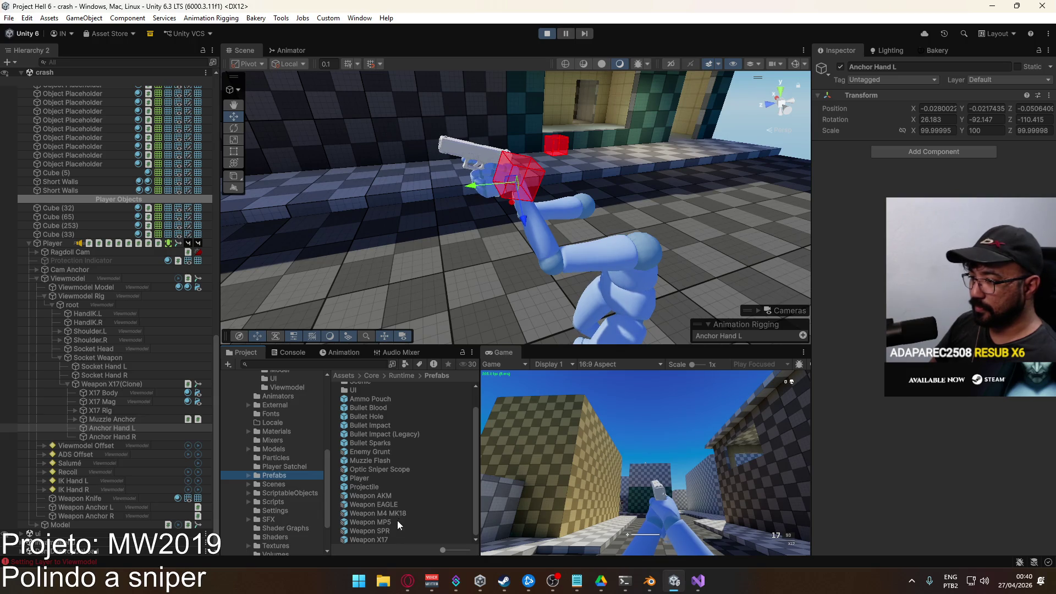
double_click(381, 539)
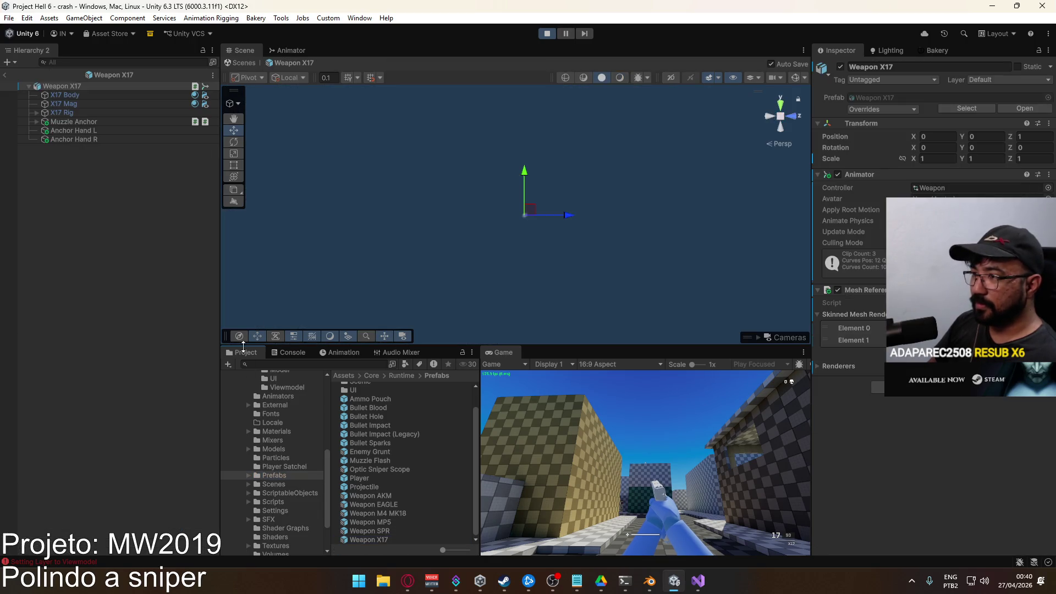
Inspect the prefab's Anchor Hand L and R transforms, then return to the crash scene
click(71, 129)
double_click(95, 100)
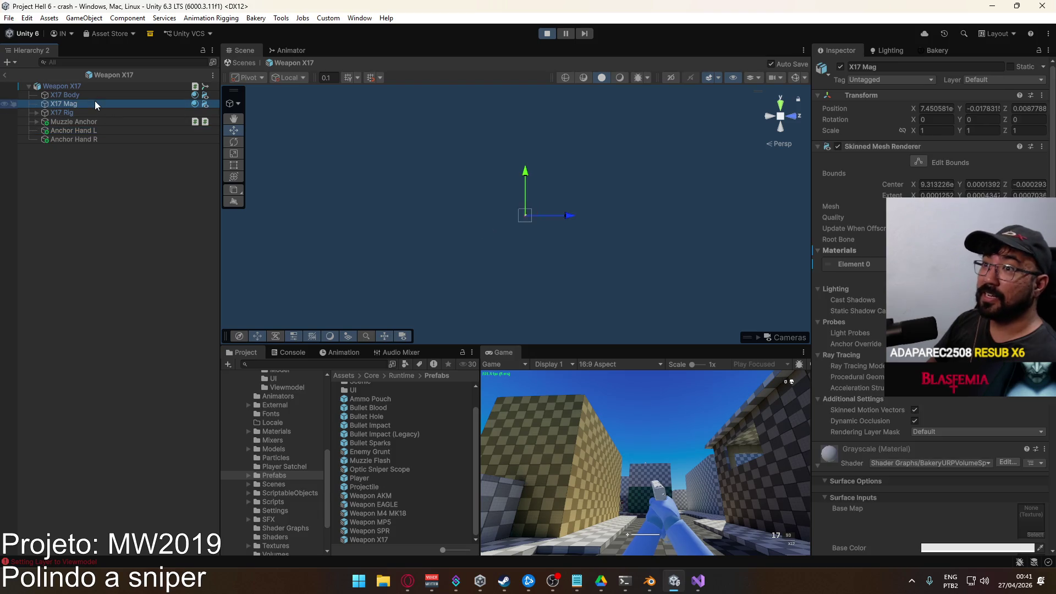
click(134, 130)
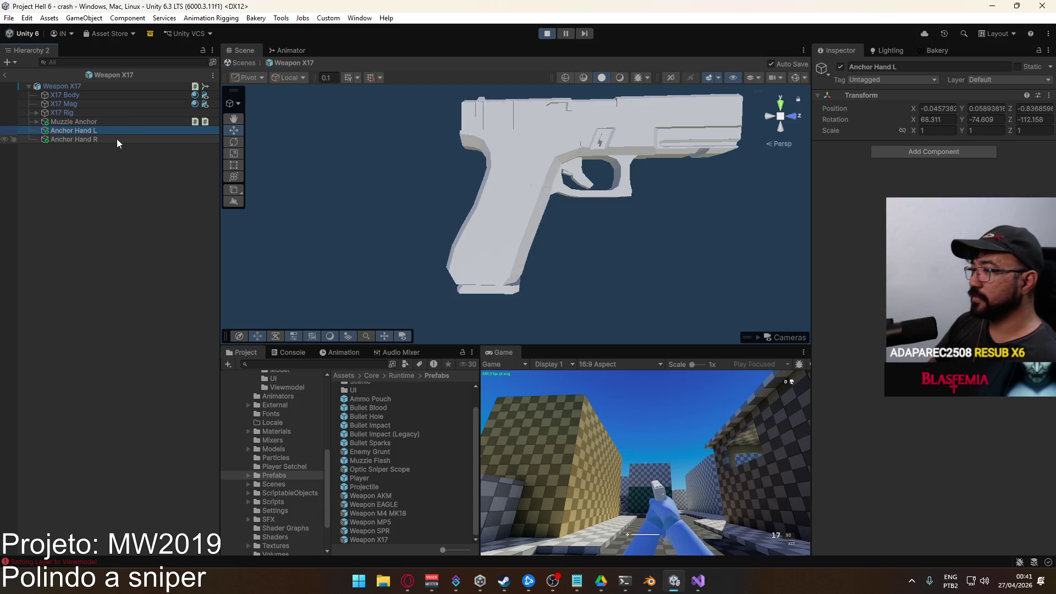
click(116, 139)
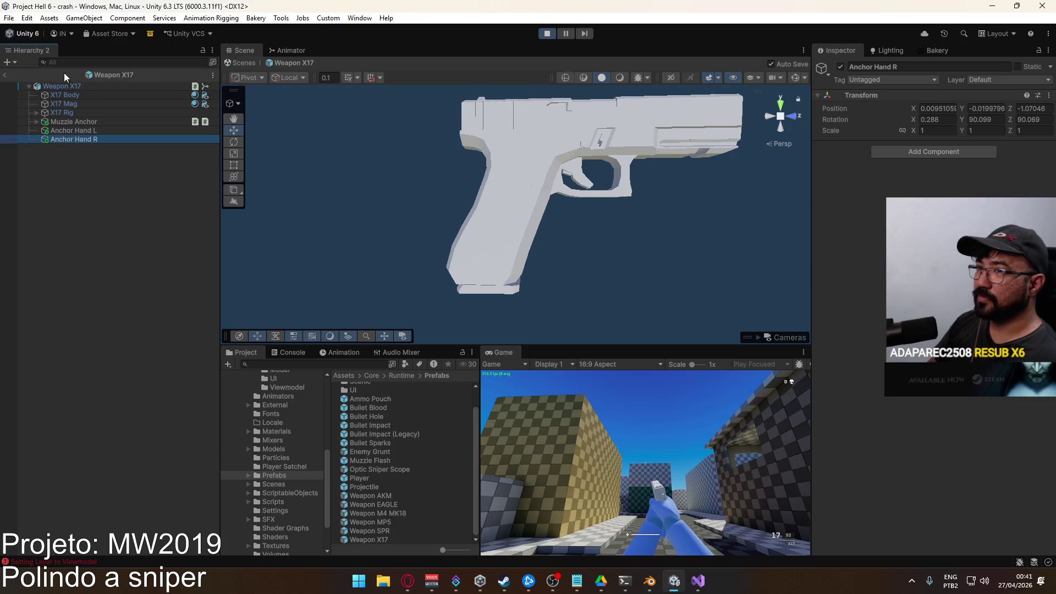
click(7, 75)
Check the clone's Anchor Hand L options and reopen the Weapon X17 prefab's Anchor Hand L
click(134, 427)
right_click(135, 426)
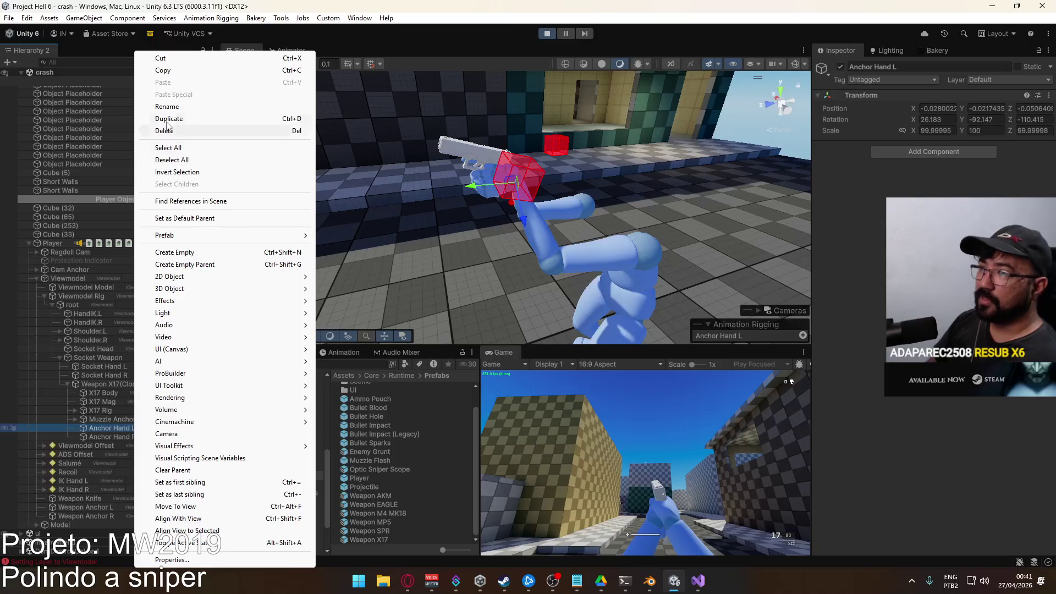
click(188, 72)
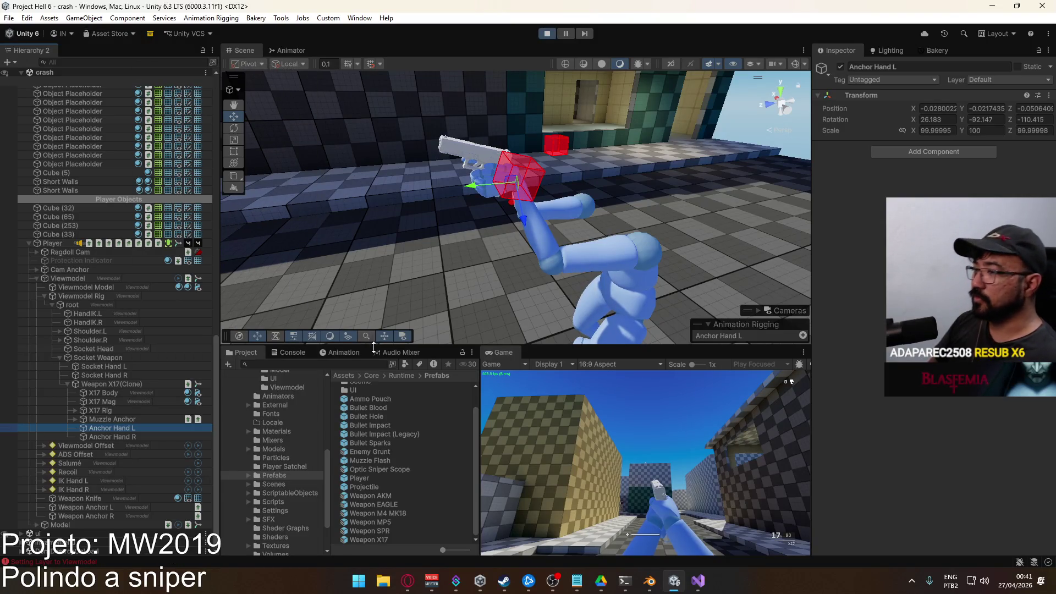
double_click(370, 538)
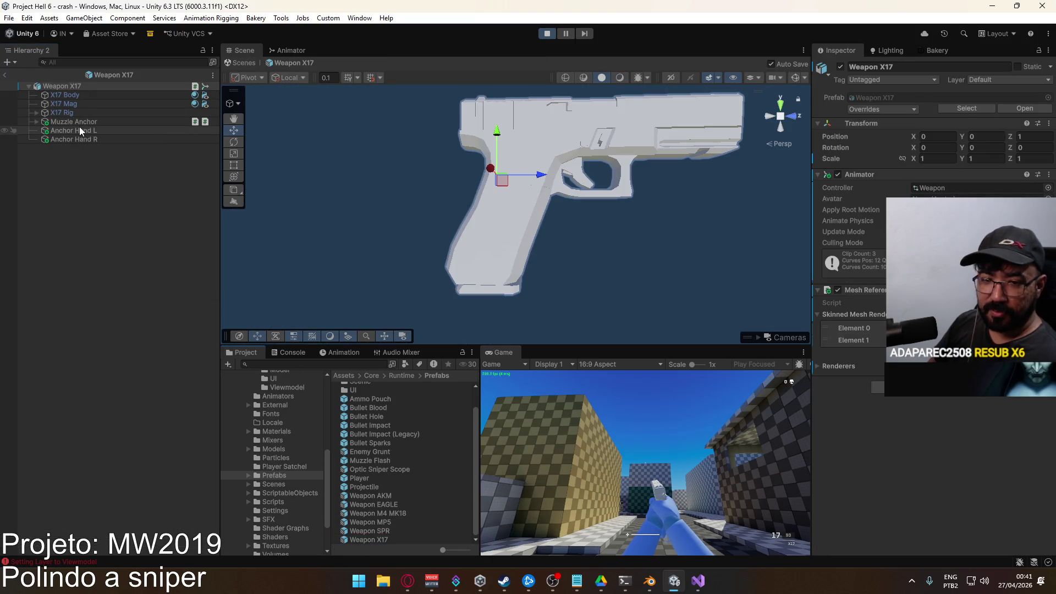
click(79, 131)
right_click(79, 131)
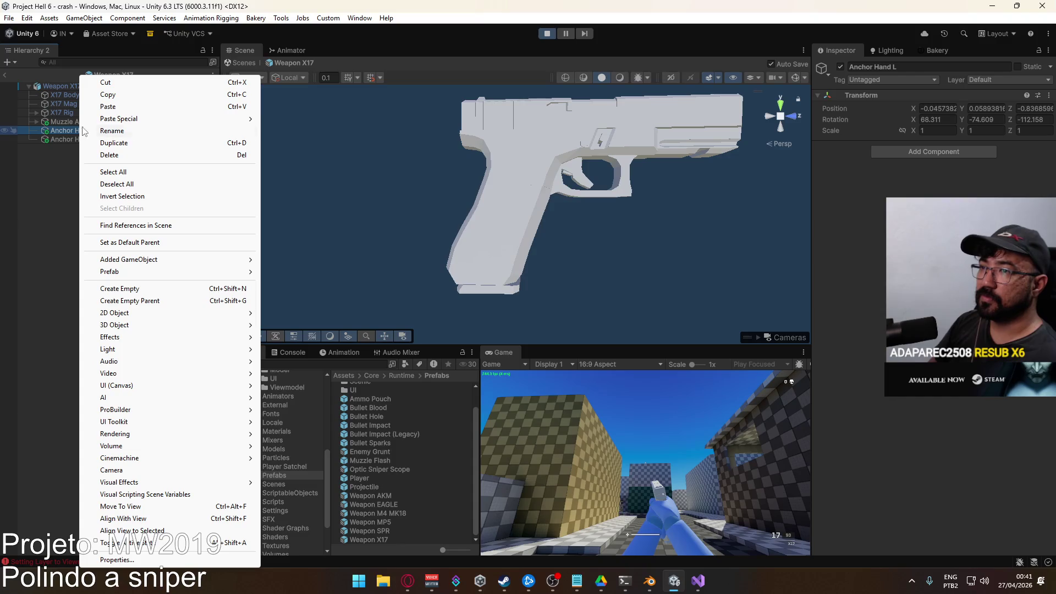
Try pasting onto the prefab's Anchor Hand L transform, find it unavailable, and return to the scene
right_click(868, 94)
mouse_move(925, 192)
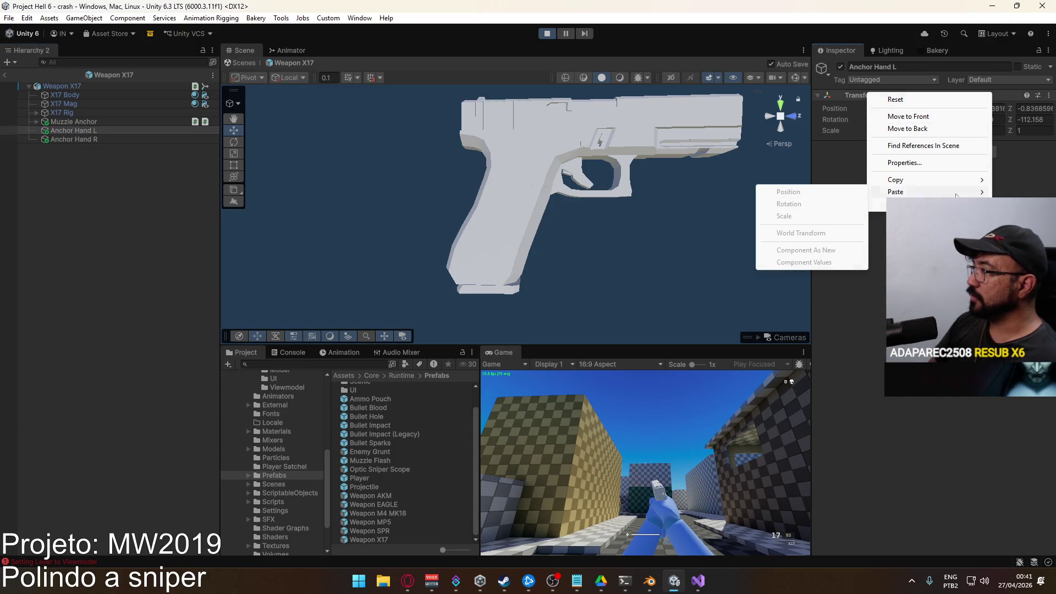
key(Escape)
click(78, 131)
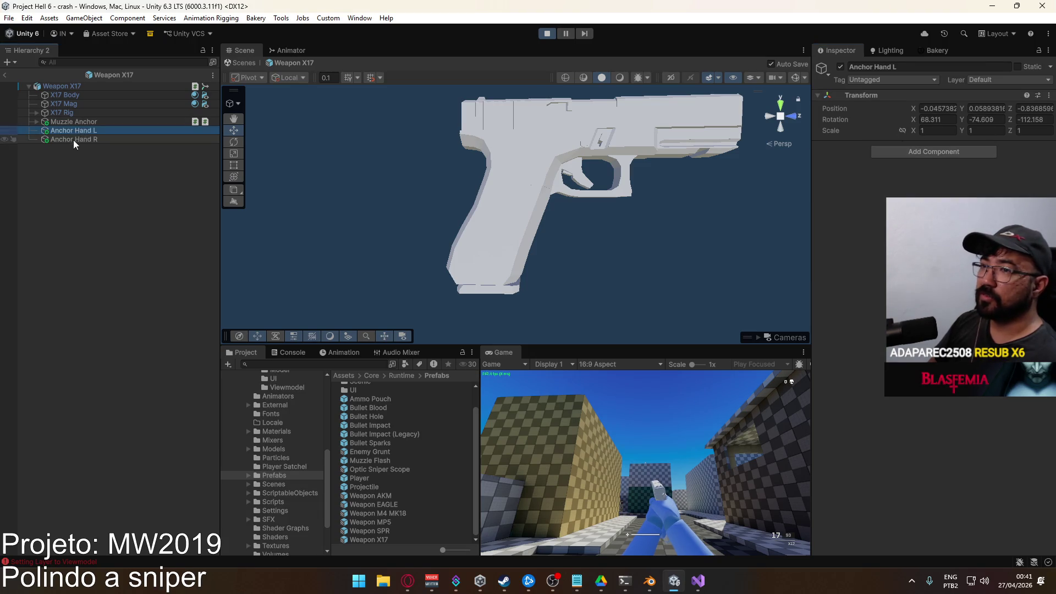
right_click(872, 96)
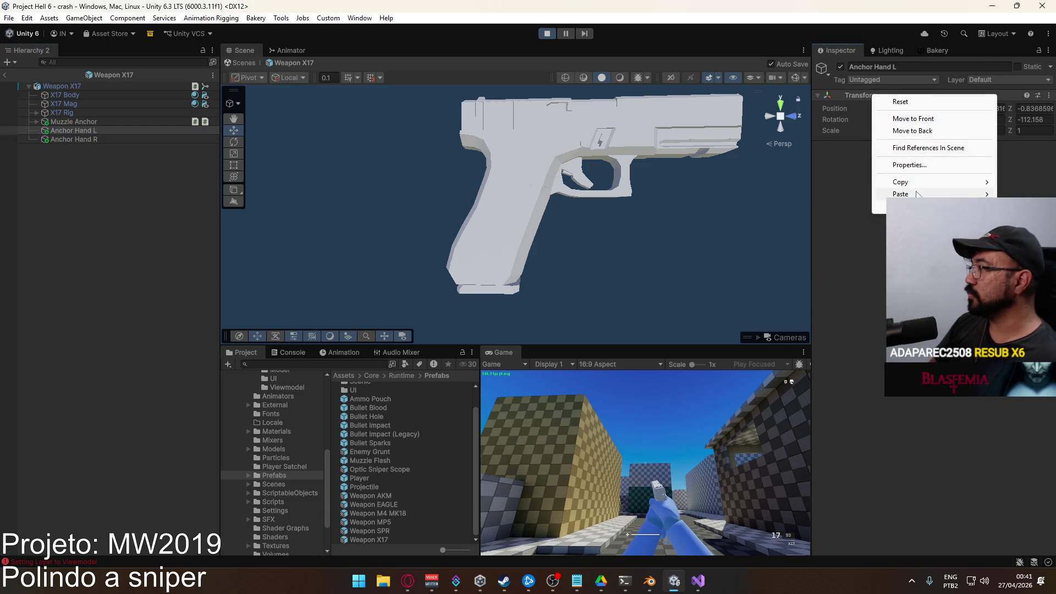
key(Escape)
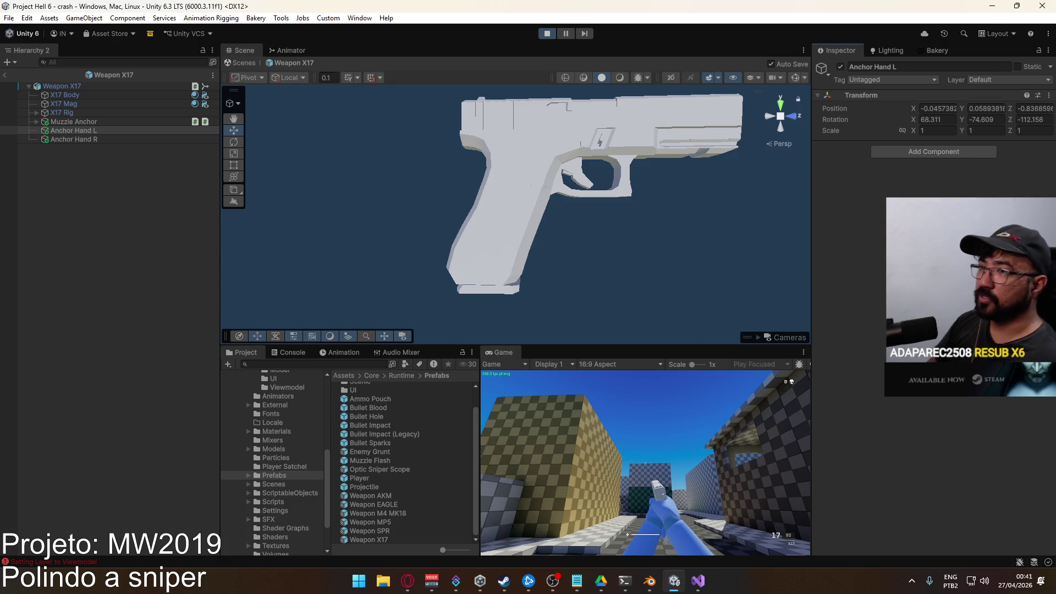
click(9, 75)
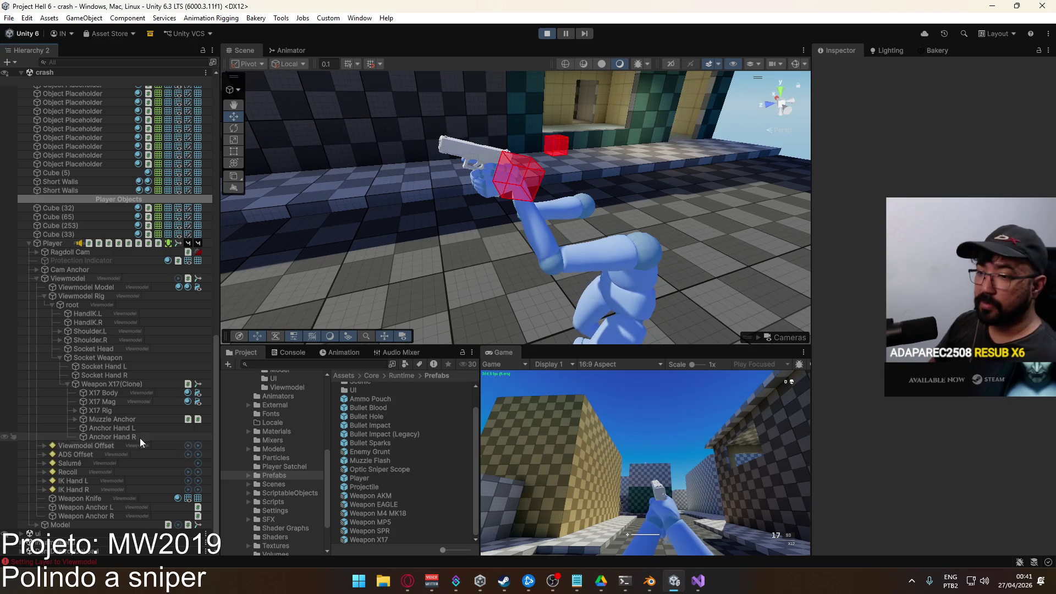
Copy the clone's Anchor Hand L transform component and open the Weapon X17 prefab
click(128, 428)
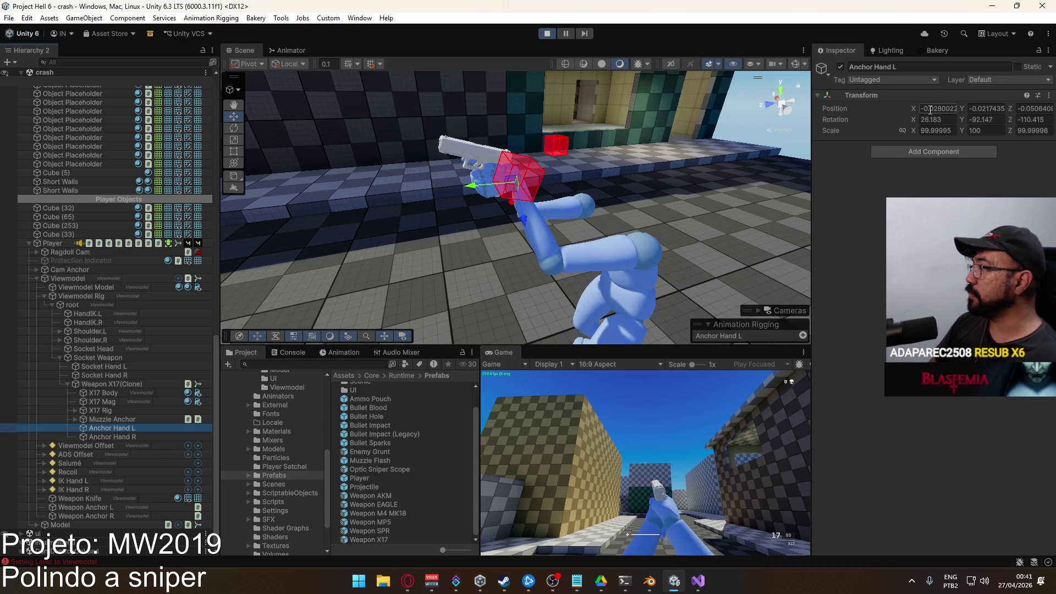
right_click(871, 97)
mouse_move(925, 180)
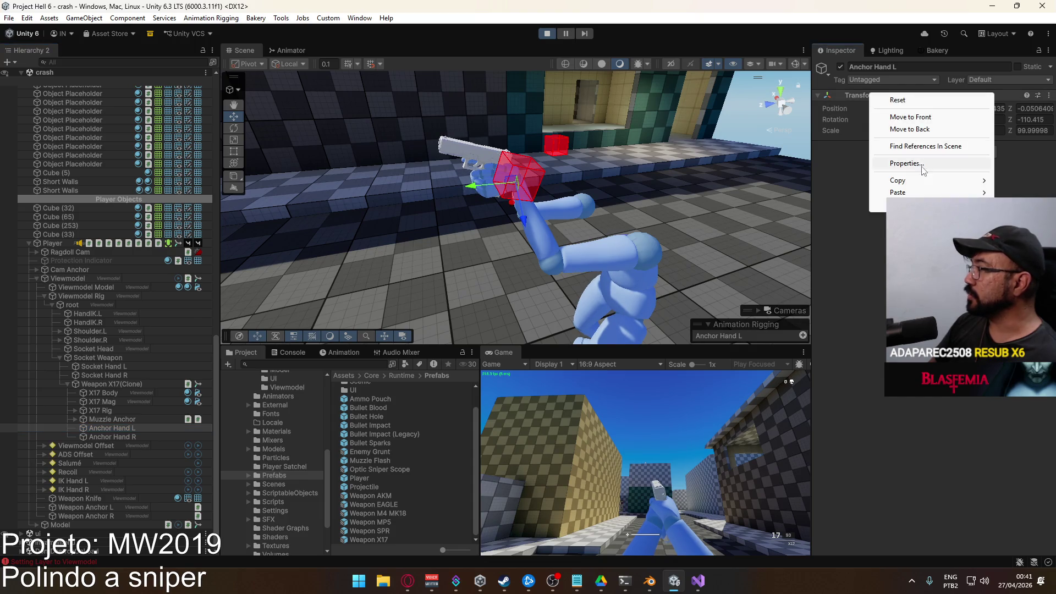
click(805, 239)
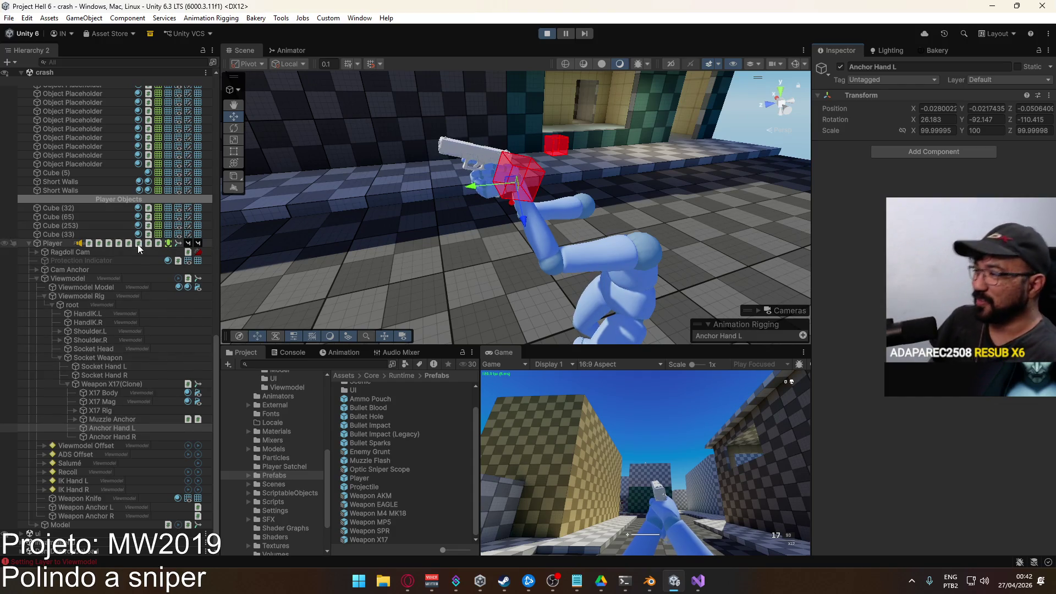
double_click(387, 540)
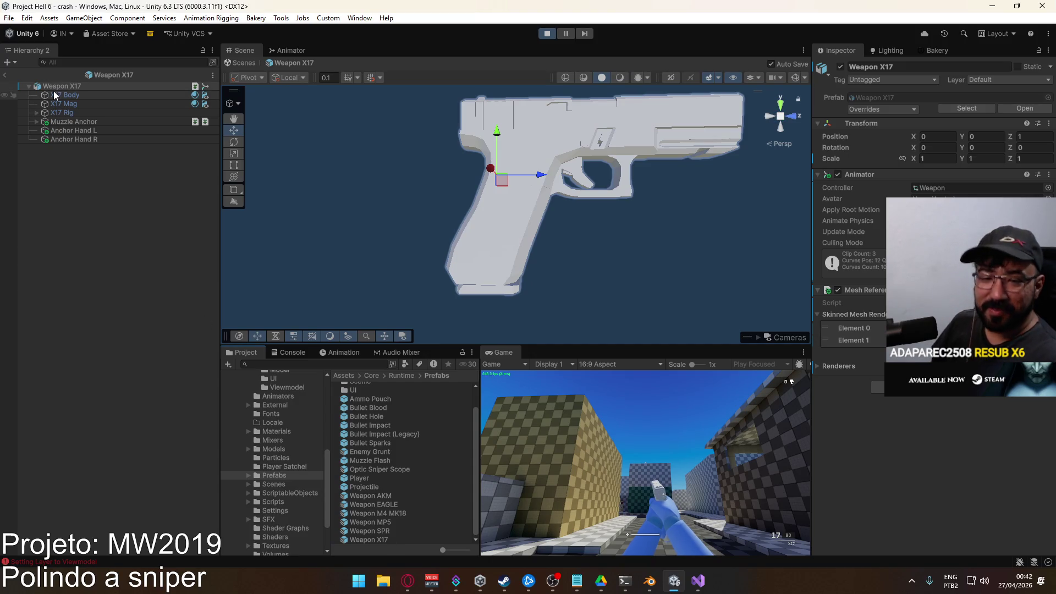
Paste the copied transform values onto the prefab's Anchor Hand L
click(96, 131)
right_click(95, 132)
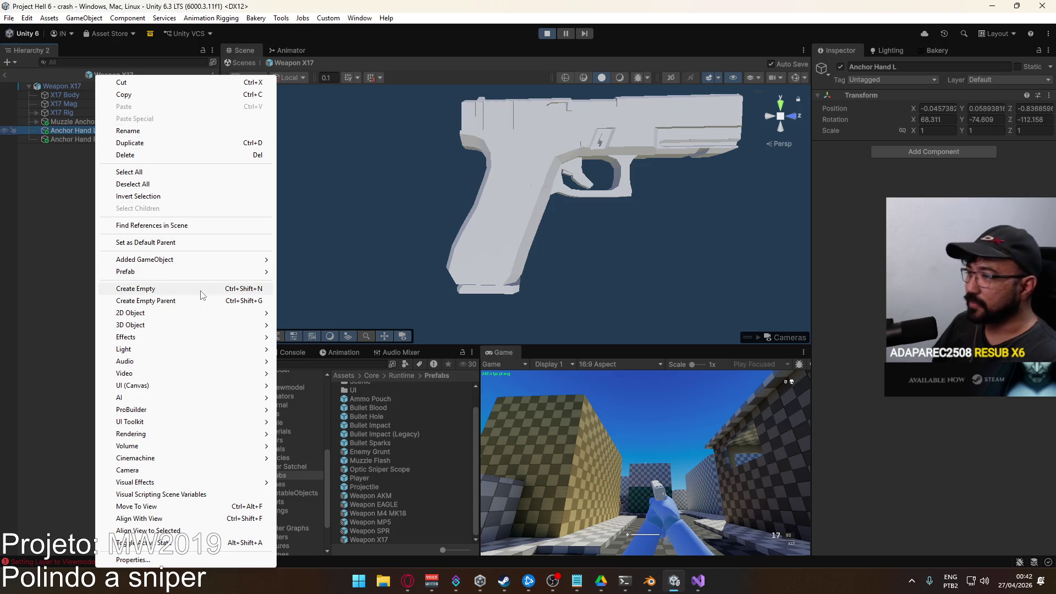
click(69, 129)
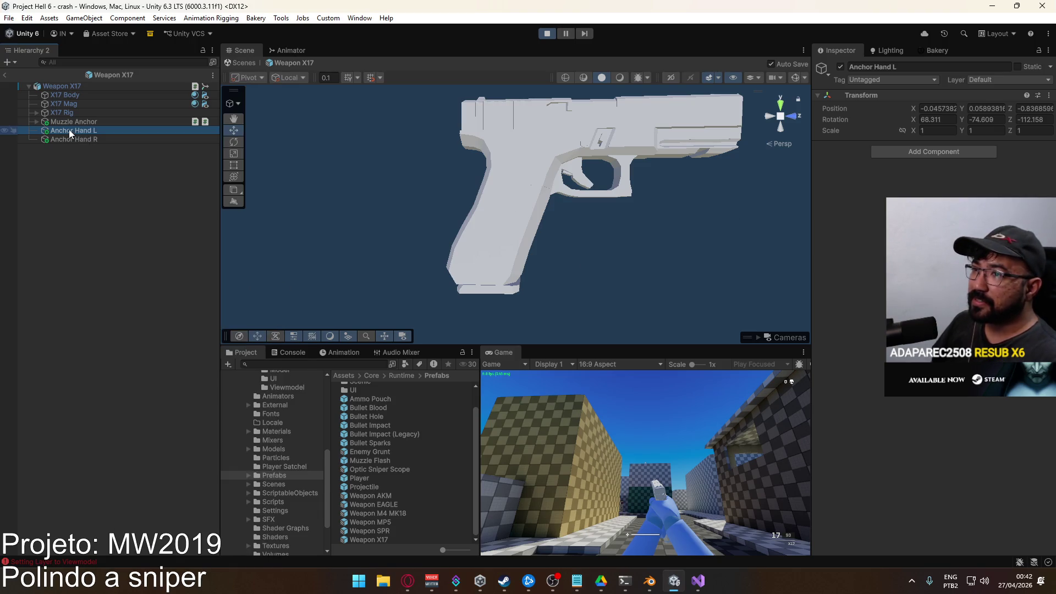
double_click(69, 129)
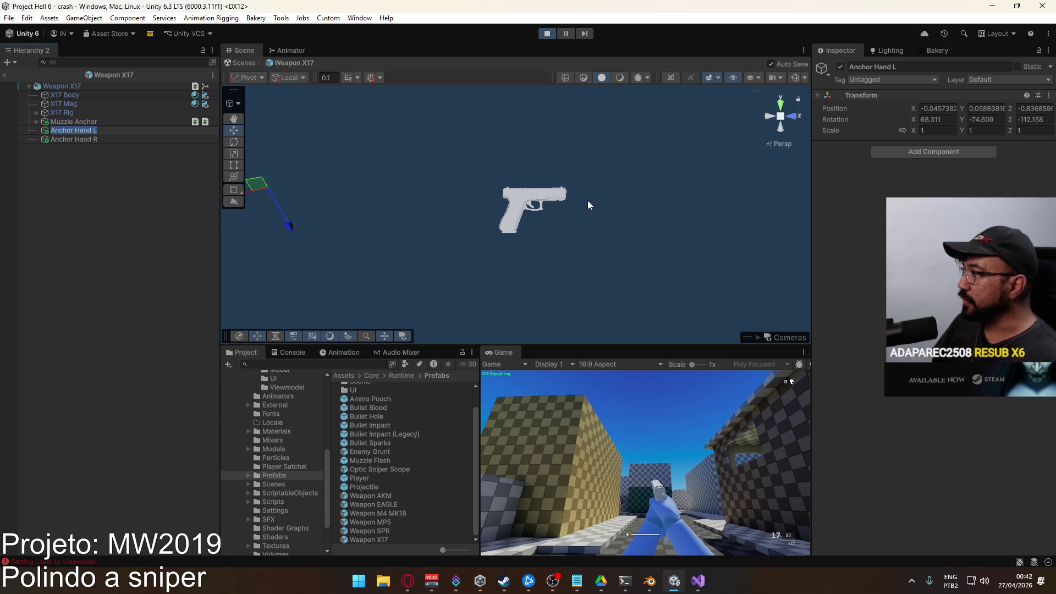
right_click(854, 100)
mouse_move(885, 198)
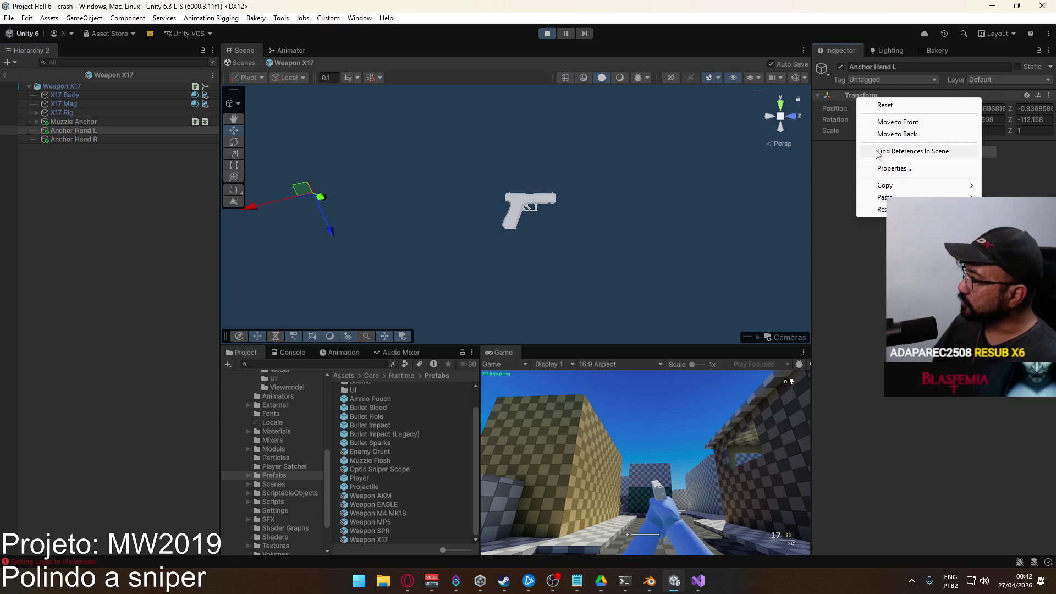
click(812, 273)
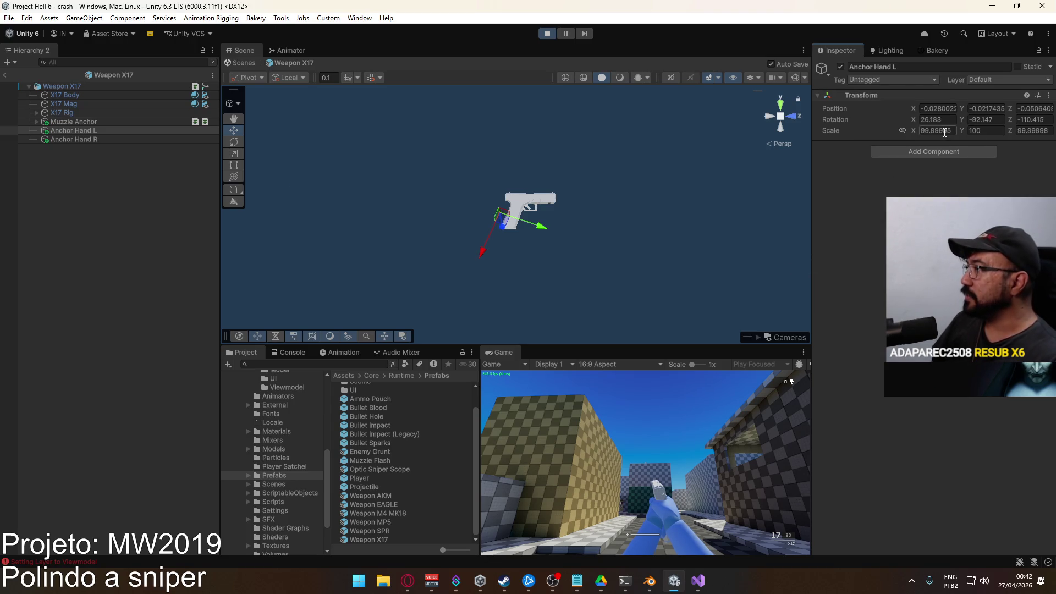
text(1)
Set Anchor Hand L's scale to 1 on every axis and return to the crash scene
key(Tab)
text(1)
key(Tab)
text(1)
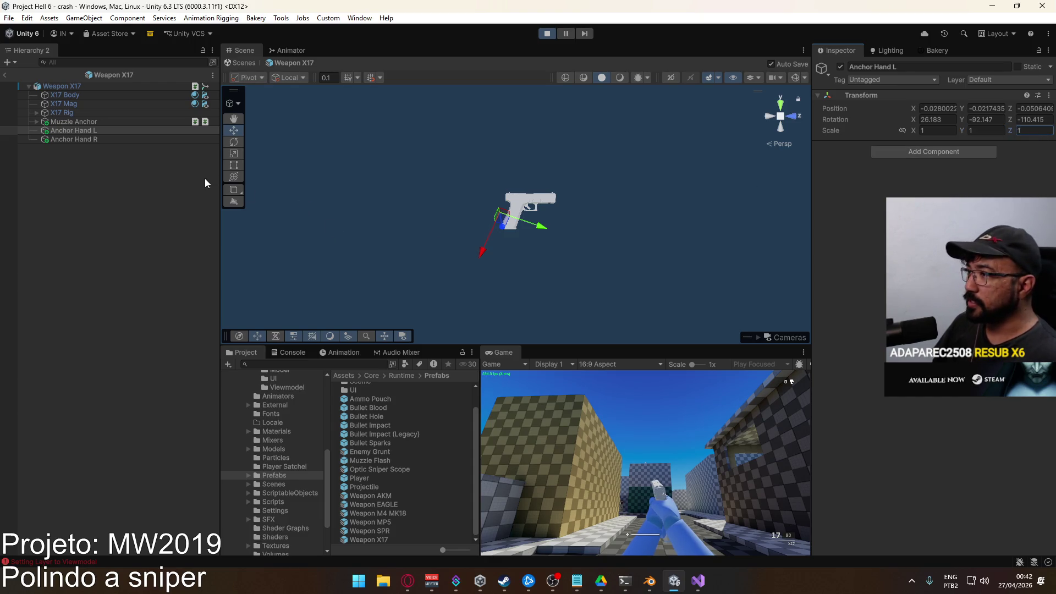
click(5, 74)
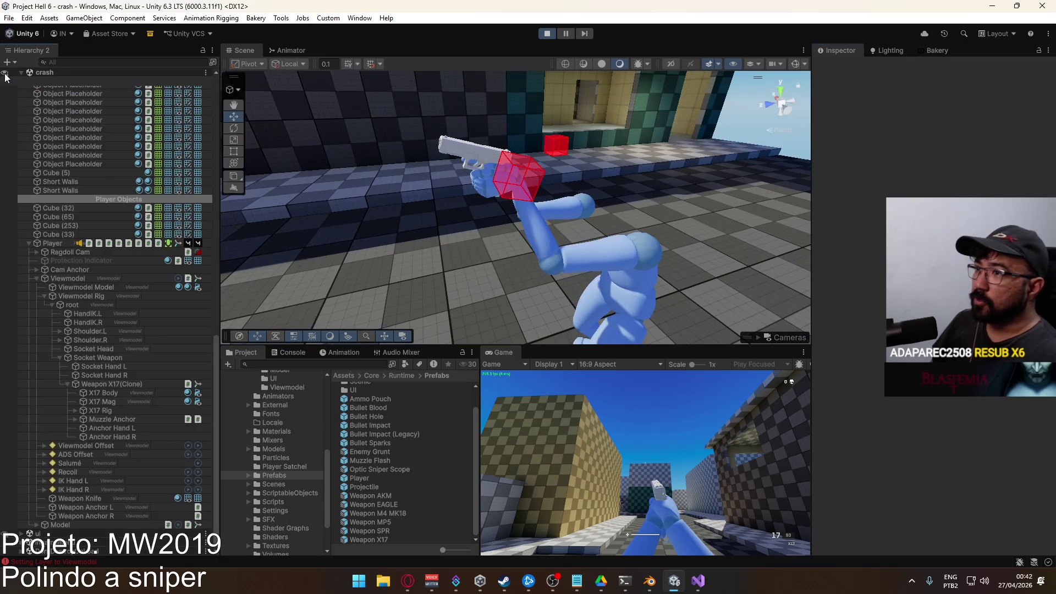
Select the clone's Anchor Hand R and copy its transform
click(124, 437)
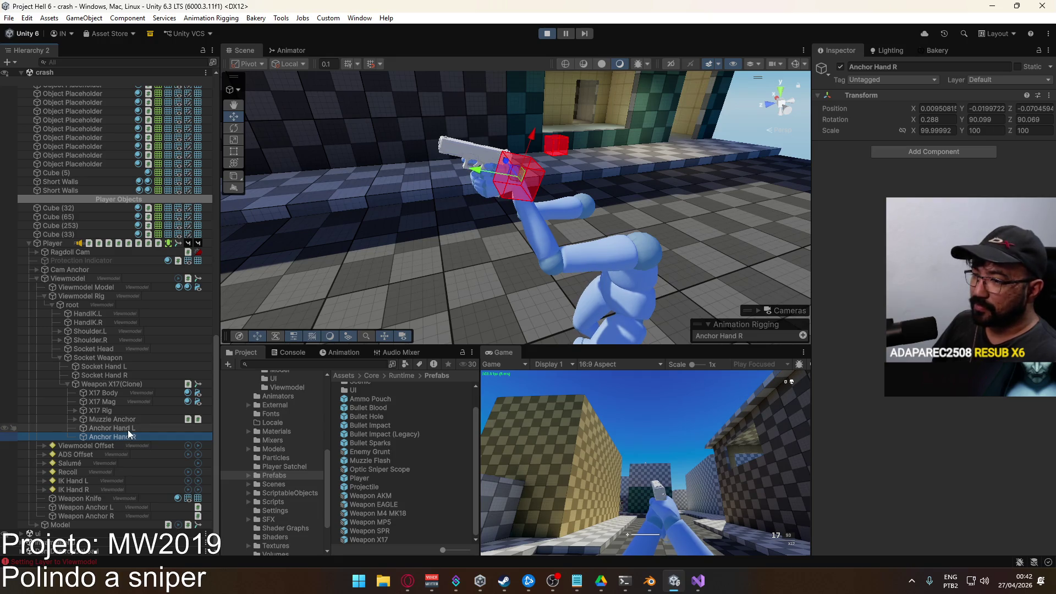
click(128, 429)
click(125, 437)
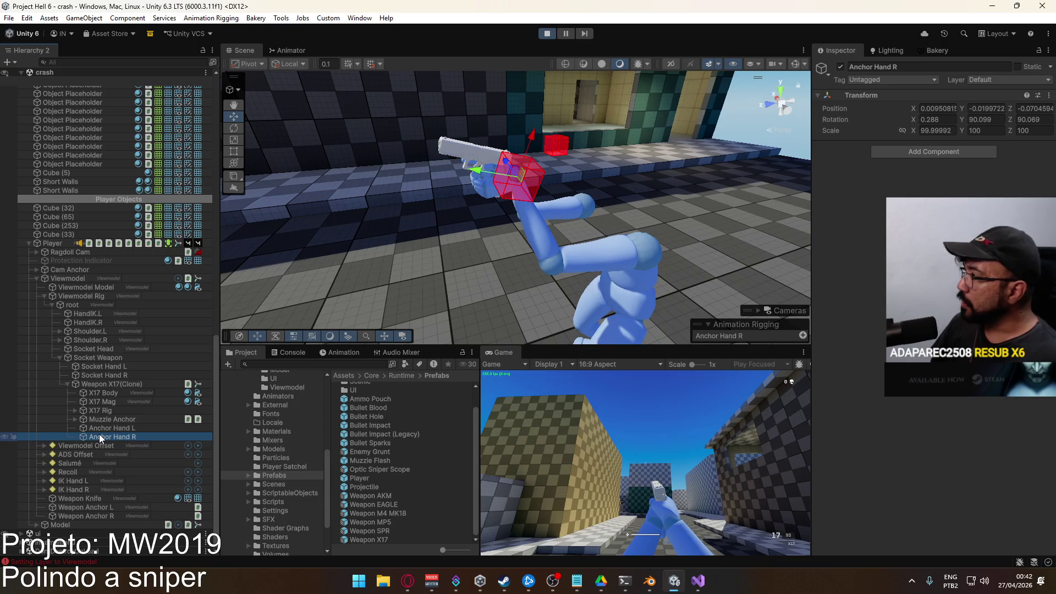
right_click(881, 97)
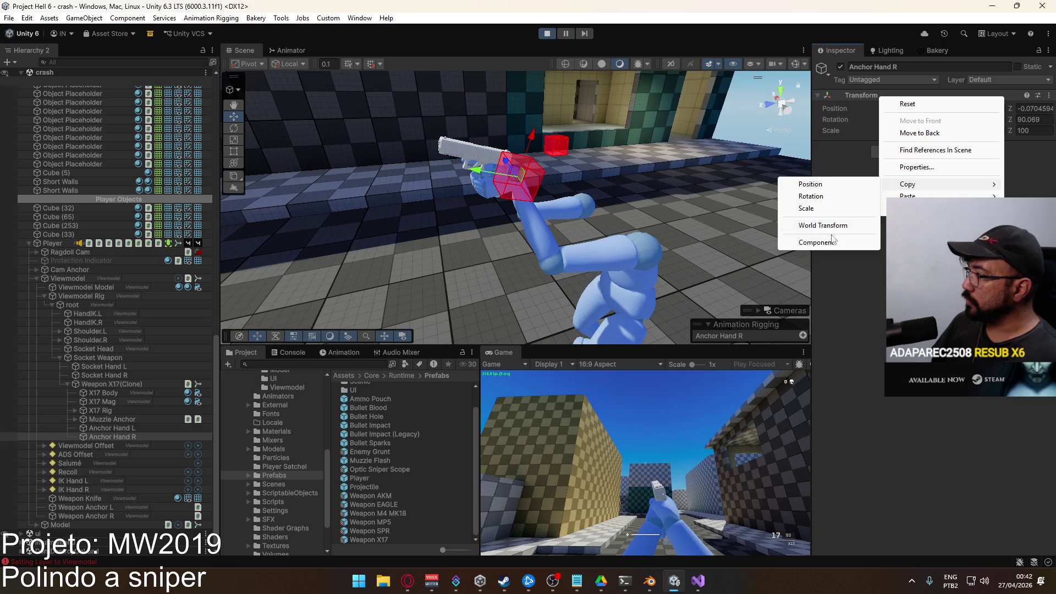
mouse_move(908, 184)
click(817, 242)
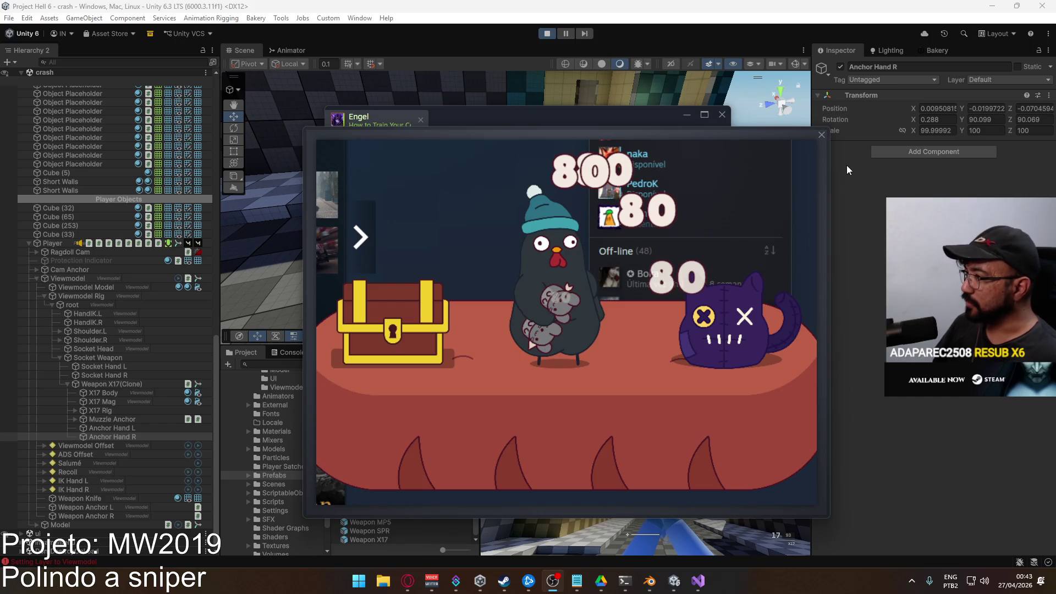
Close the chat popup and copy Anchor Hand R's transform component values
click(821, 135)
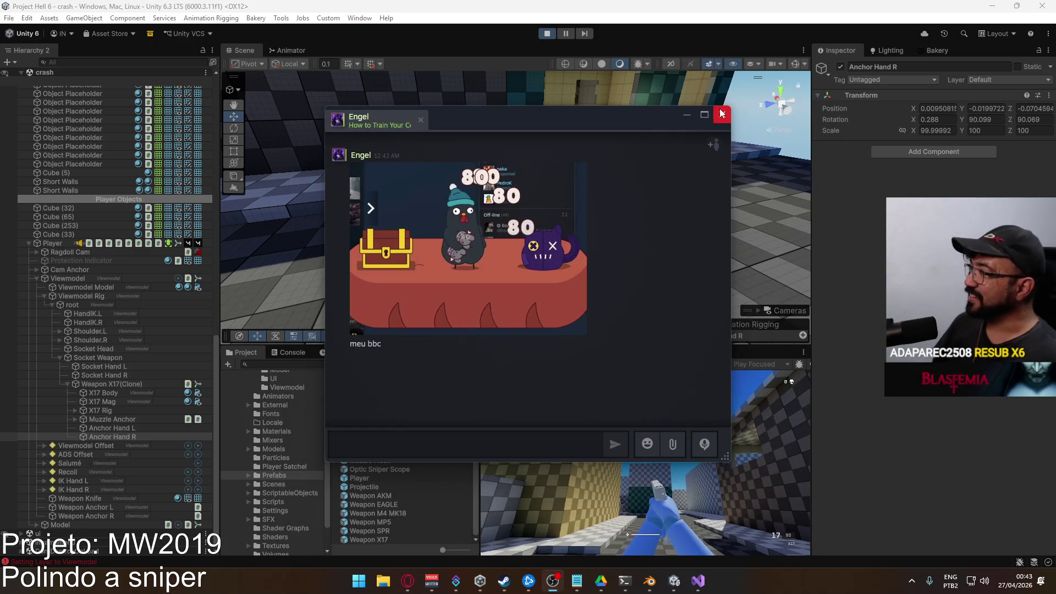
click(722, 114)
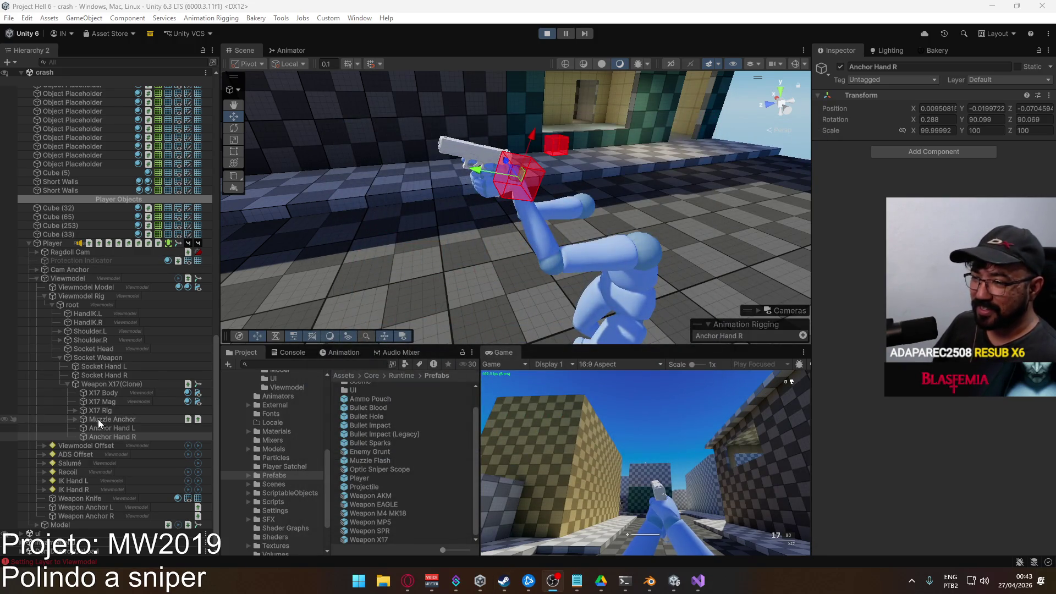
right_click(894, 99)
mouse_move(950, 187)
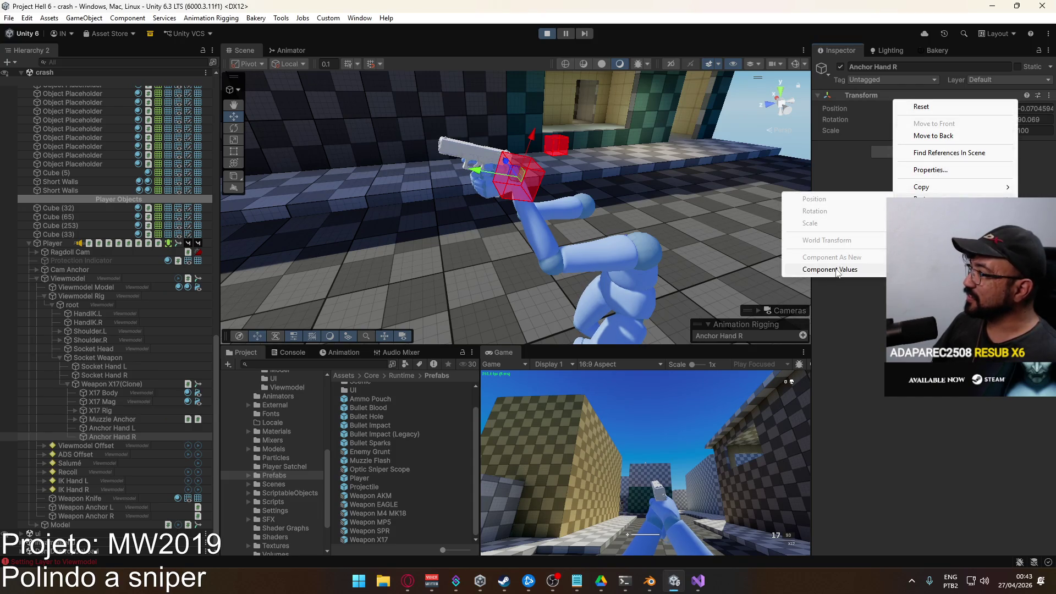
click(830, 270)
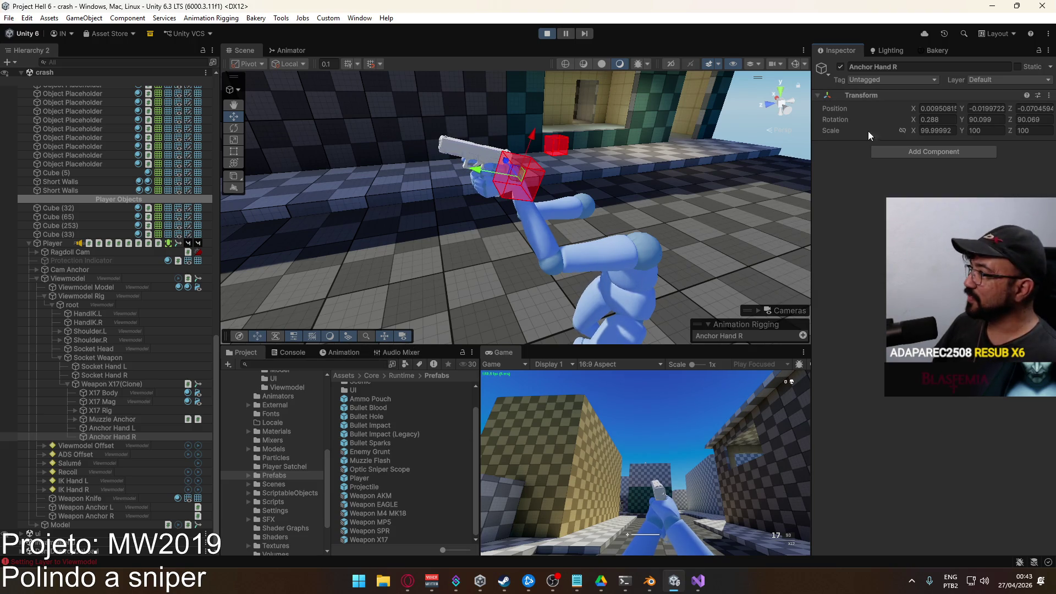
right_click(881, 101)
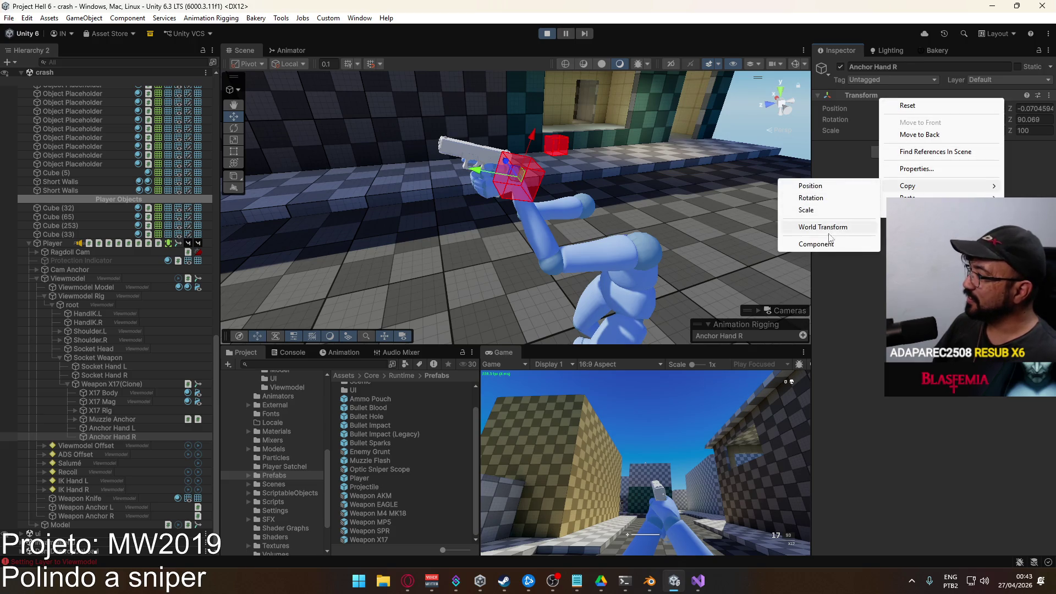
click(822, 246)
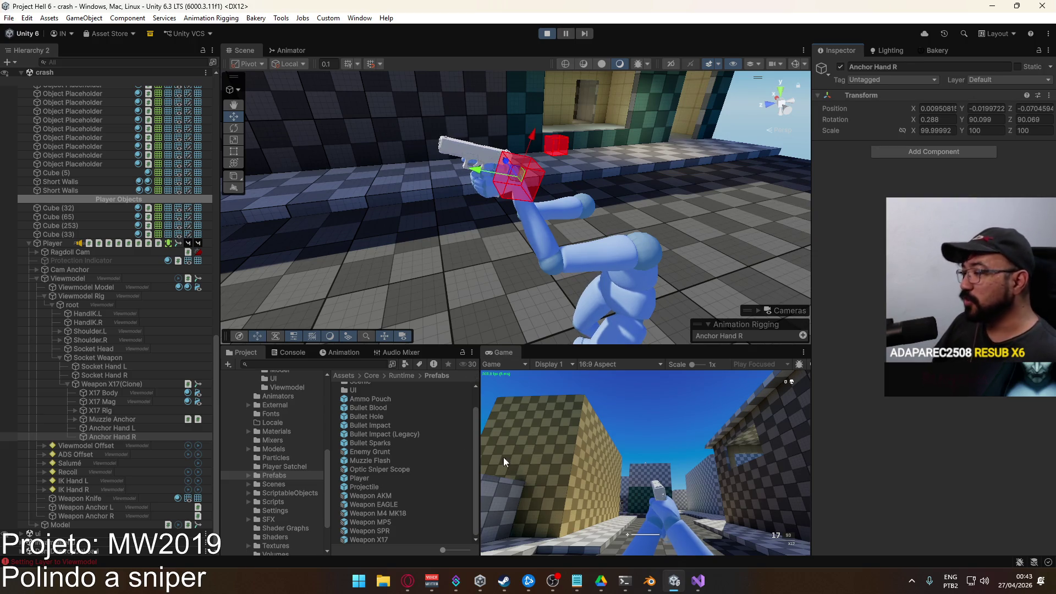
Open the Weapon X17 prefab for editing
click(378, 539)
double_click(377, 538)
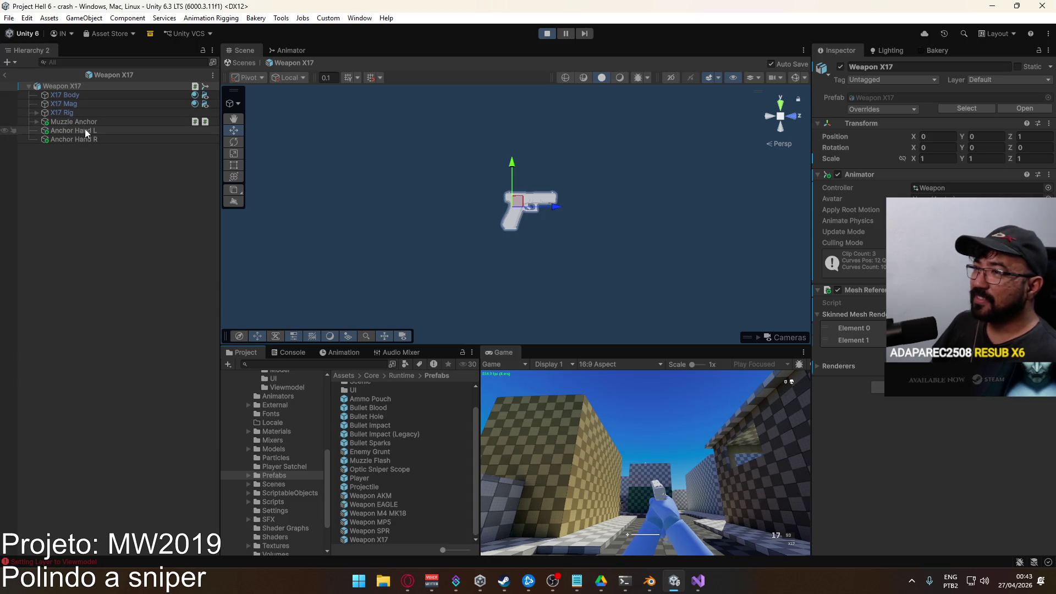
Paste the copied values onto the prefab's Anchor Hand R and return to the scene
click(85, 130)
click(87, 139)
right_click(871, 99)
mouse_move(899, 186)
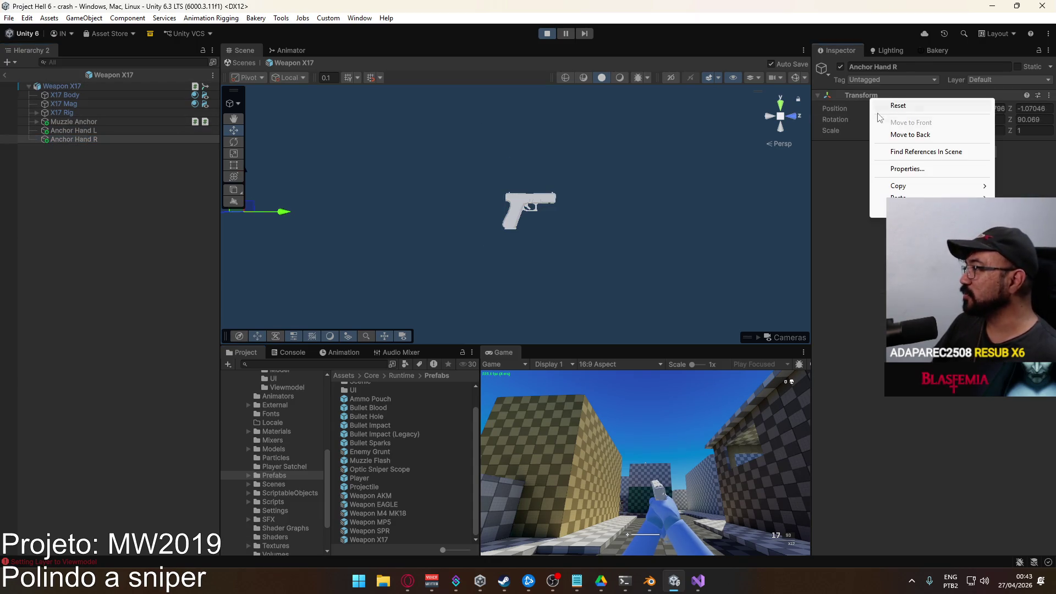
click(816, 269)
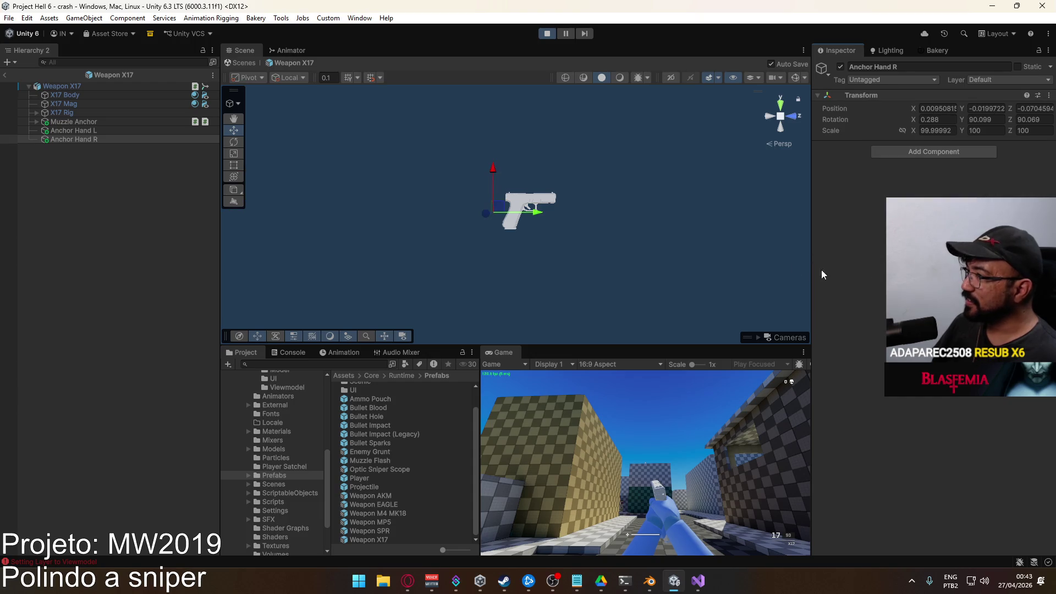
click(5, 77)
Check the result in the running game on the Viewmodel, then reopen the Weapon X17 prefab
click(506, 387)
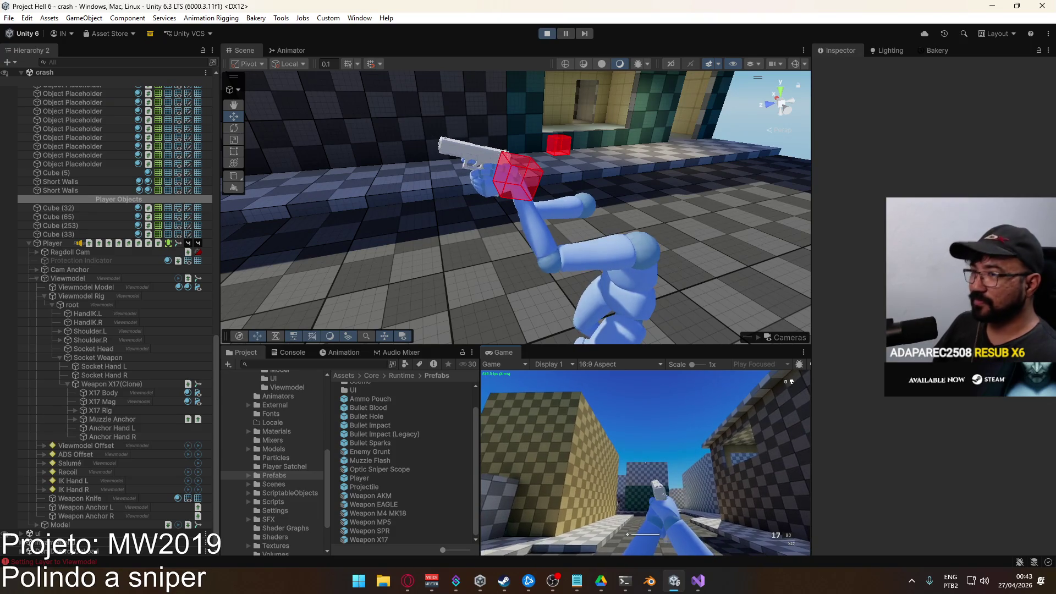
key(super)
key(super)
click(61, 280)
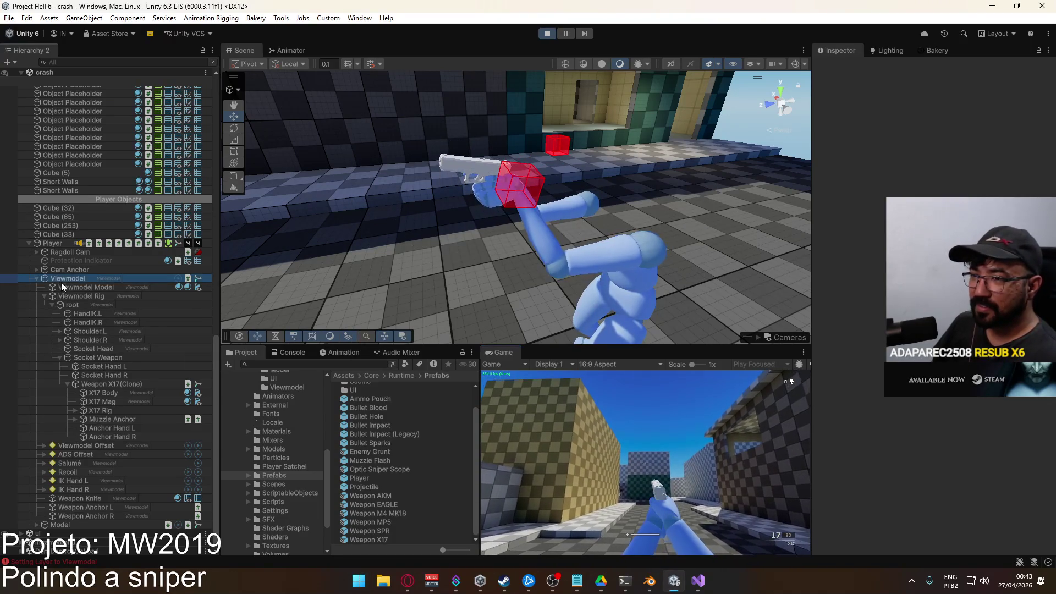
scroll(37, 278, up, 5)
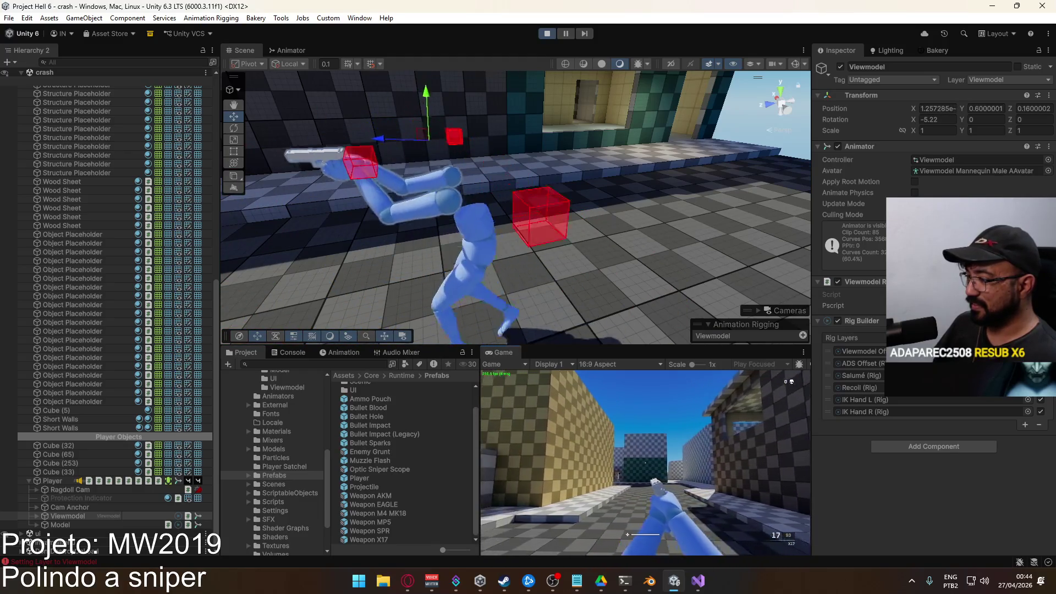
key(super)
key(super)
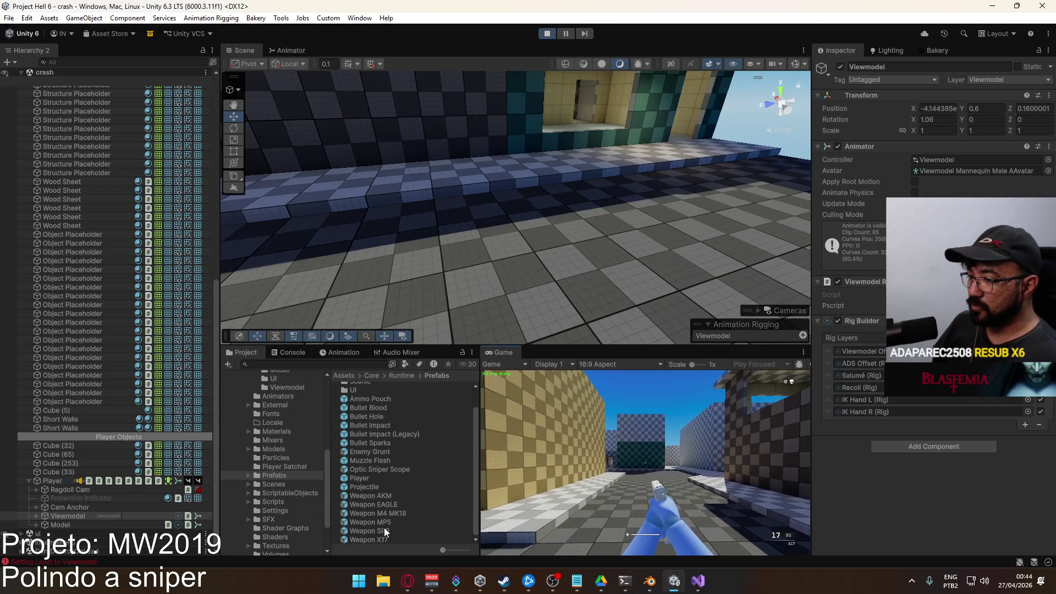
double_click(379, 538)
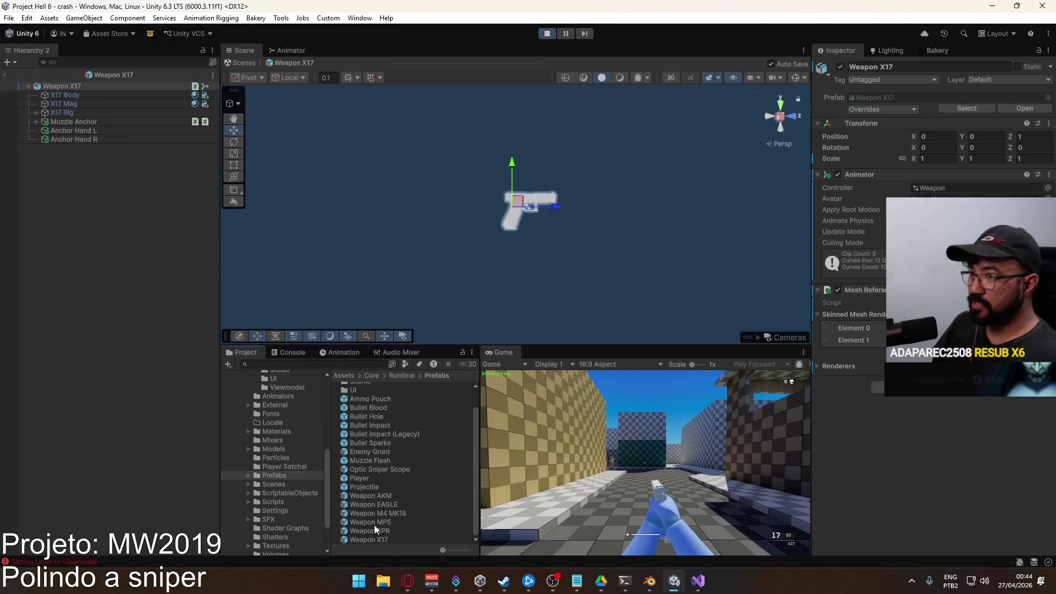
Copy both hand anchors from Weapon X17 and paste them as children of the Weapon EAGLE root
click(92, 132)
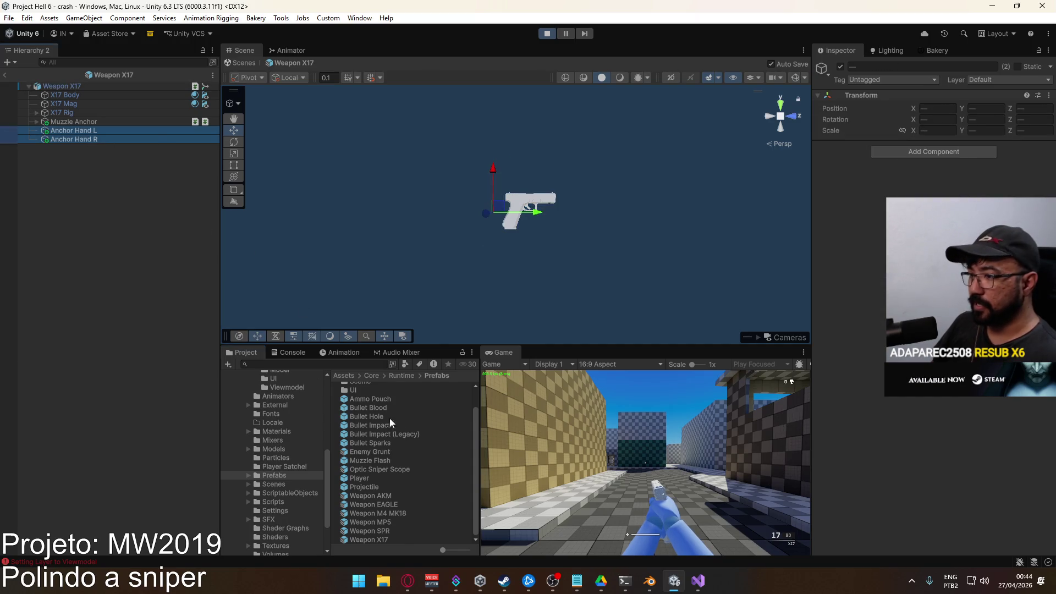
double_click(400, 504)
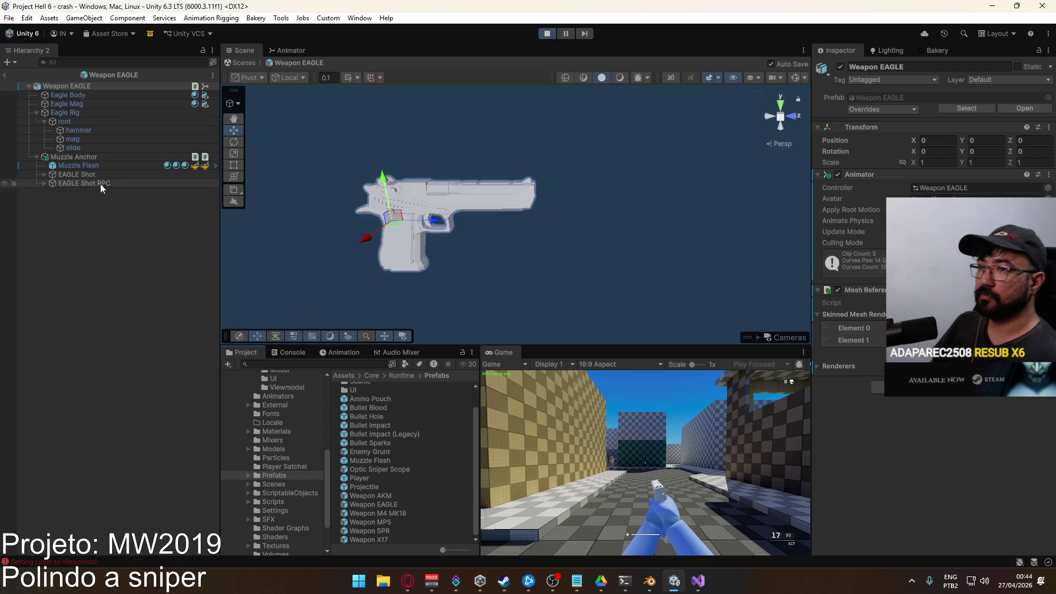
click(37, 113)
click(69, 85)
right_click(62, 86)
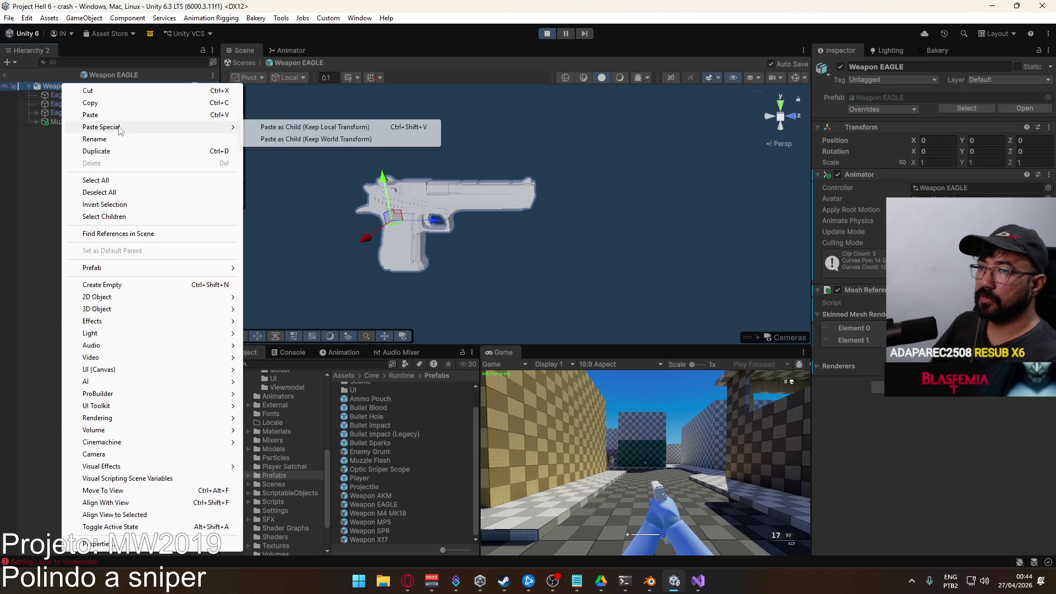
click(124, 116)
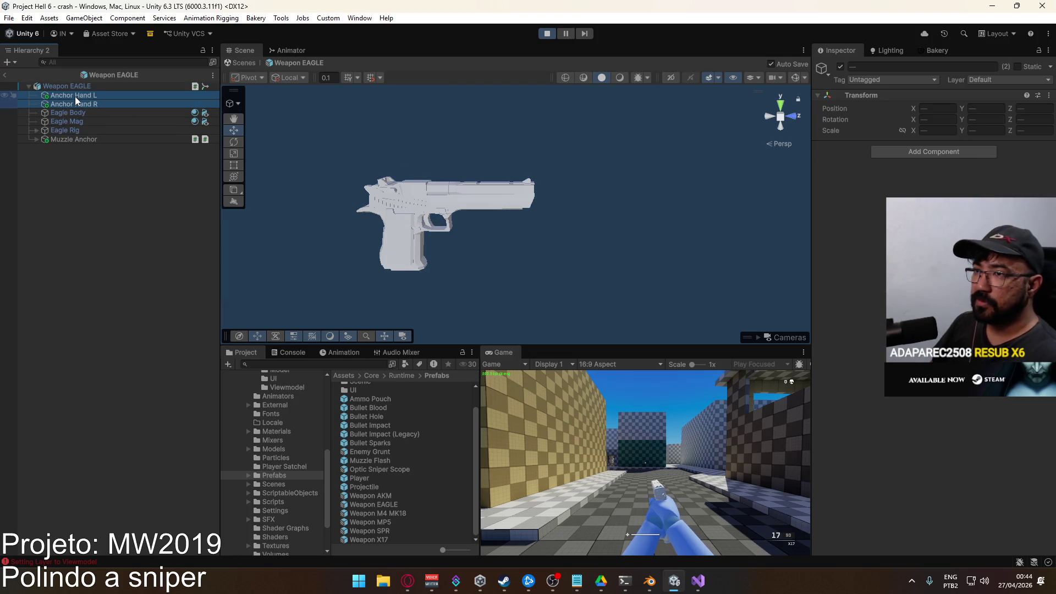
Move the anchors below Muzzle Anchor, compare with the X17 prefab, and return to the scene
drag(75, 97, 83, 144)
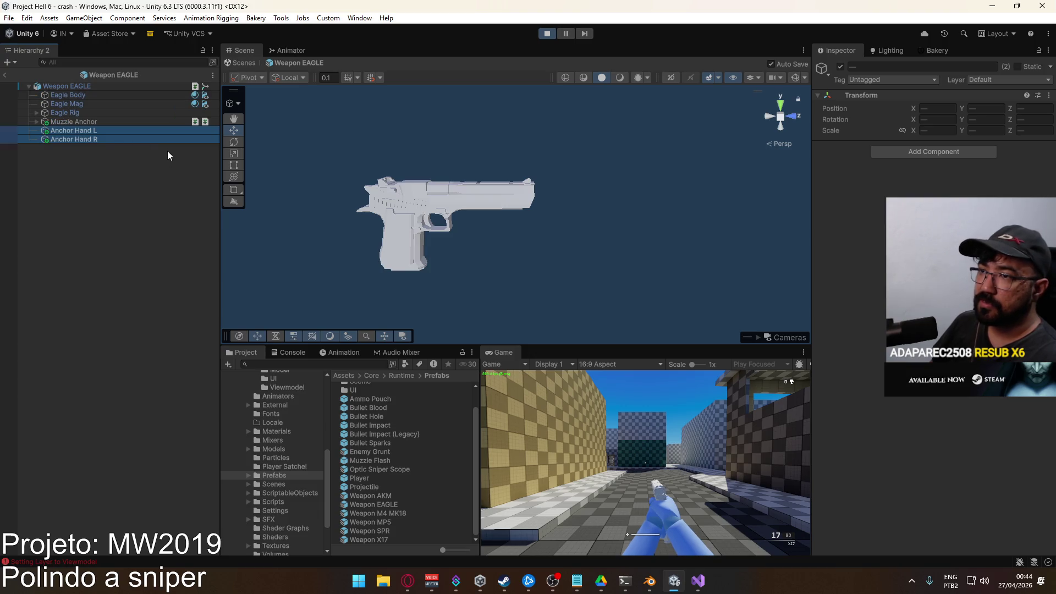
double_click(390, 540)
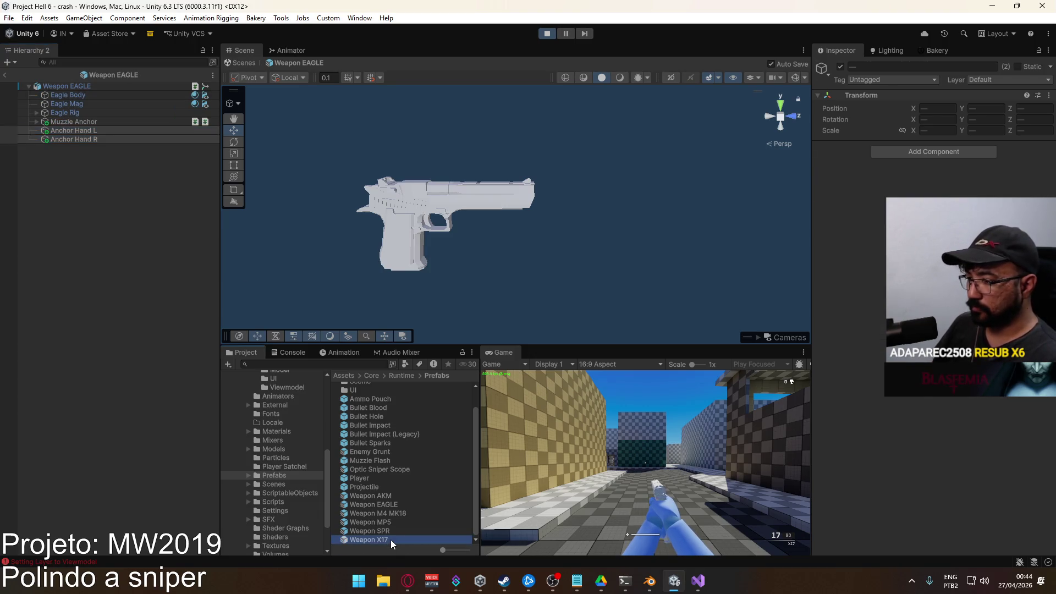
scroll(512, 273, up, 1)
scroll(519, 247, up, 1)
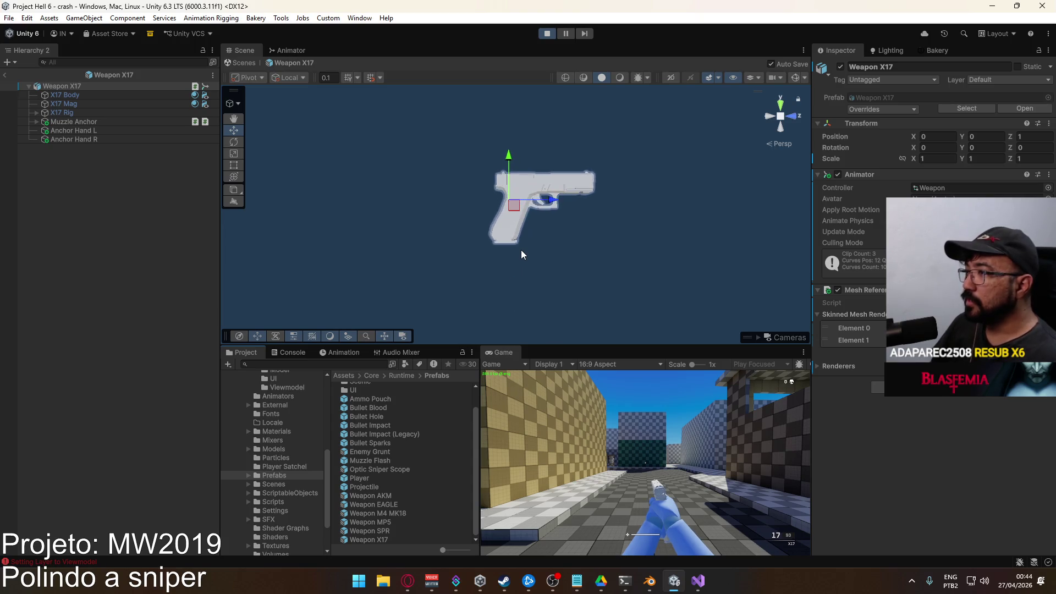
scroll(522, 250, up, 2)
scroll(521, 250, up, 2)
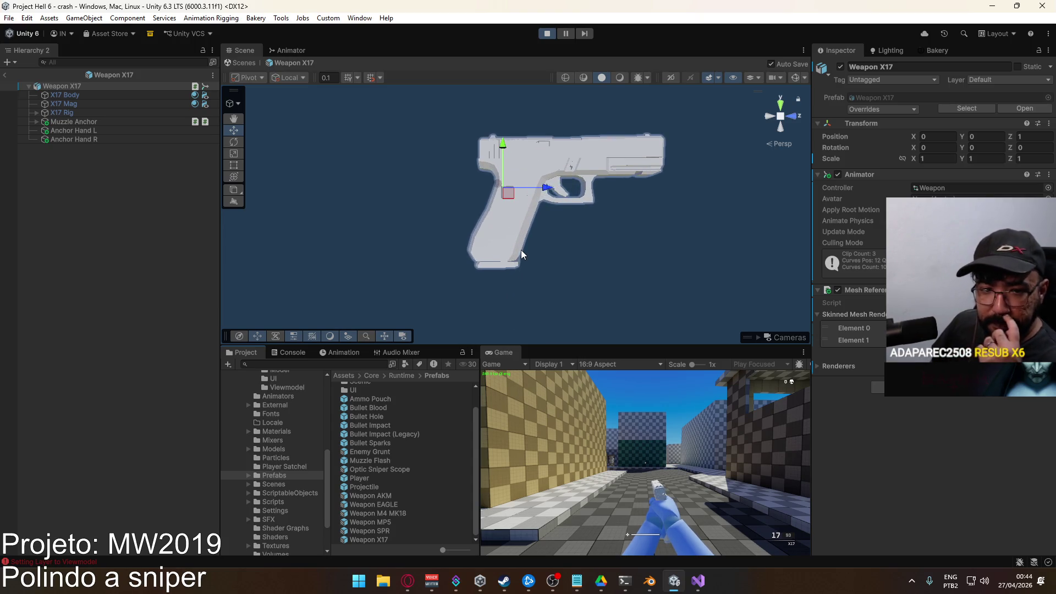
click(6, 75)
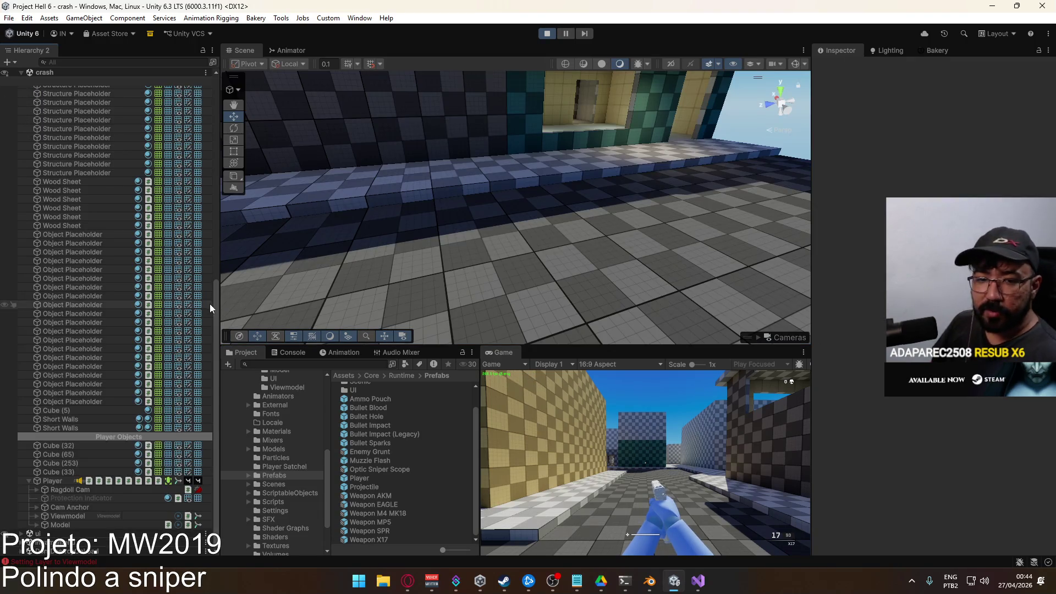
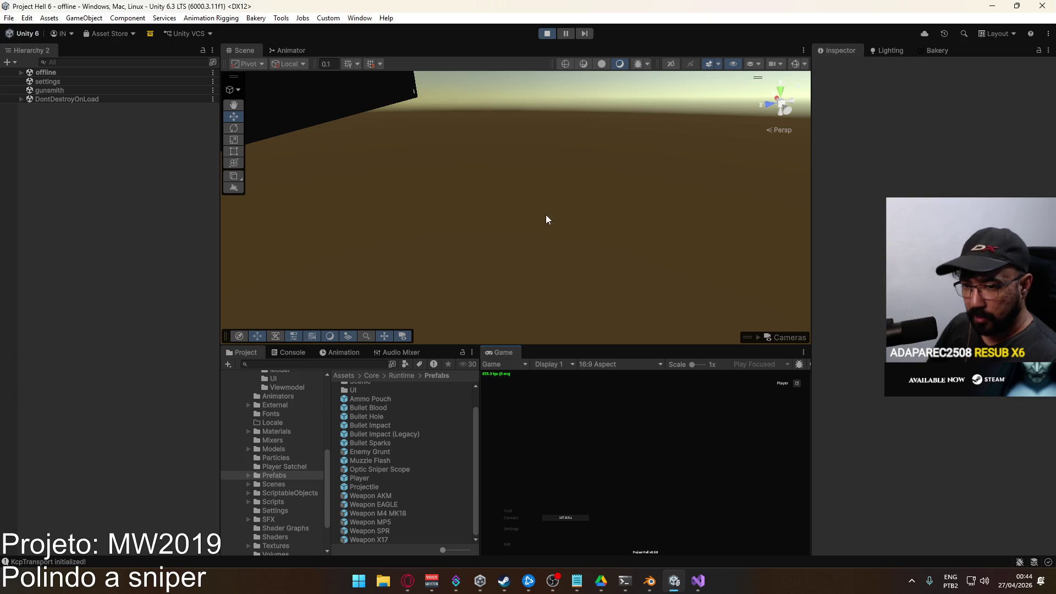
Load the crash map and walk the player out into the street toward the yellow wall
click(568, 523)
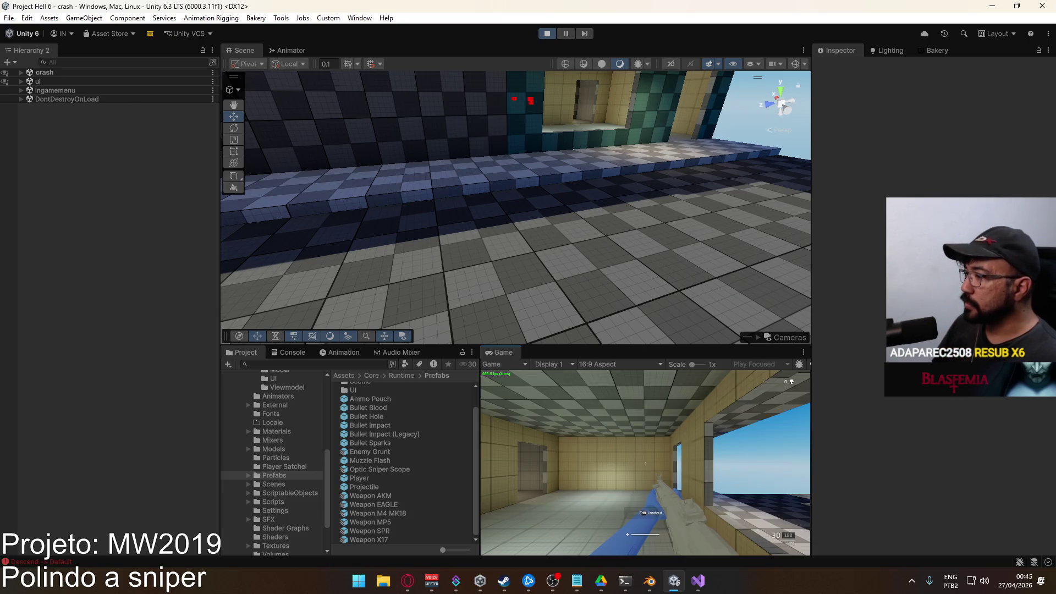
key(w)
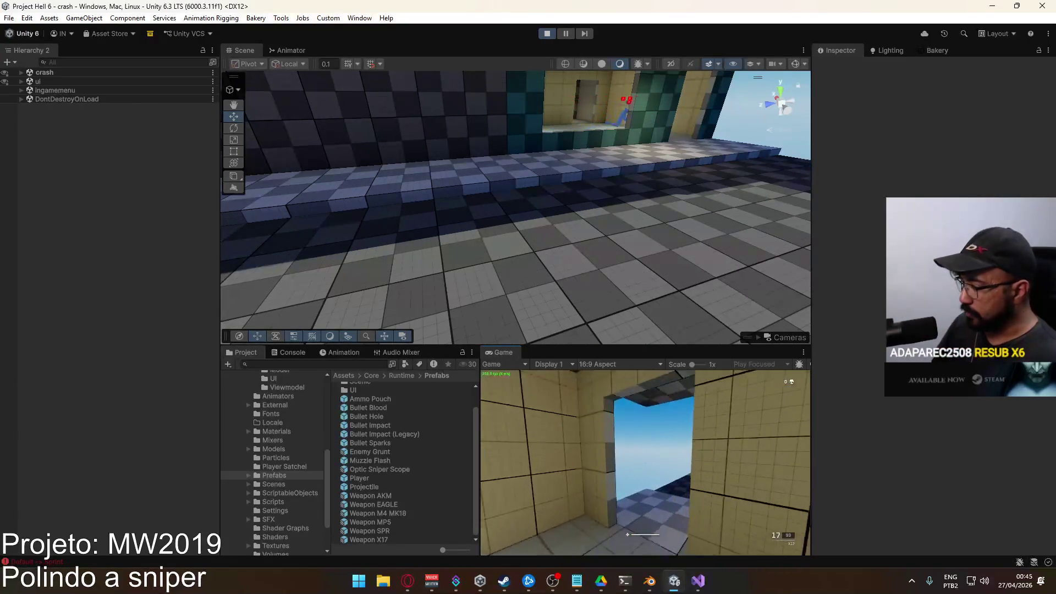
key(w)
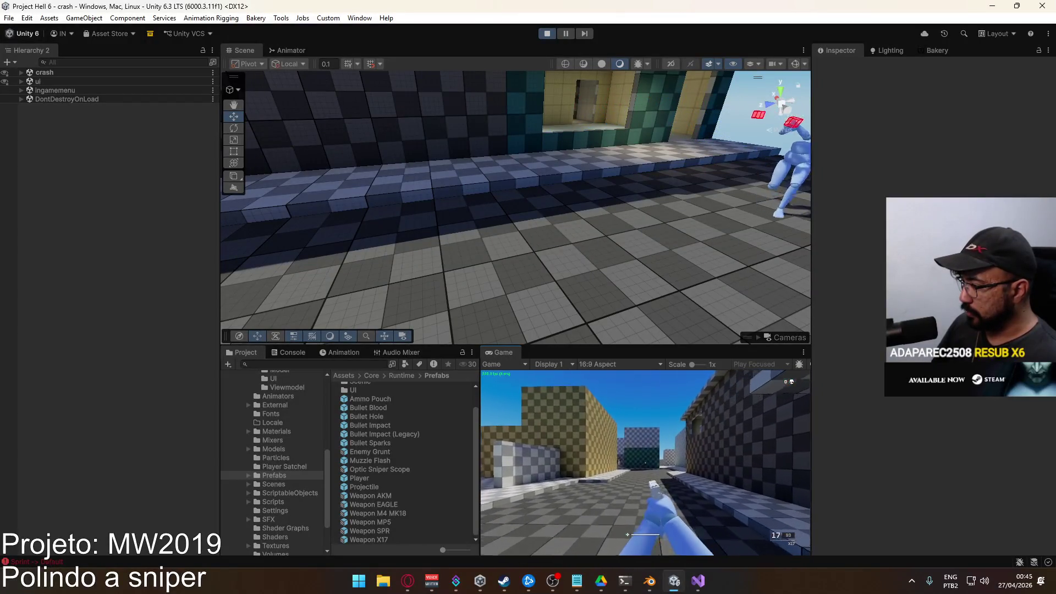
key(w)
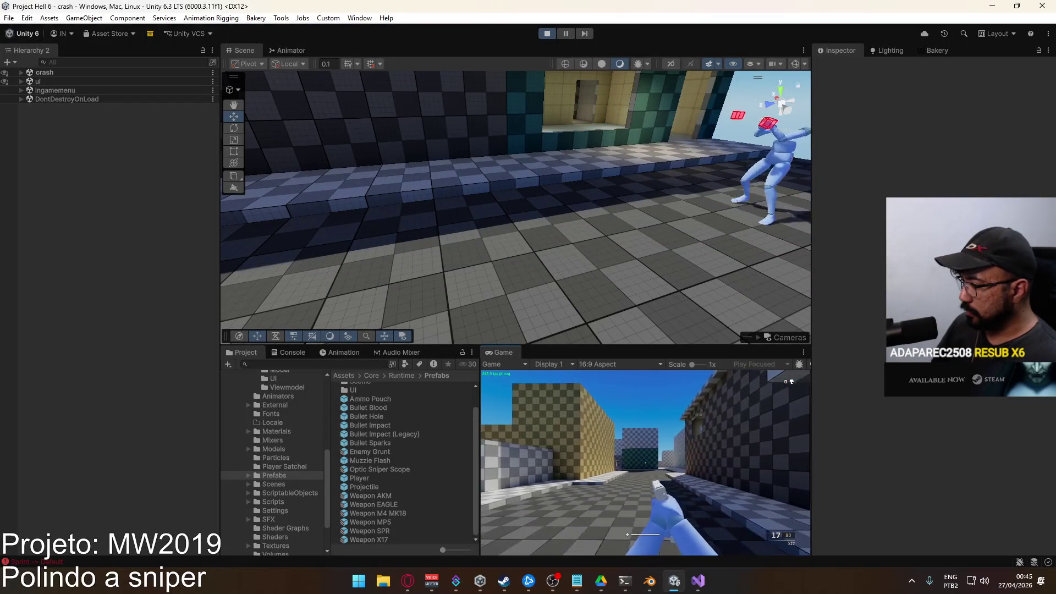
Jump and move the player slightly forward and right to test the sidearm viewmodel
key(space)
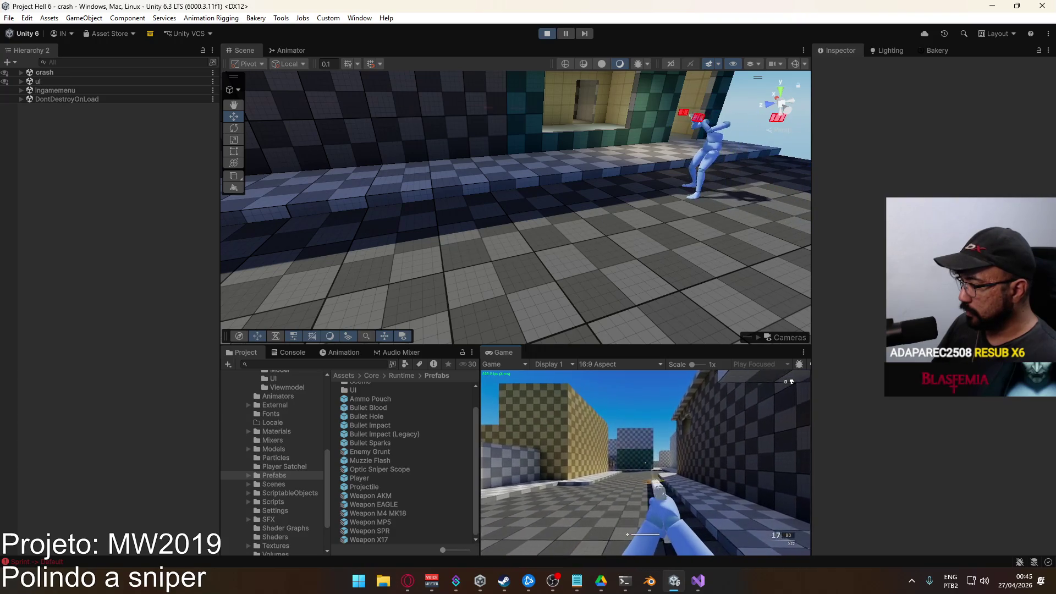
key(w)
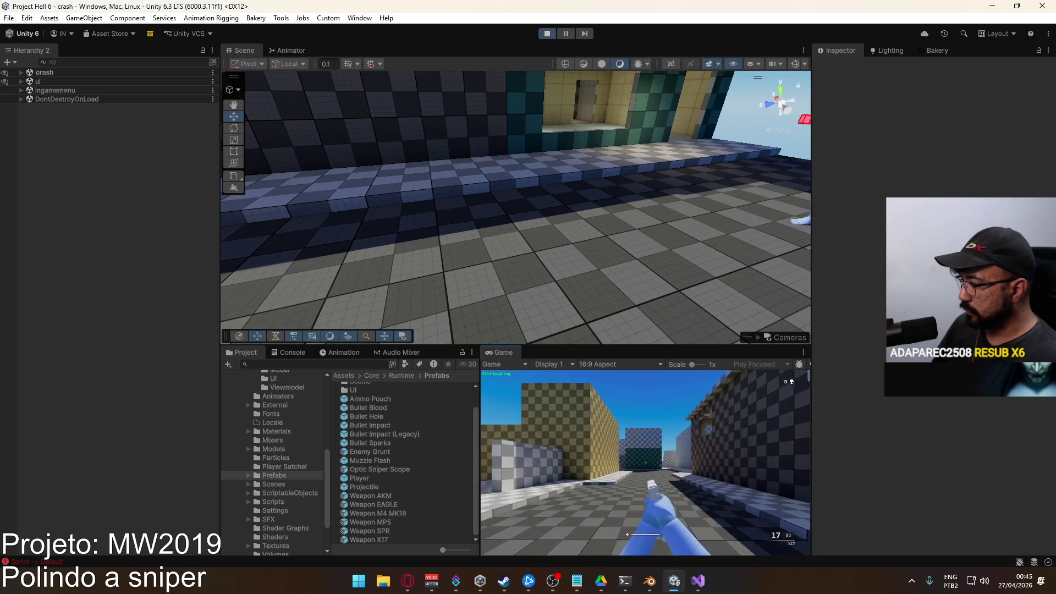
key(super)
key(super)
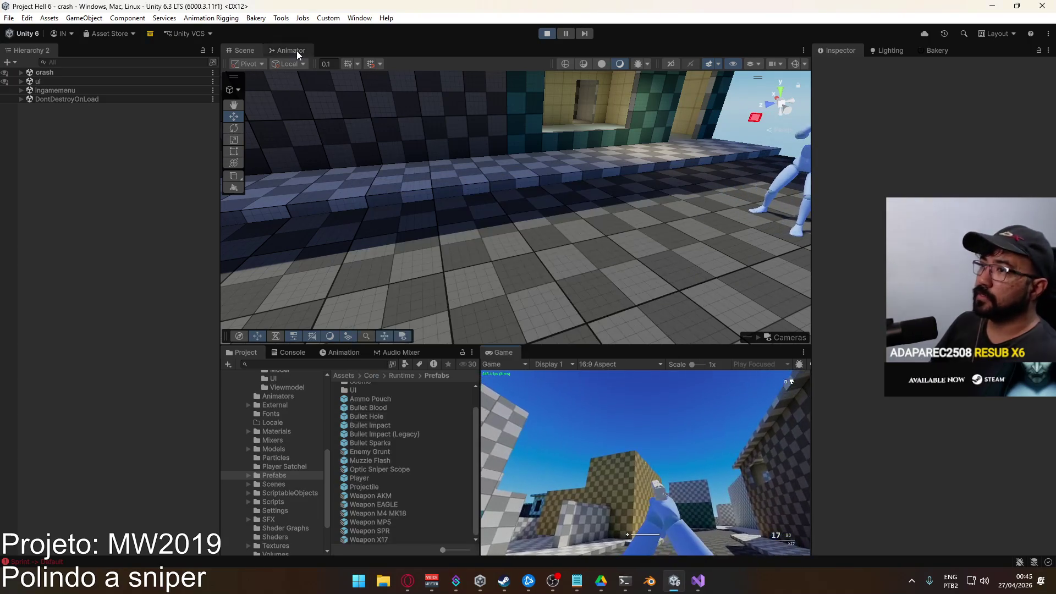
Show the Animator view and select the Player's Viewmodel object in the Hierarchy
click(290, 50)
click(20, 73)
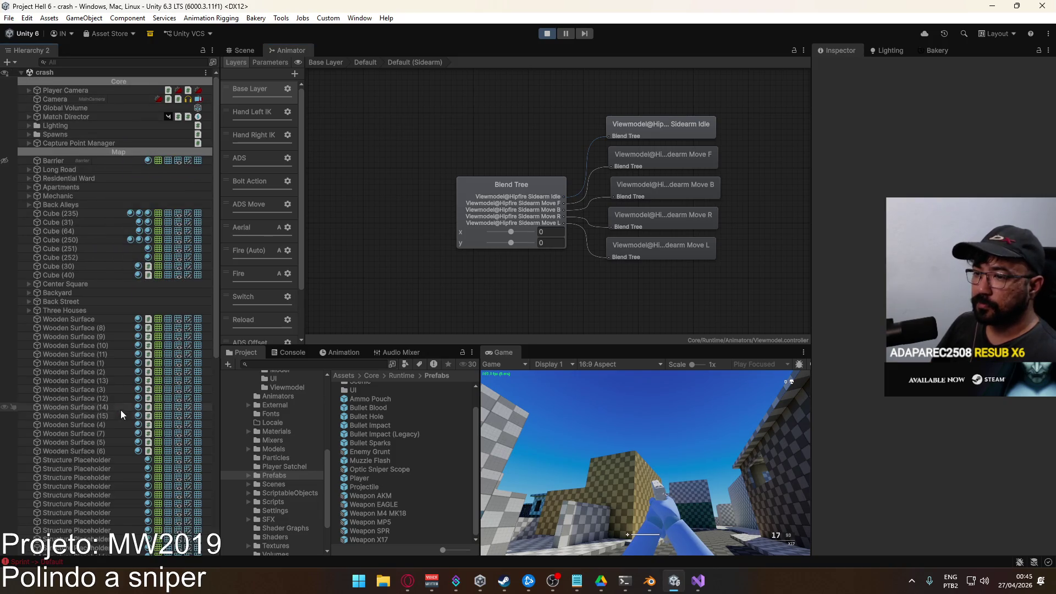
scroll(118, 410, down, 10)
scroll(93, 386, down, 5)
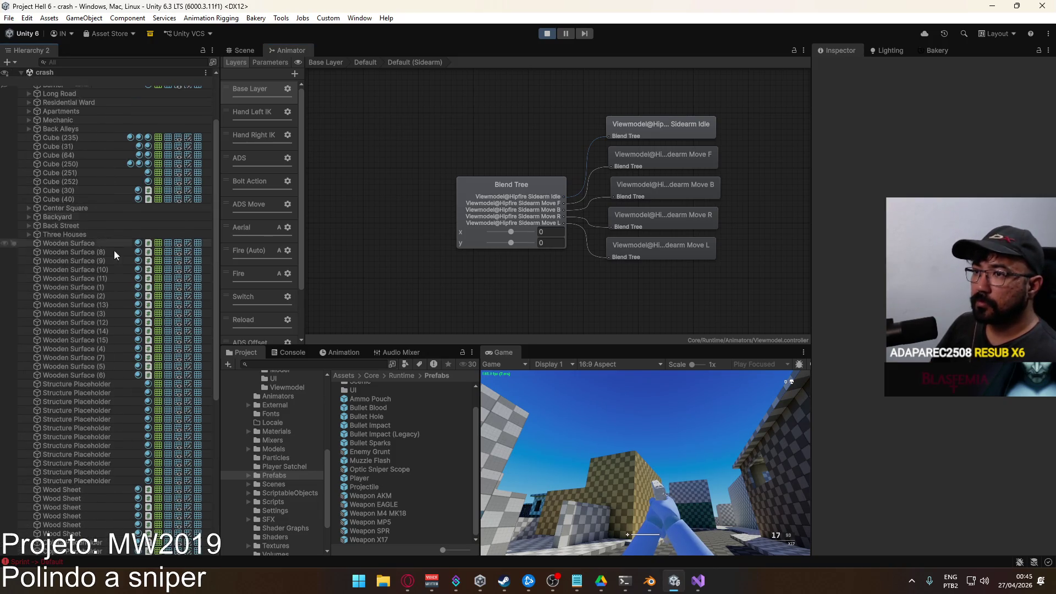
scroll(105, 383, down, 5)
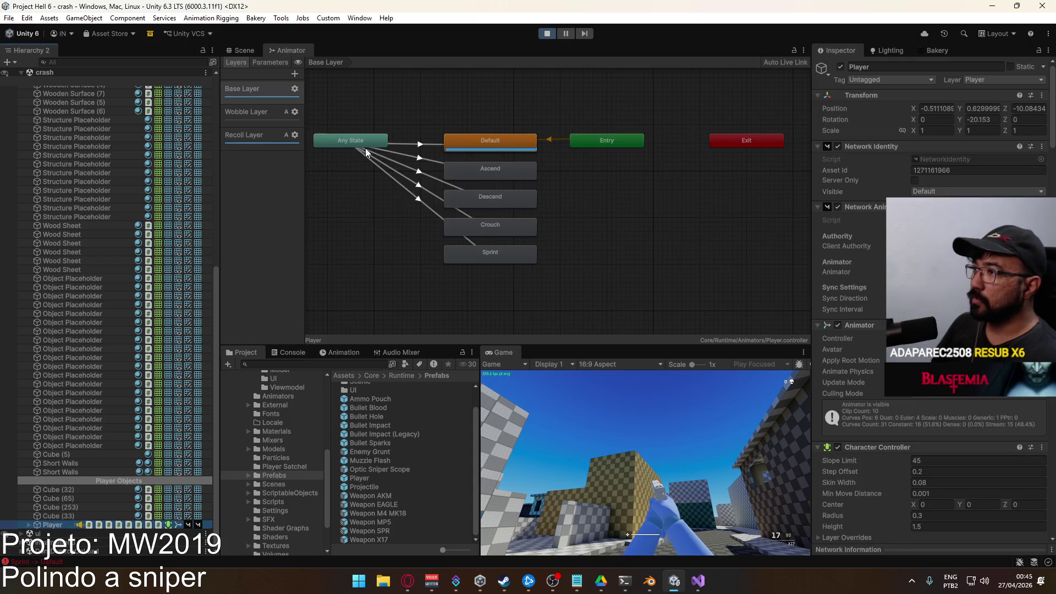
click(29, 524)
click(70, 526)
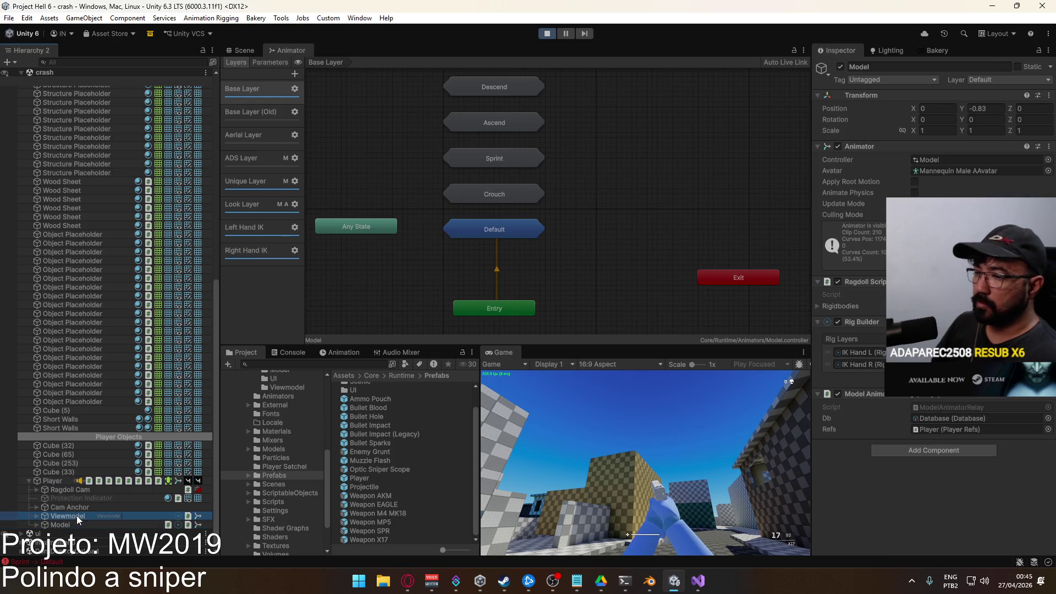
Enter the Default (Sidearm) blend tree and show its 2D directional settings
double_click(528, 256)
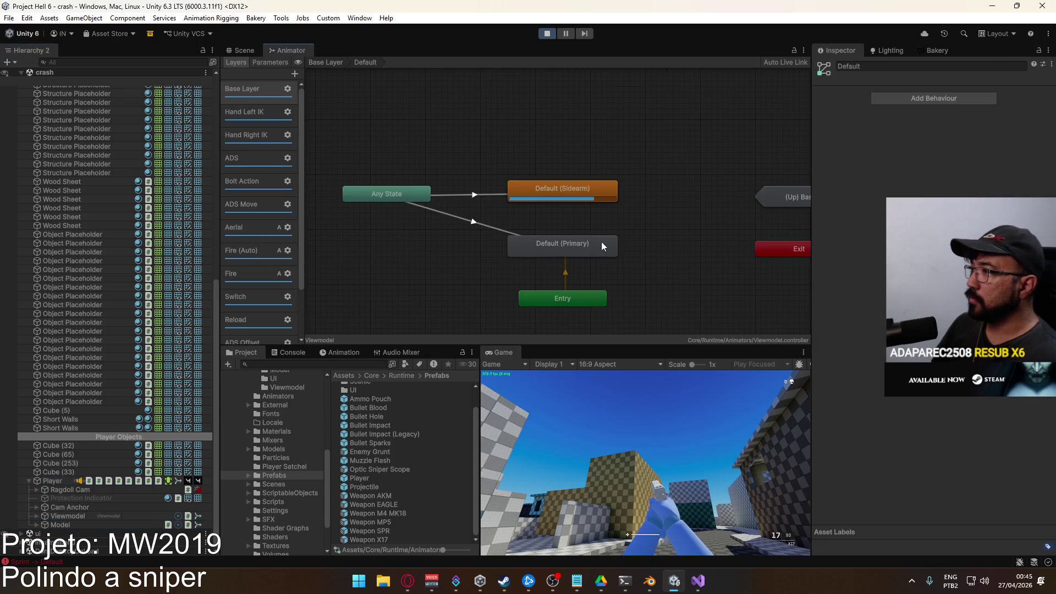
click(560, 187)
double_click(560, 189)
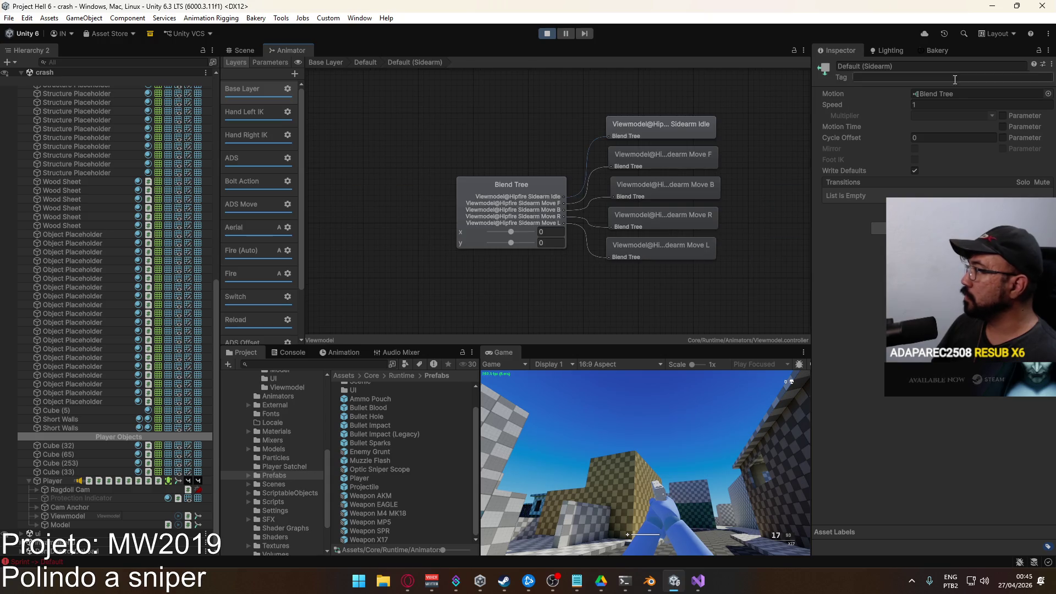
click(534, 177)
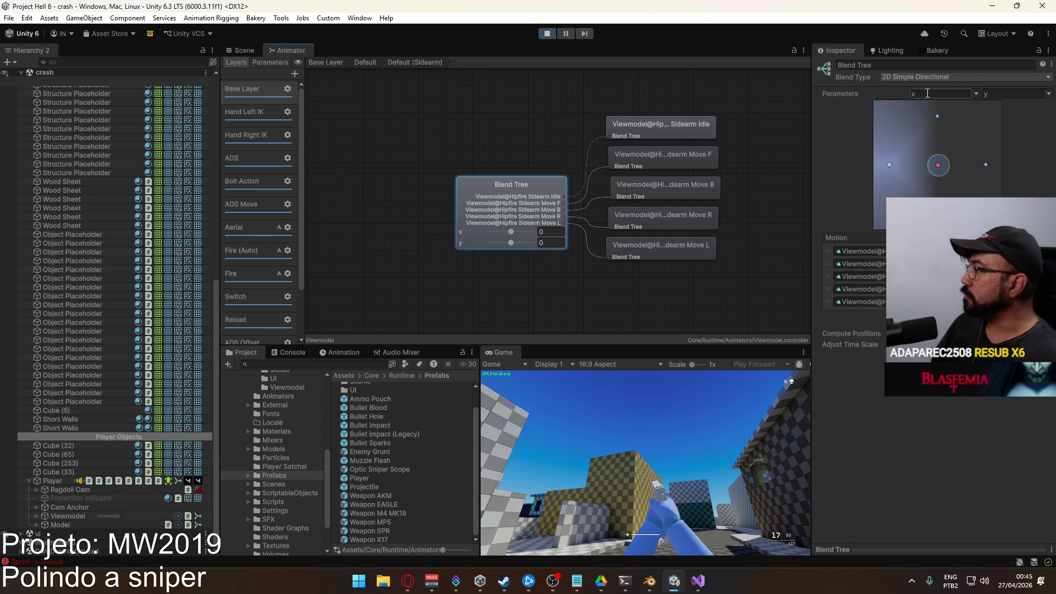
Walk forward, forward-right and backward-right while watching the blend tree values
key(w)
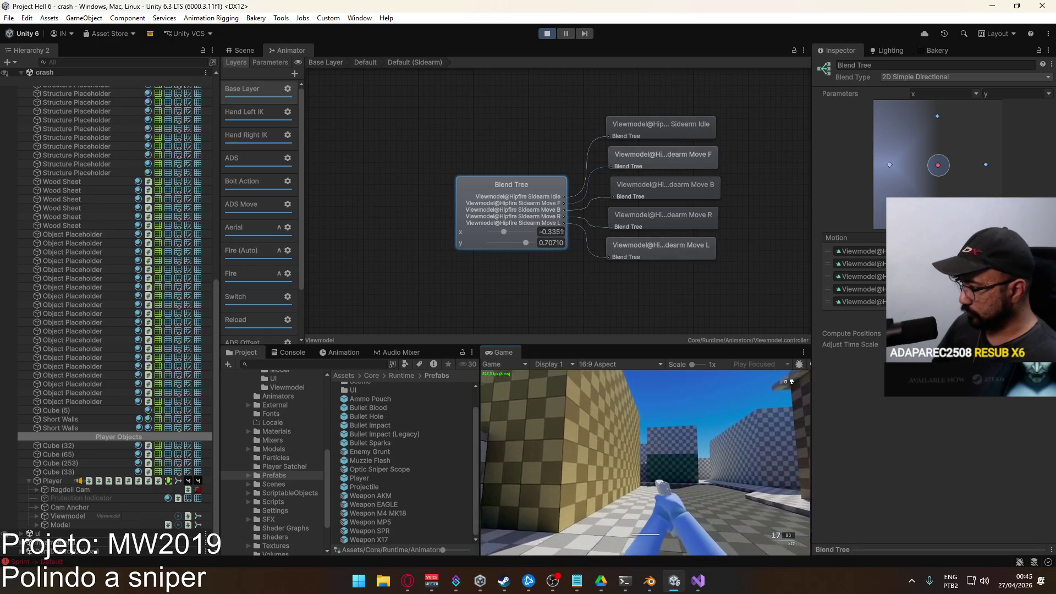
key(d)
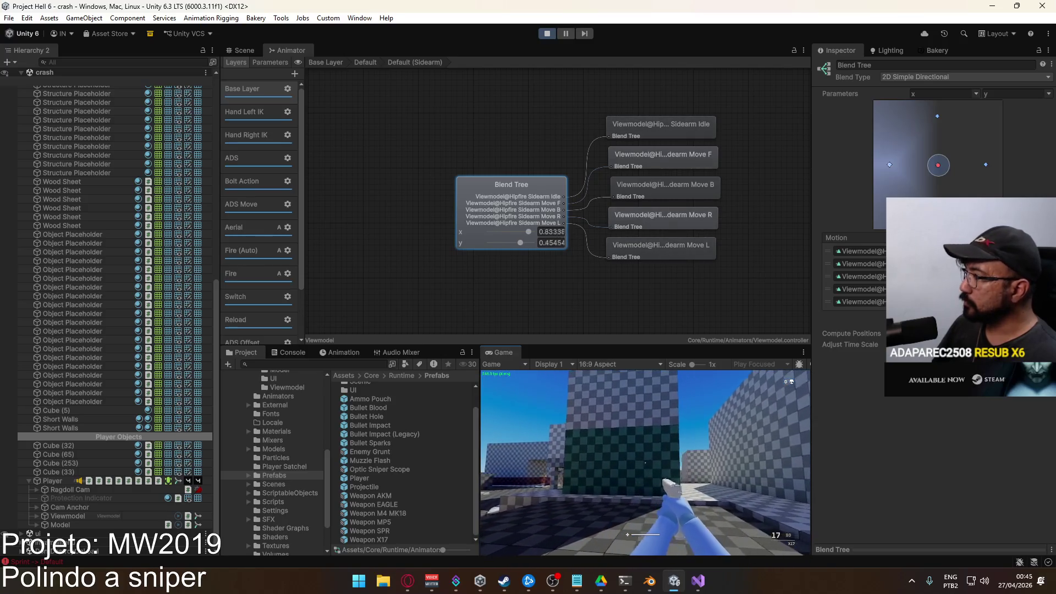
key(super)
key(super)
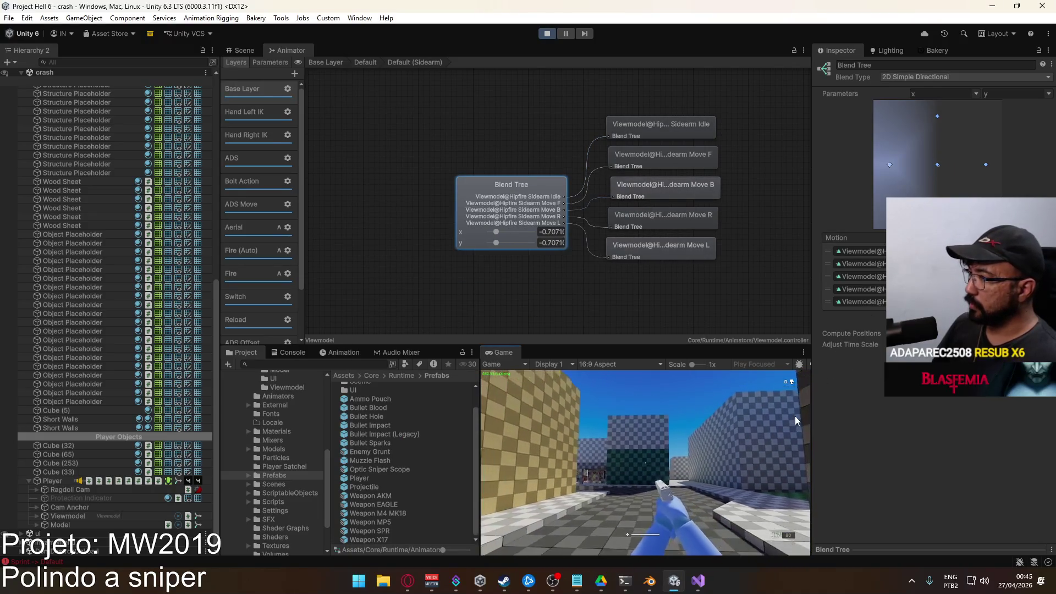
key(d)
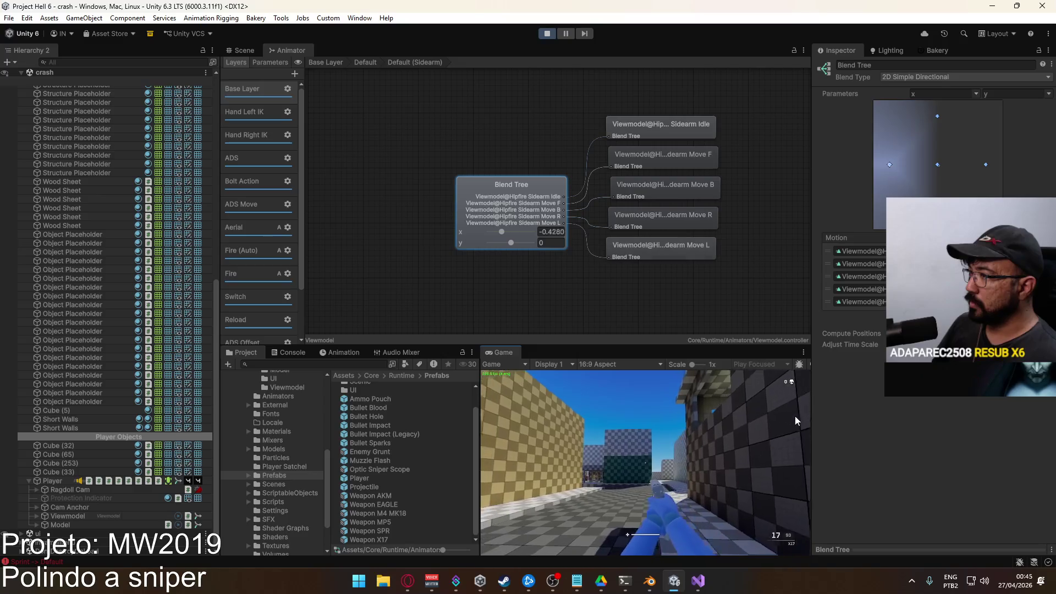
key(super)
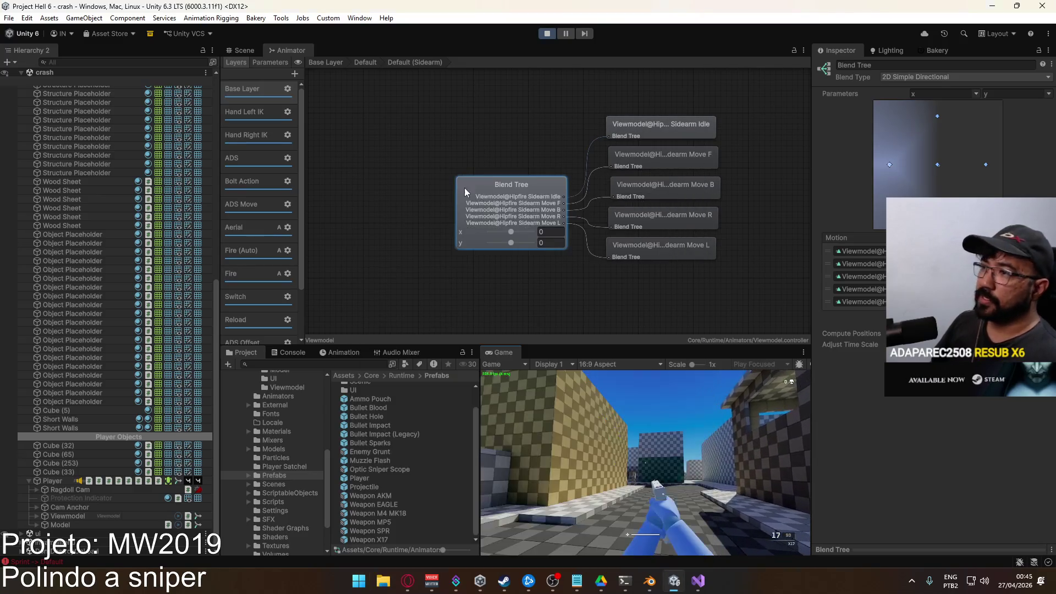
key(super)
Show the Animator parameters, move diagonally to check x and y, then stop play mode
click(263, 63)
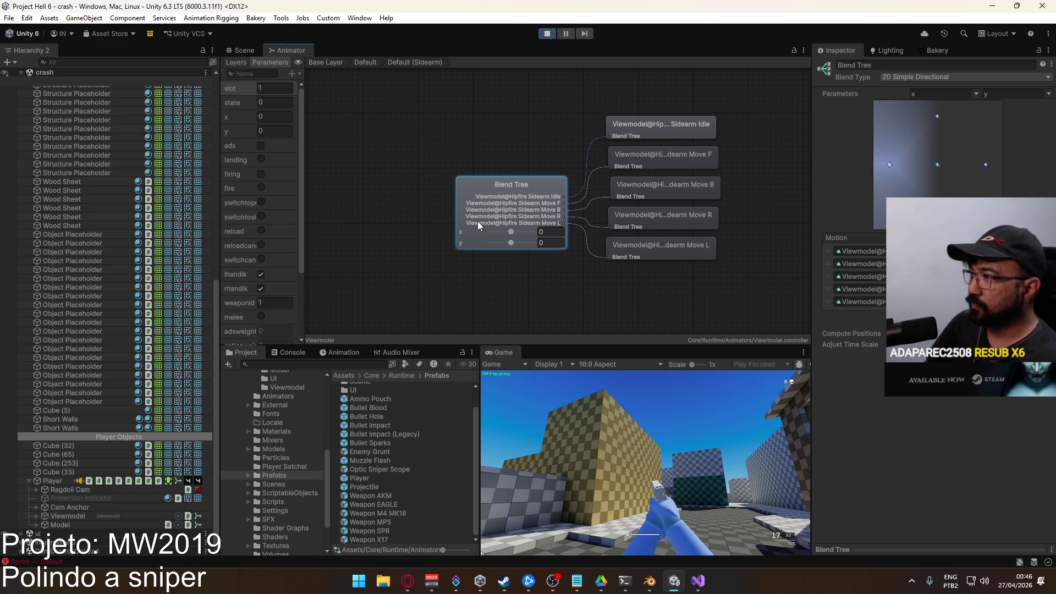
key(w)
key(d)
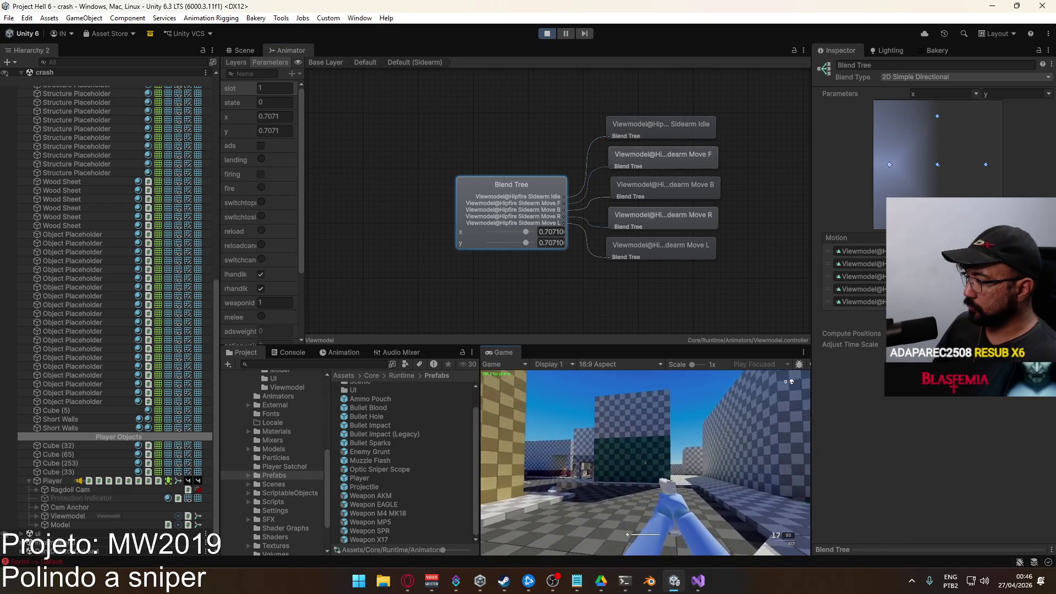
key(super)
key(super)
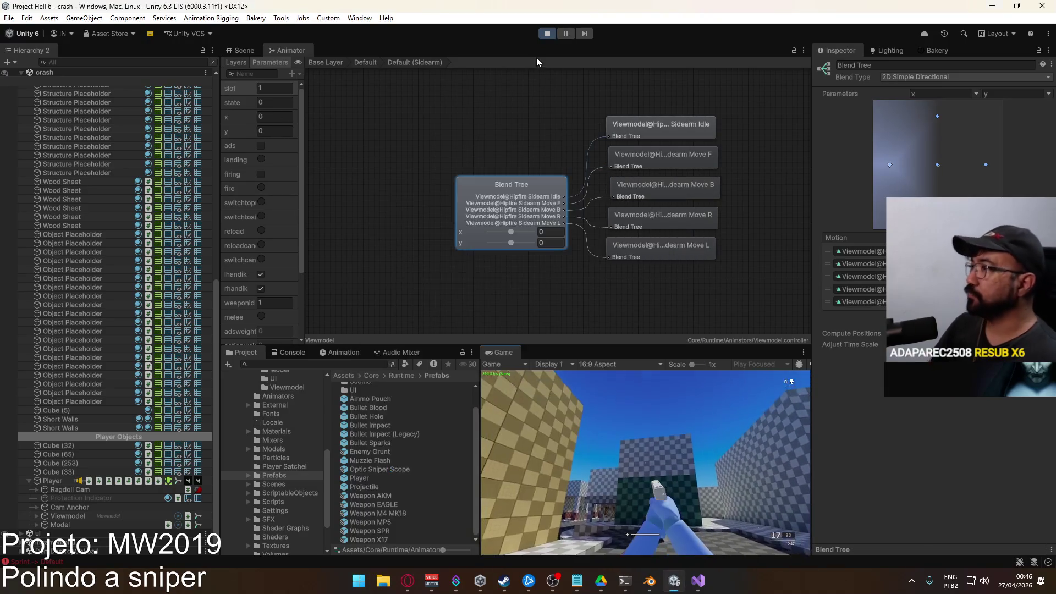
key(ctrl+p)
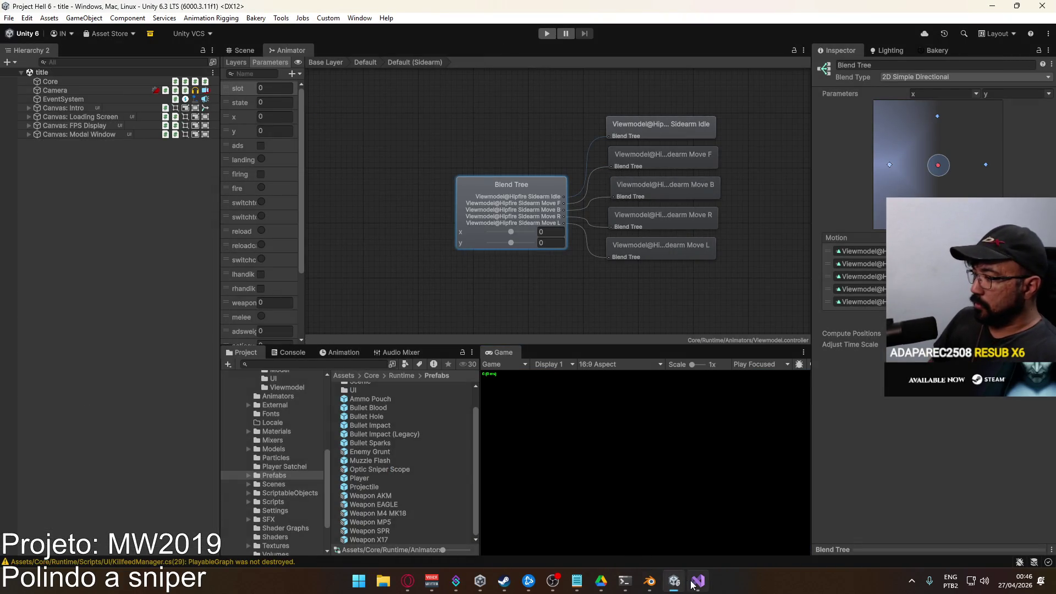
key(alt+Tab)
Return to Blender, select the X17 Rig and make CORE Move Cycle its active layer
click(649, 582)
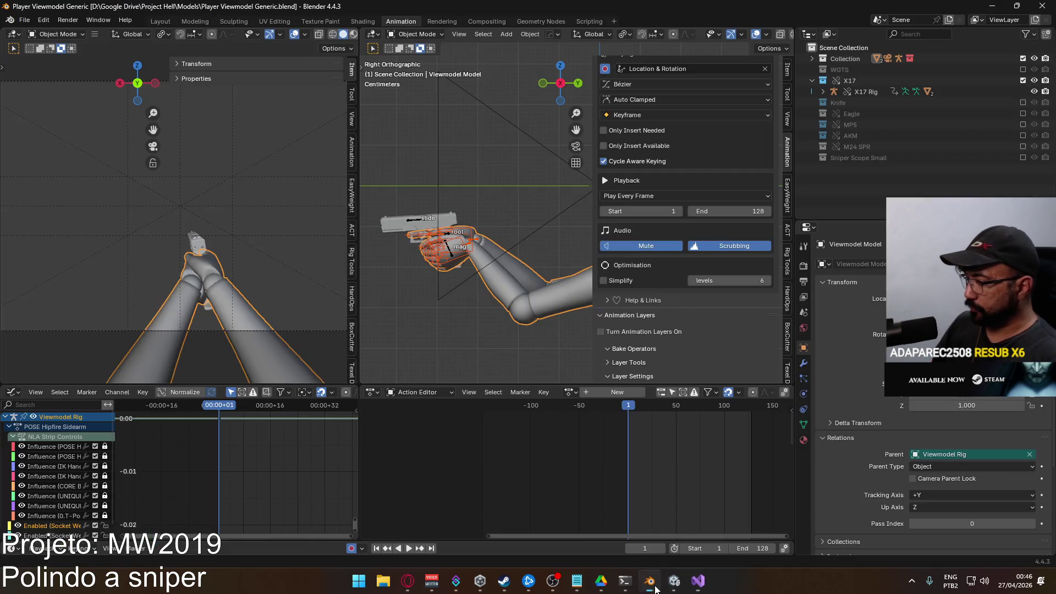
click(479, 190)
click(428, 225)
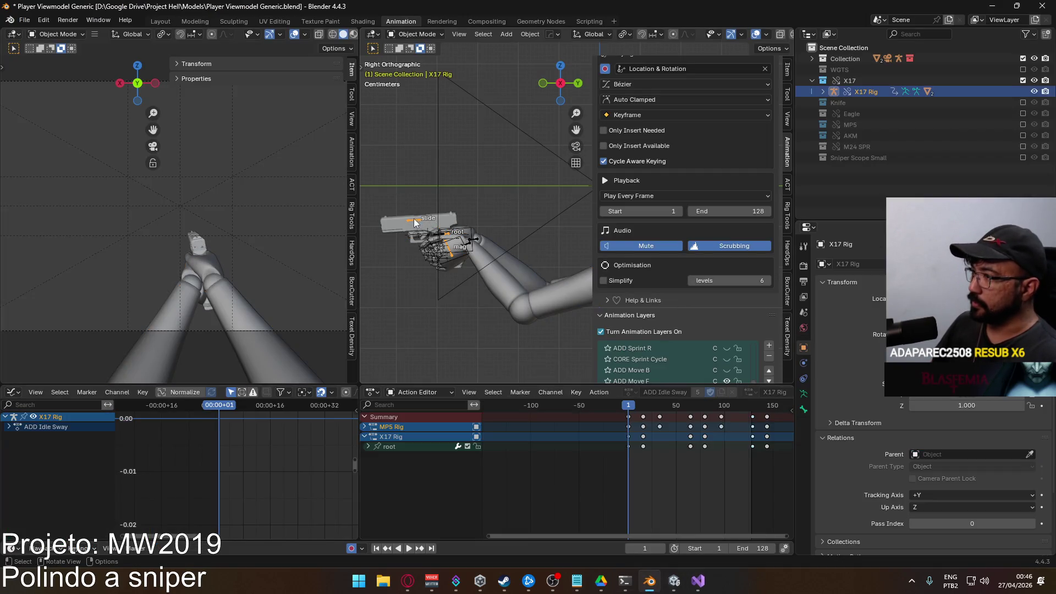
scroll(757, 274, down, 3)
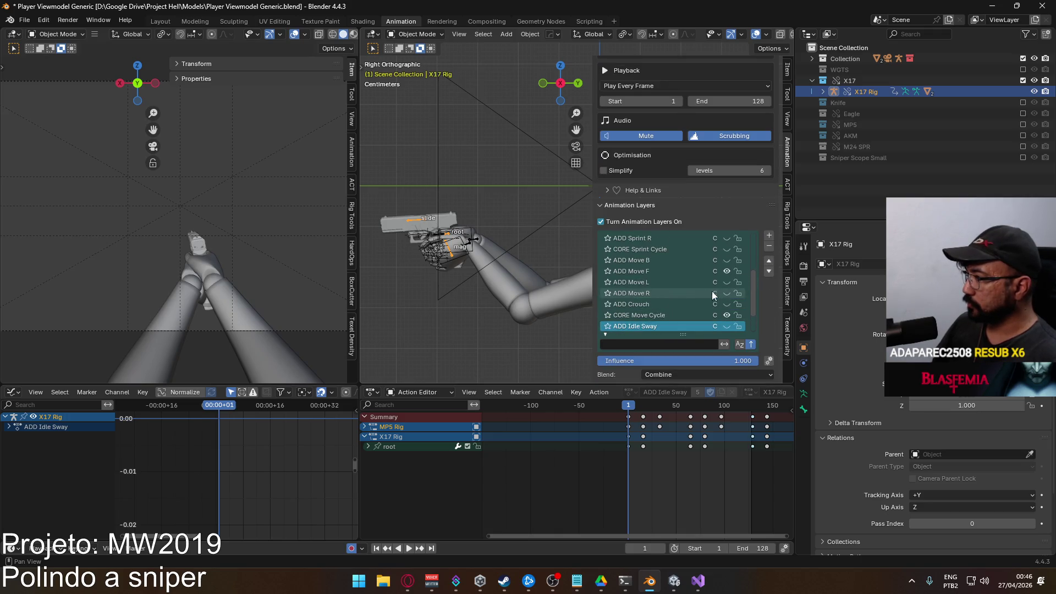
click(728, 271)
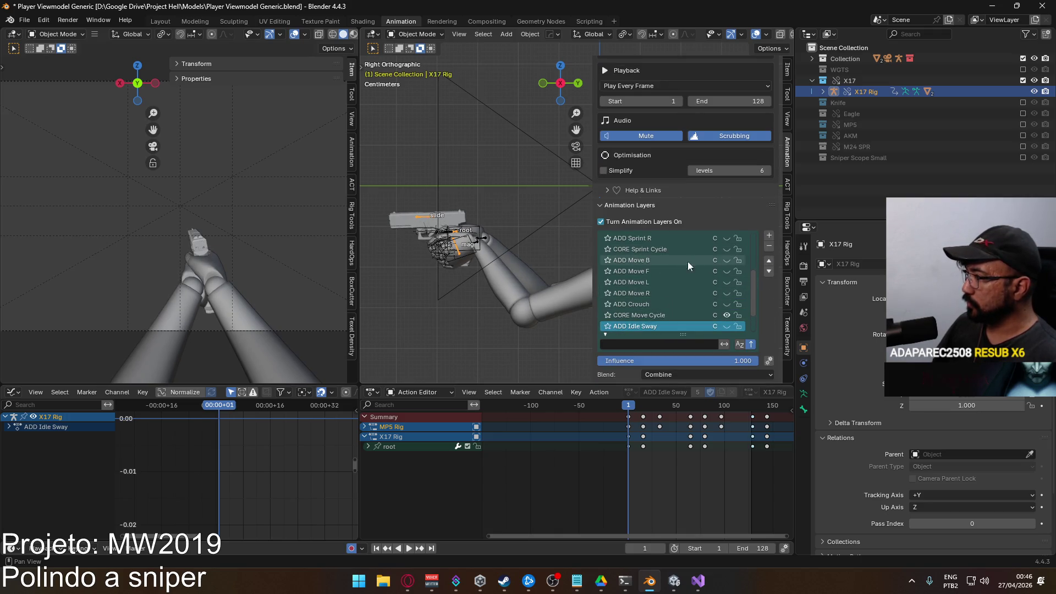
scroll(716, 287, down, 3)
click(639, 282)
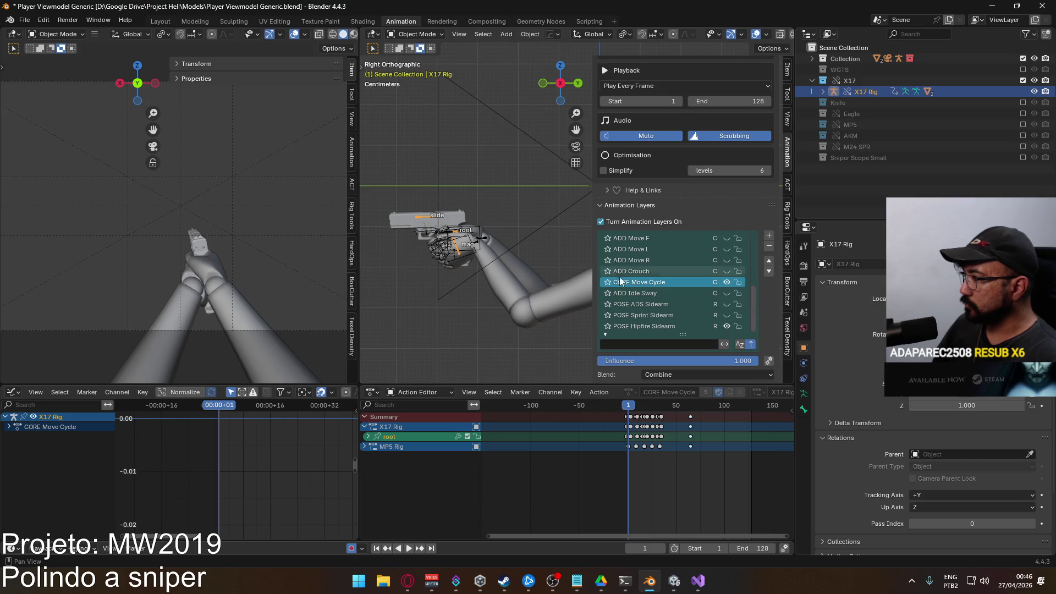
scroll(672, 289, up, 3)
scroll(672, 290, up, 3)
scroll(672, 289, up, 2)
scroll(672, 289, down, 2)
scroll(685, 287, down, 2)
scroll(696, 286, down, 2)
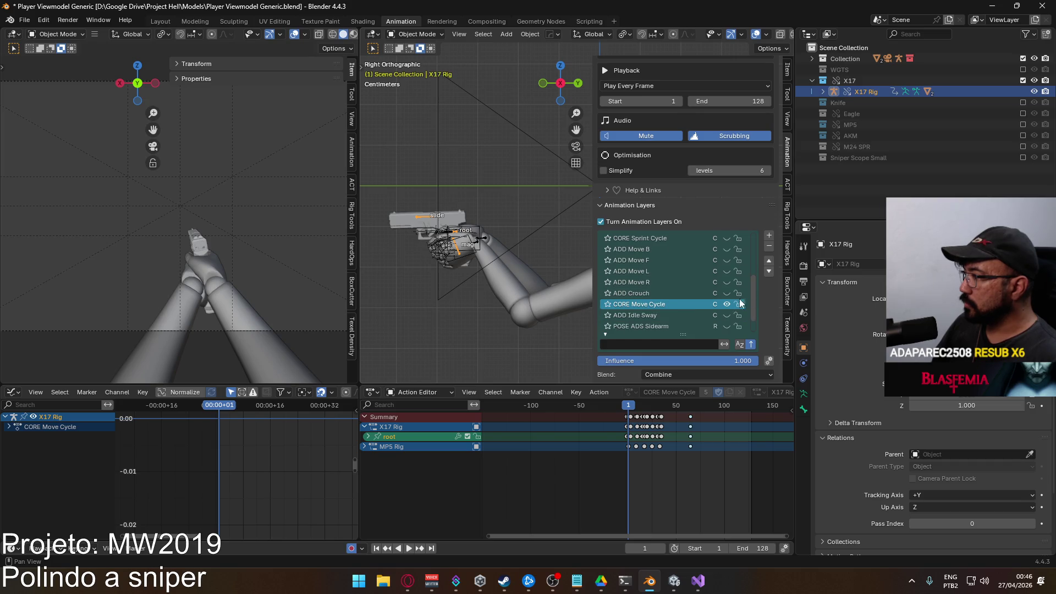
Toggle layer visibility, assign the MP5 Rig slot to CORE Move Cycle and expand the MP5 Rig channels
click(727, 294)
click(726, 303)
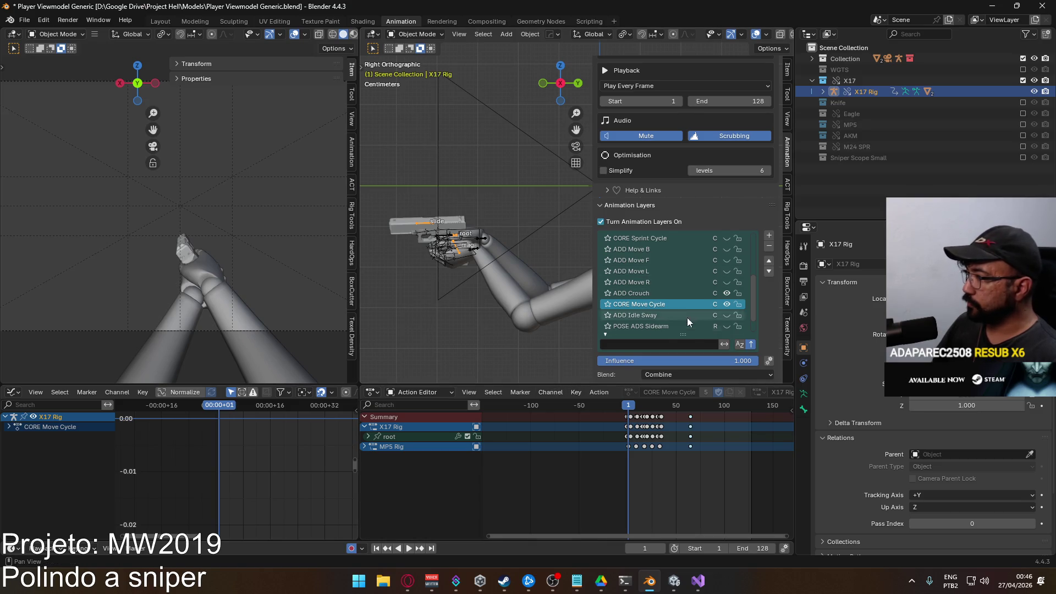
scroll(640, 356, down, 3)
scroll(660, 339, down, 3)
click(663, 320)
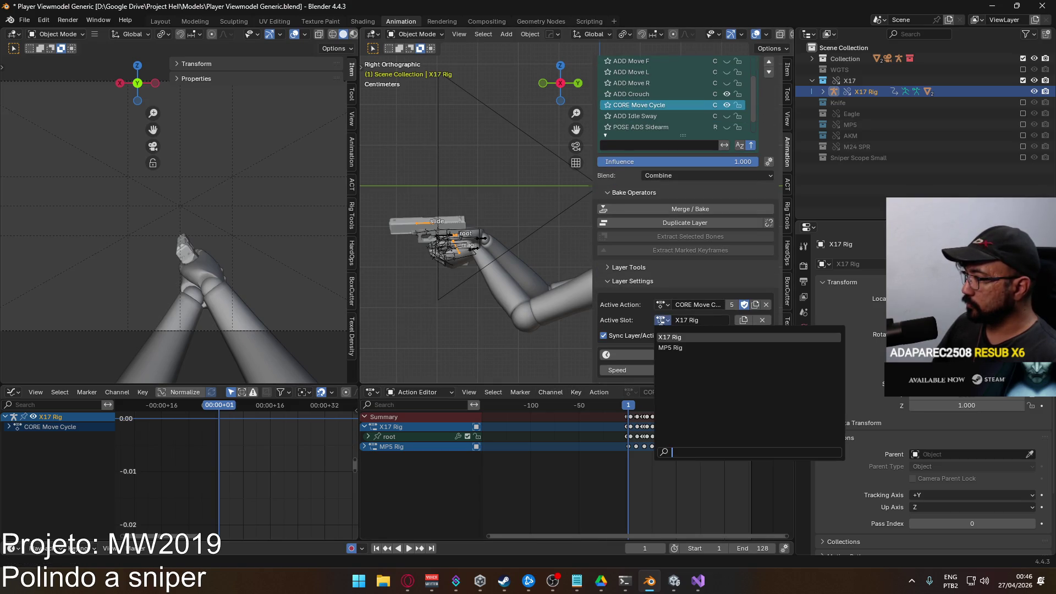
click(673, 348)
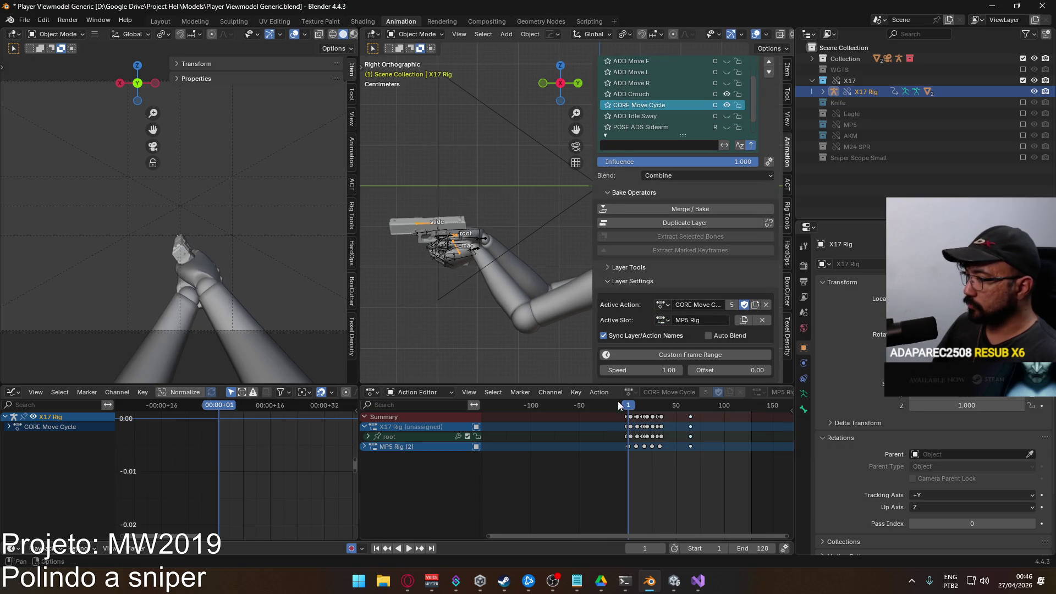
click(365, 448)
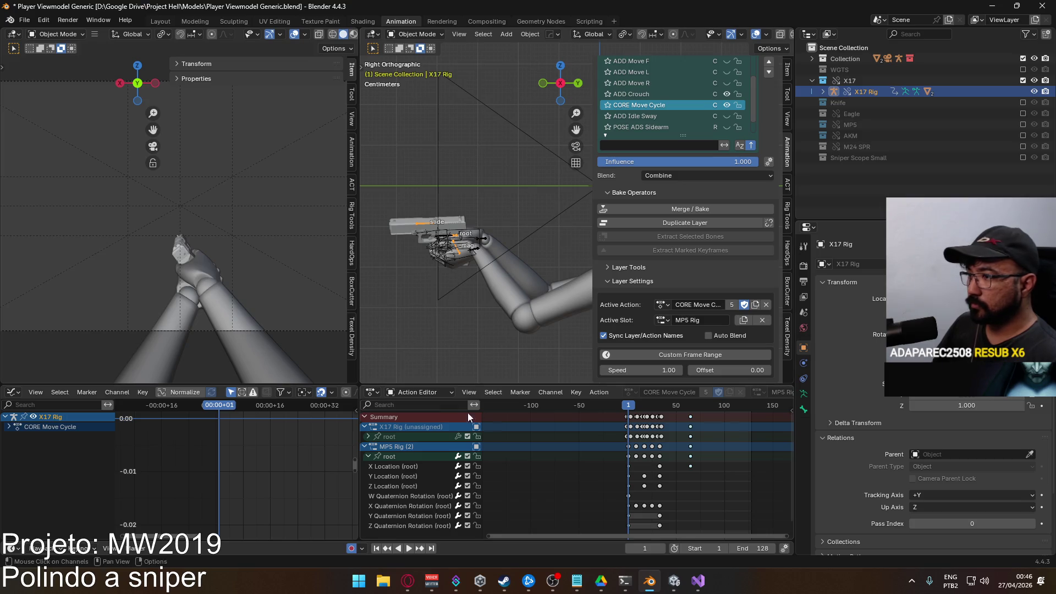
click(661, 320)
Switch the slot between X17 Rig and MP5 Rig and select both MP5 root channels
click(666, 339)
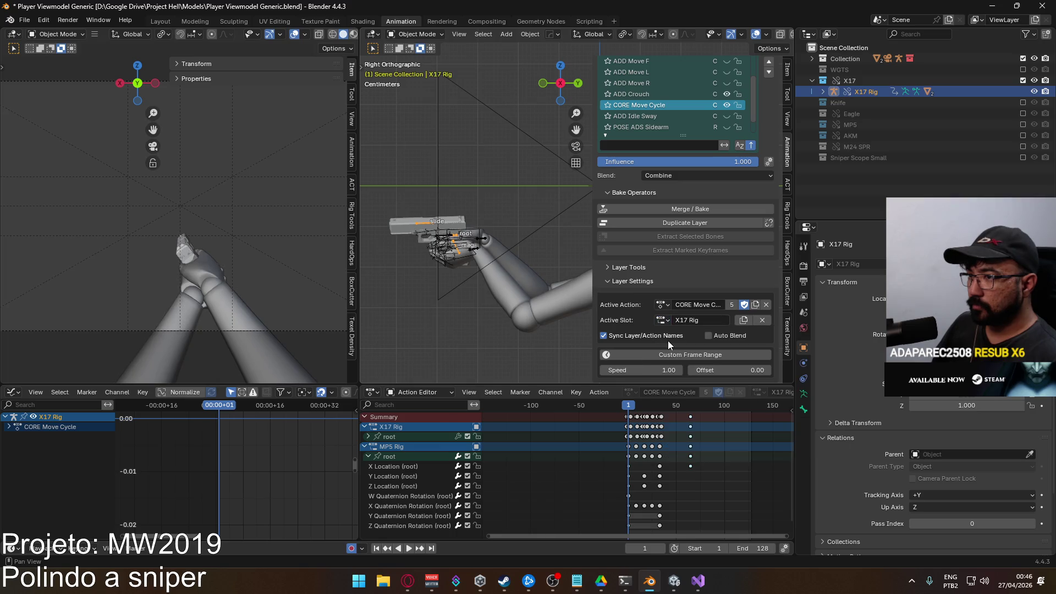
click(671, 322)
click(668, 349)
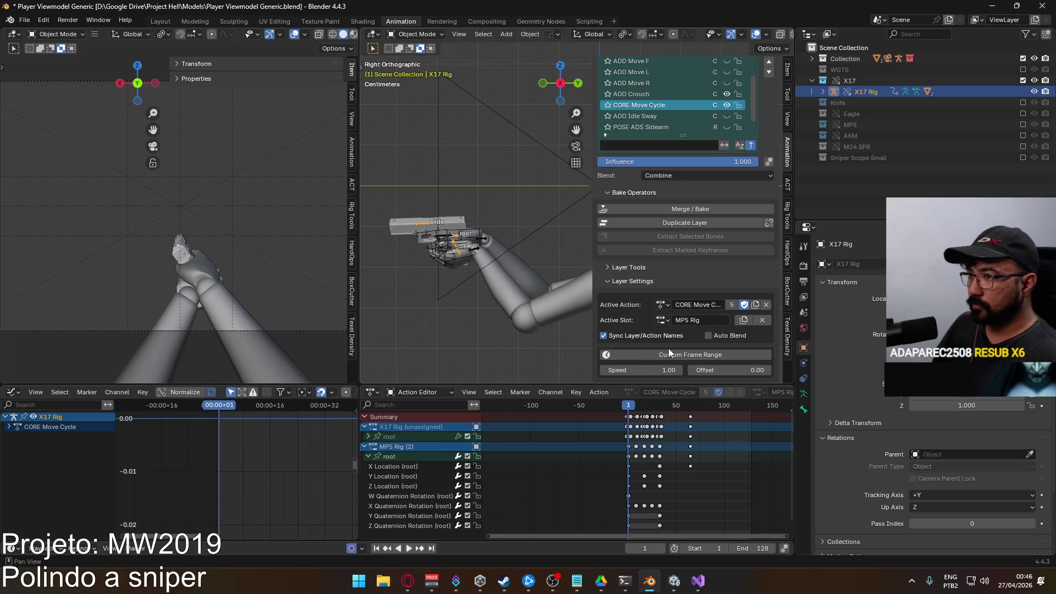
click(368, 456)
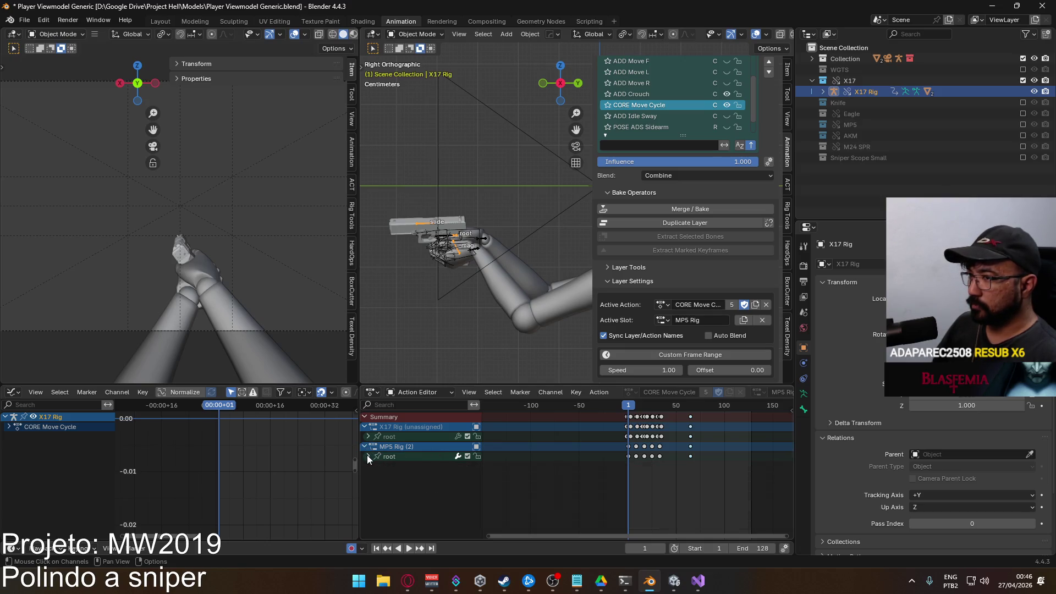
click(398, 457)
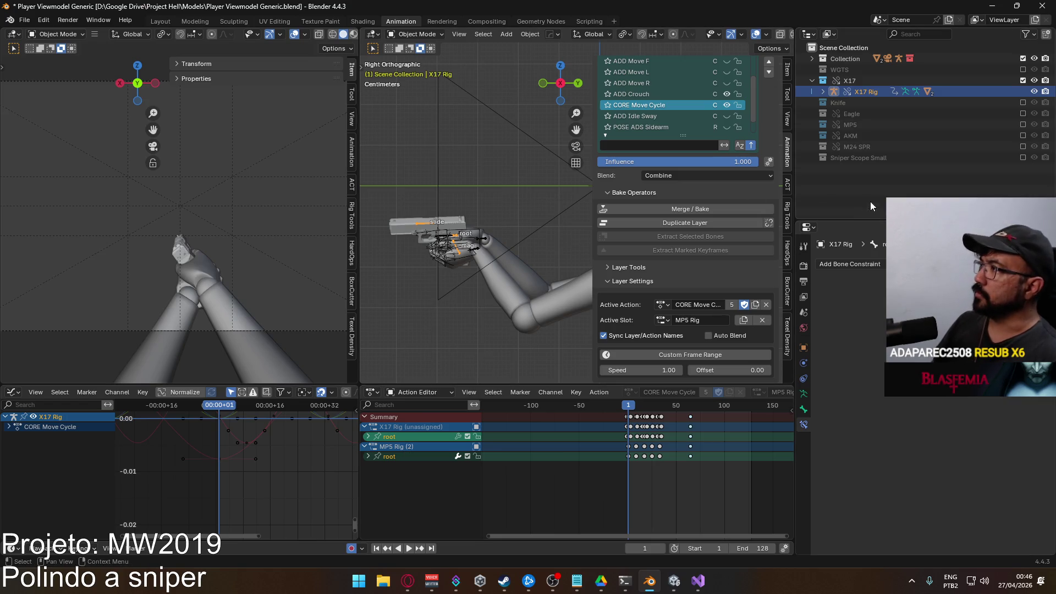
Preview ADD Crouch, unmute the POSE Hipfire Sidearm layer and select the Viewmodel Rig
click(726, 94)
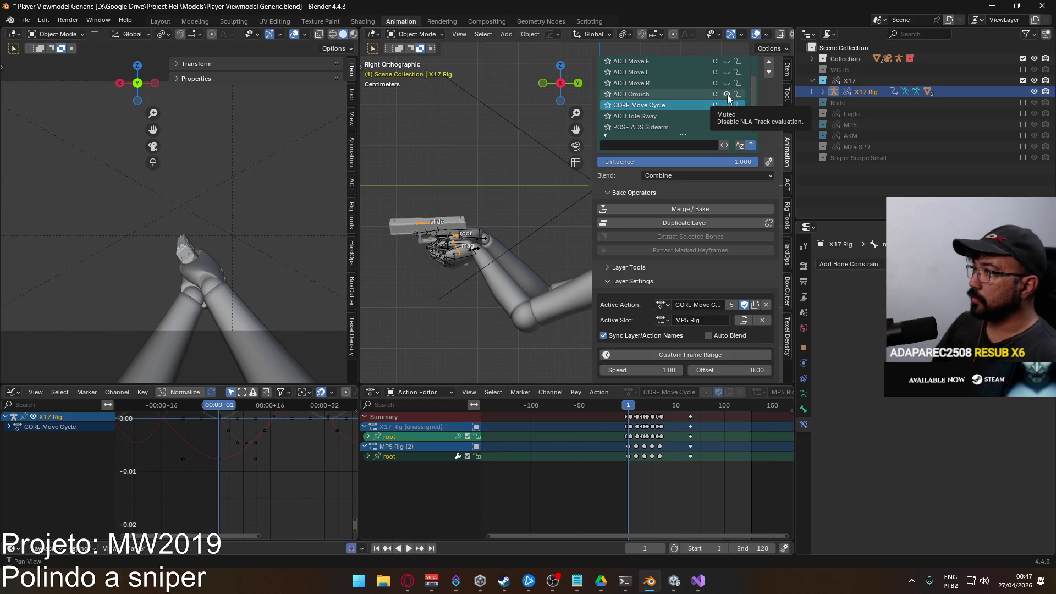
click(727, 95)
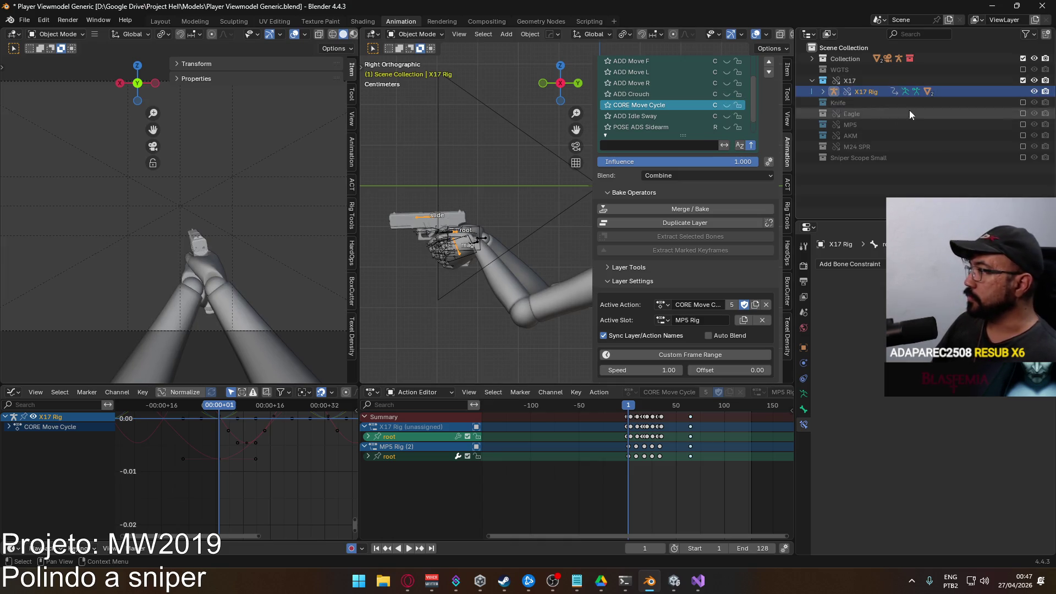
scroll(693, 100, down, 2)
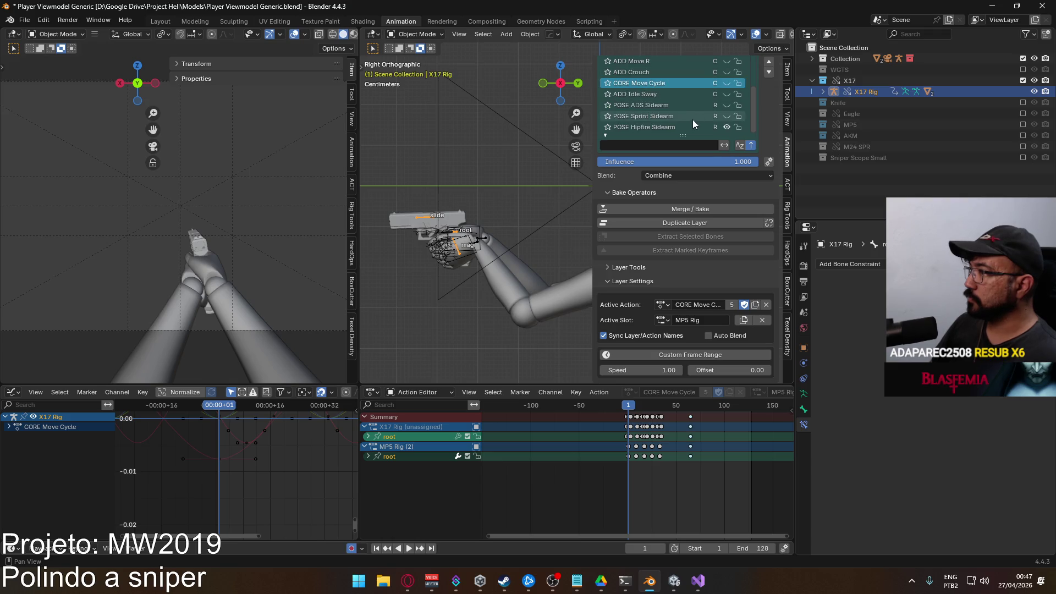
click(726, 129)
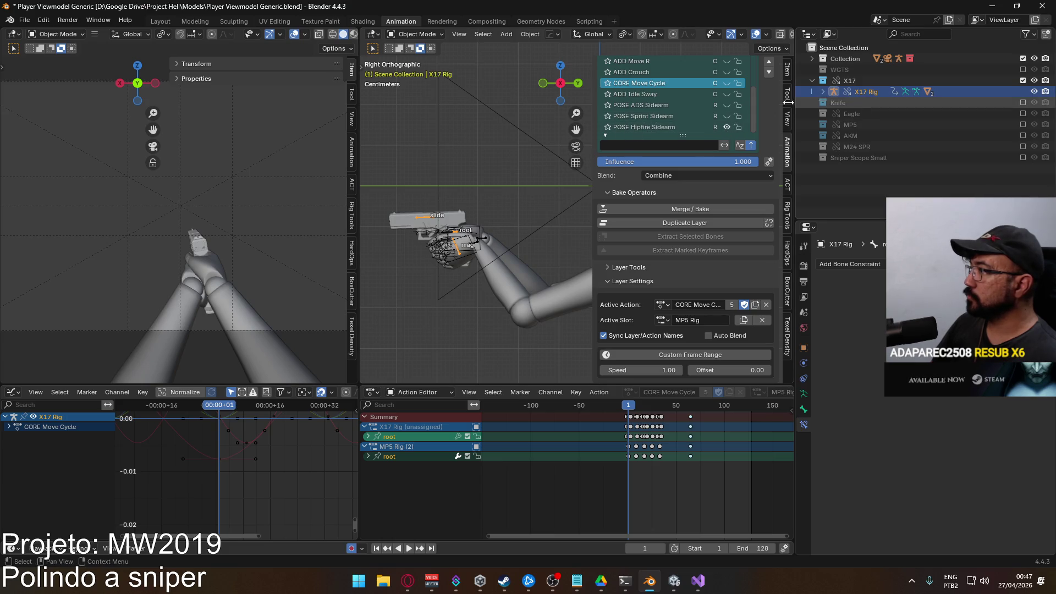
click(476, 238)
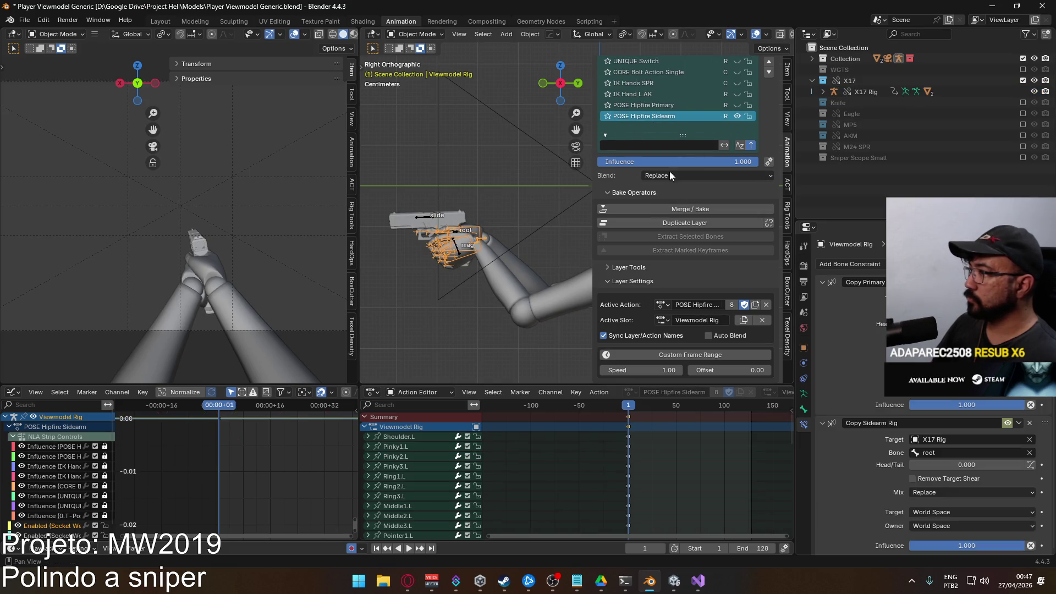
Hide the X17 collection, show the MP5 collection and select the MP5 Rig
click(738, 117)
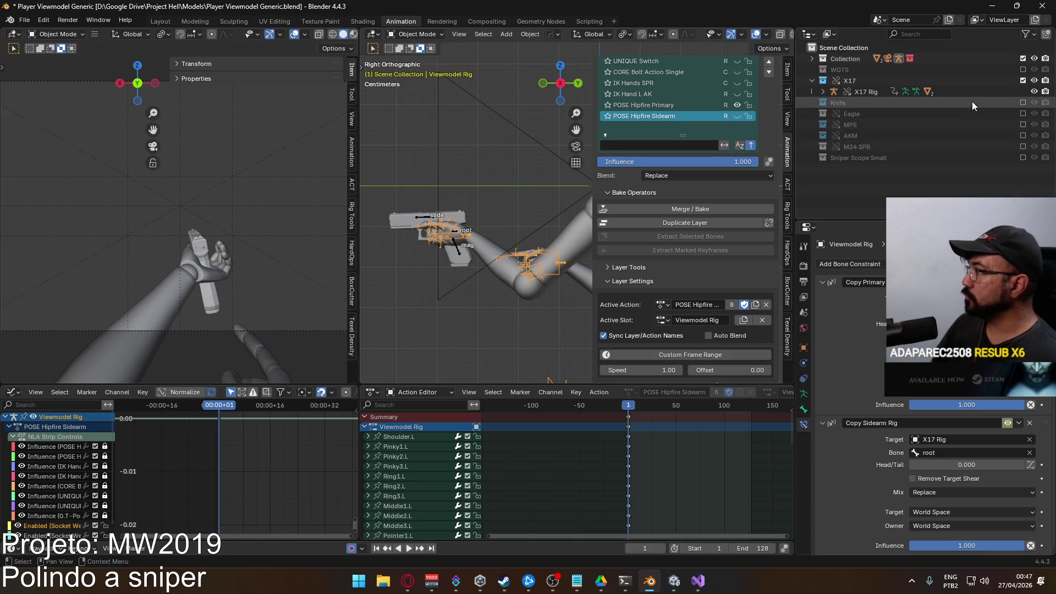
click(1023, 81)
click(1024, 113)
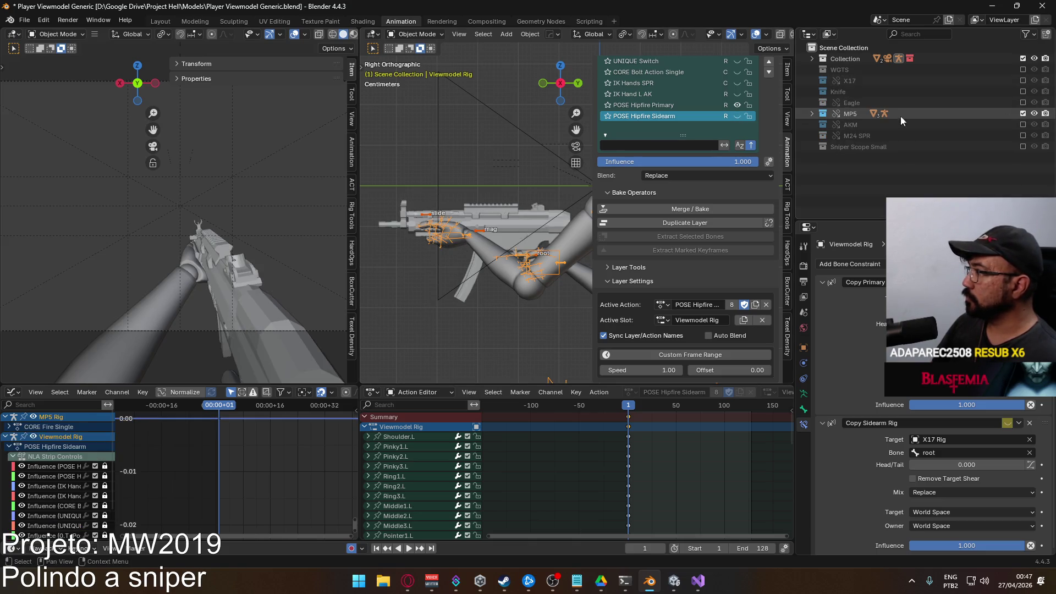
click(479, 230)
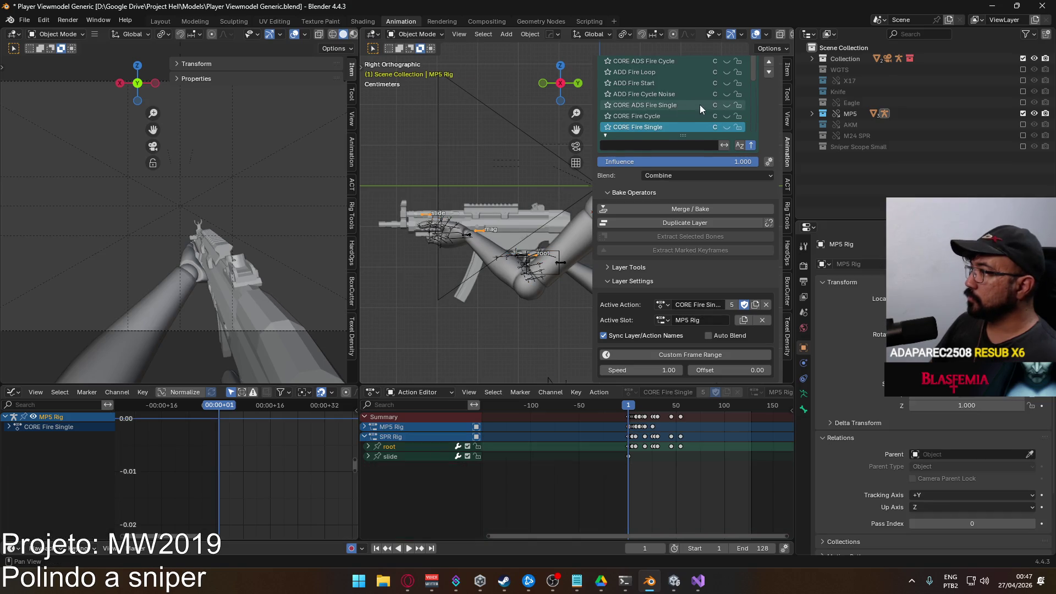
scroll(702, 109, down, 3)
scroll(700, 113, down, 7)
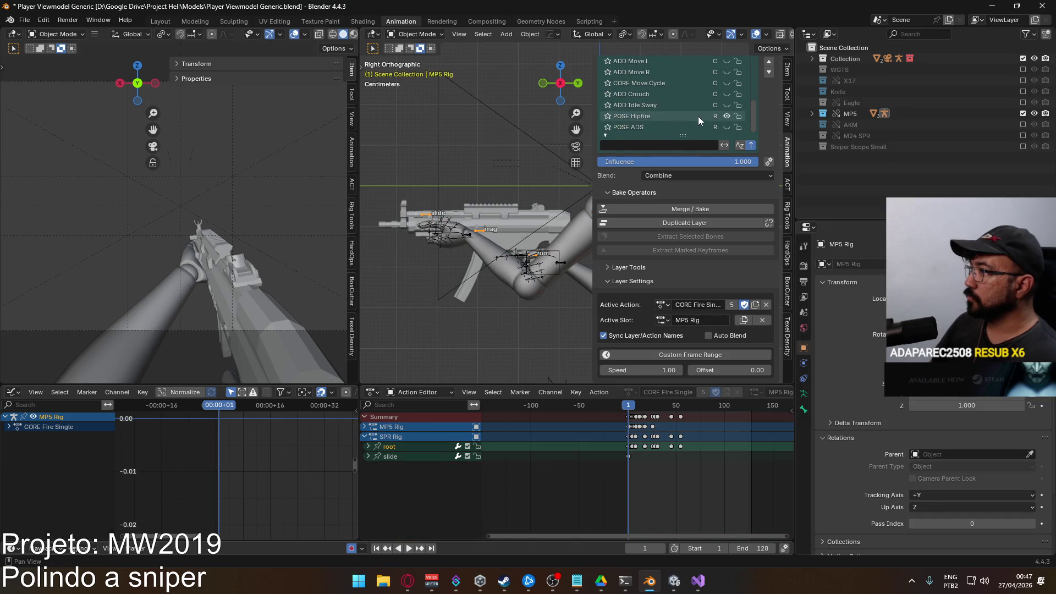
Make ADD Crouch the MP5 rig's active layer with Sync Layer/Action Names on, then hide MP5
click(728, 94)
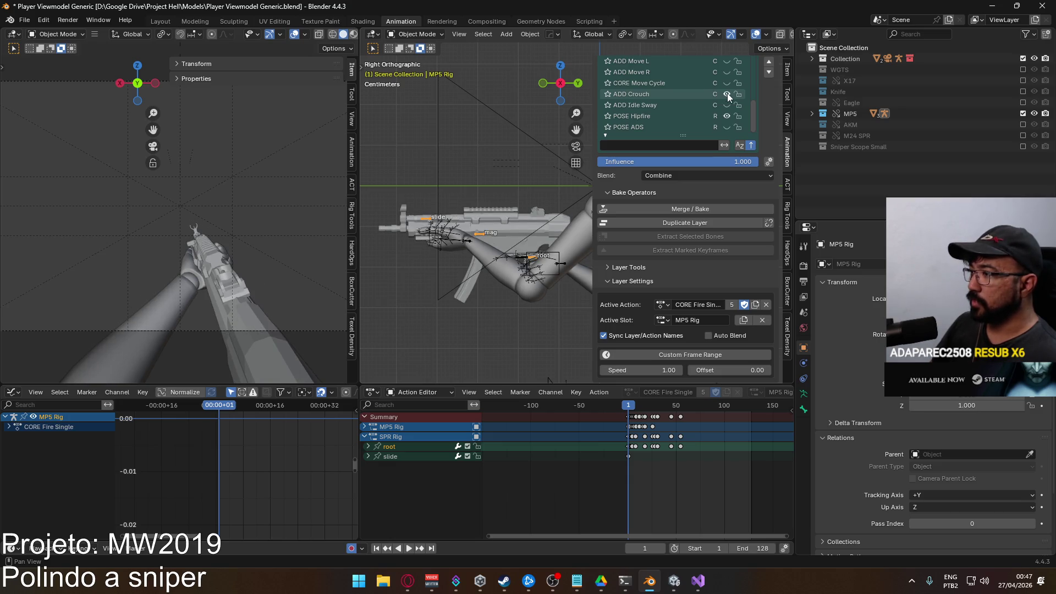
click(652, 93)
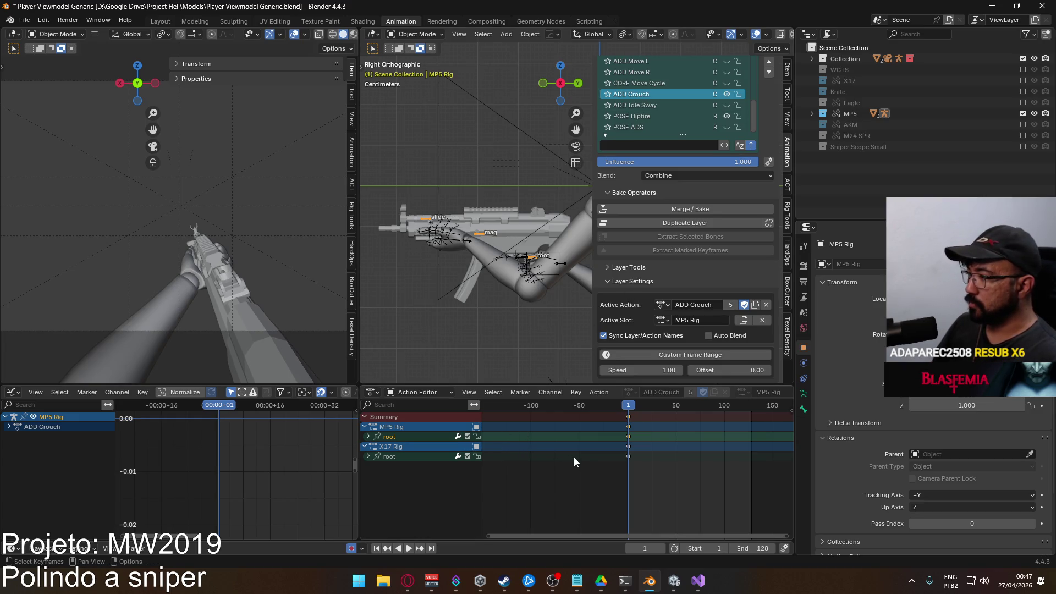
click(604, 336)
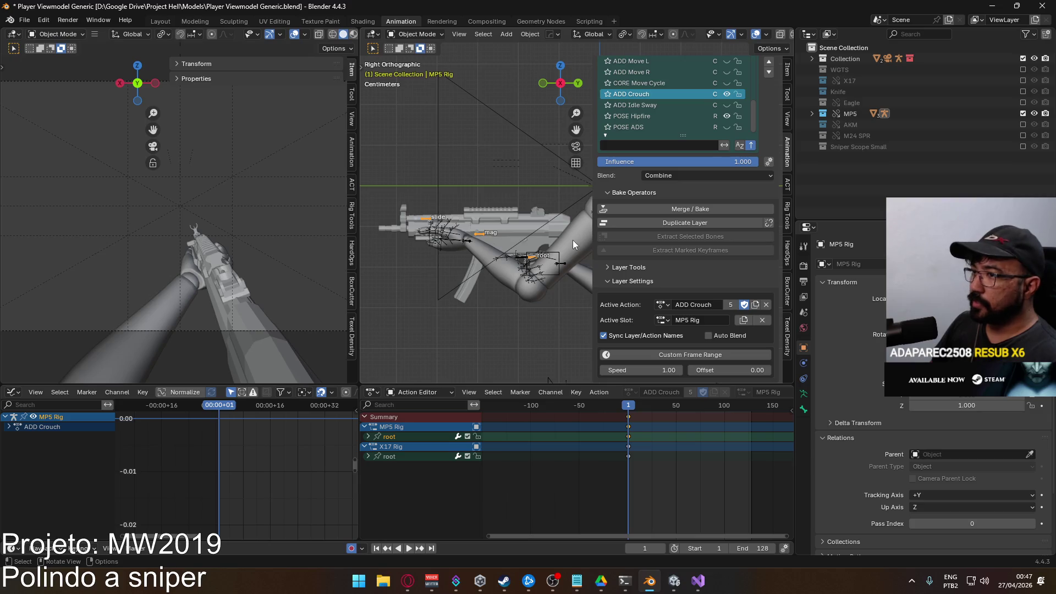
click(728, 94)
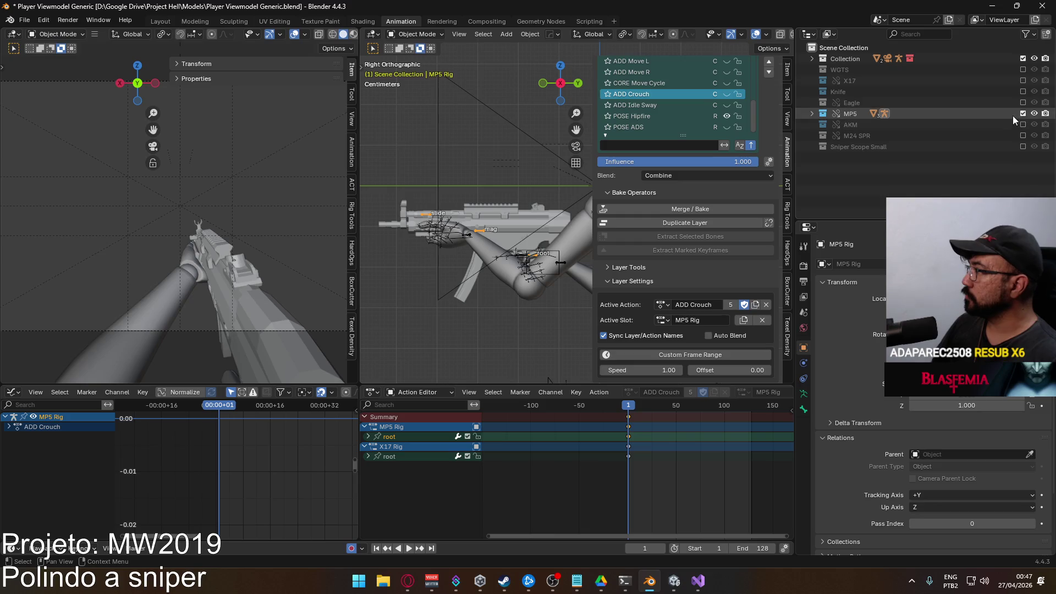
click(1024, 113)
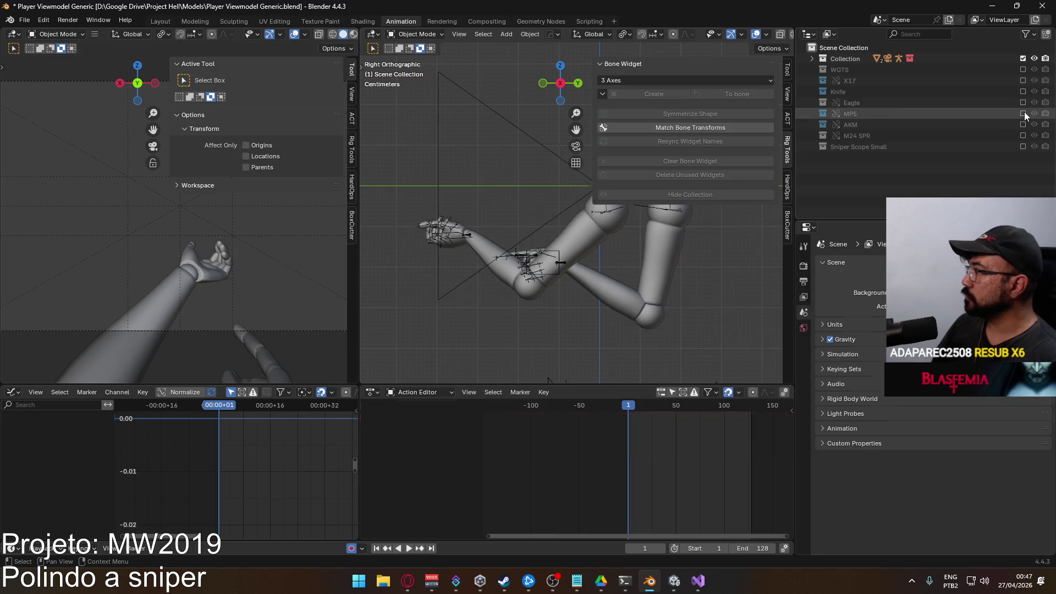
Show the X17 collection, mute the Viewmodel Rig's POSE Hipfire Primary layer and select X17 Rig
click(1024, 81)
click(814, 80)
click(567, 260)
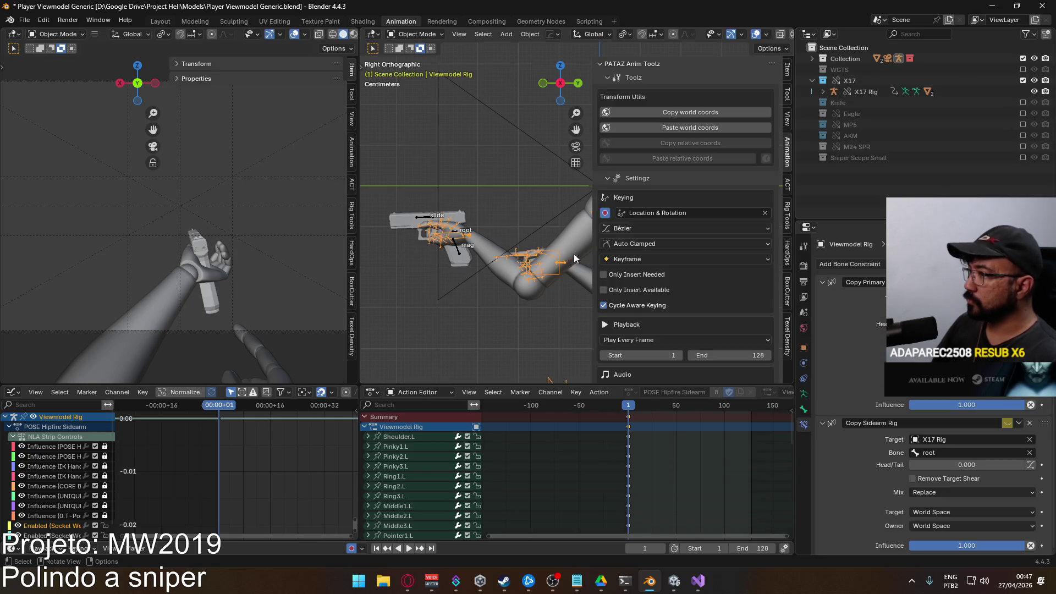
scroll(735, 179, down, 2)
scroll(738, 242, down, 3)
scroll(735, 286, down, 3)
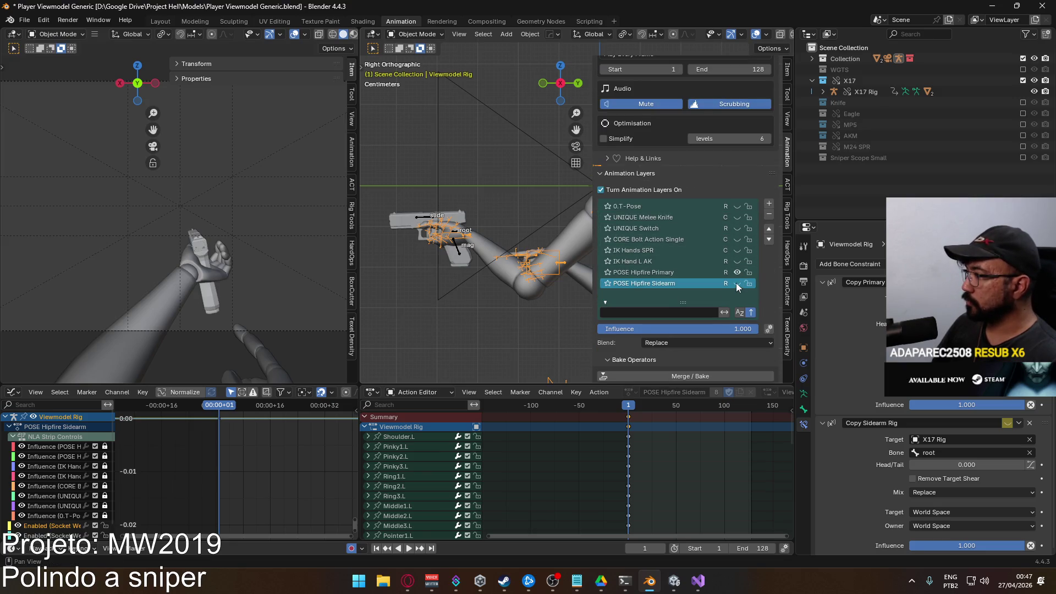
click(738, 272)
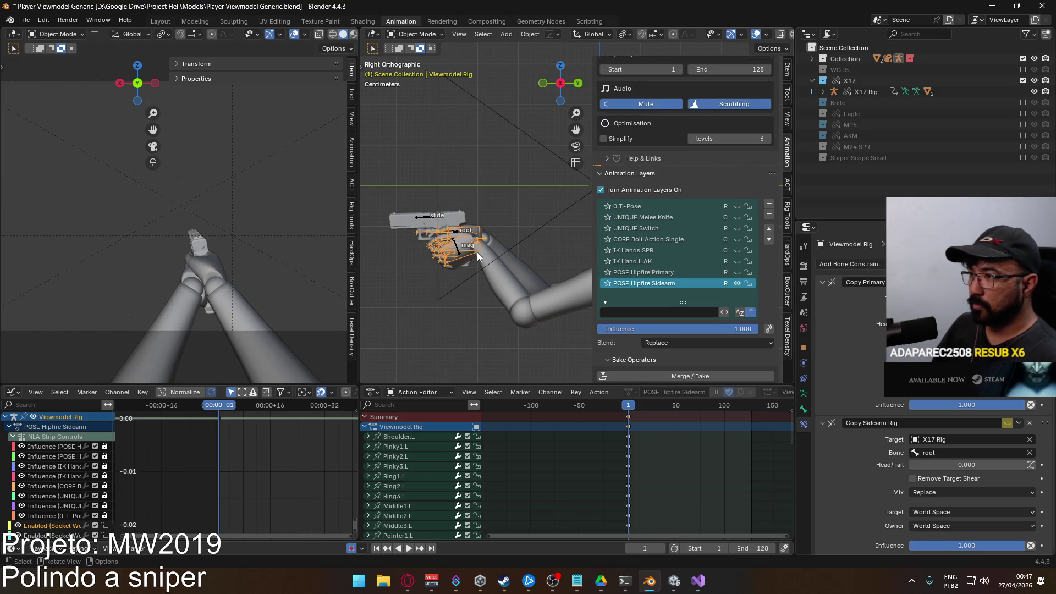
click(422, 217)
scroll(699, 236, down, 2)
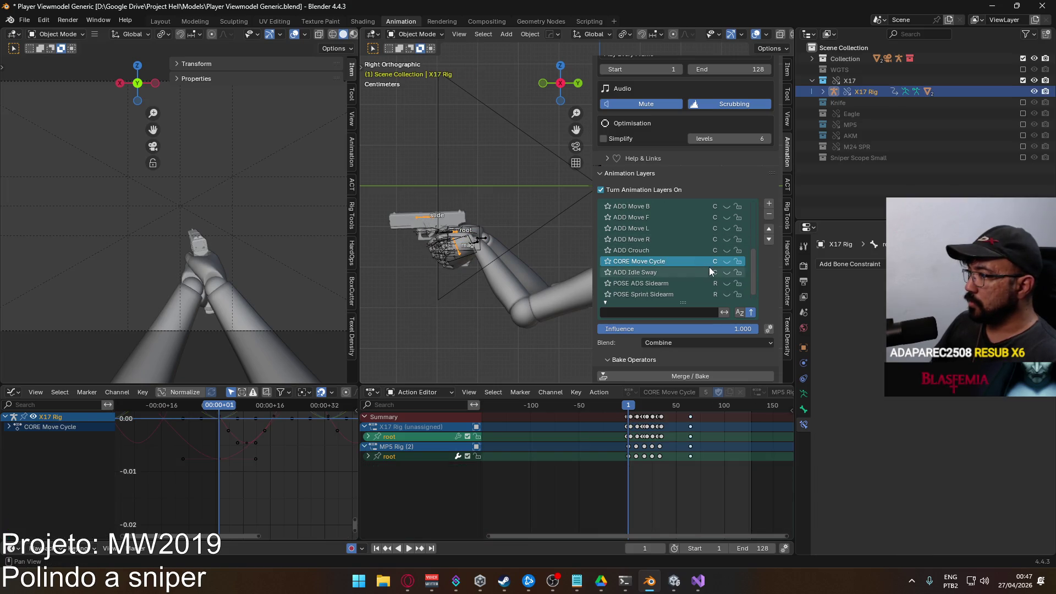
Preview ADD Crouch on the X17 rig, make it the active layer and give it the MP5 Rig slot
click(728, 261)
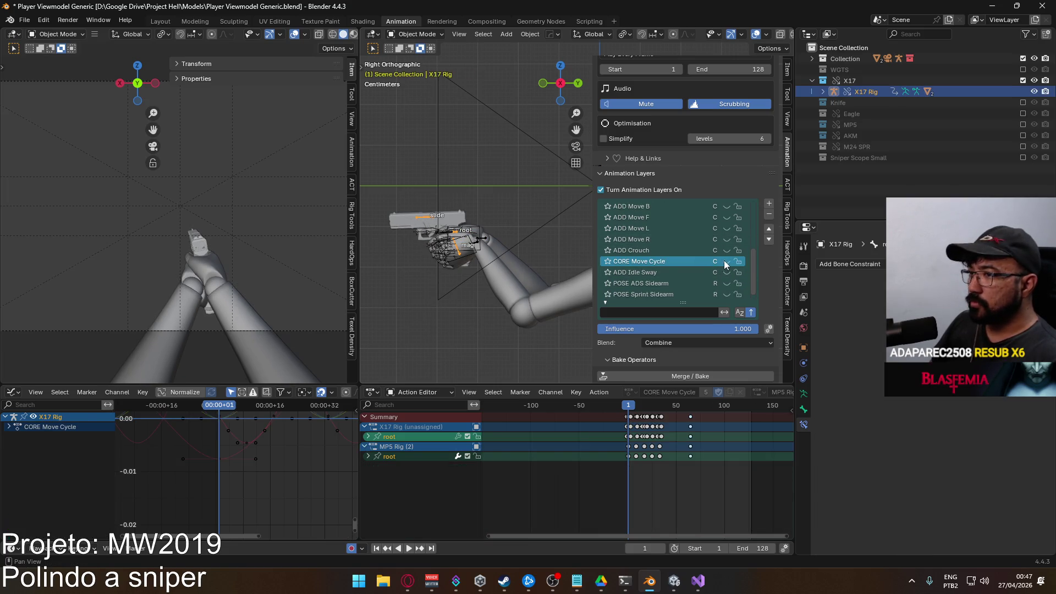
click(726, 250)
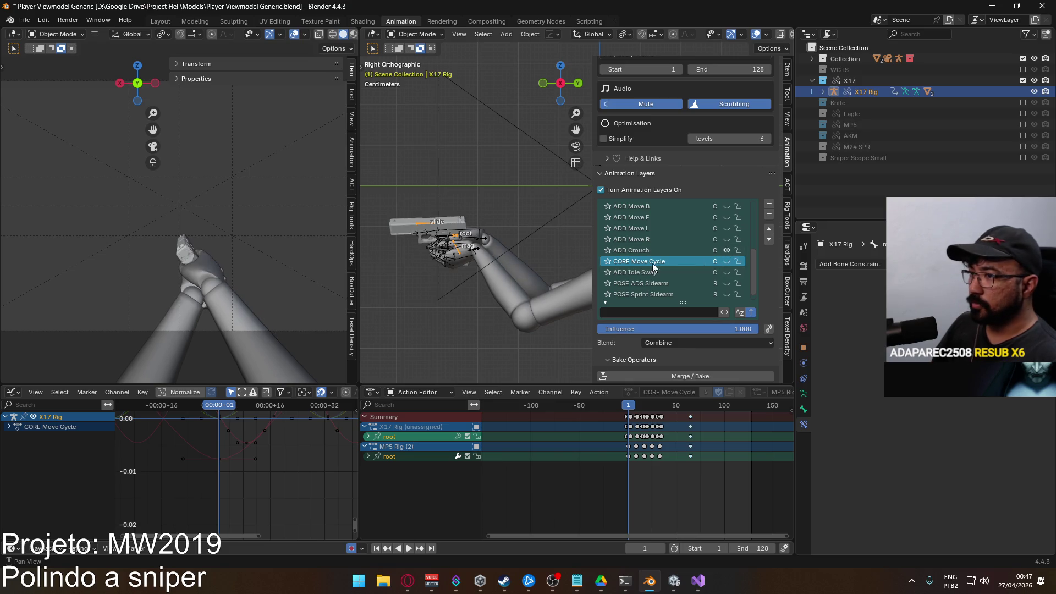
click(424, 223)
scroll(734, 260, down, 3)
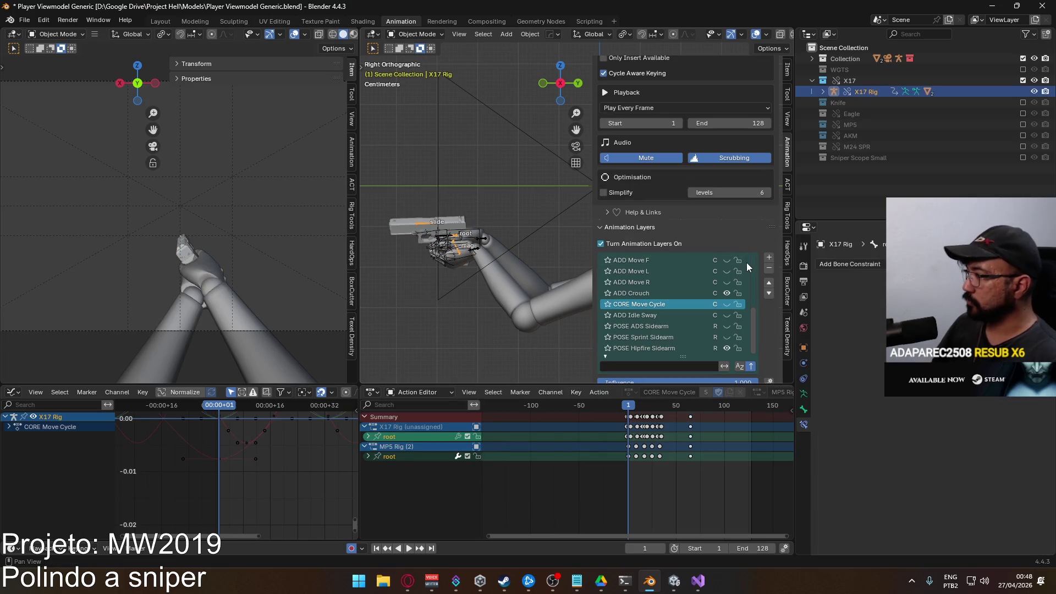
click(655, 294)
scroll(765, 320, down, 1)
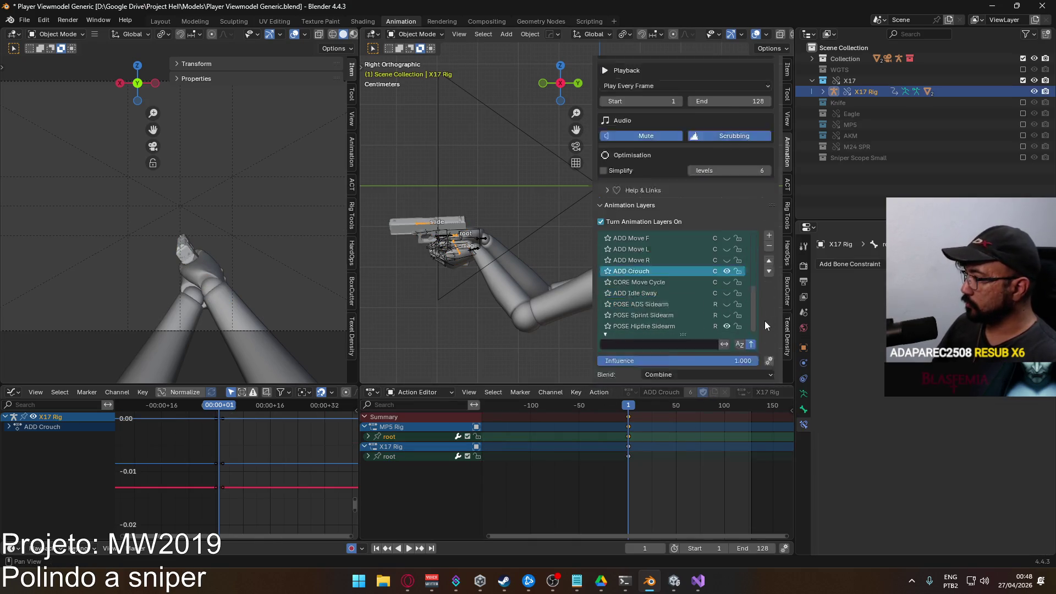
scroll(765, 322, down, 3)
scroll(694, 305, down, 1)
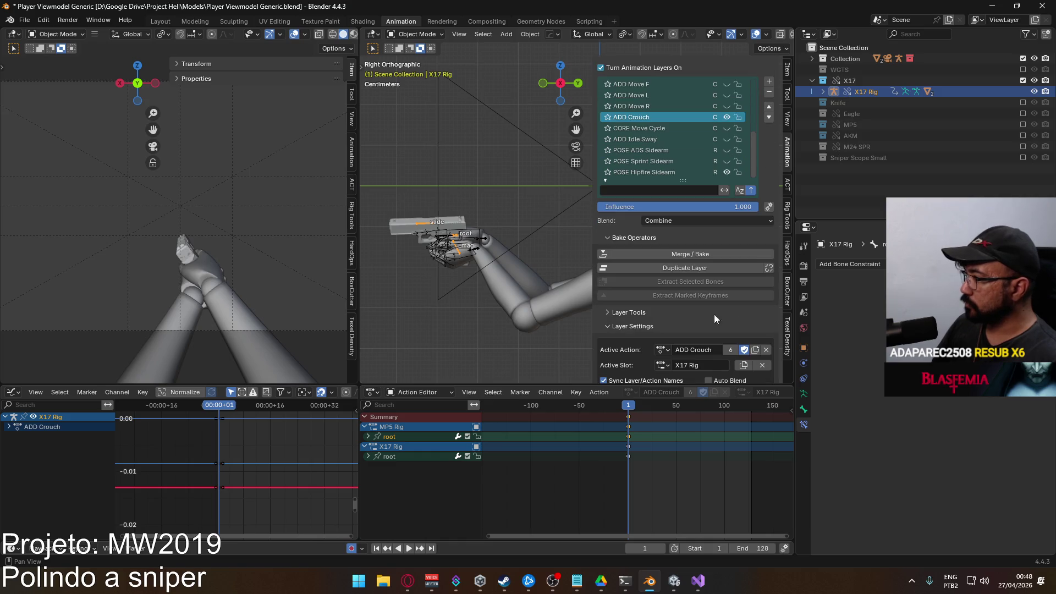
click(661, 365)
click(678, 381)
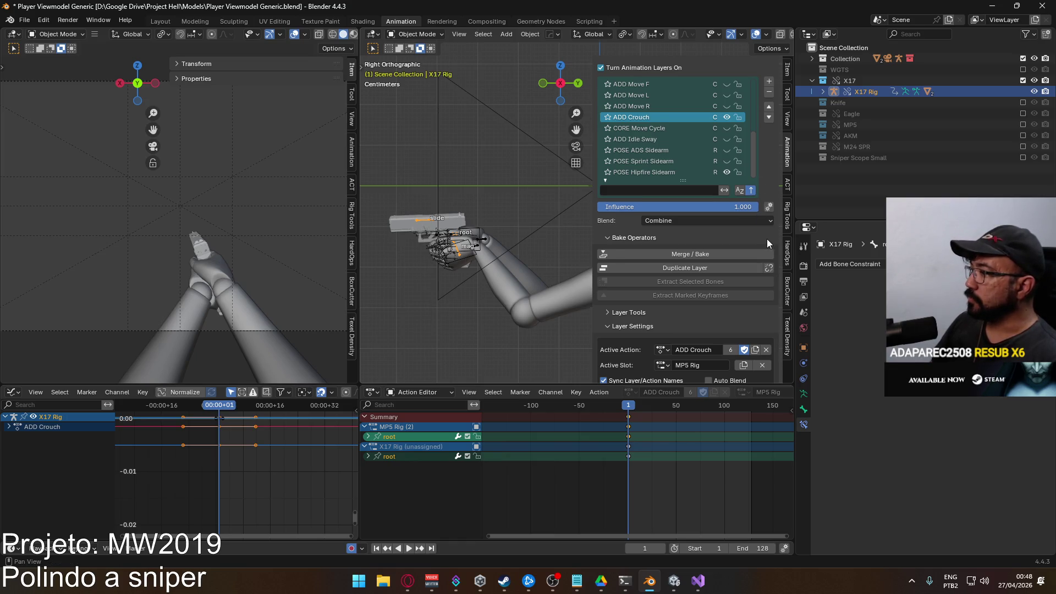
scroll(767, 238, down, 1)
scroll(718, 199, up, 2)
scroll(671, 160, up, 3)
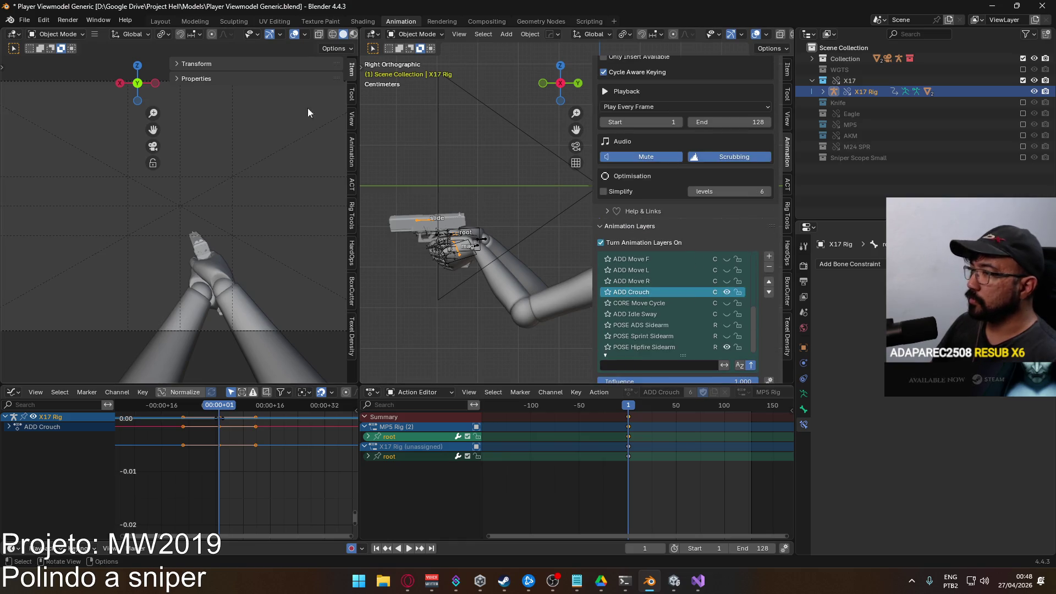
Switch the X17 rig from Object Mode to Pose Mode
click(417, 34)
click(412, 71)
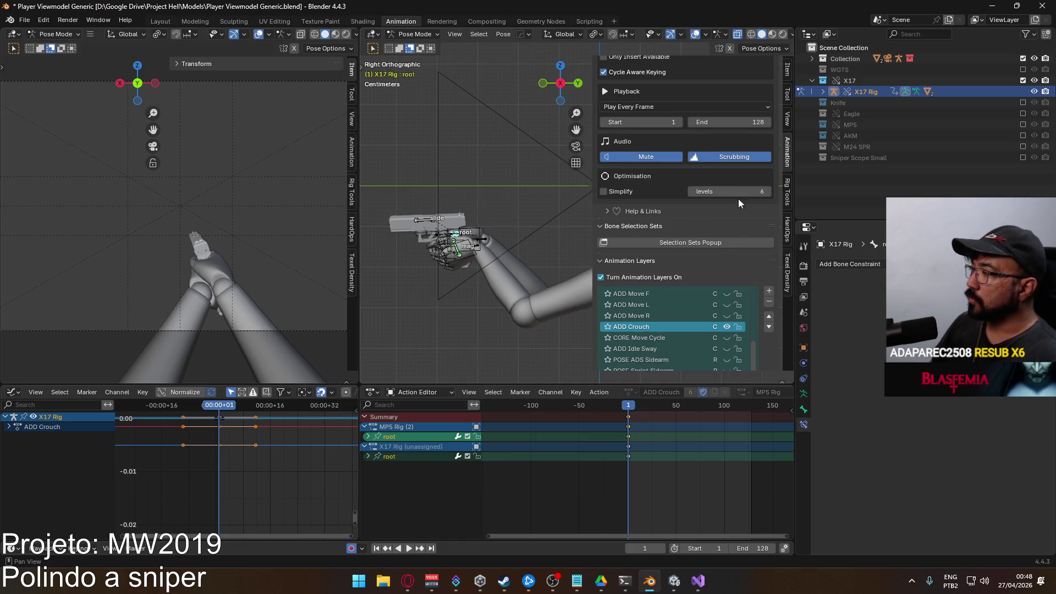
scroll(756, 157, up, 3)
scroll(719, 135, up, 3)
scroll(503, 244, down, 3)
scroll(542, 250, up, 3)
scroll(527, 240, up, 2)
scroll(726, 261, down, 2)
scroll(726, 261, down, 4)
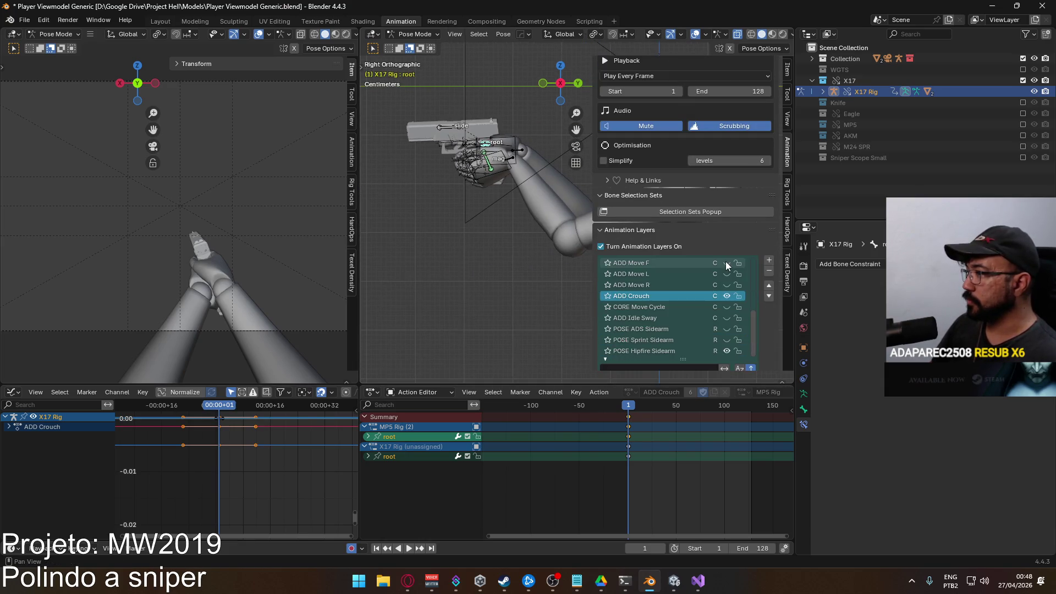
Assign the X17 Rig slot to the ADD Crouch action
key(q)
click(539, 240)
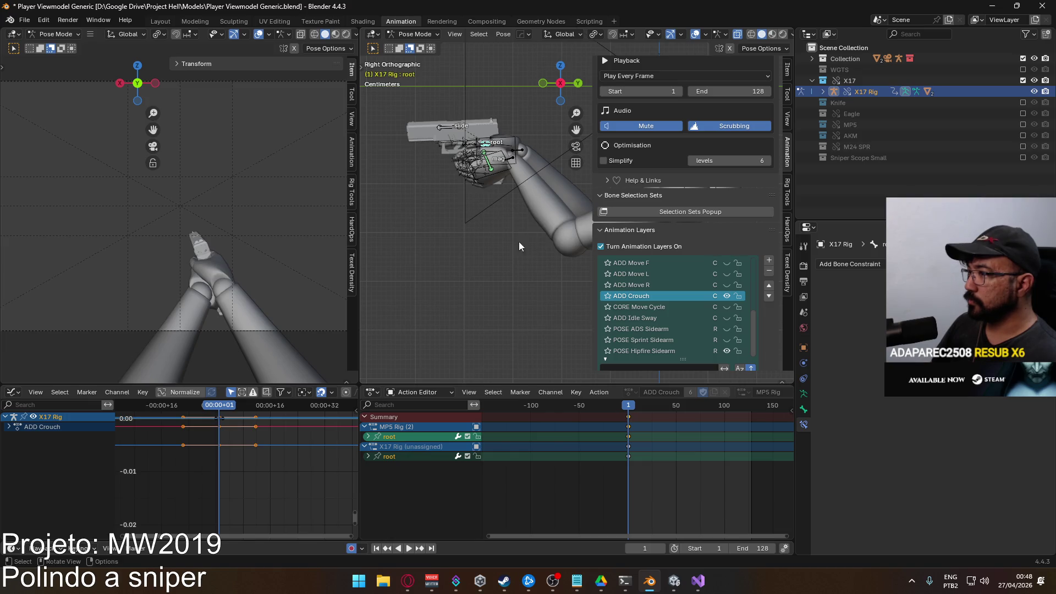
scroll(726, 330, down, 2)
scroll(747, 339, down, 4)
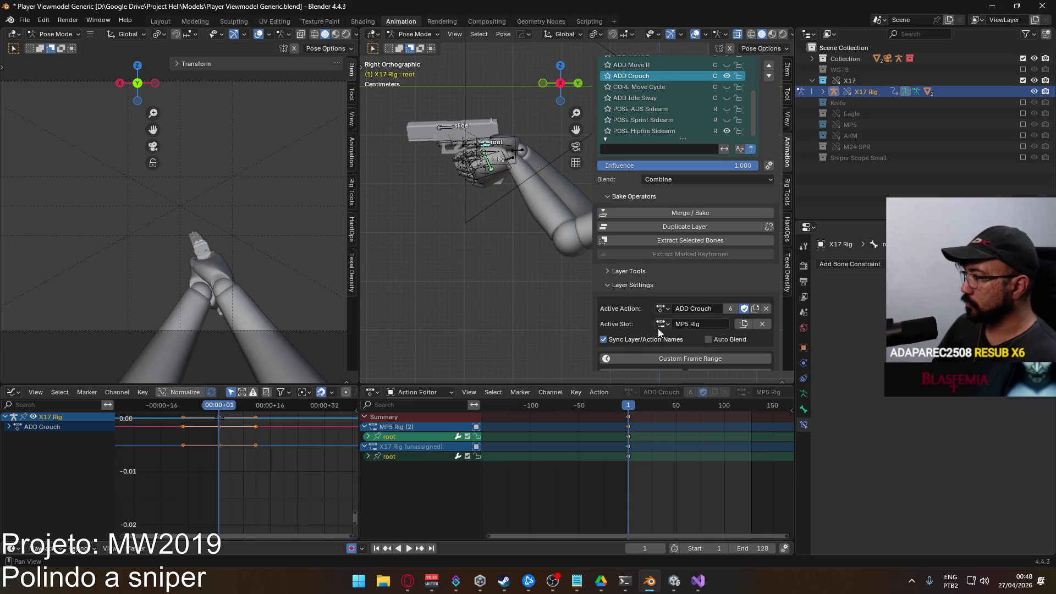
scroll(658, 329, down, 1)
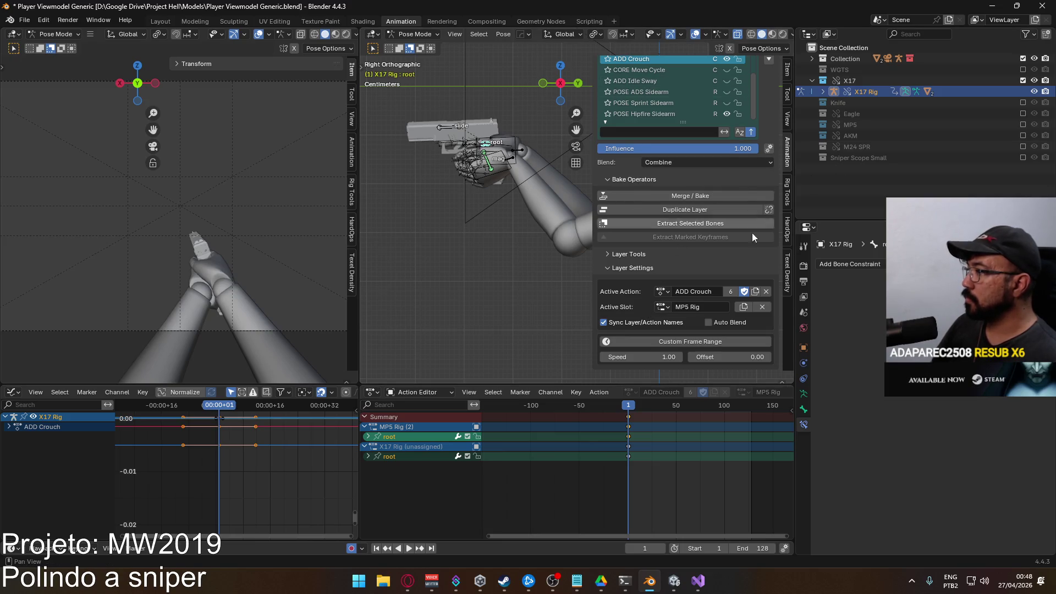
click(663, 306)
click(679, 335)
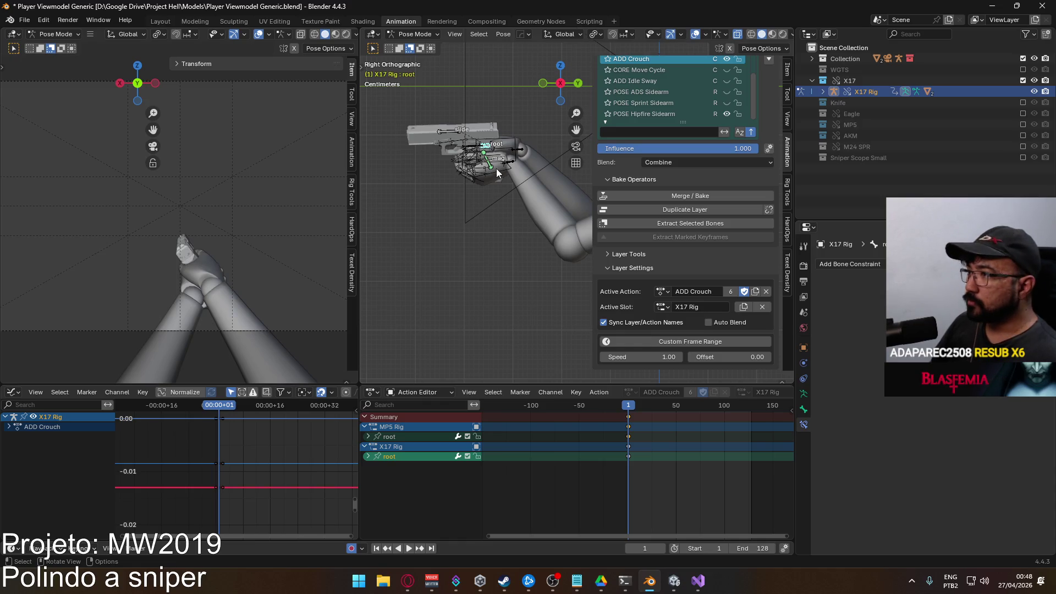
Paste stored world coordinates onto the root via Quick Favorites, play, and return to frame 0
key(q)
click(549, 198)
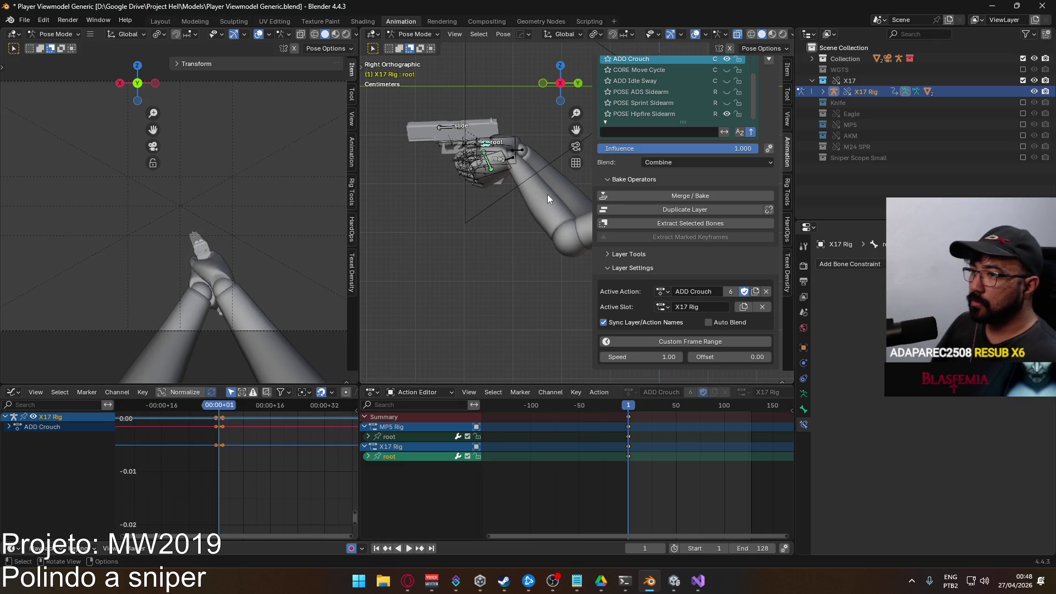
key(space)
drag(678, 416, 627, 415)
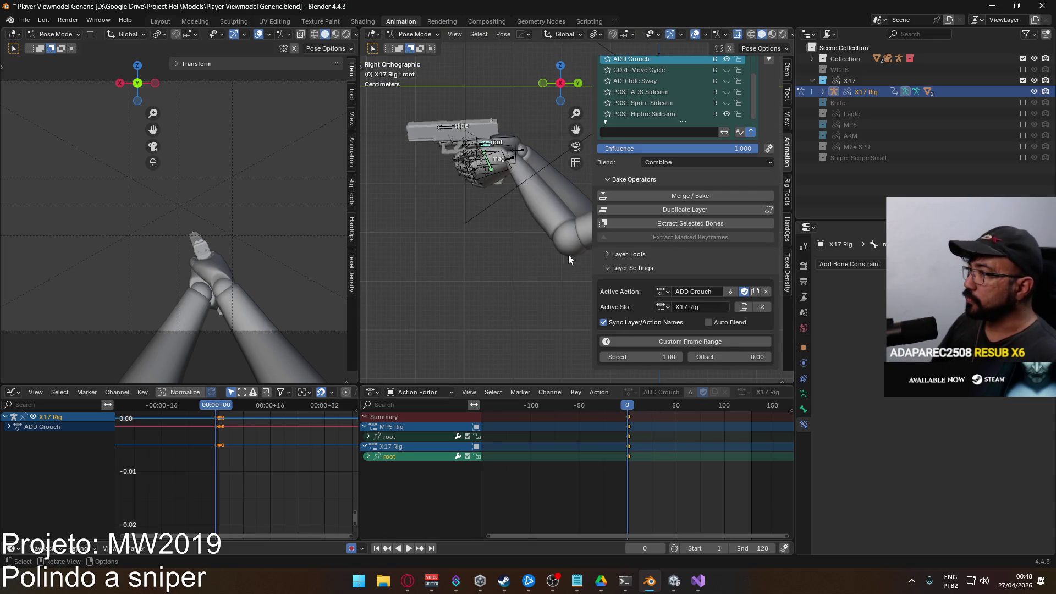
scroll(715, 222, up, 2)
scroll(709, 221, up, 2)
Compare poses with ADD Crouch toggled and nudge the root slightly along global X
click(728, 200)
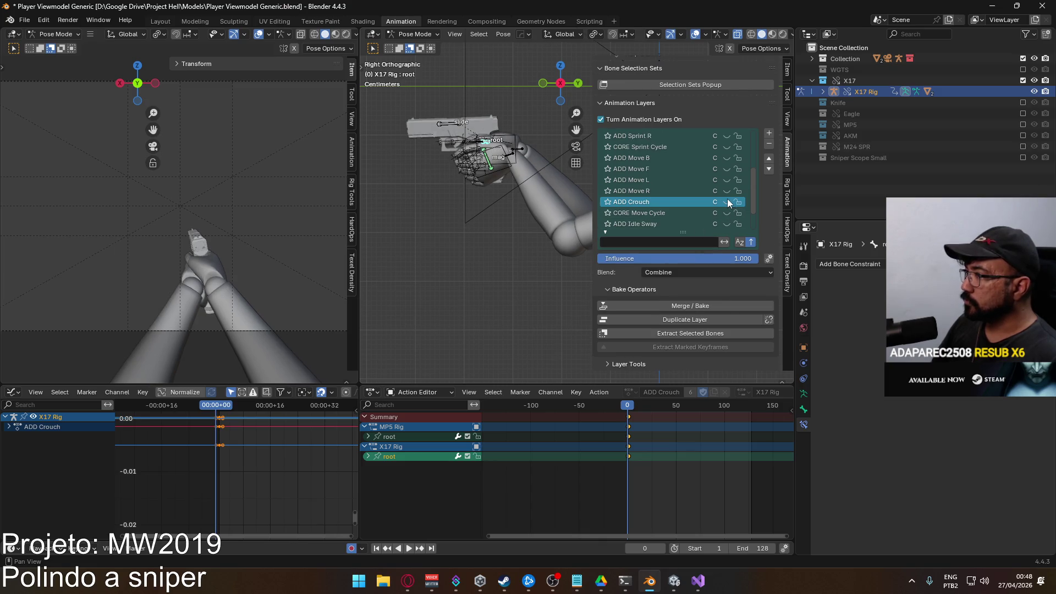
click(727, 199)
click(727, 200)
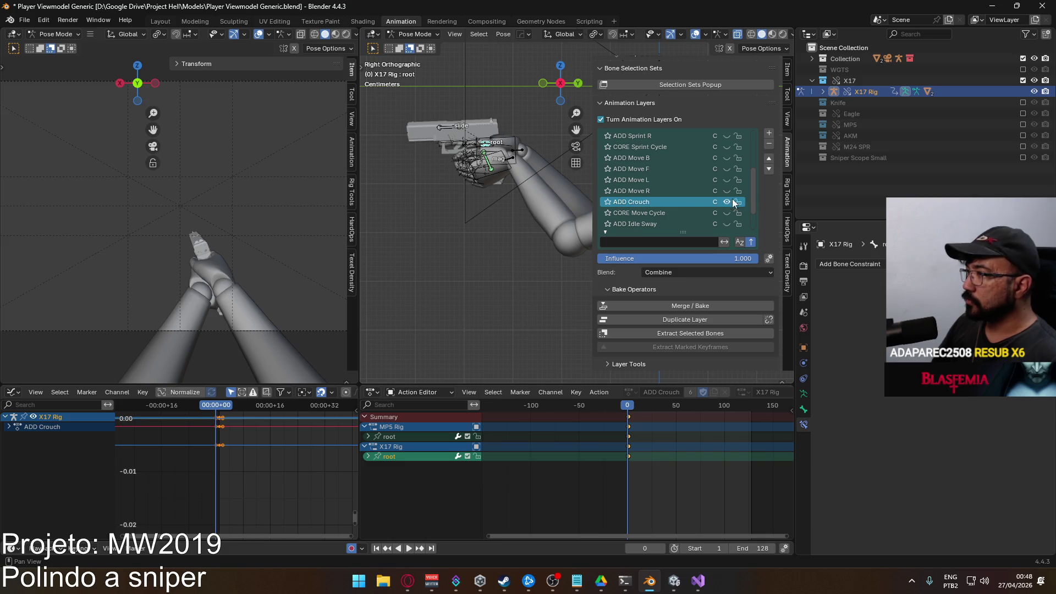
click(728, 201)
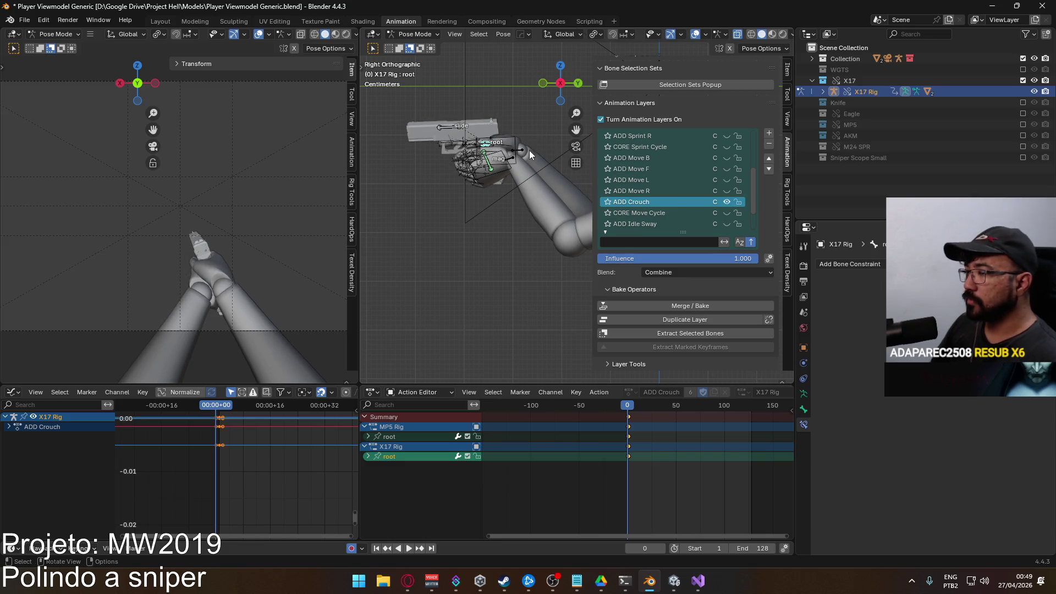
key(g)
key(x)
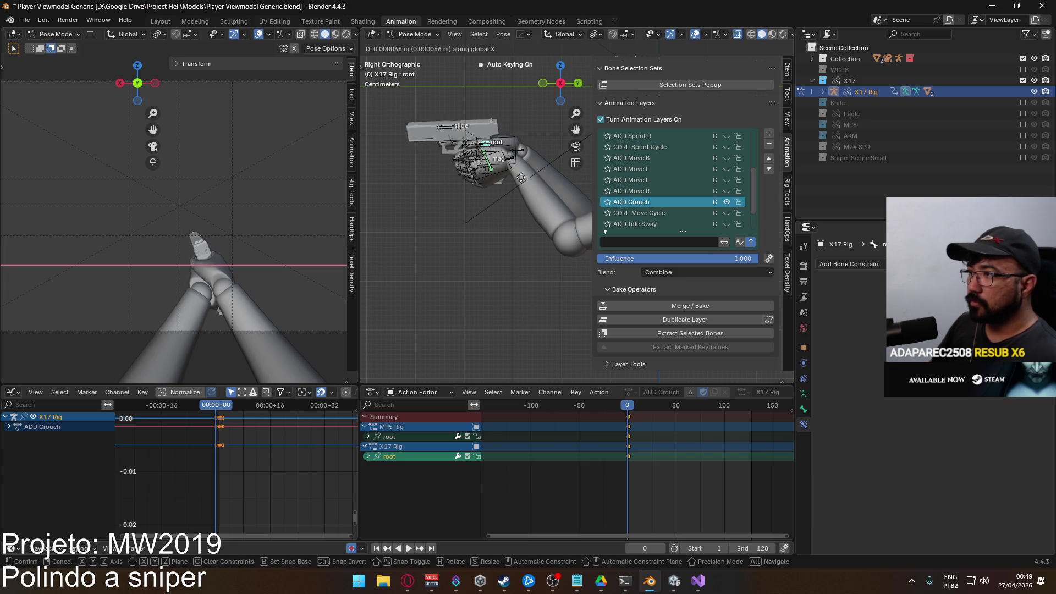
right_click(523, 172)
key(g)
key(x)
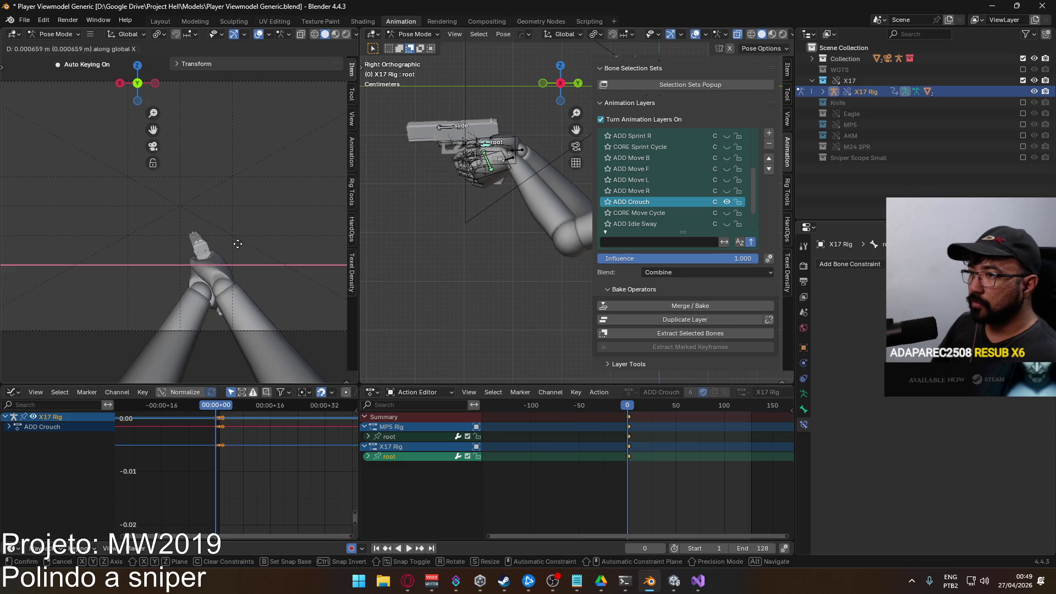
click(208, 240)
Key another small X offset on the root, comparing with the crouch layer toggled
click(728, 201)
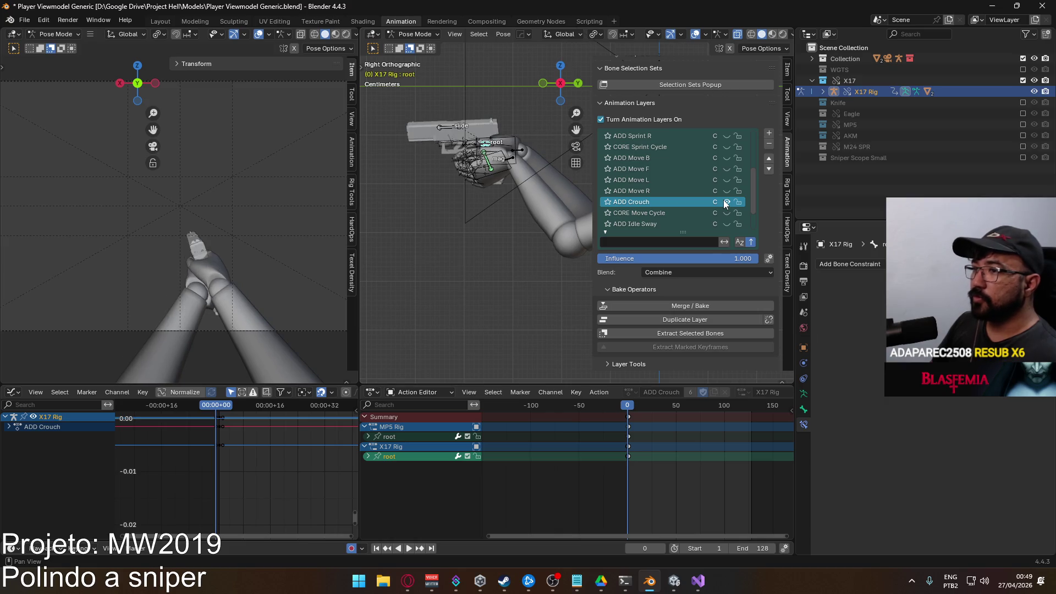
key(g)
key(x)
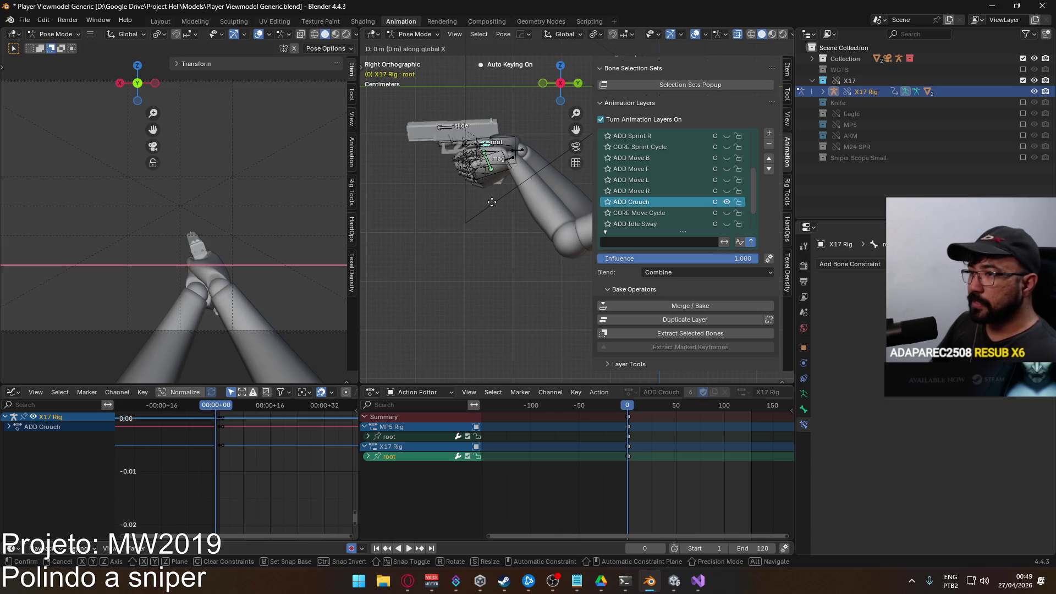
right_click(512, 214)
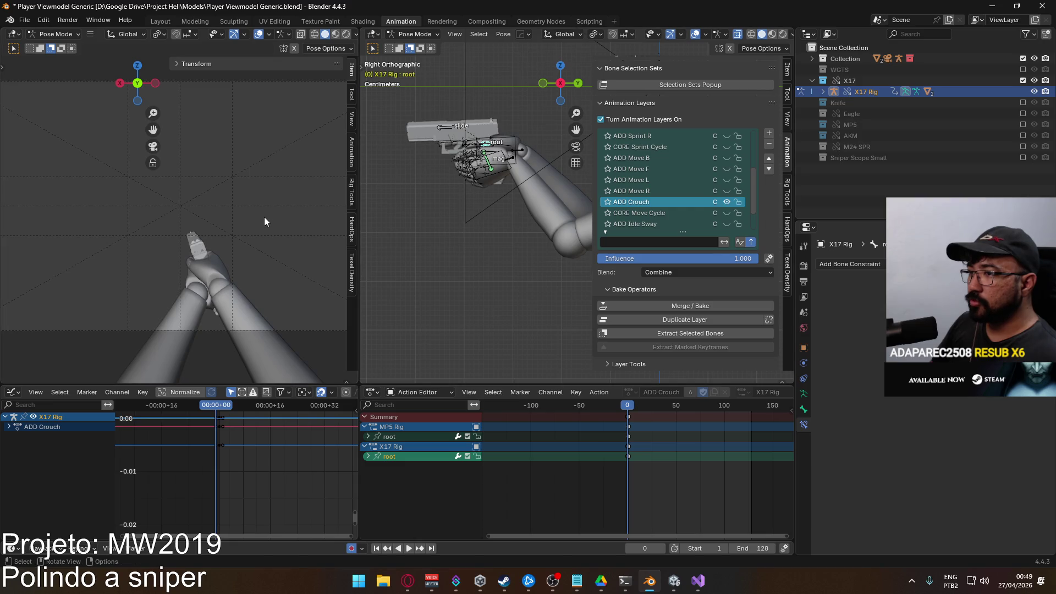
key(g)
key(x)
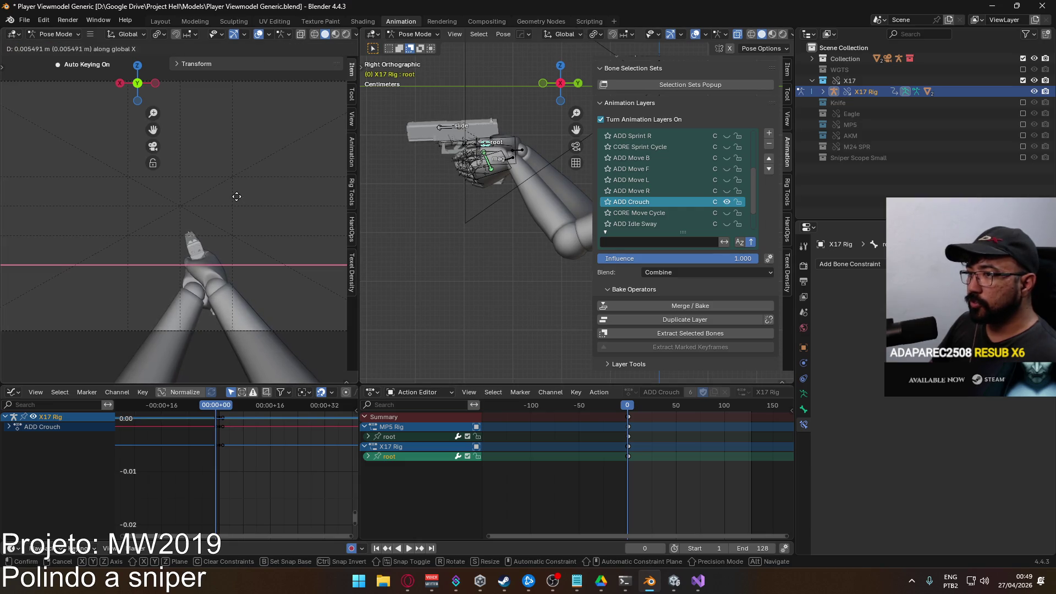
click(239, 216)
click(725, 204)
click(726, 204)
click(727, 202)
click(728, 202)
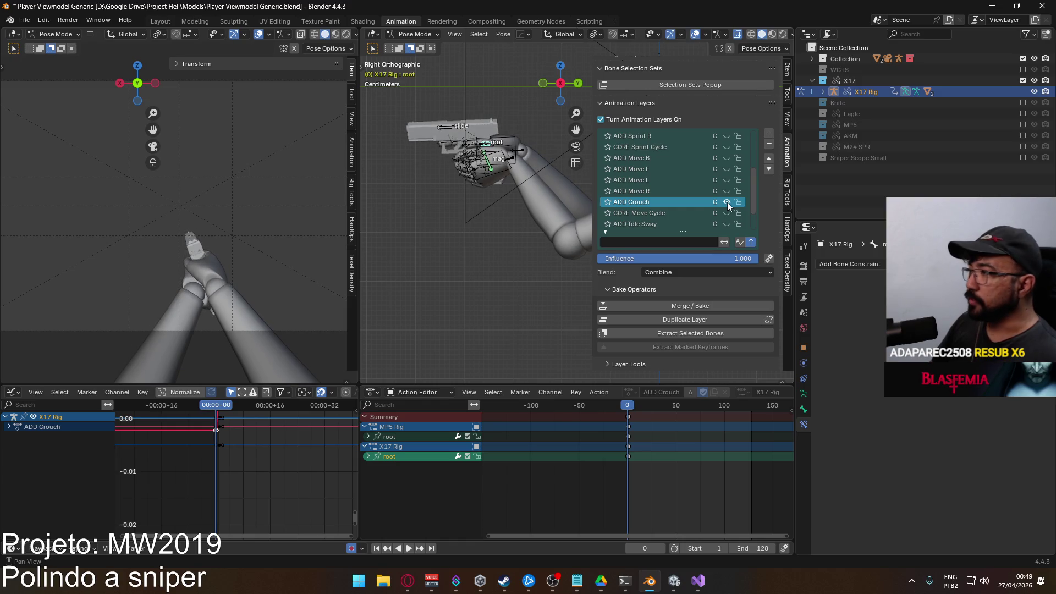
scroll(702, 192, down, 3)
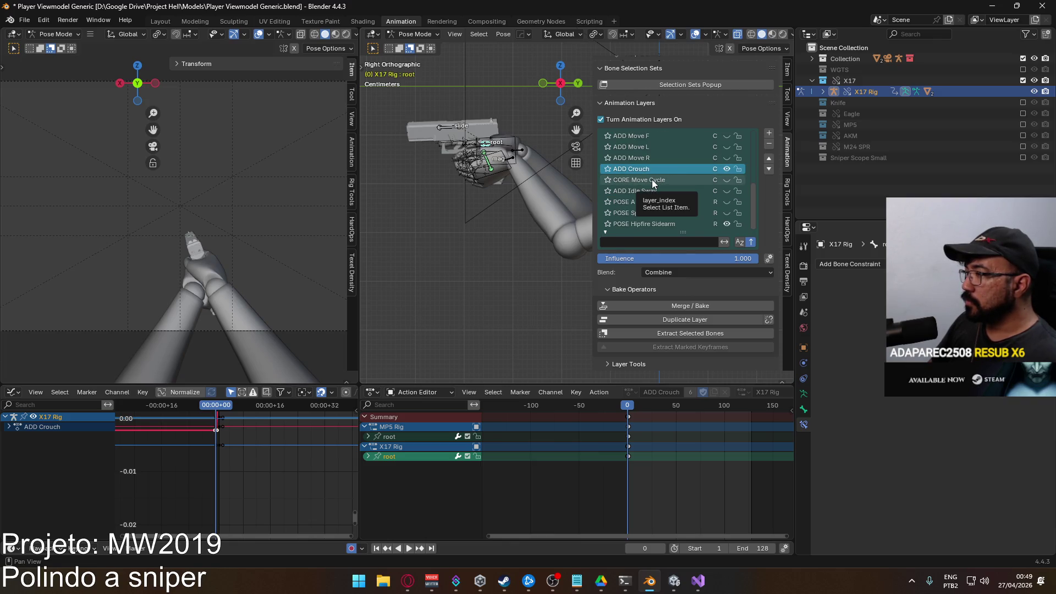
Hide ADD Crouch, shift the frame 0 keys to frame 1 and play the animation
click(730, 169)
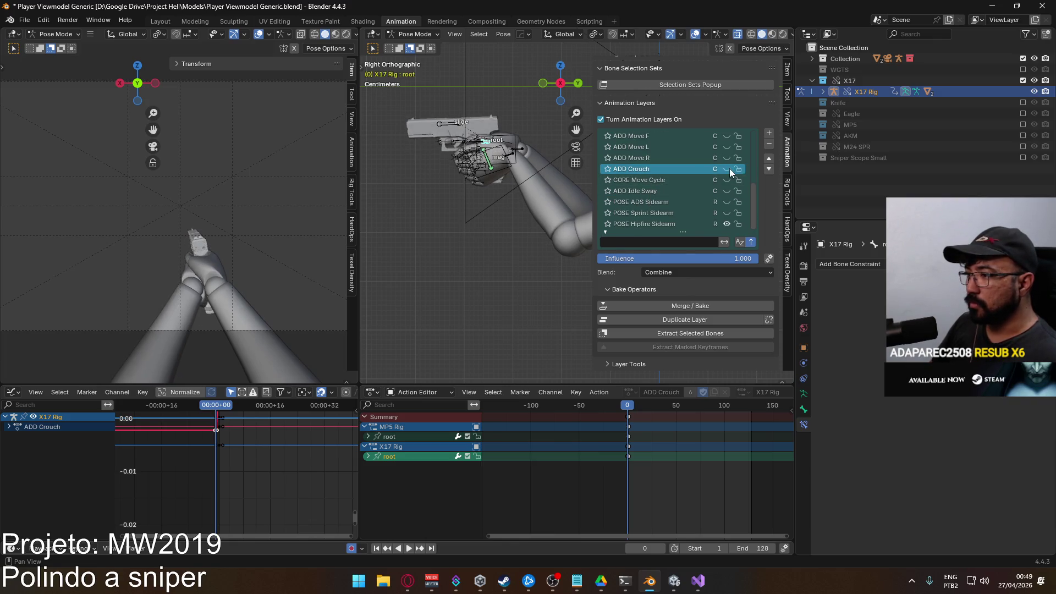
scroll(622, 458, up, 2)
scroll(610, 446, up, 3)
scroll(589, 429, up, 3)
key(g)
click(607, 418)
key(space)
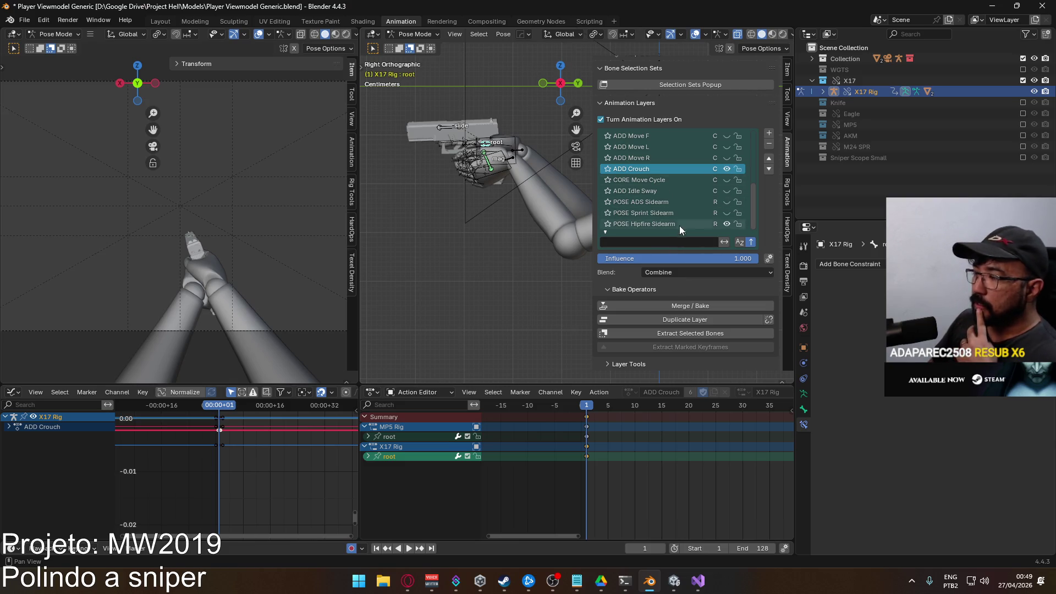
scroll(718, 170, up, 2)
scroll(720, 168, up, 1)
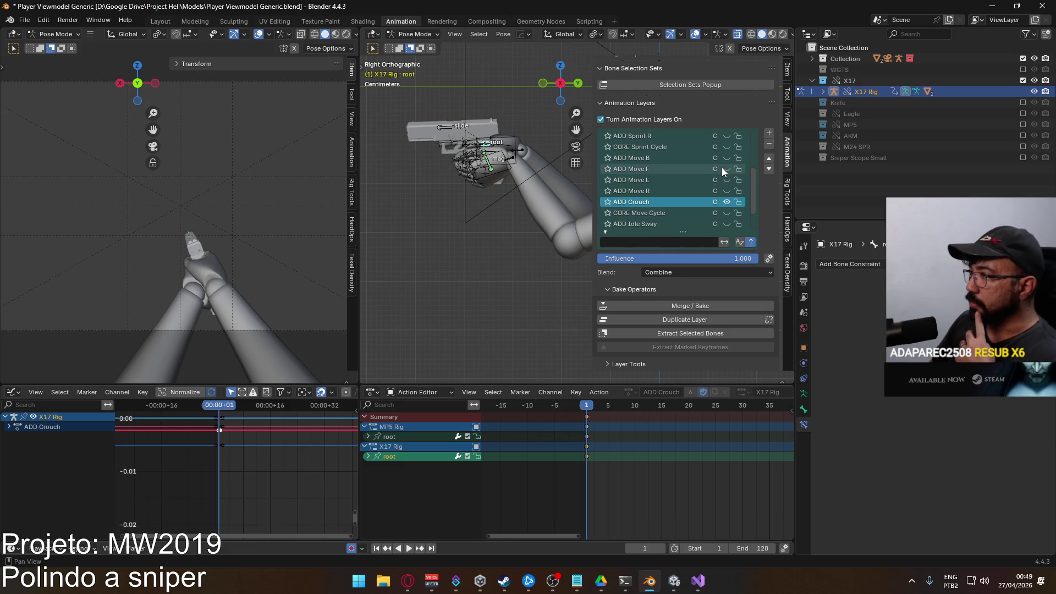
Enable the ADD Move F and ADD Idle Sway layers, return to Object Mode and select the arms
click(726, 169)
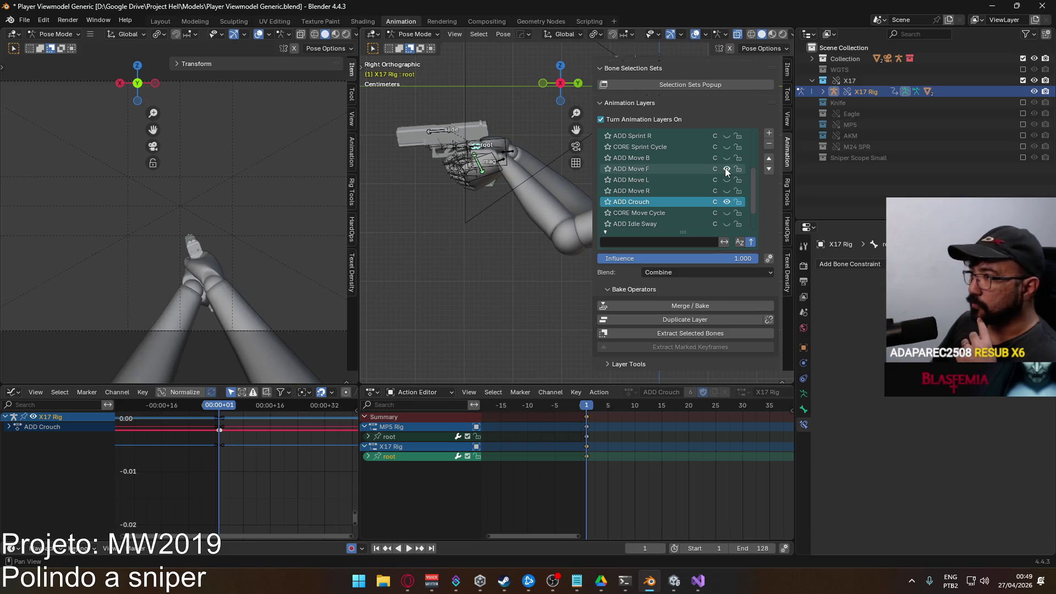
scroll(706, 169, down, 3)
click(726, 192)
scroll(521, 188, down, 3)
click(416, 34)
click(526, 239)
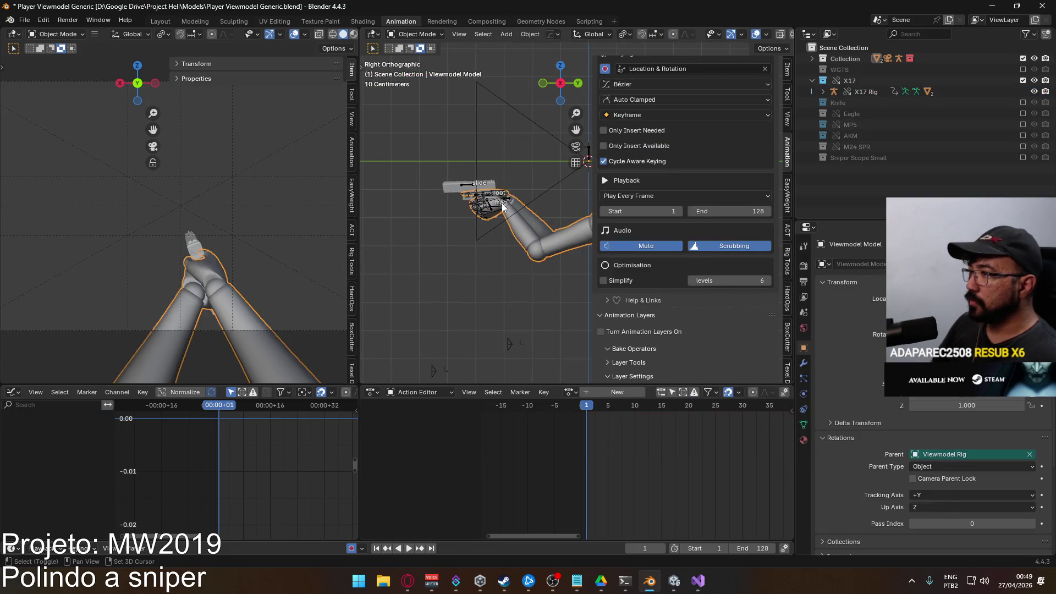
Save the file and start an FBX export from the Hipfire Sidearm Idle file name
key(ctrl+s)
click(24, 21)
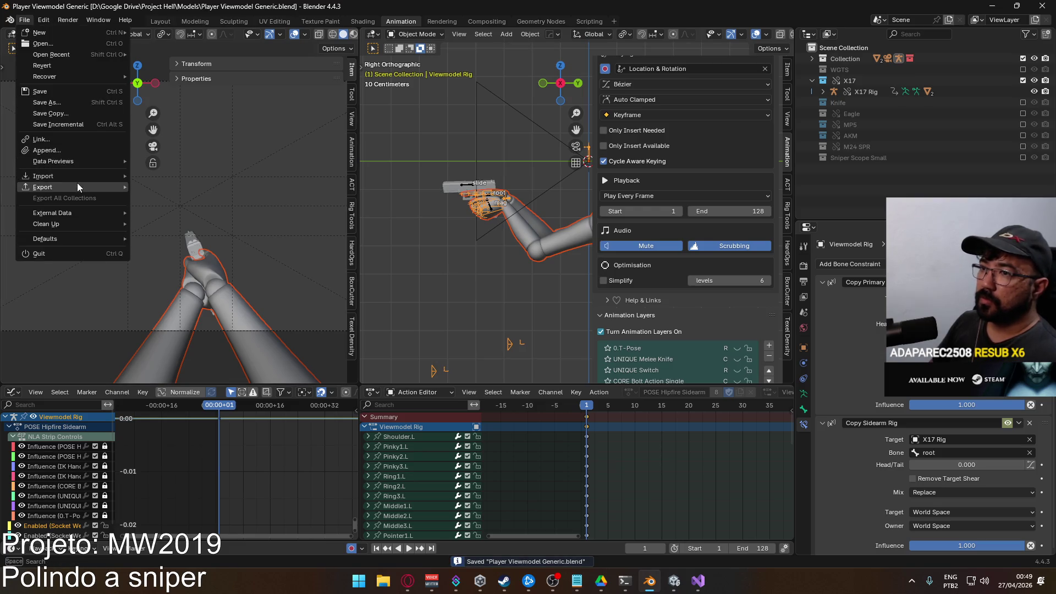
click(195, 274)
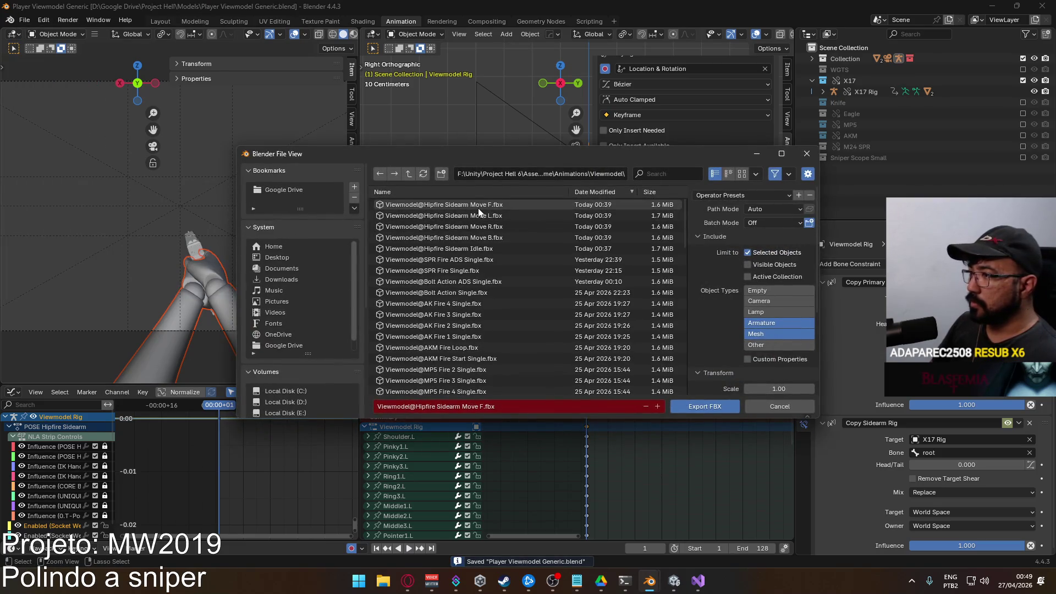
click(499, 248)
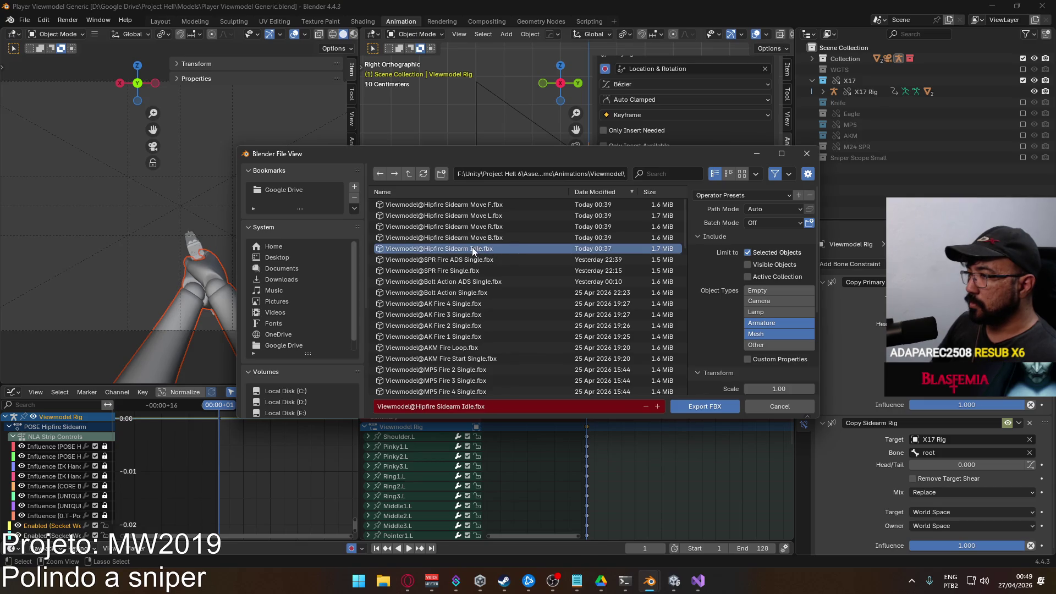
scroll(505, 275, down, 5)
scroll(506, 280, down, 5)
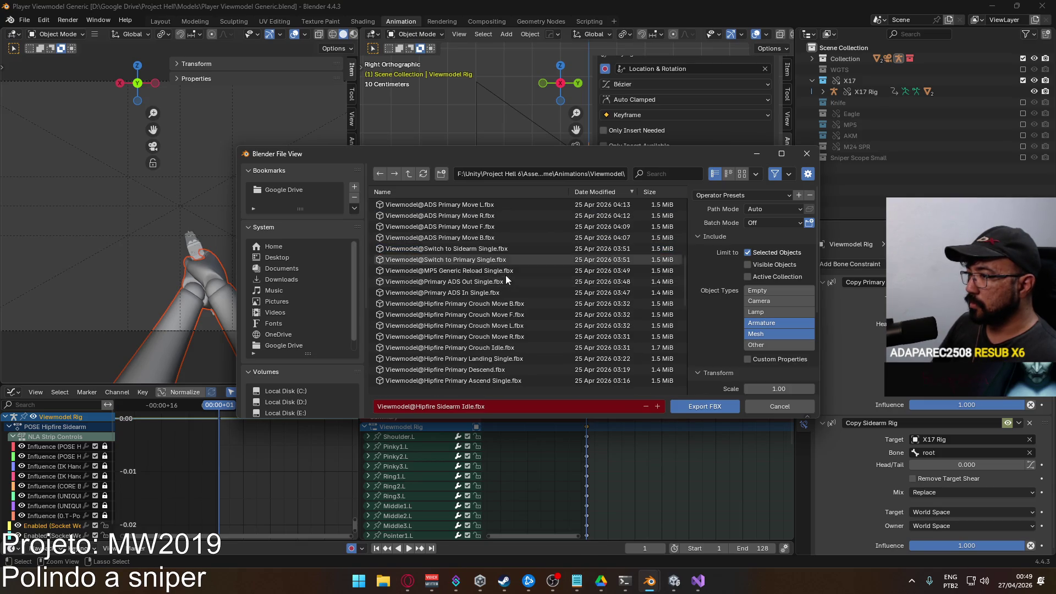
scroll(482, 310, down, 3)
scroll(482, 307, down, 2)
scroll(482, 306, down, 3)
scroll(486, 294, down, 3)
scroll(486, 295, down, 2)
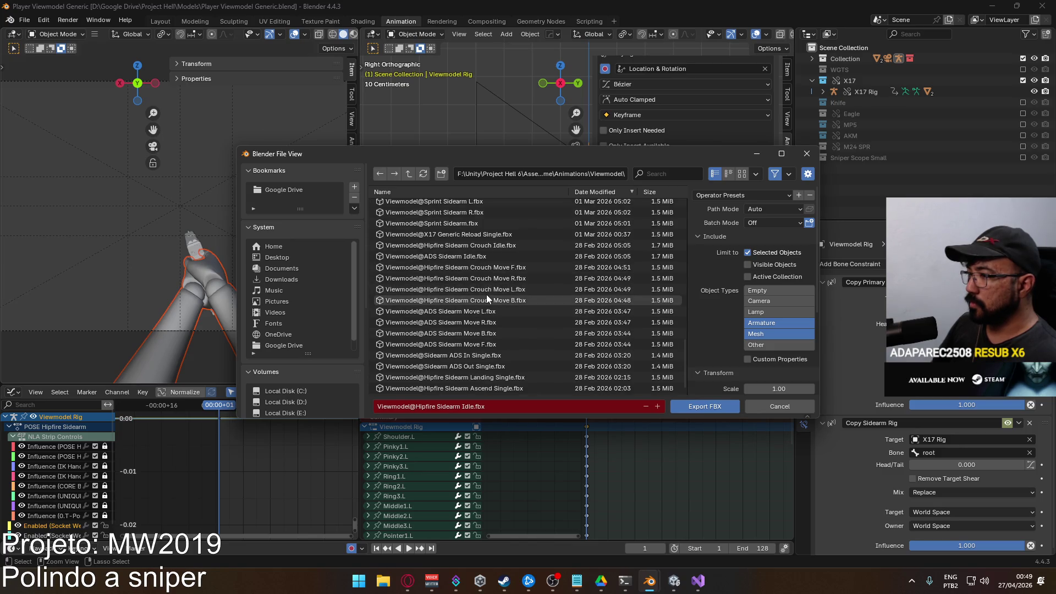
scroll(544, 333, up, 3)
scroll(543, 332, up, 3)
scroll(543, 333, up, 2)
scroll(544, 333, up, 3)
scroll(541, 332, up, 3)
scroll(539, 331, up, 2)
scroll(538, 331, up, 2)
scroll(539, 331, up, 3)
scroll(539, 331, up, 3)
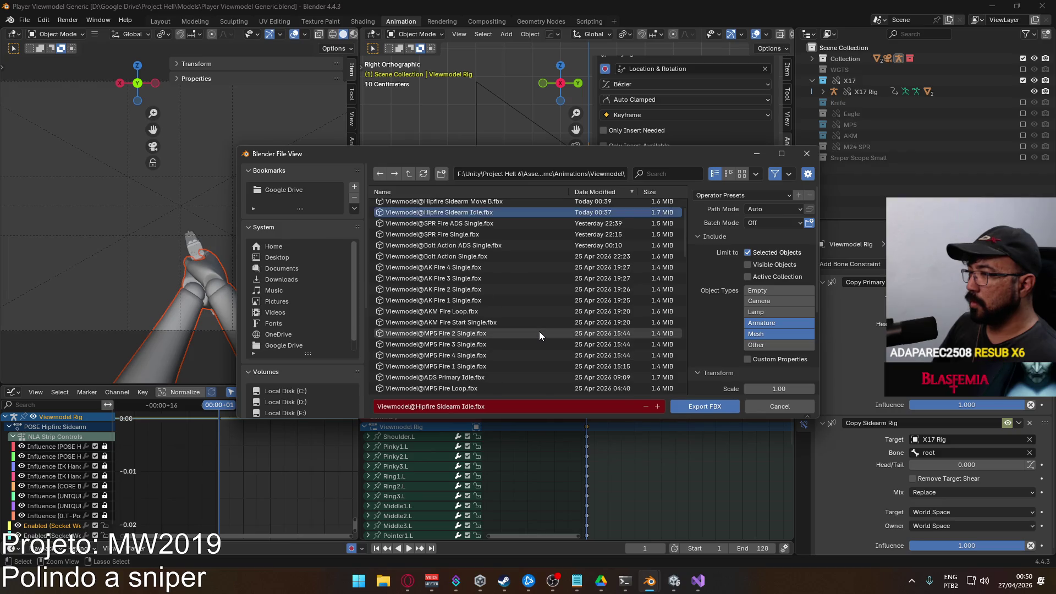
scroll(540, 331, up, 1)
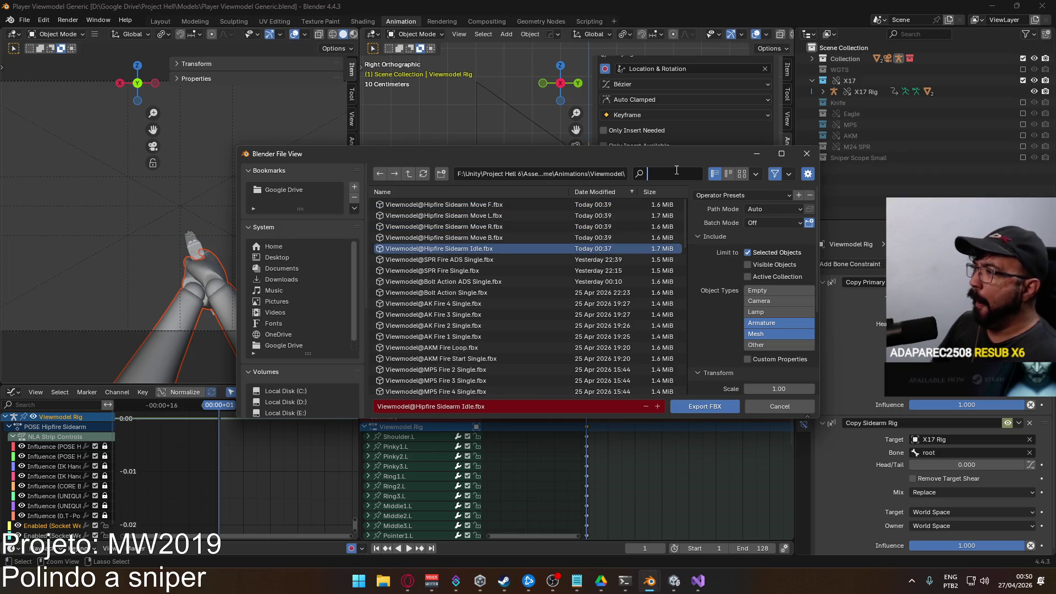
text(crpu)
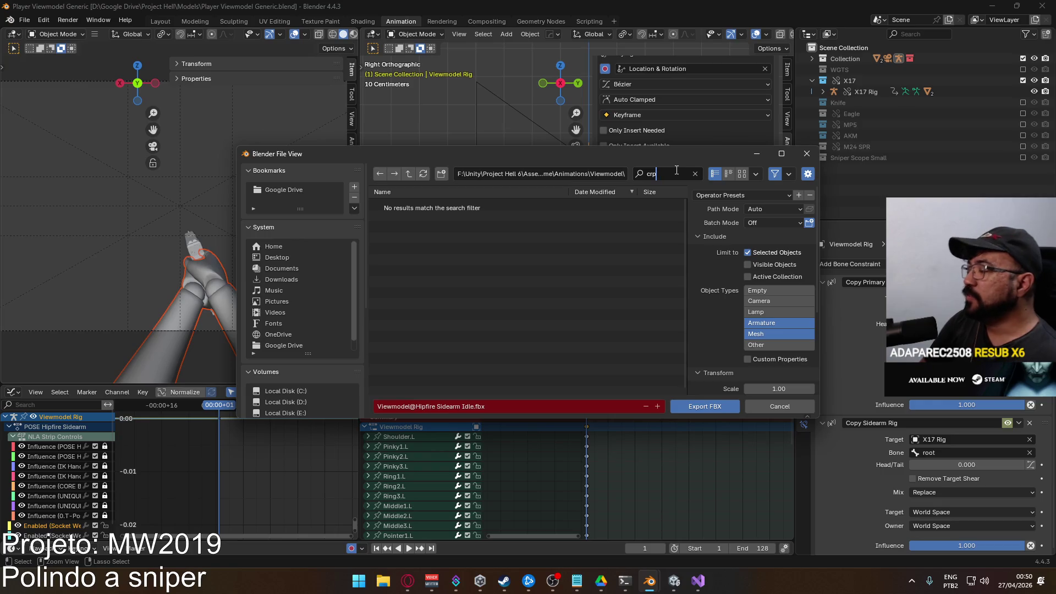
Filter for 'crouch' and export over Viewmodel@Hipfire Sidearm Crouch Idle.fbx
key(BackSpace)
text(ouch)
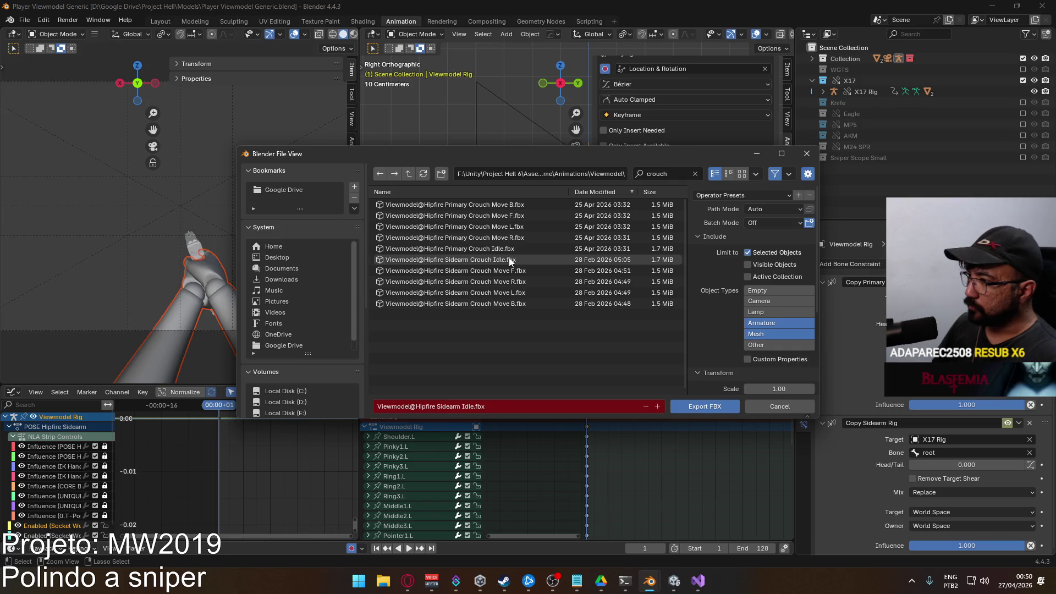
click(537, 260)
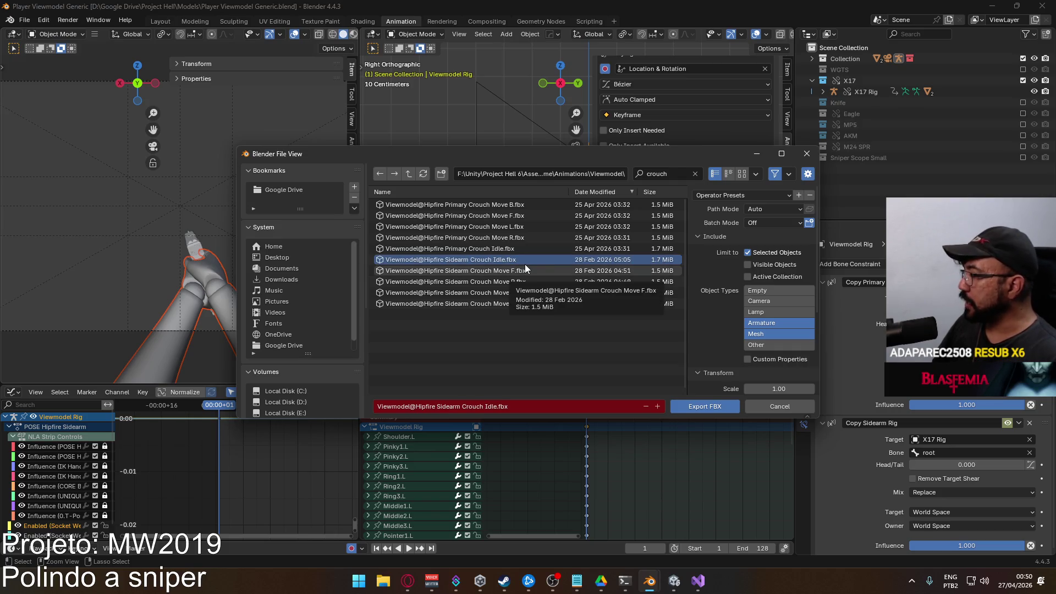
mouse_move(487, 259)
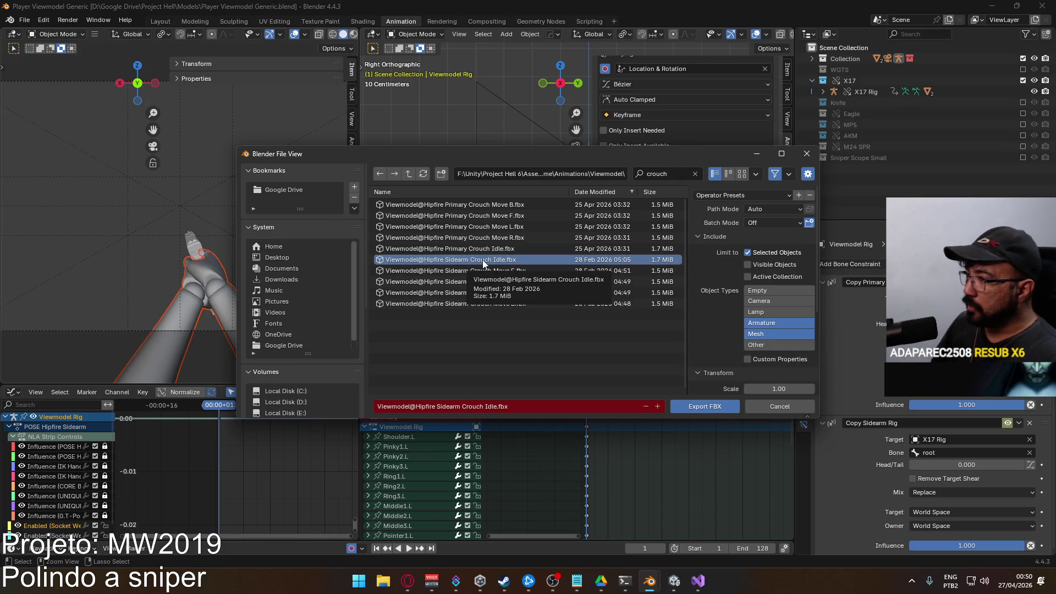
double_click(428, 258)
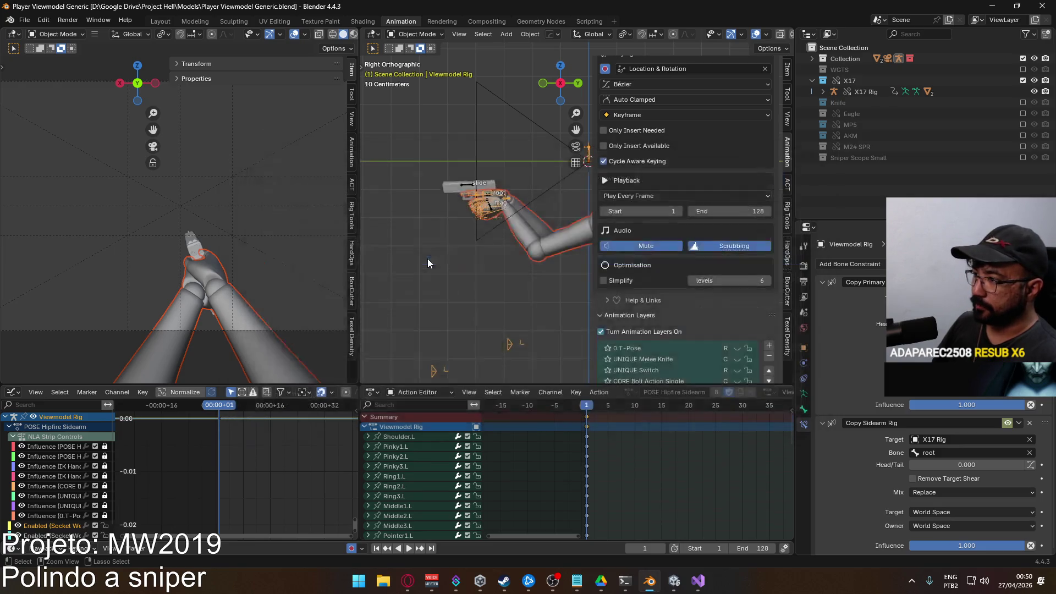
Compare the transform values of X17 Rig, Viewmodel Rig and the camera in the sidebar
click(470, 186)
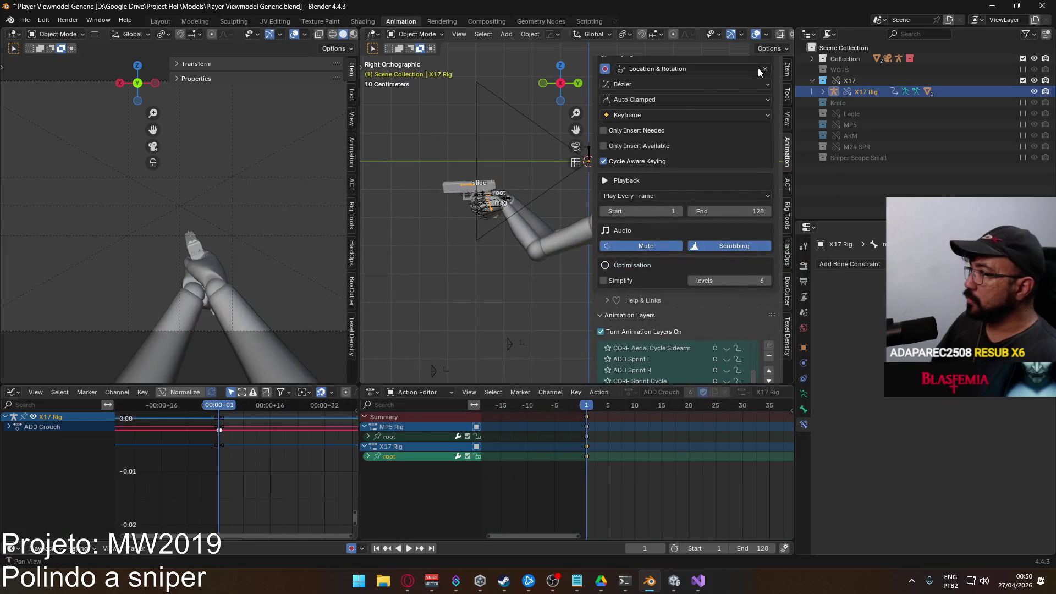
scroll(761, 141, up, 5)
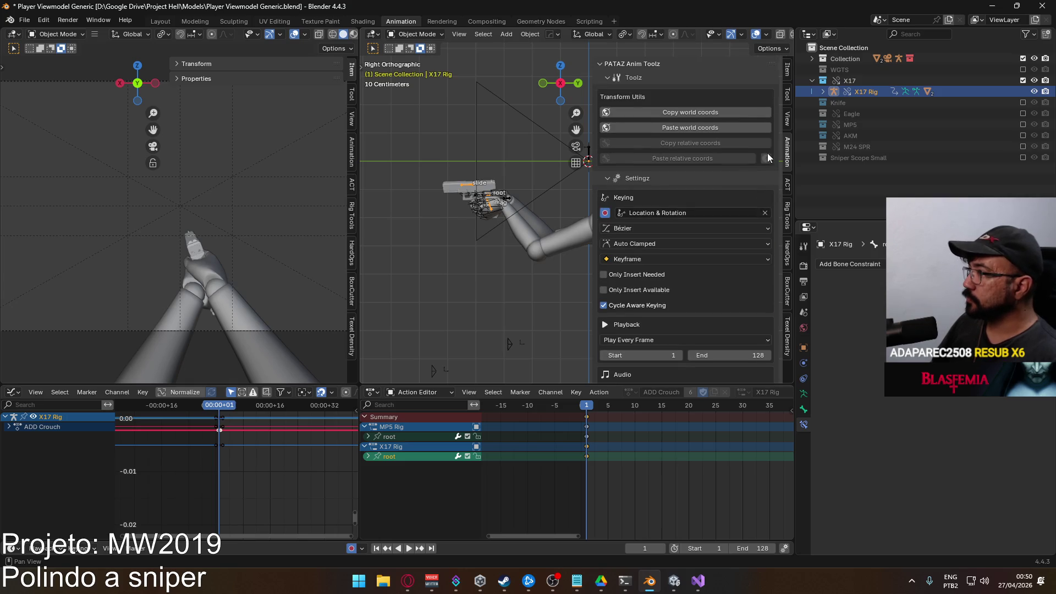
click(788, 69)
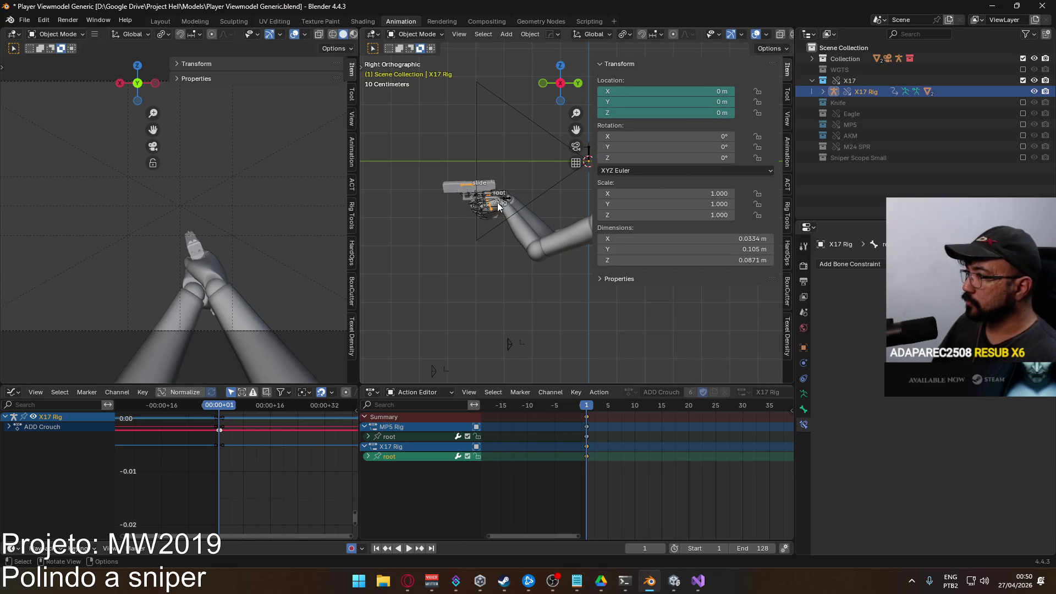
click(498, 206)
click(473, 185)
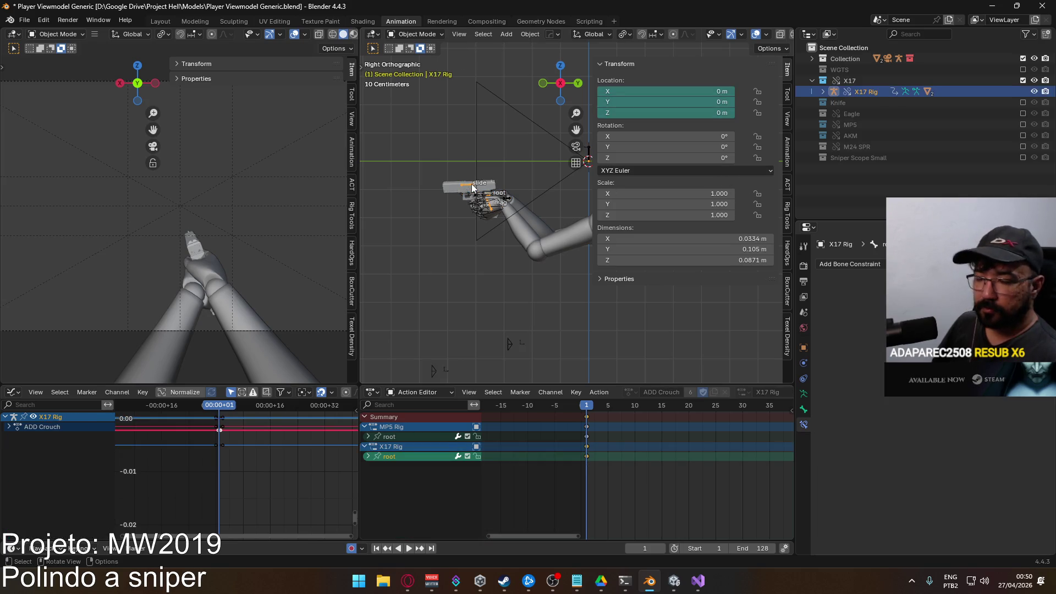
click(496, 195)
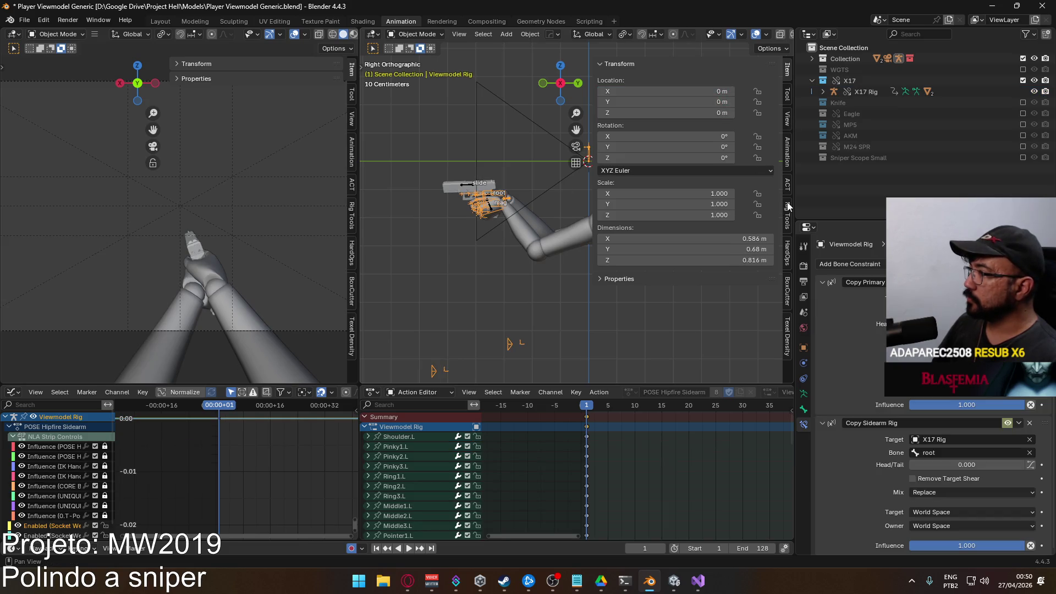
click(511, 217)
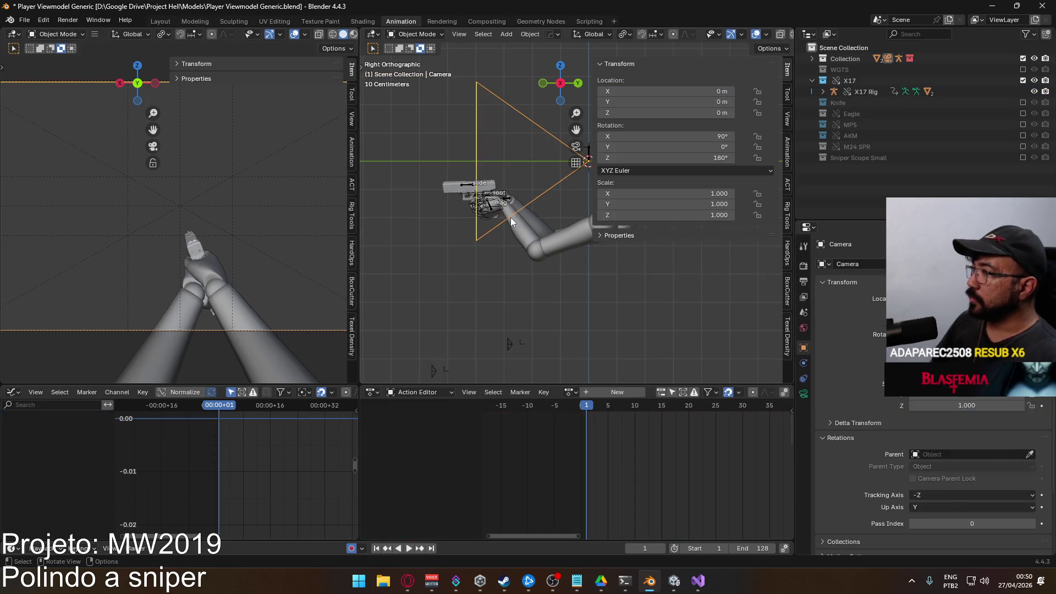
Make X17 Rig active and set ADD Idle Sway as its current animation layer, framing its keys
click(790, 146)
scroll(744, 233, down, 5)
scroll(744, 233, down, 3)
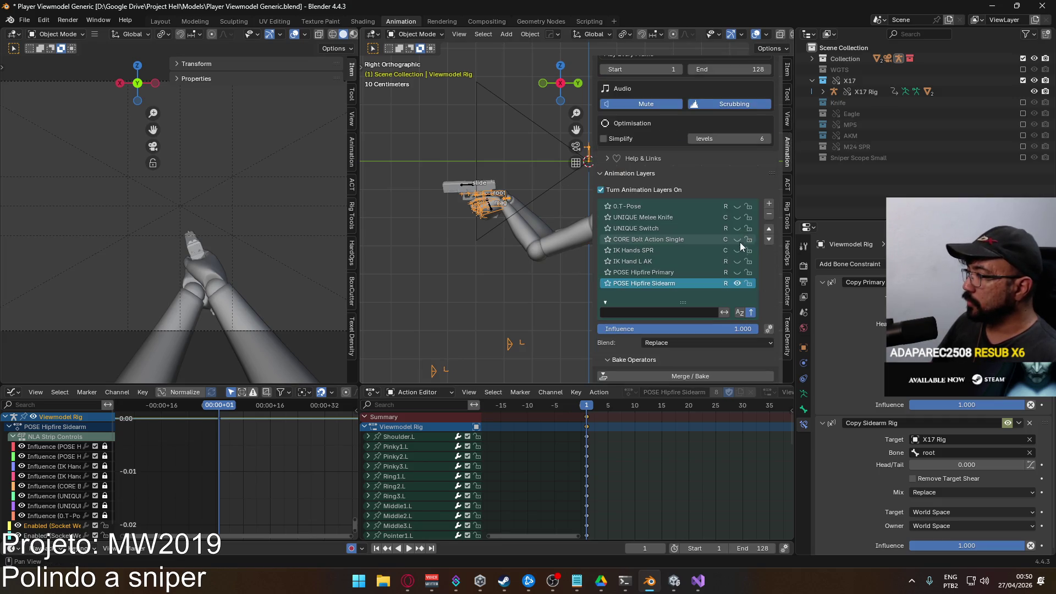
scroll(754, 250, down, 3)
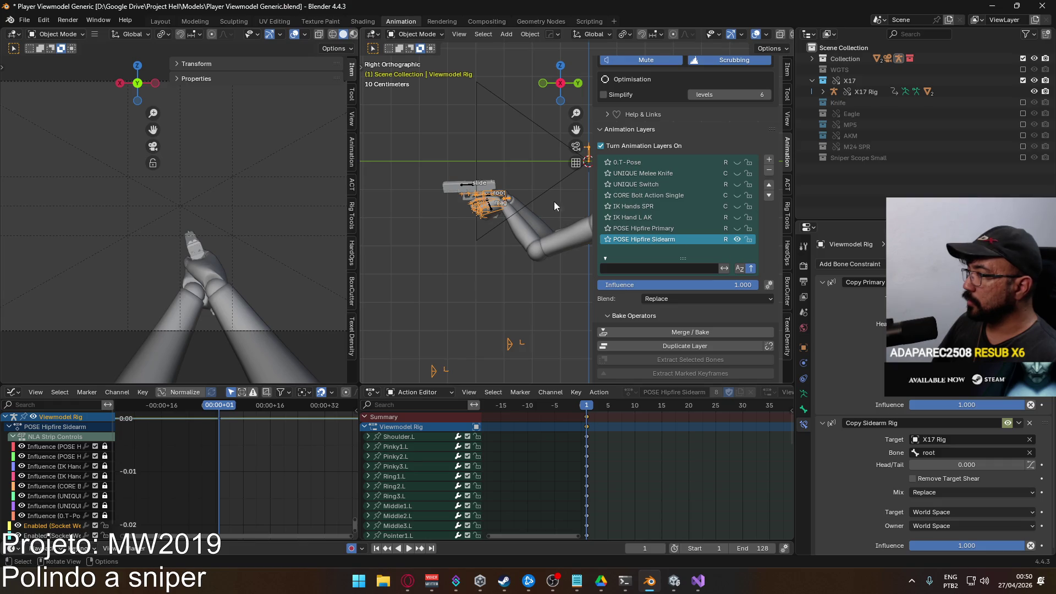
scroll(589, 219, up, 2)
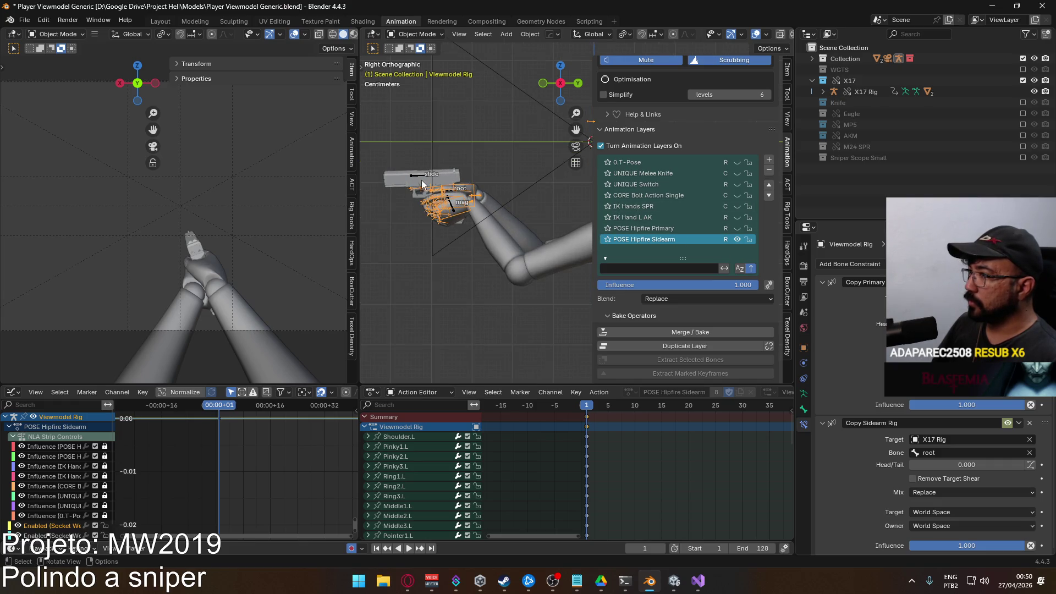
click(422, 181)
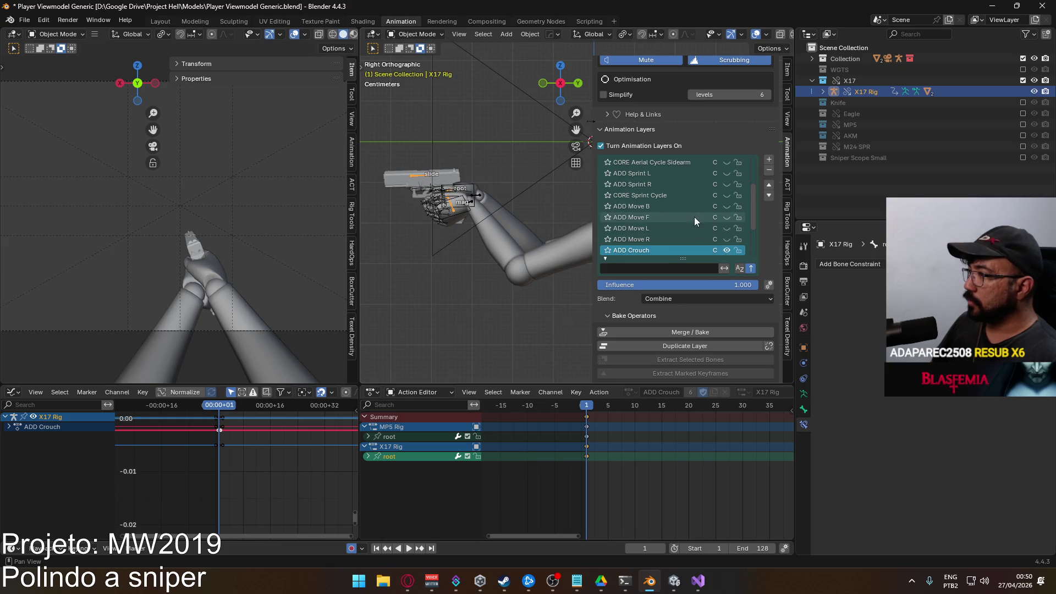
scroll(694, 217, down, 4)
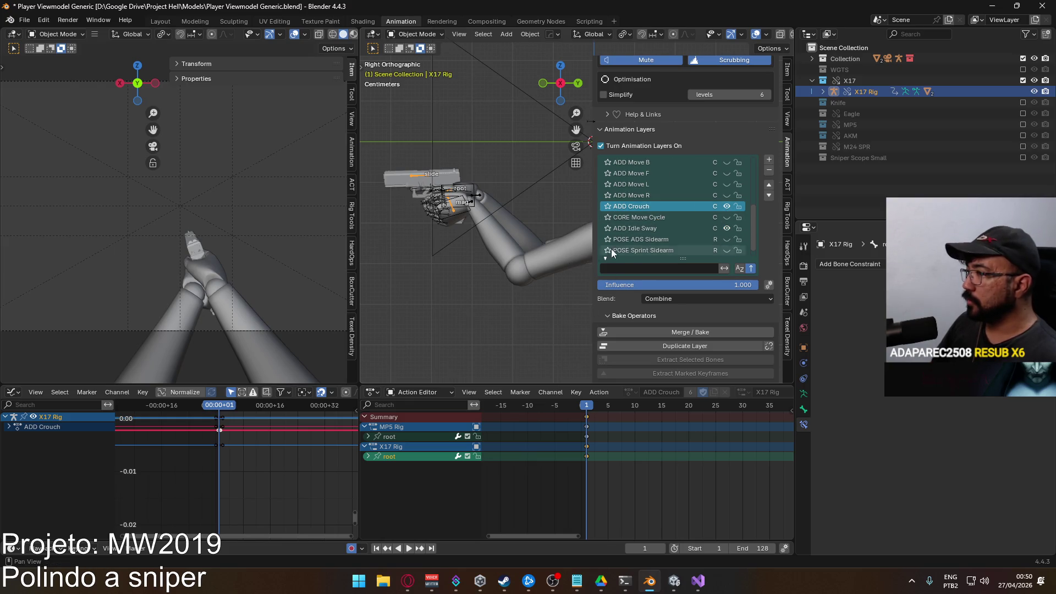
click(641, 227)
key(Home)
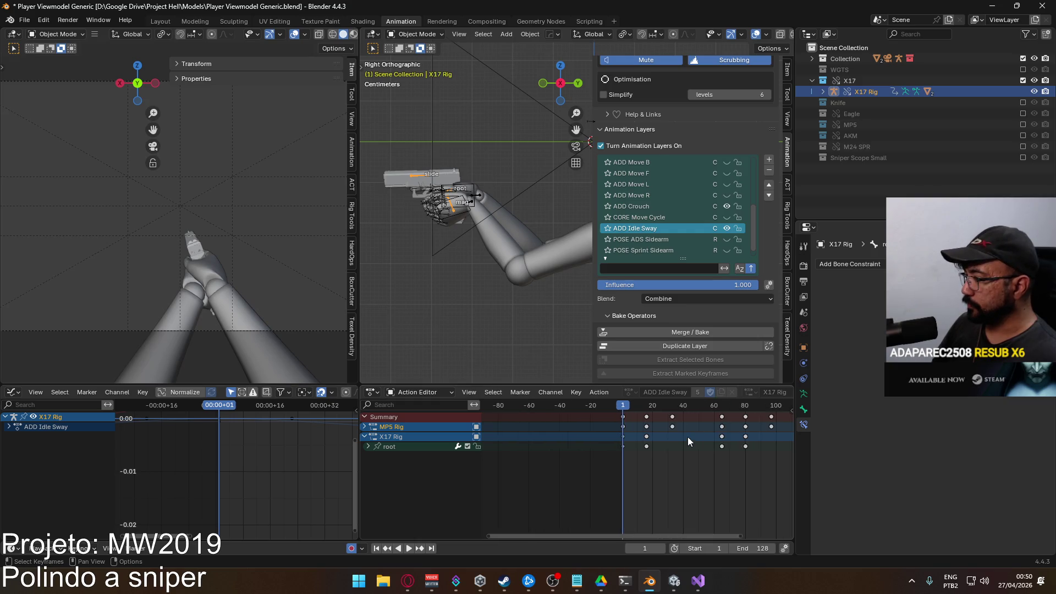
scroll(689, 435, down, 2)
Preview the idle sway, then show the CORE Move Cycle and ADD Move F layers with CORE Move Cycle active
key(space)
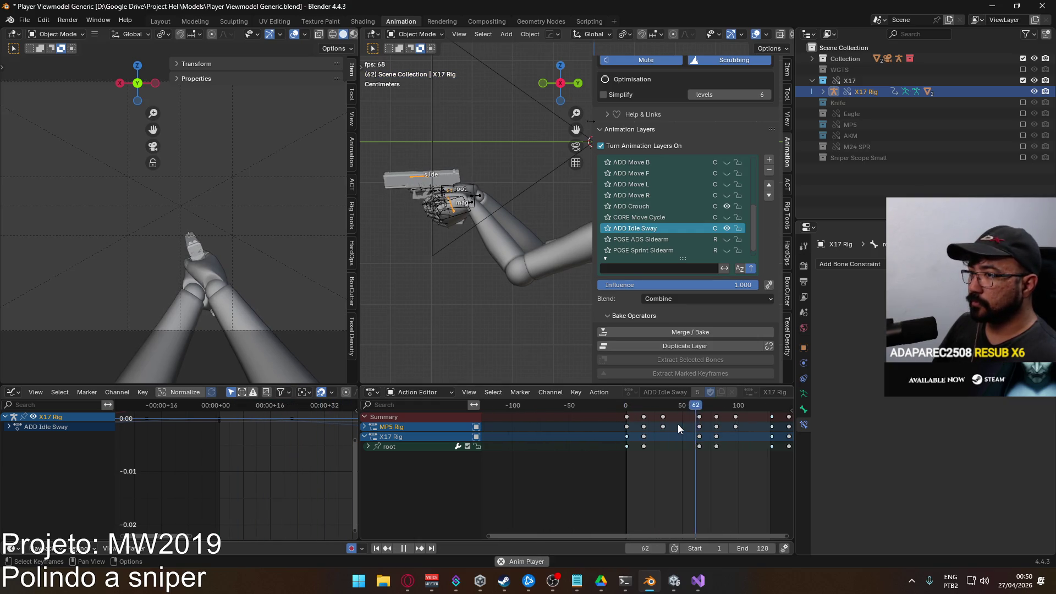
click(631, 408)
drag(632, 408, 628, 408)
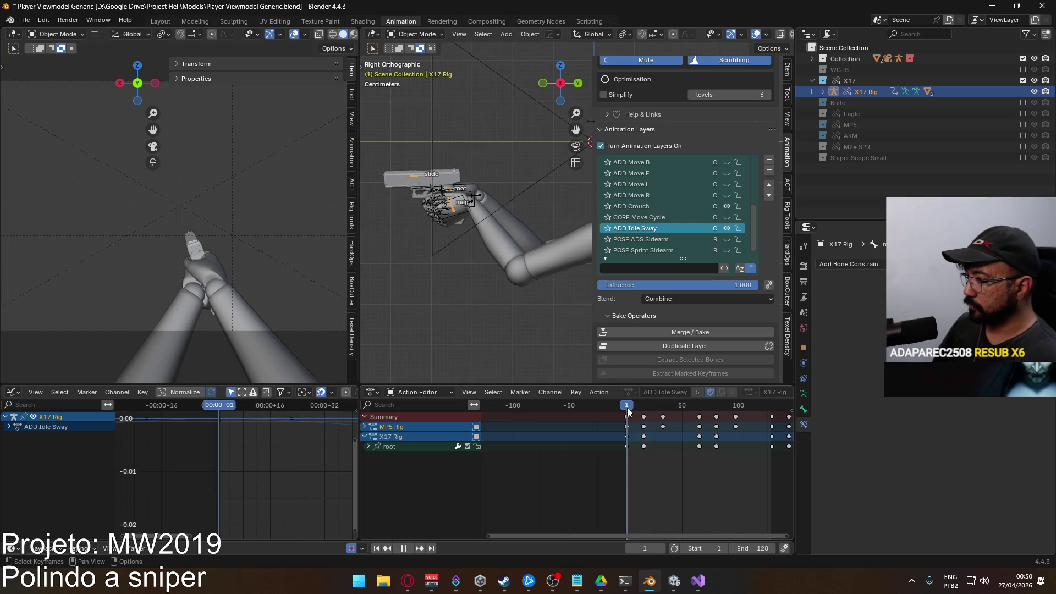
click(727, 217)
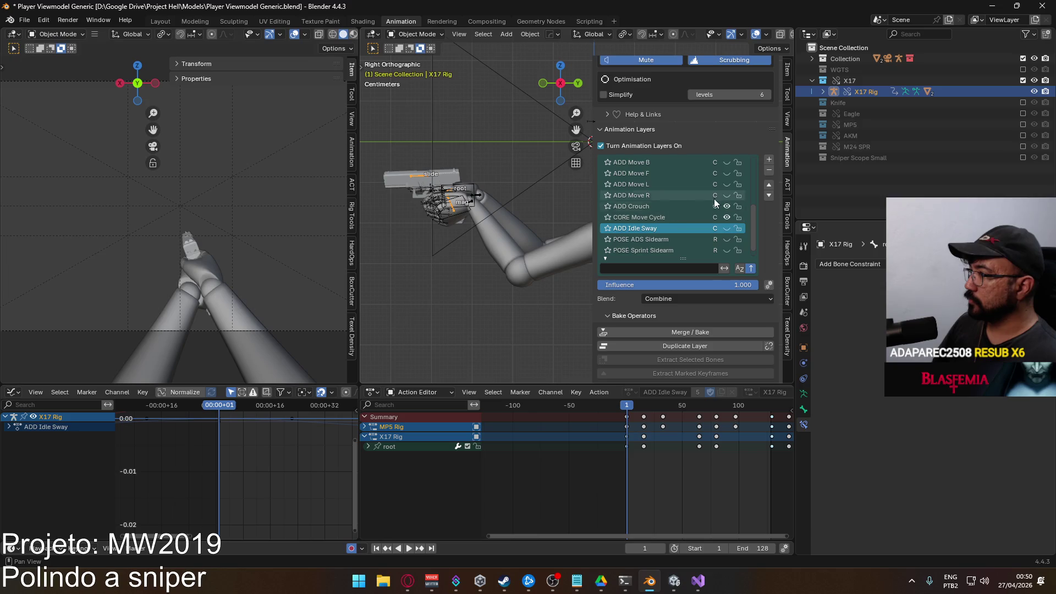
click(725, 174)
click(674, 173)
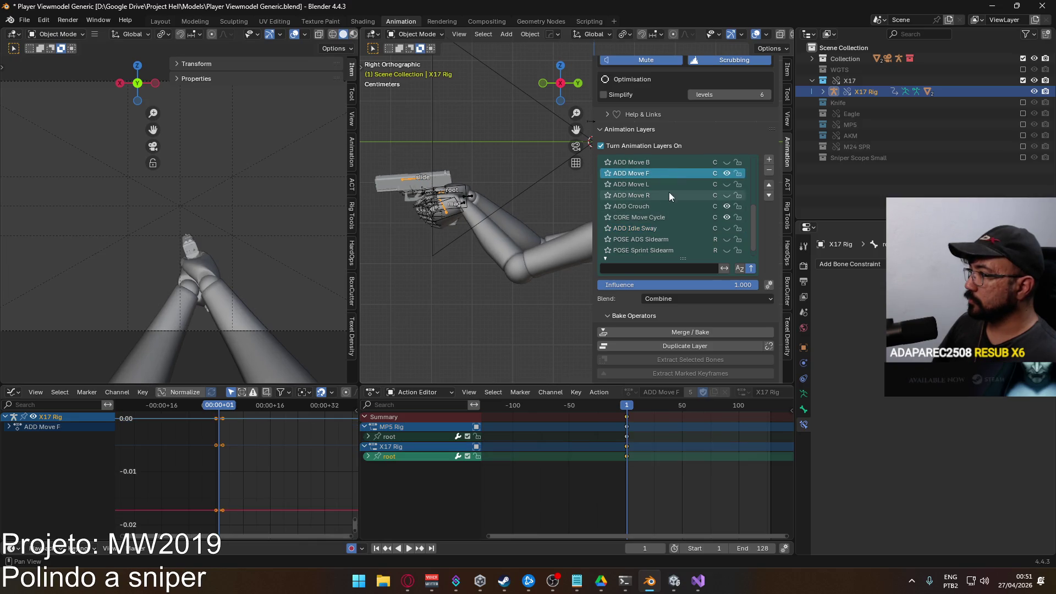
click(660, 217)
Set the scene end frame to 64 and play the X17 move cycle
click(752, 549)
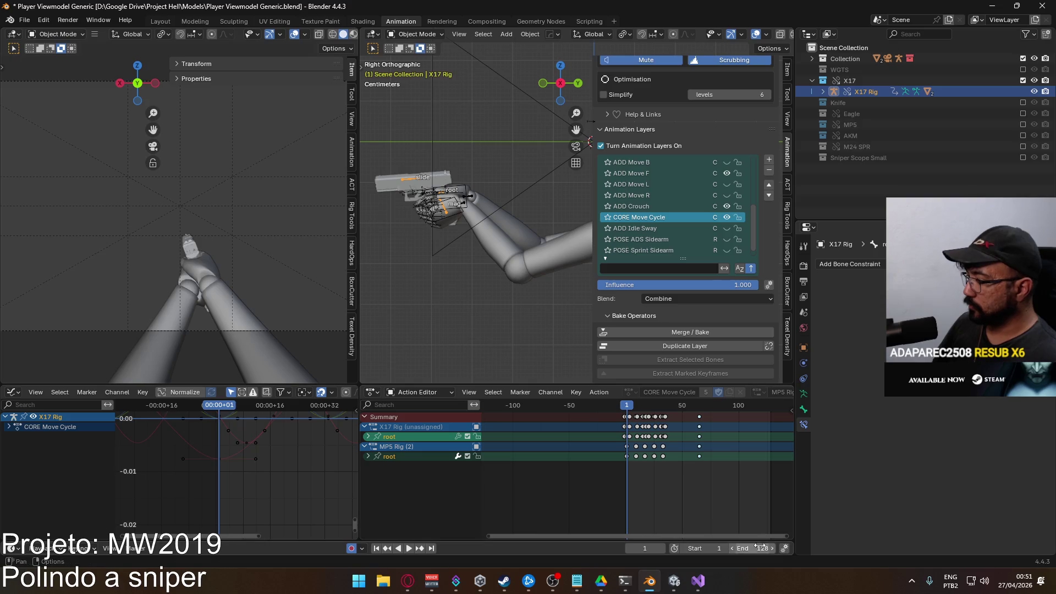
text(64)
key(Return)
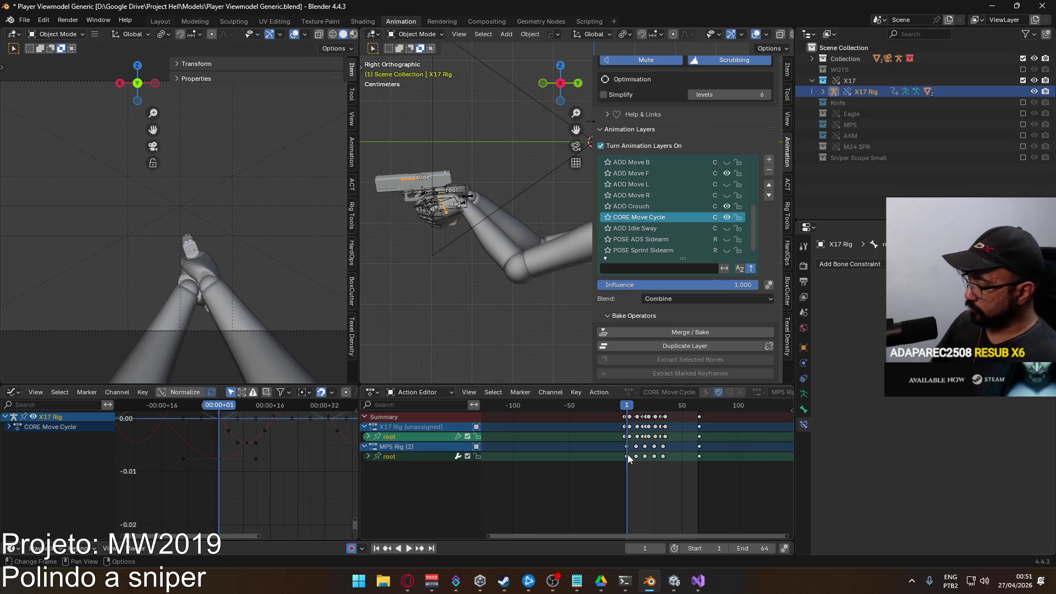
scroll(615, 460, up, 3)
shift+middle_drag(488, 245, 427, 217)
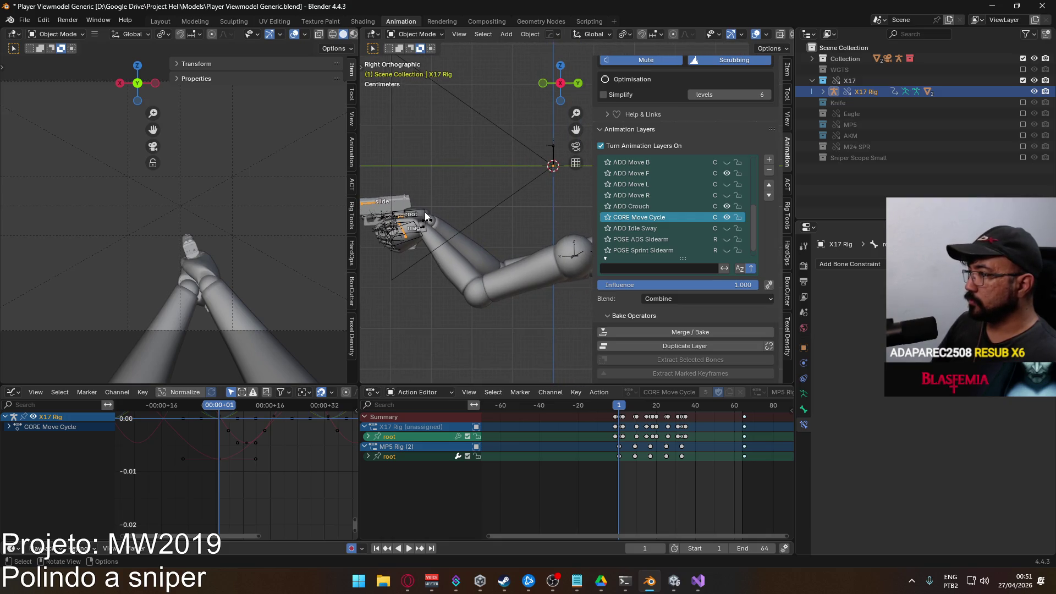
key(space)
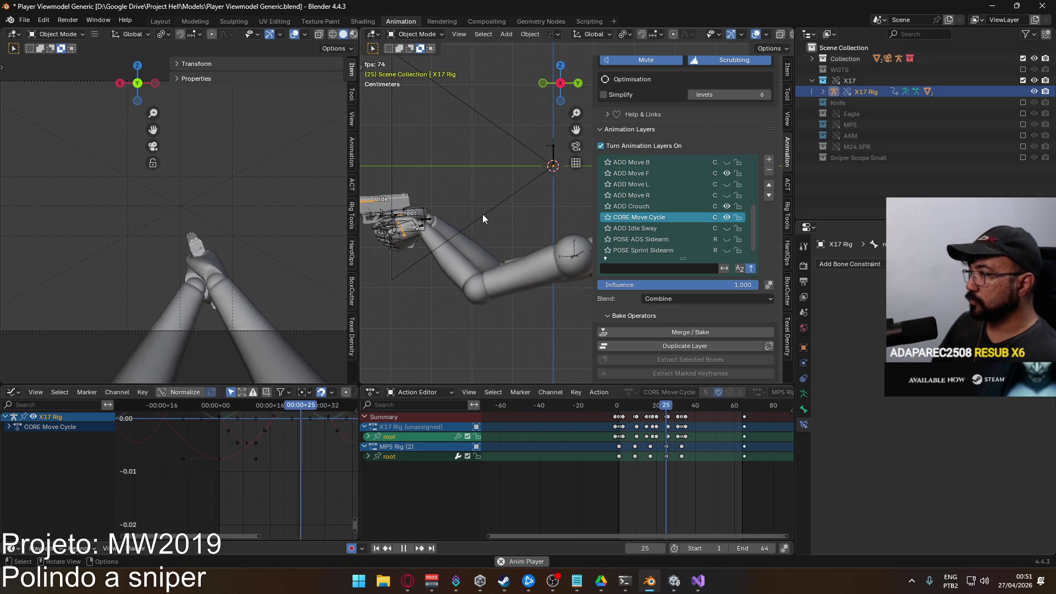
Hide the ADD Crouch layer, stop at frame 1 and select the Viewmodel Rig arms
click(726, 205)
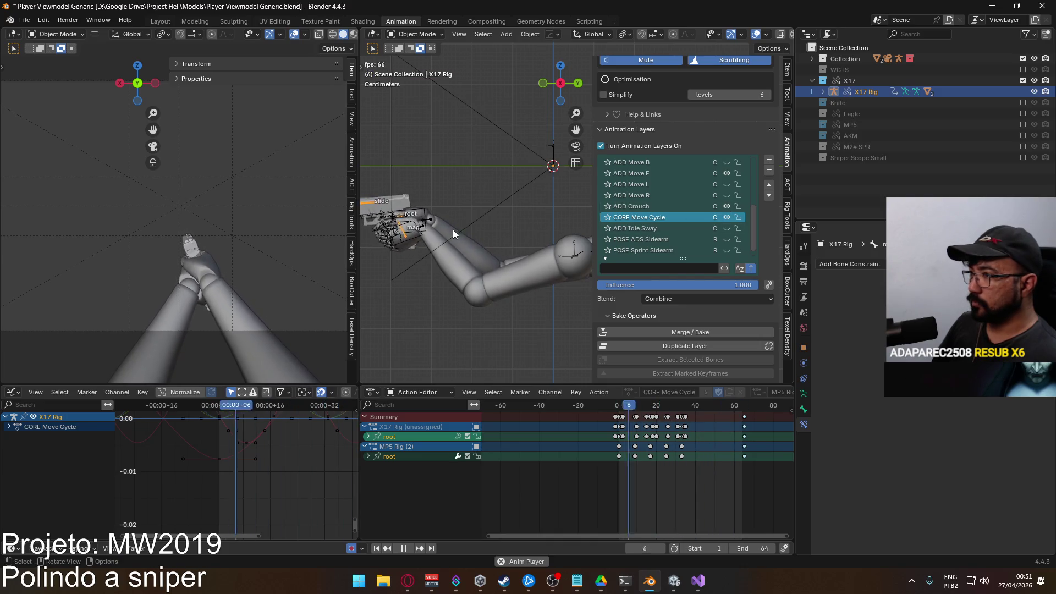
drag(621, 406, 621, 409)
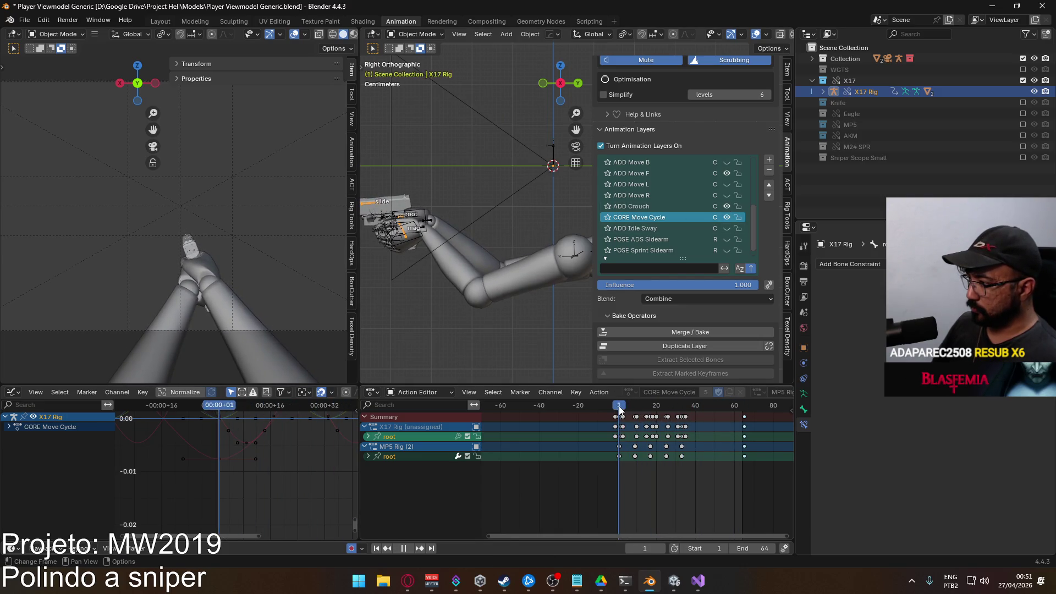
key(space)
click(437, 241)
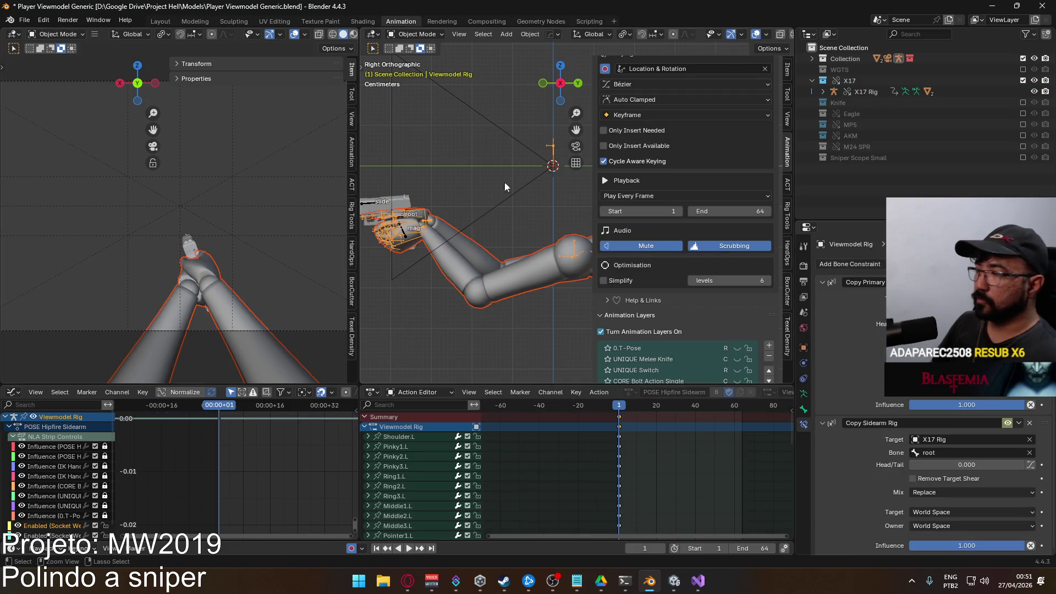
Save the blend file and export FBX over Viewmodel@Hipfire Sidearm Crouch Move F.fbx
key(ctrl+s)
click(25, 19)
mouse_move(43, 186)
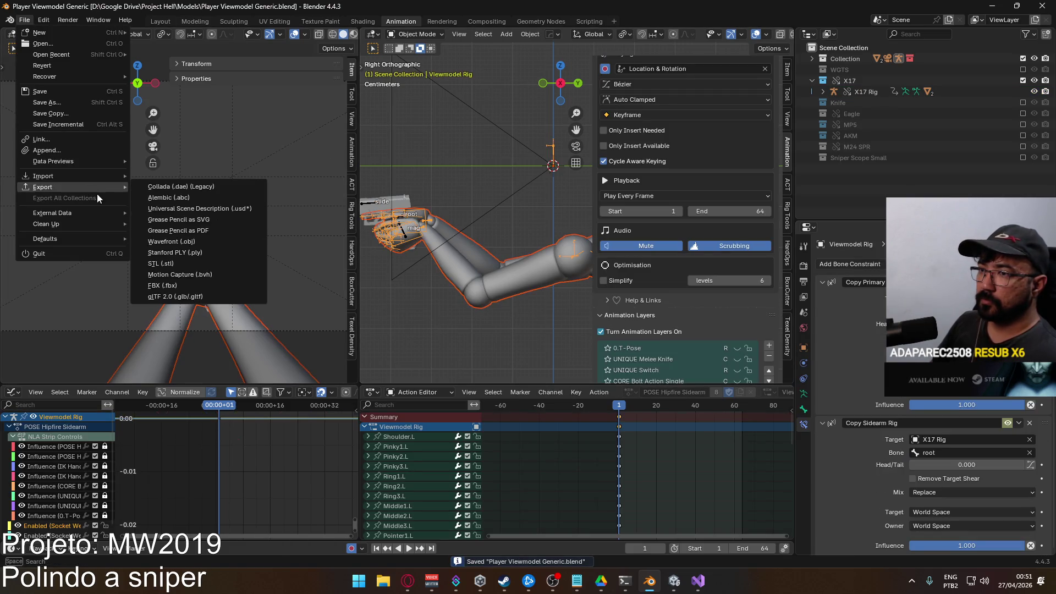
click(212, 285)
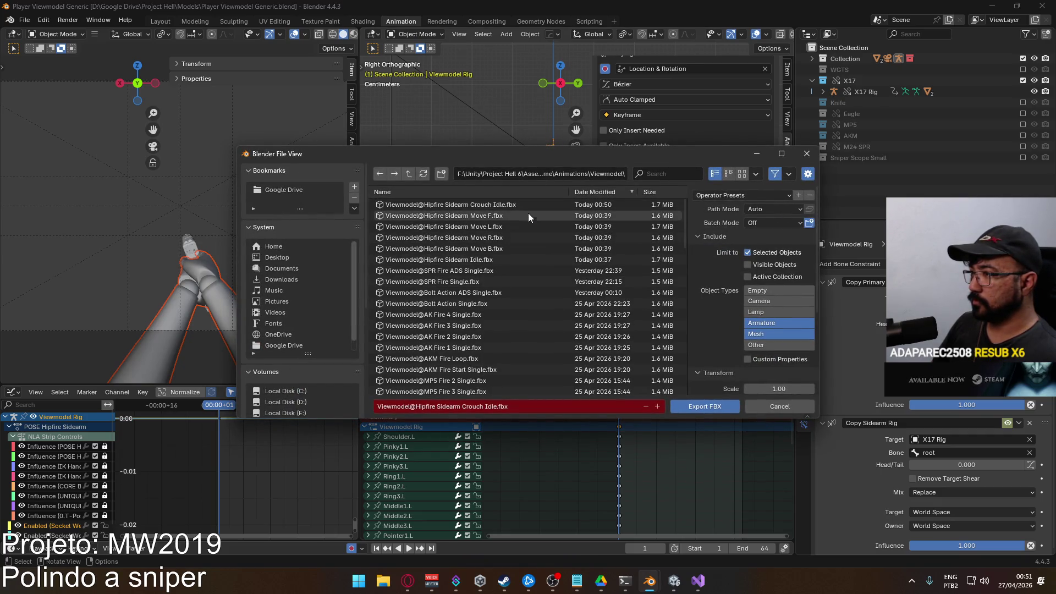
drag(681, 234, 690, 391)
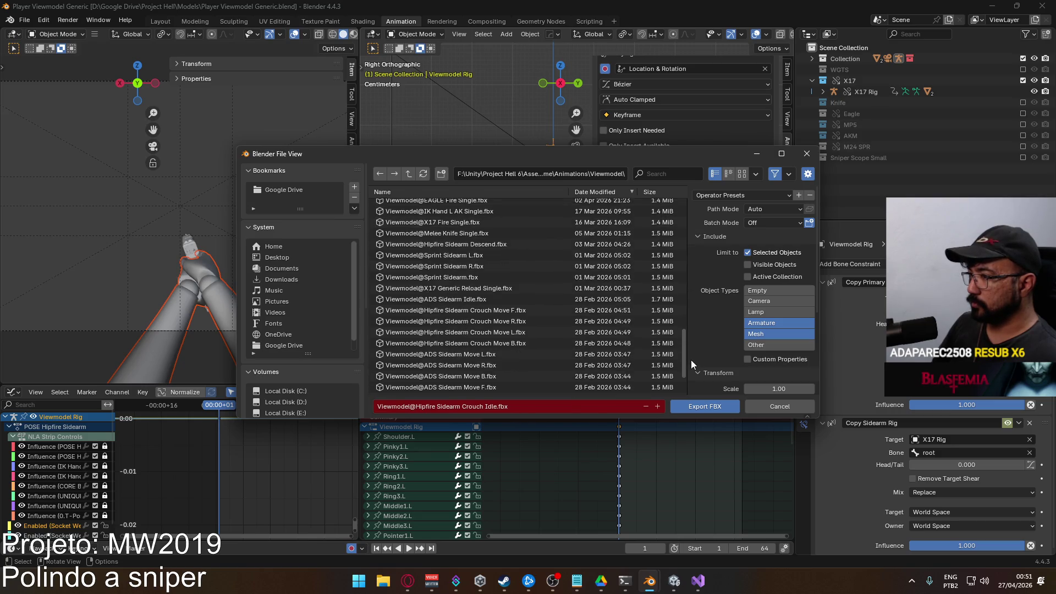
scroll(571, 316, up, 5)
scroll(572, 316, up, 3)
scroll(571, 316, up, 3)
scroll(550, 312, up, 3)
scroll(551, 311, up, 3)
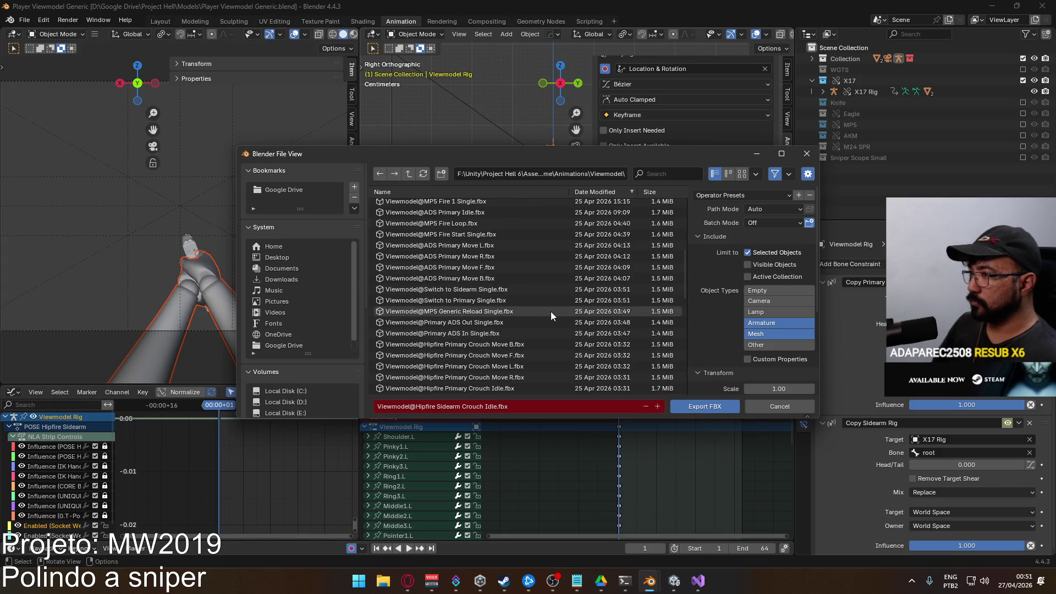
scroll(551, 311, down, 2)
scroll(550, 312, down, 5)
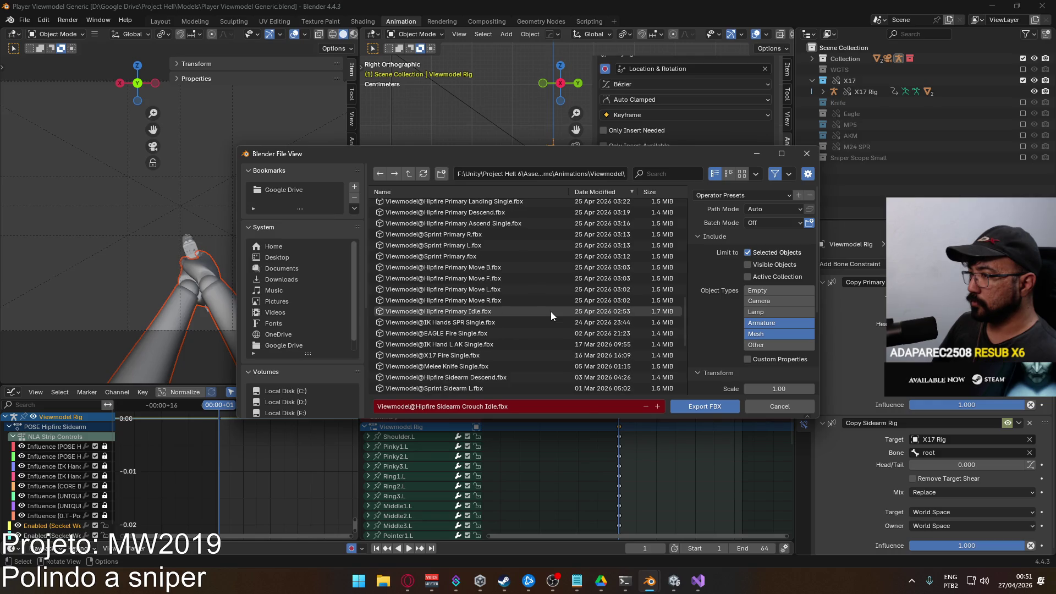
scroll(551, 310, down, 3)
scroll(552, 305, down, 3)
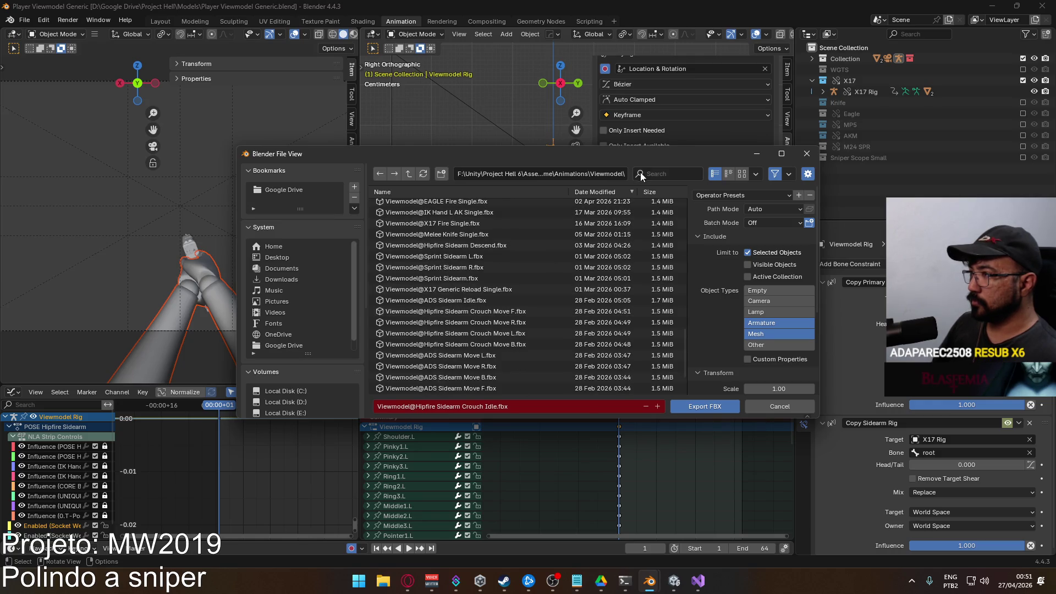
text(crouch move)
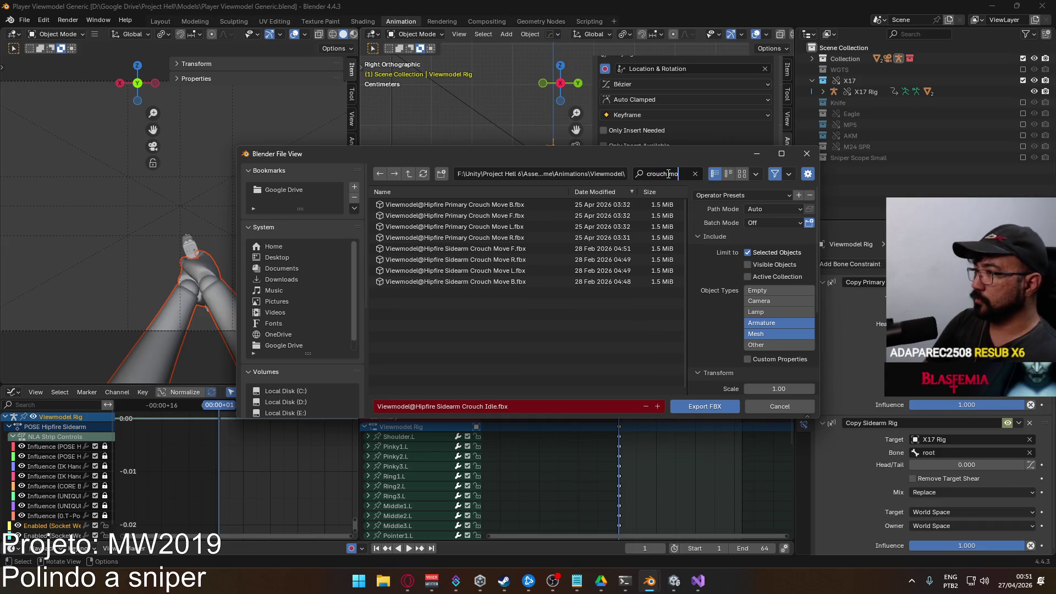
click(525, 251)
drag(584, 157, 526, 138)
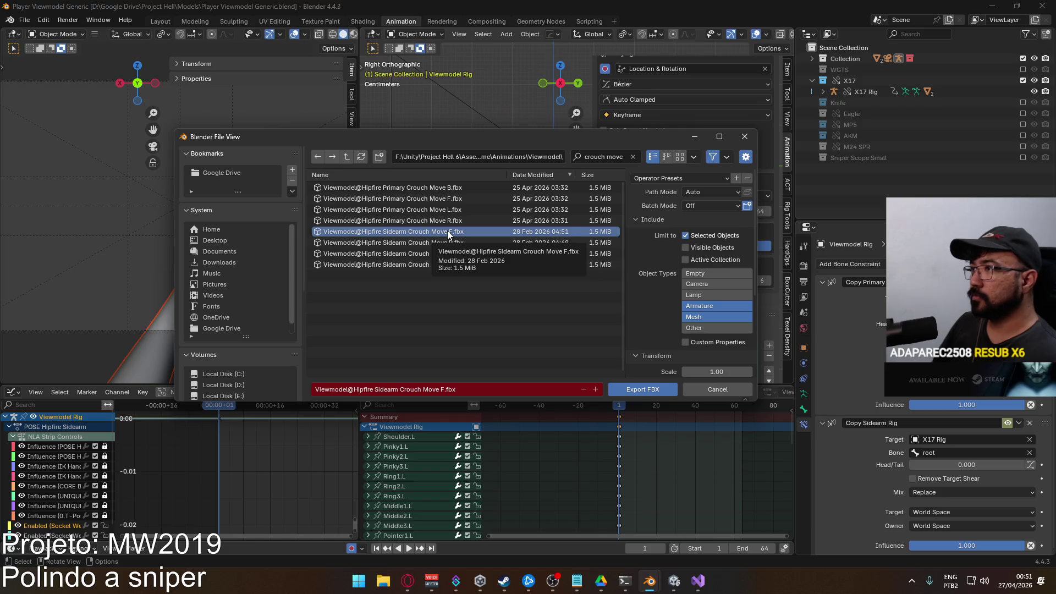
drag(581, 139, 513, 154)
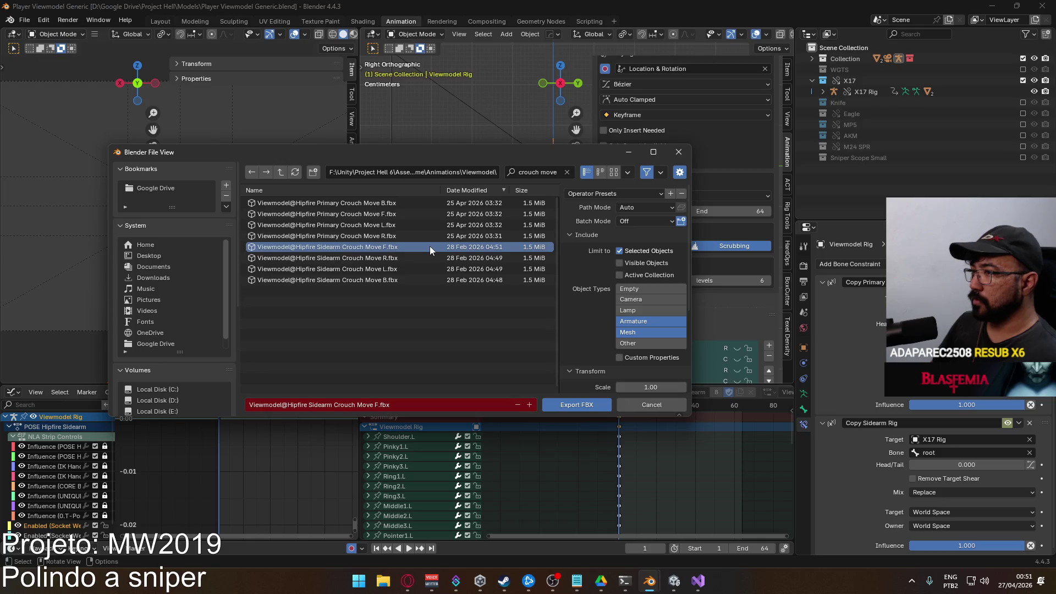
double_click(378, 248)
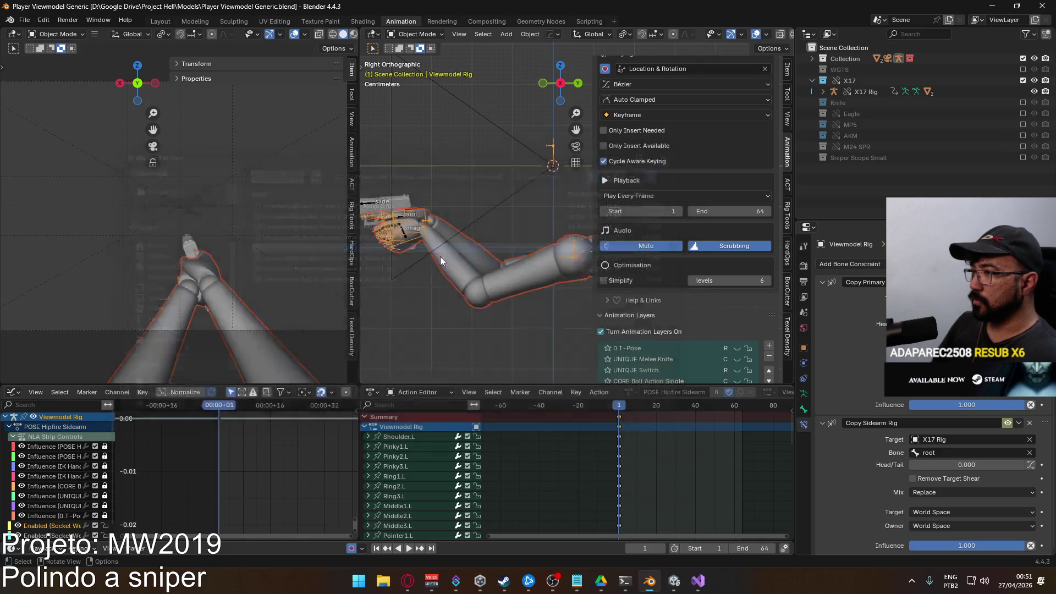
scroll(730, 248, down, 2)
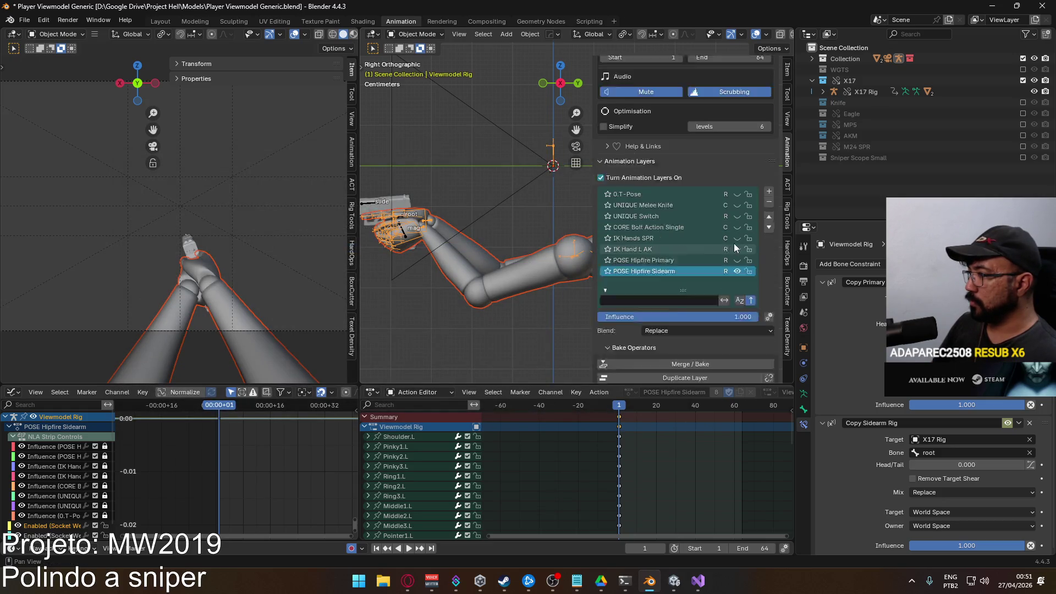
scroll(713, 256, down, 1)
On X17 Rig, mute ADD Move F, enable ADD Move B, and reselect the Viewmodel Model arms
click(378, 202)
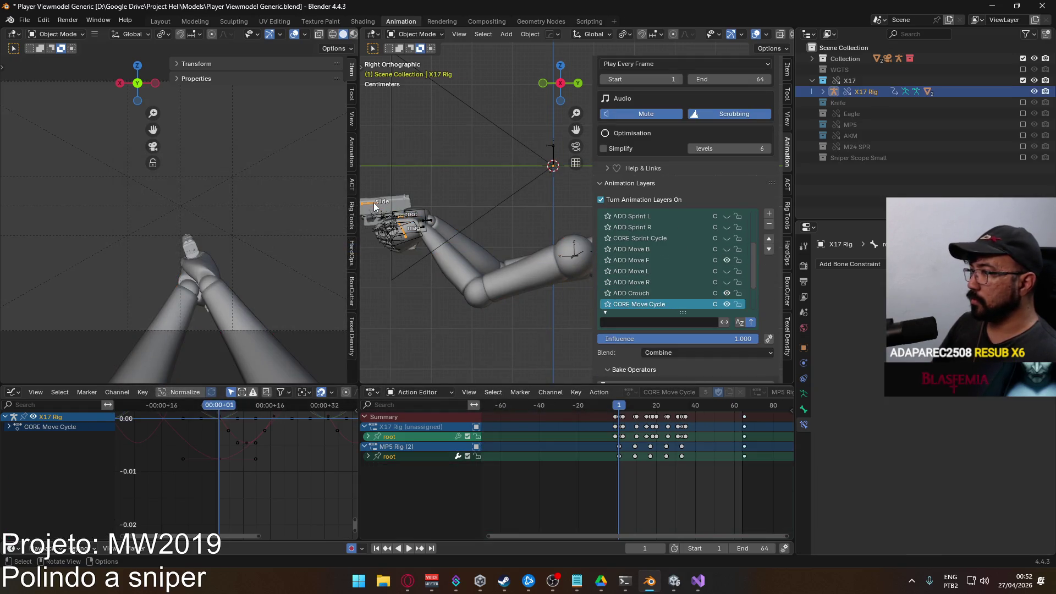
click(729, 260)
click(727, 249)
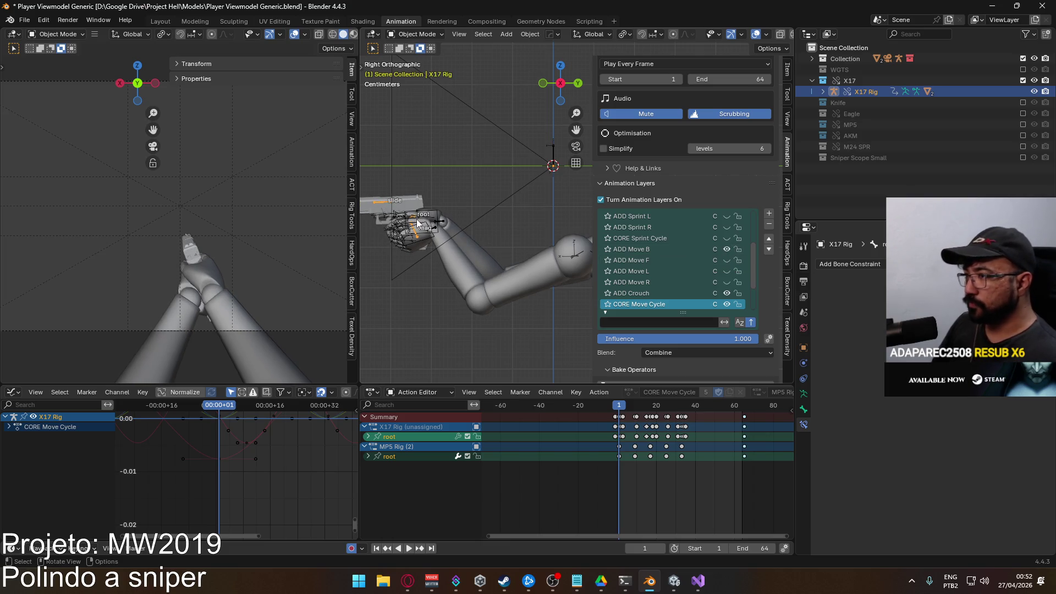
click(431, 229)
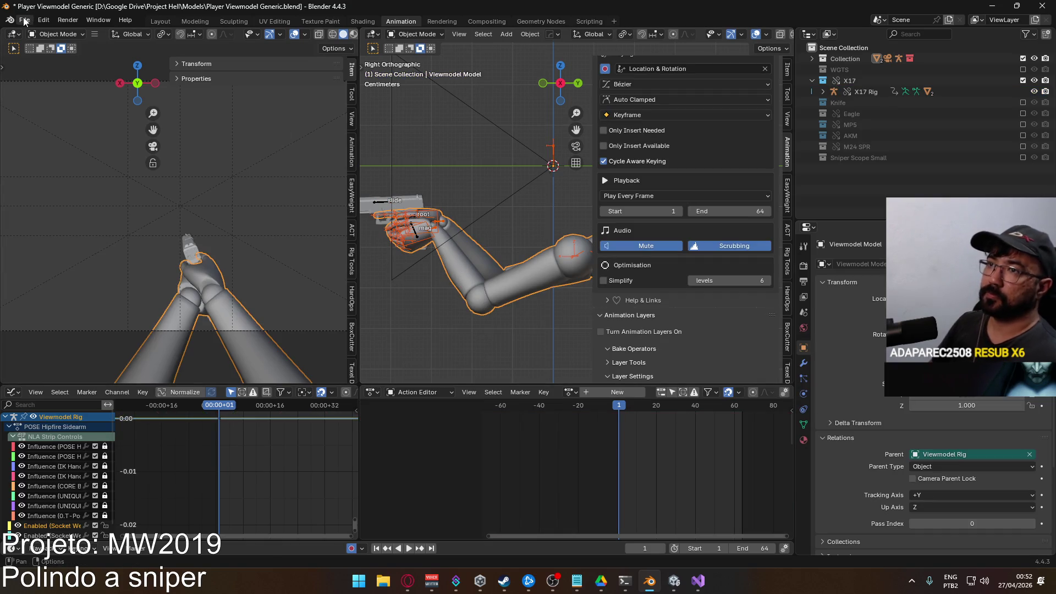
Export FBX over Viewmodel@Hipfire Sidearm Crouch Move B.fbx, filtering the list by 'crouch'
click(26, 19)
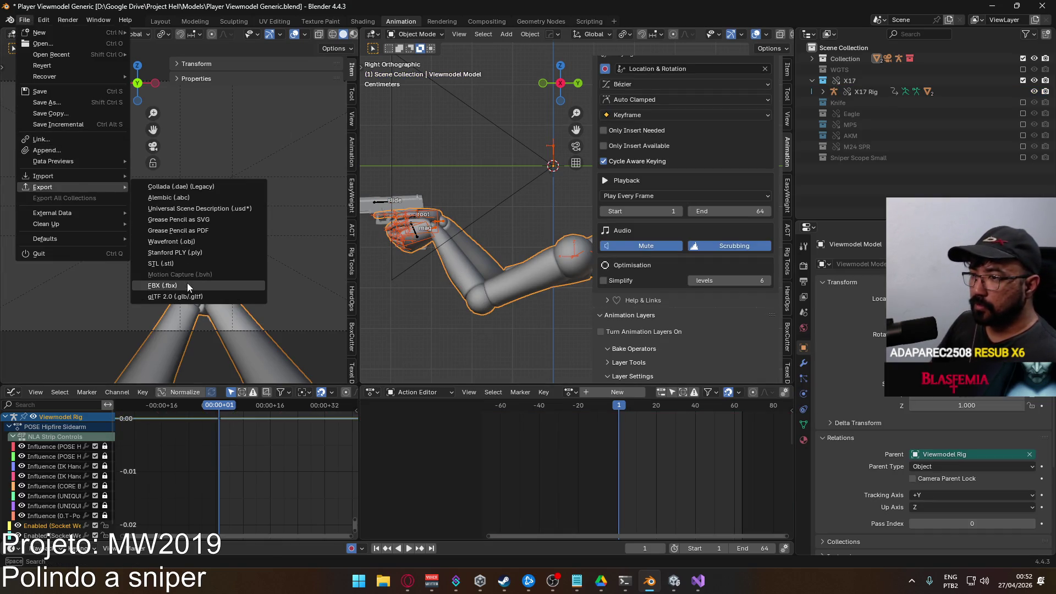
mouse_move(43, 187)
click(188, 284)
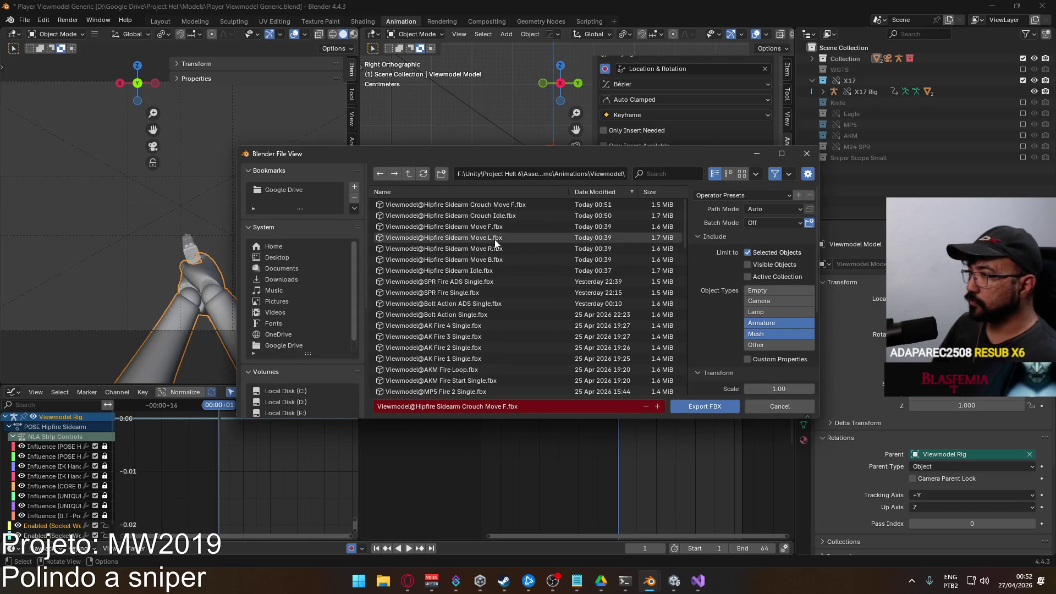
scroll(545, 315, down, 4)
scroll(544, 315, down, 3)
scroll(546, 314, down, 3)
scroll(546, 315, down, 5)
scroll(548, 317, down, 2)
scroll(561, 329, up, 2)
scroll(546, 331, up, 1)
scroll(546, 330, up, 2)
scroll(545, 330, up, 2)
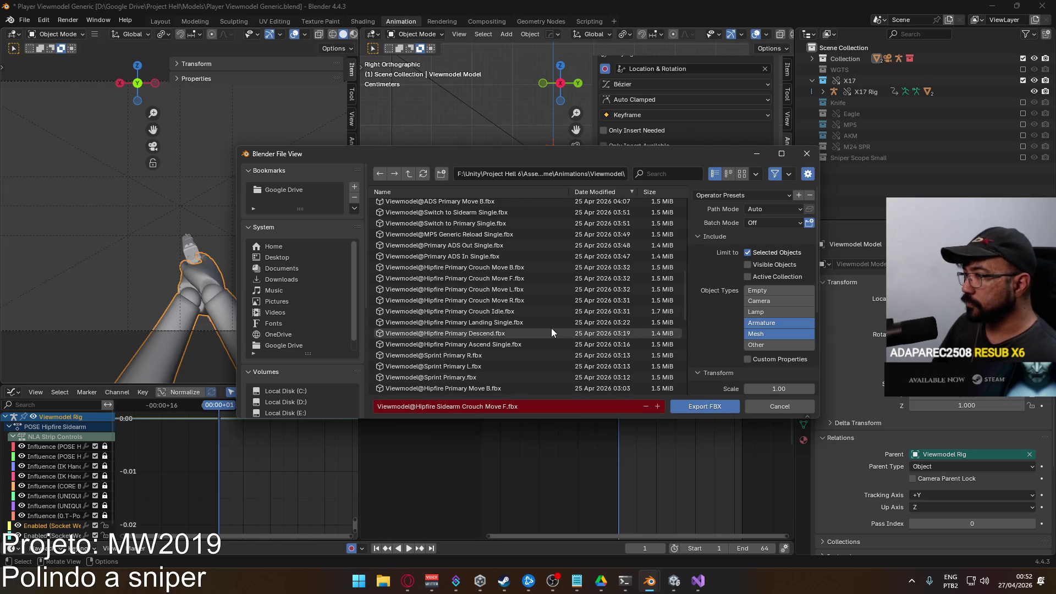
scroll(551, 327, down, 5)
scroll(551, 328, down, 5)
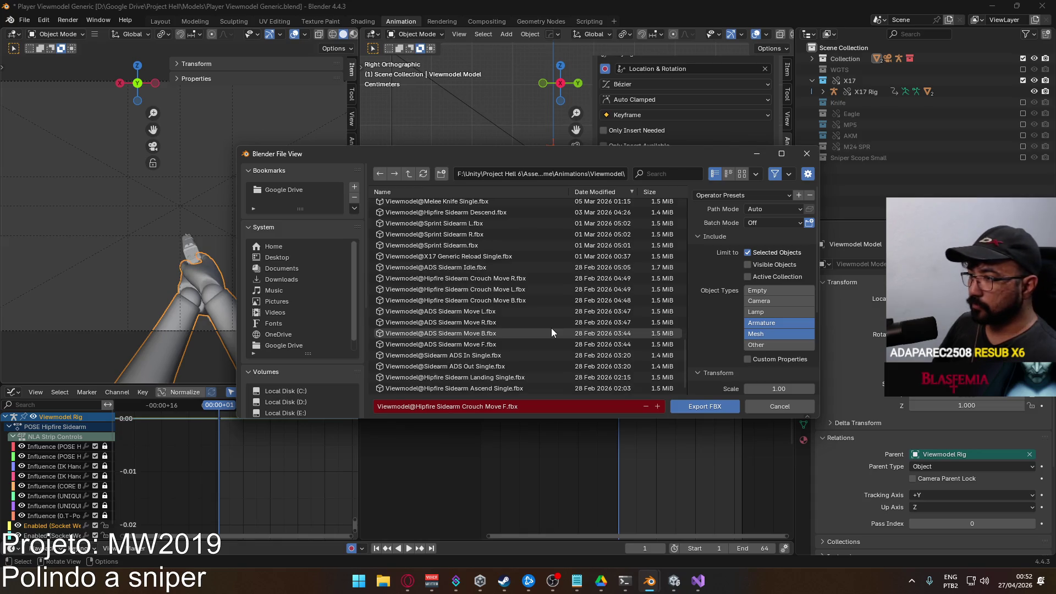
scroll(569, 330, up, 2)
scroll(567, 325, up, 3)
scroll(567, 324, up, 3)
scroll(567, 324, up, 3)
scroll(569, 321, up, 3)
scroll(569, 321, up, 3)
scroll(569, 321, up, 3)
scroll(564, 323, up, 3)
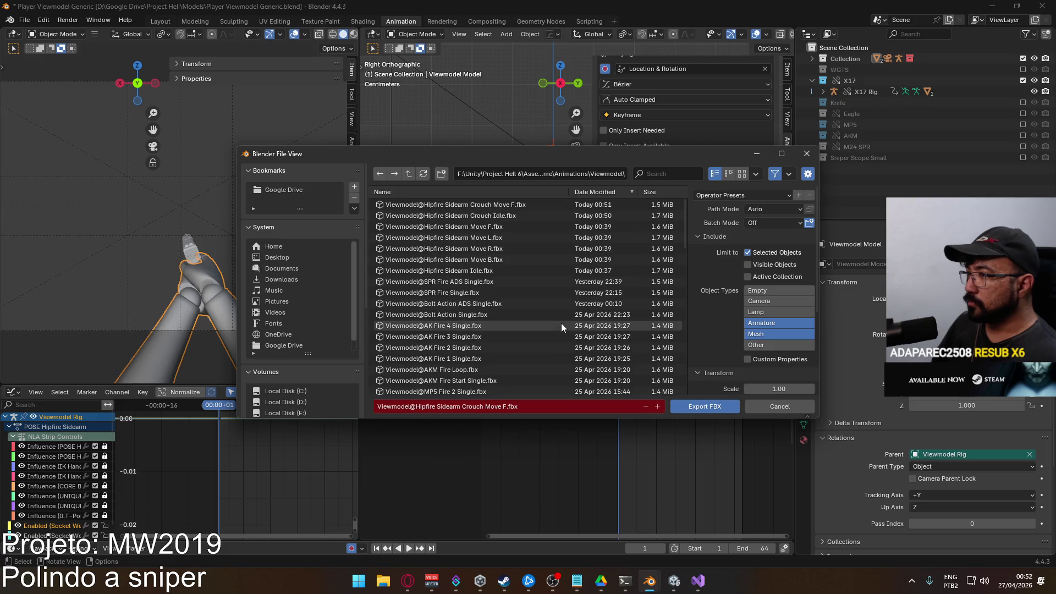
click(664, 173)
text(crouch)
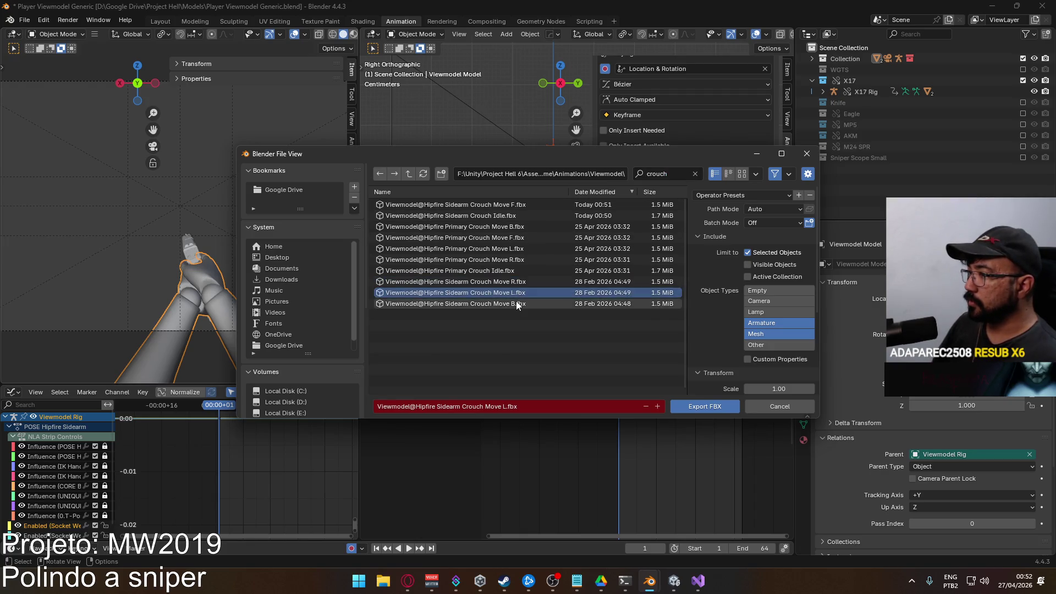
click(518, 304)
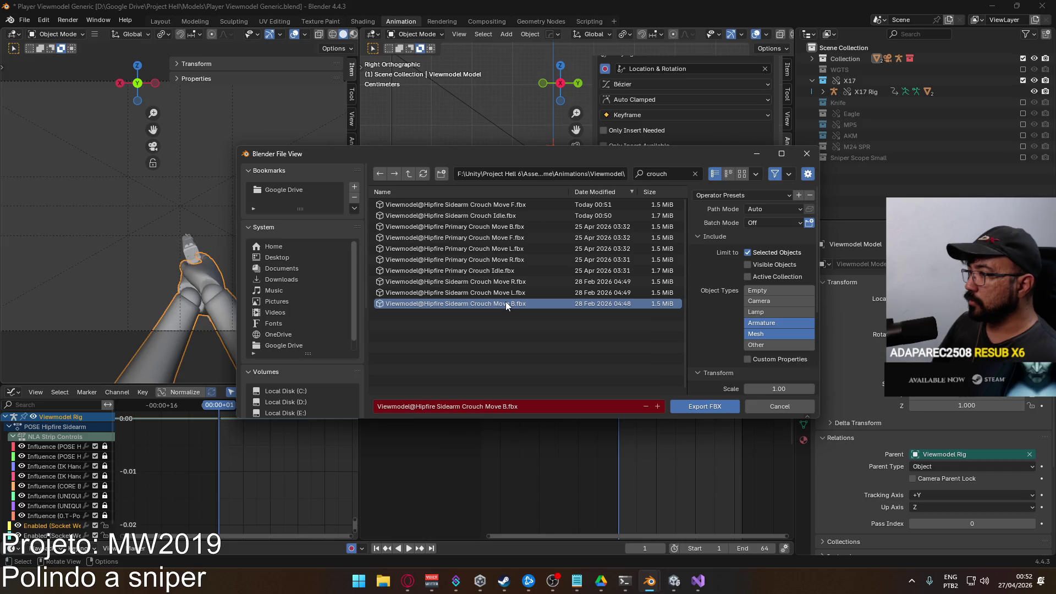
double_click(507, 304)
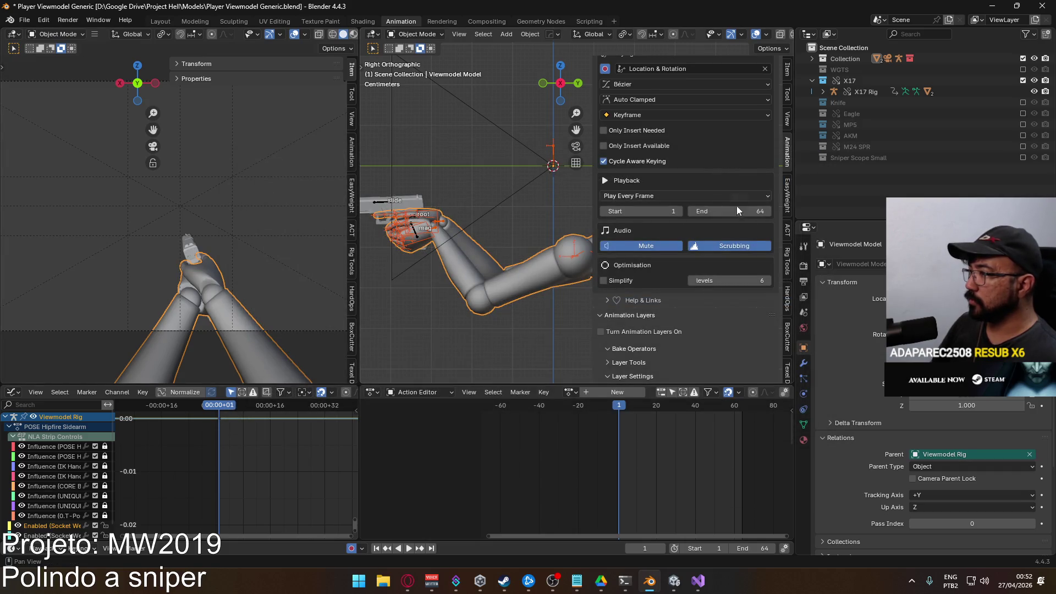
On X17 Rig, turn off ADD Move B and turn on ADD Move R, then reselect the viewmodel arms
click(577, 211)
scroll(717, 250, down, 3)
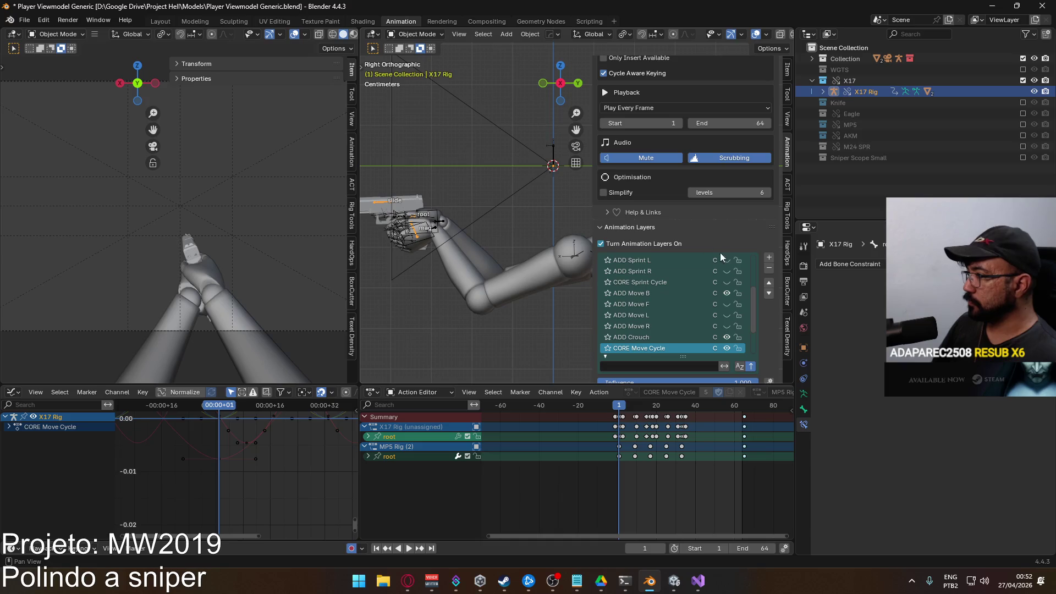
click(727, 293)
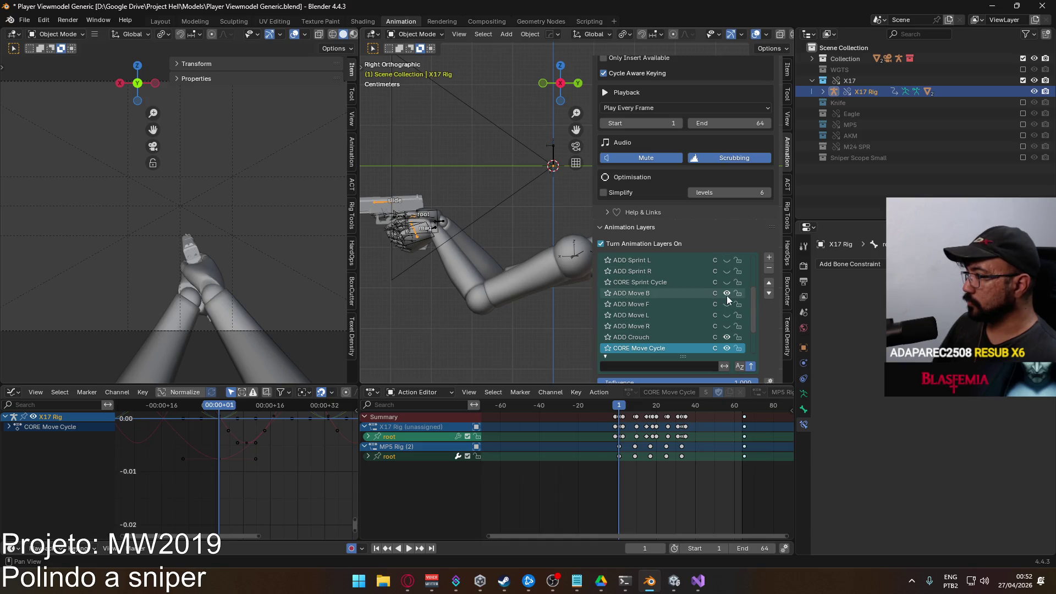
click(727, 326)
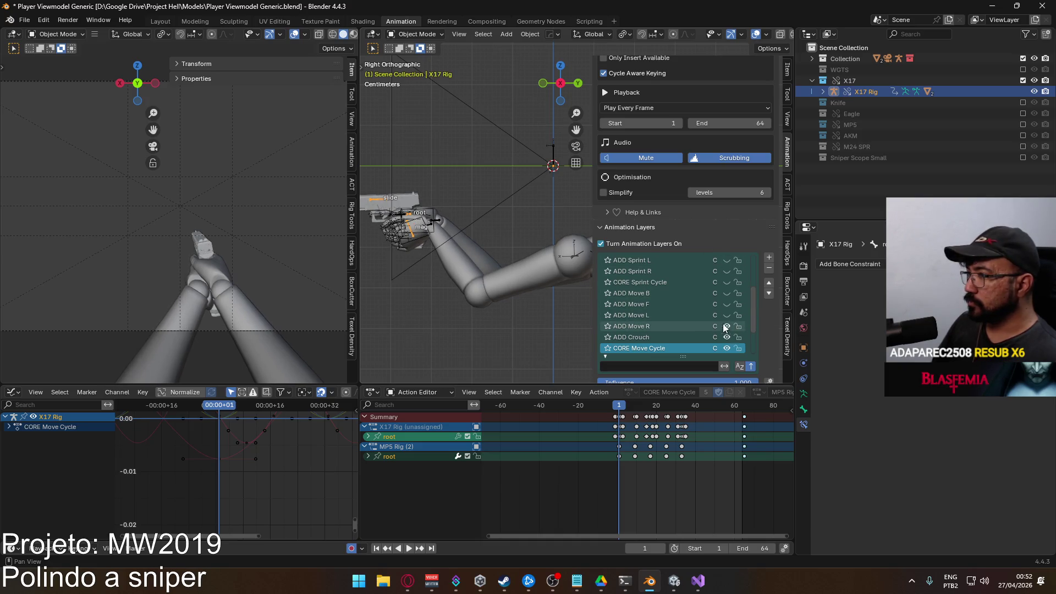
click(728, 325)
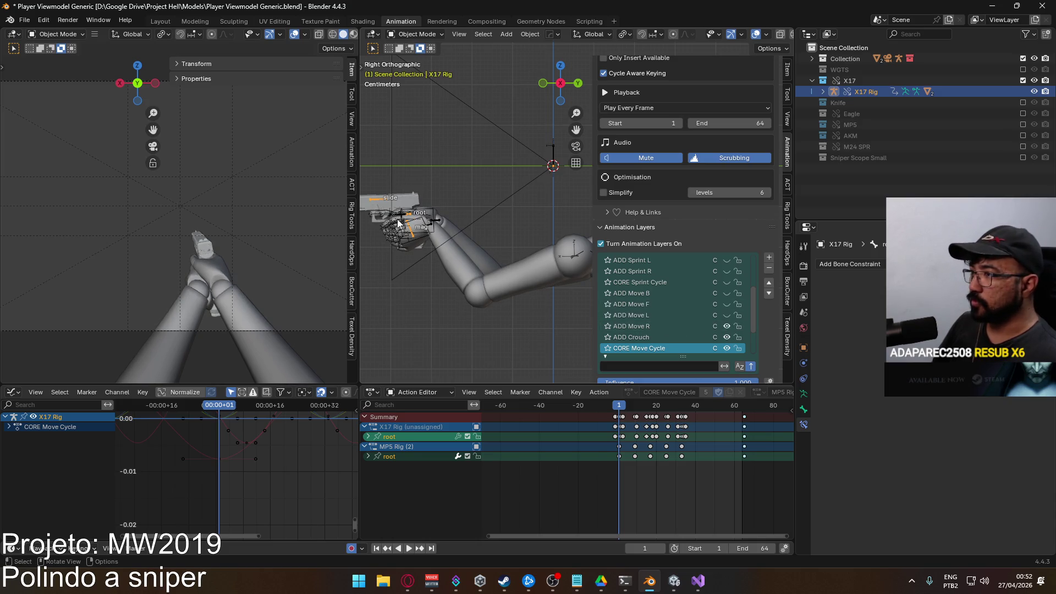
click(430, 216)
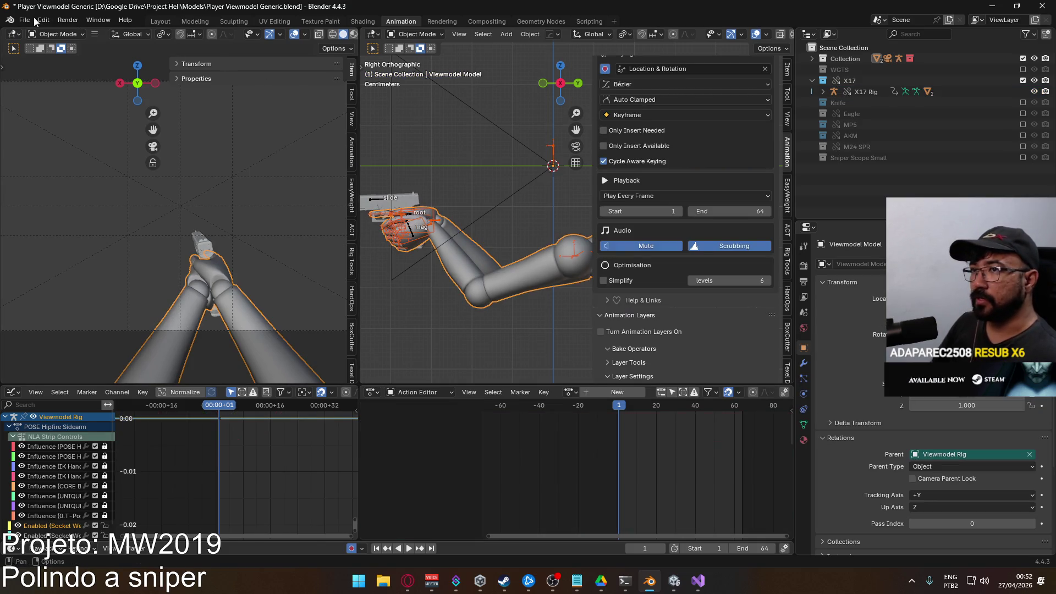
click(31, 22)
In the FBX export browser, pick the Sidearm Crouch Move F file and abandon a name filter
mouse_move(43, 187)
click(165, 286)
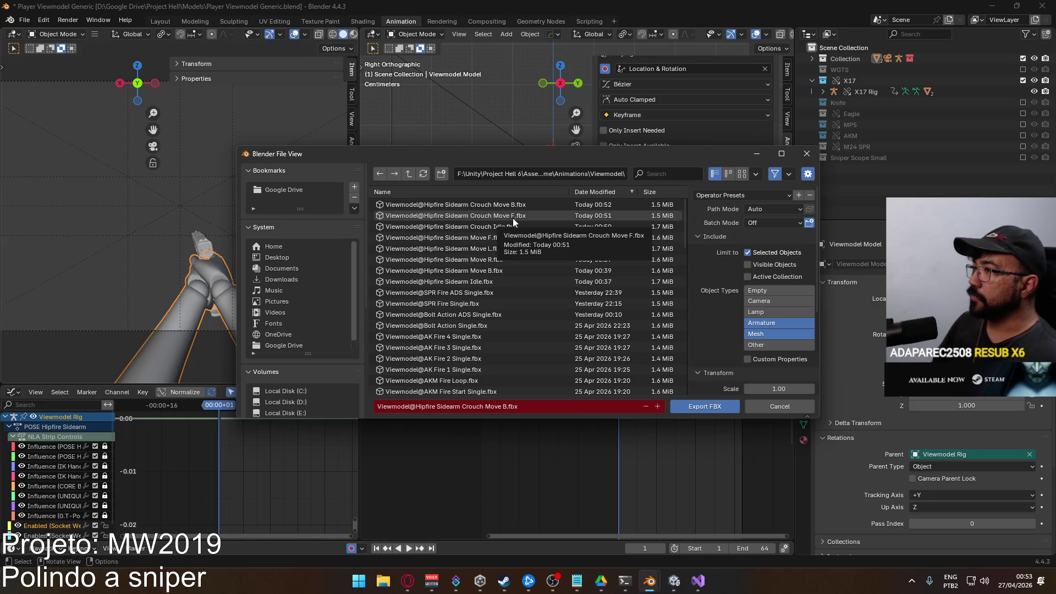
click(545, 217)
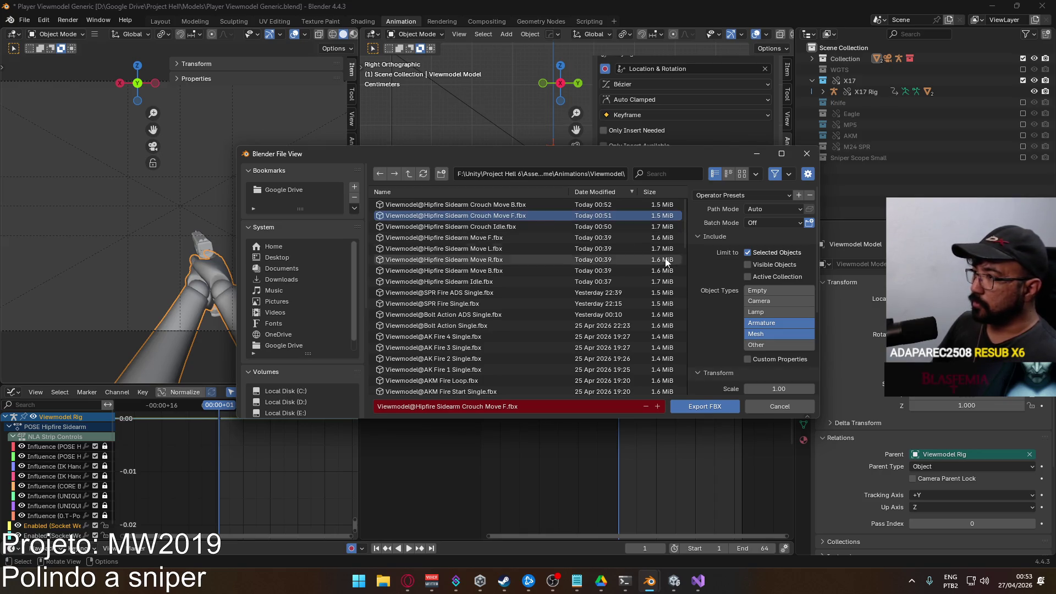
click(664, 174)
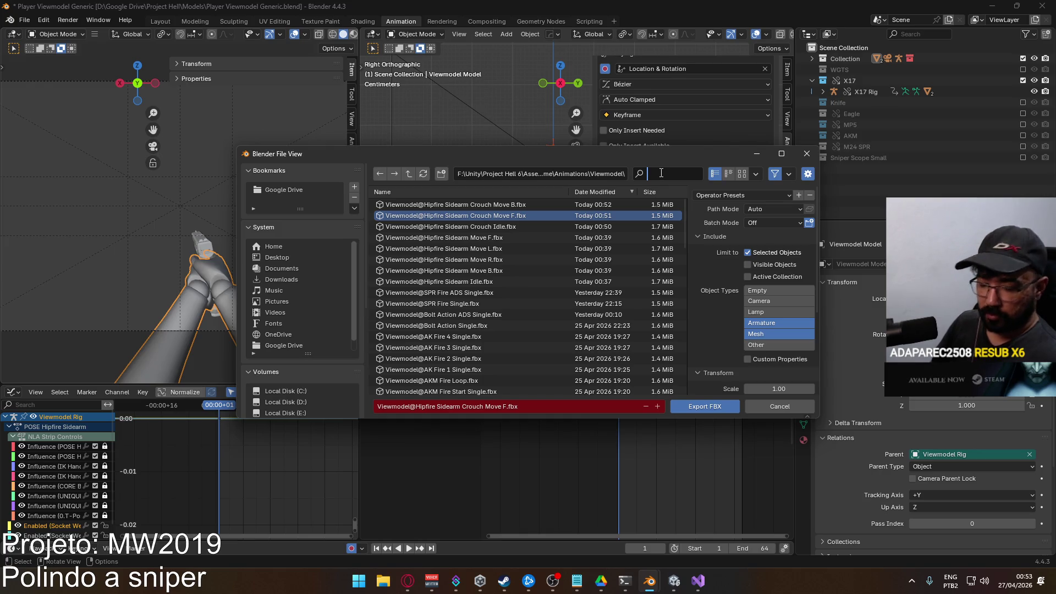
key(Escape)
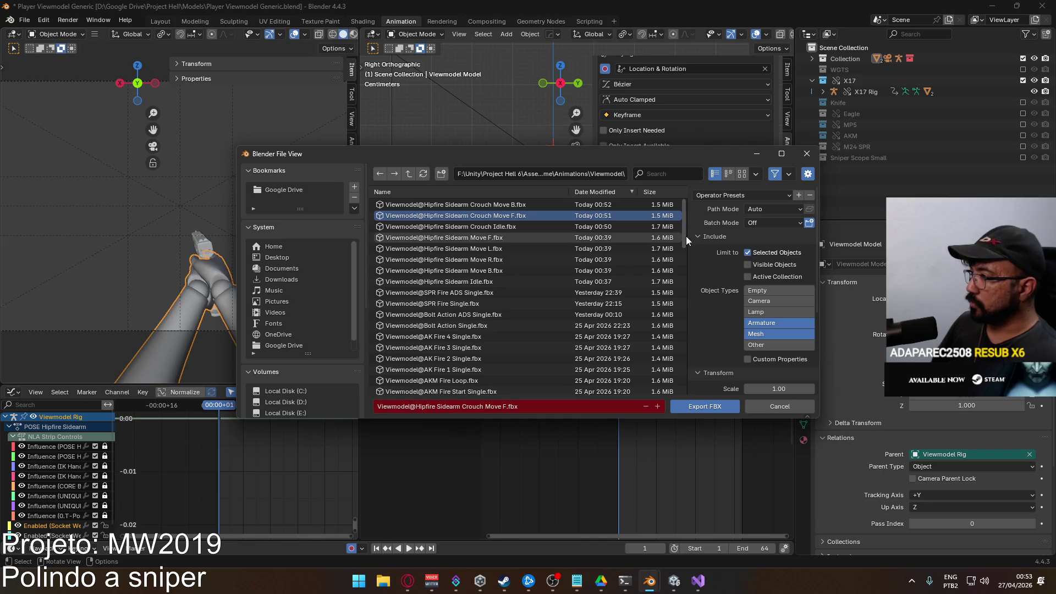
scroll(681, 331, down, 5)
scroll(678, 390, down, 5)
scroll(678, 394, down, 5)
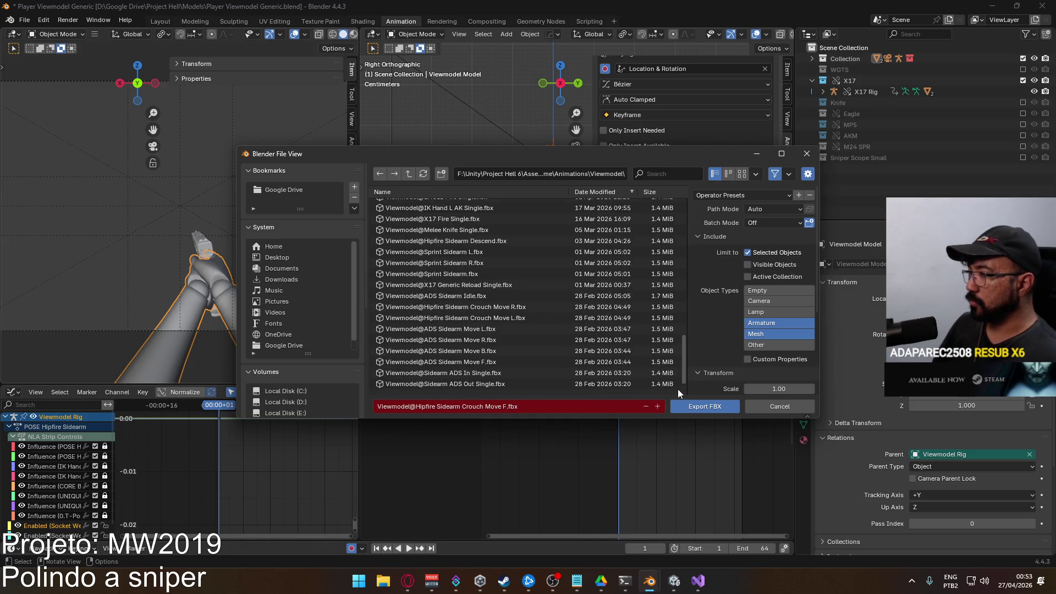
scroll(678, 389, down, 2)
scroll(675, 395, up, 2)
scroll(675, 388, up, 2)
scroll(674, 380, up, 2)
scroll(675, 371, up, 2)
scroll(675, 367, up, 2)
scroll(674, 347, up, 2)
scroll(670, 326, up, 2)
scroll(669, 326, up, 2)
scroll(667, 319, up, 2)
scroll(667, 302, up, 2)
scroll(662, 285, up, 2)
scroll(659, 268, up, 2)
scroll(657, 256, up, 1)
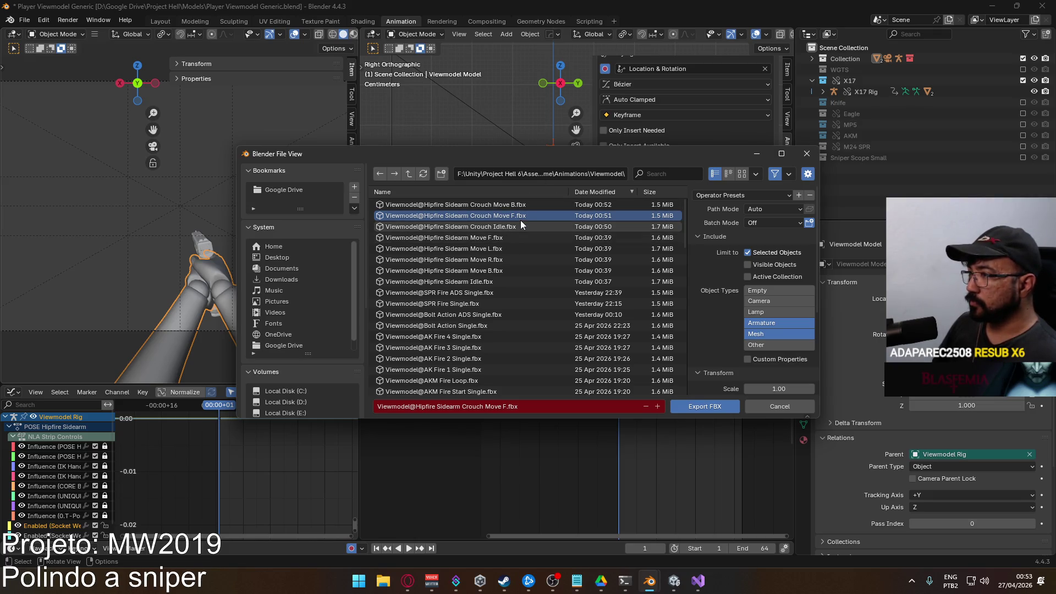
Search the folder for 'sidearm crouch', move the dialog aside, and cancel the export
click(688, 172)
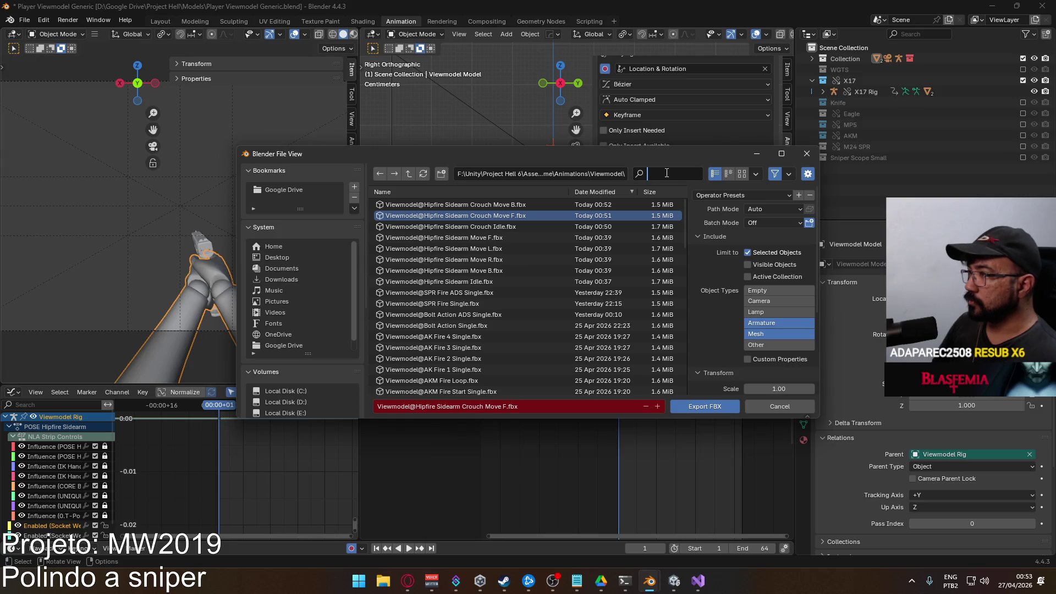
text(sidearm )
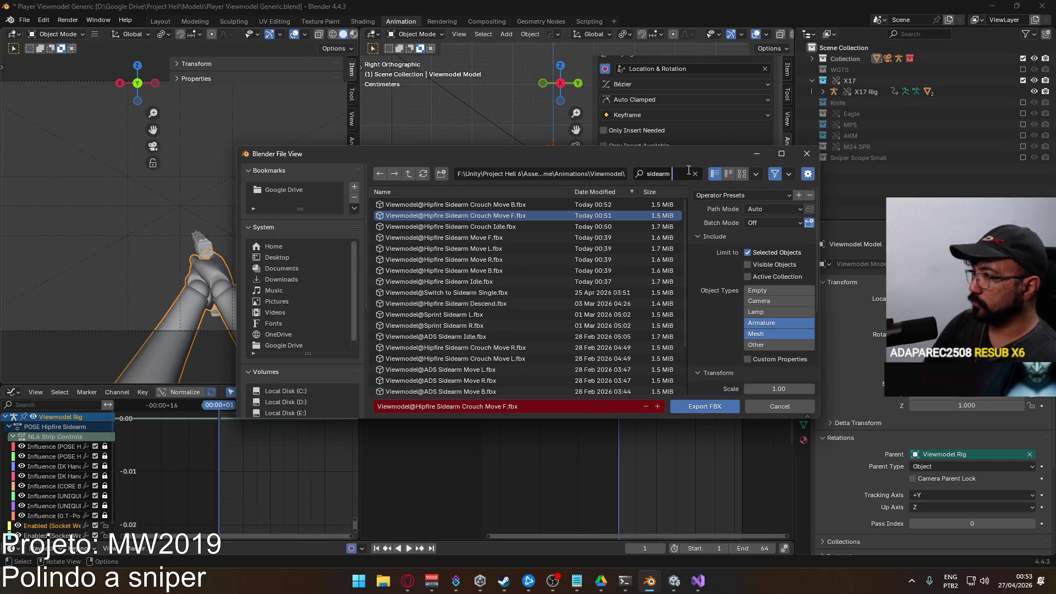
text(crouch)
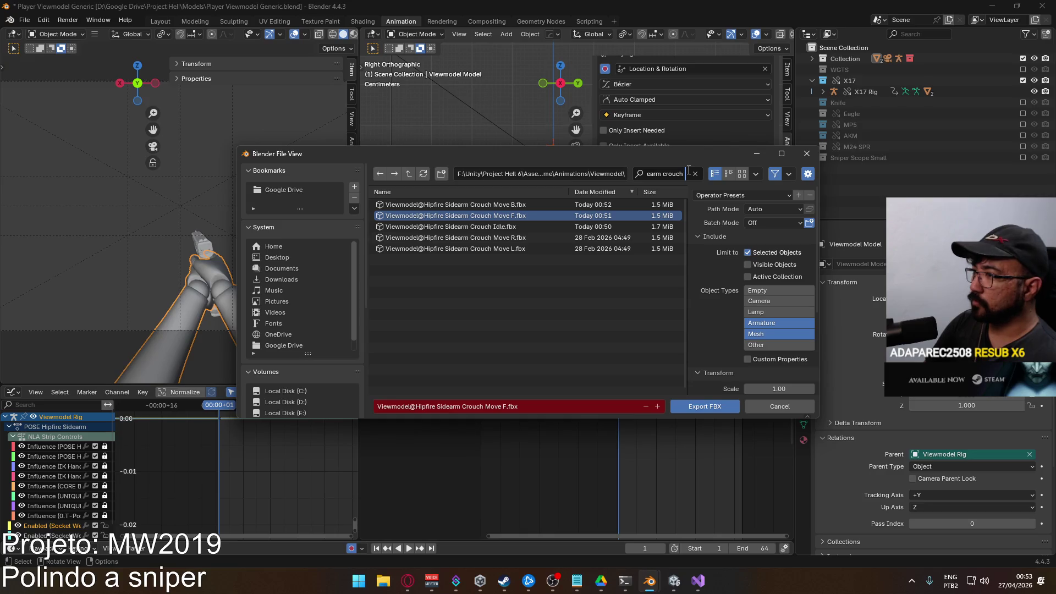
mouse_move(726, 161)
mouse_down()
mouse_move(689, 299)
mouse_move(639, 206)
mouse_up()
click(715, 210)
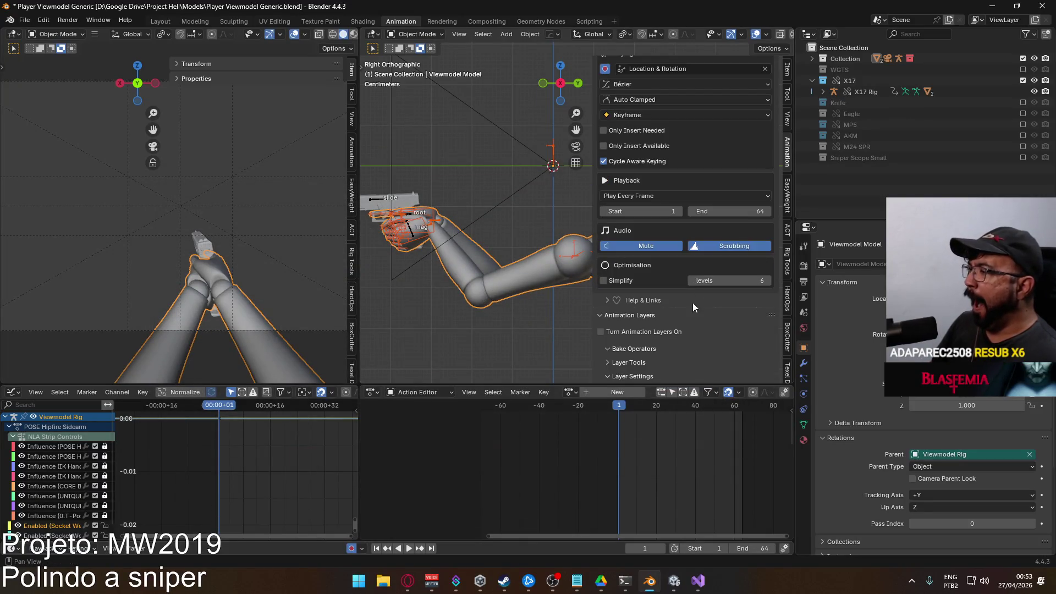
With Viewmodel Rig active, export FBX reusing the existing crouch move file name
click(386, 206)
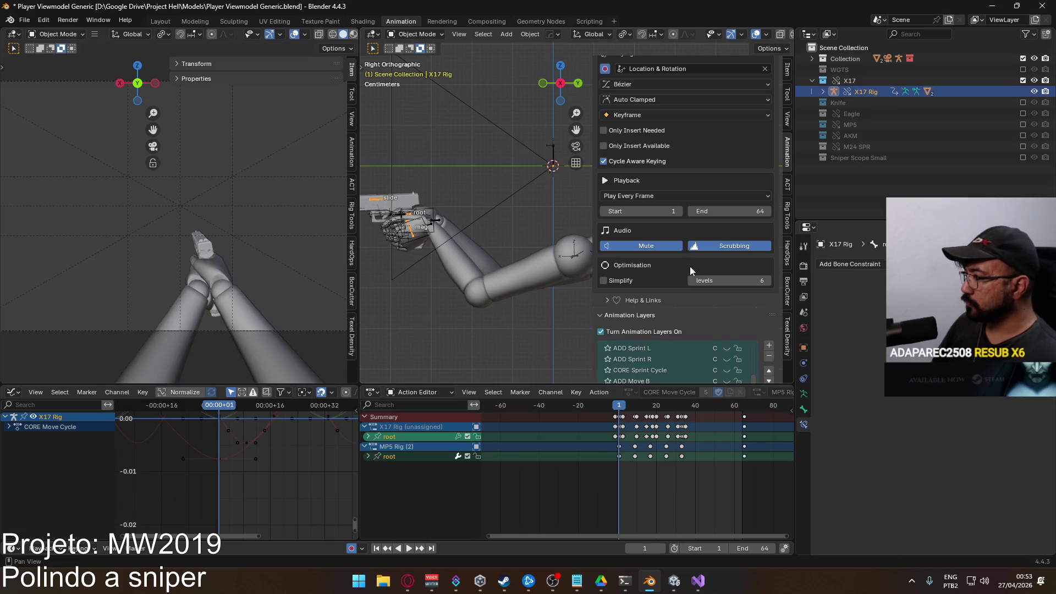
scroll(701, 272, down, 3)
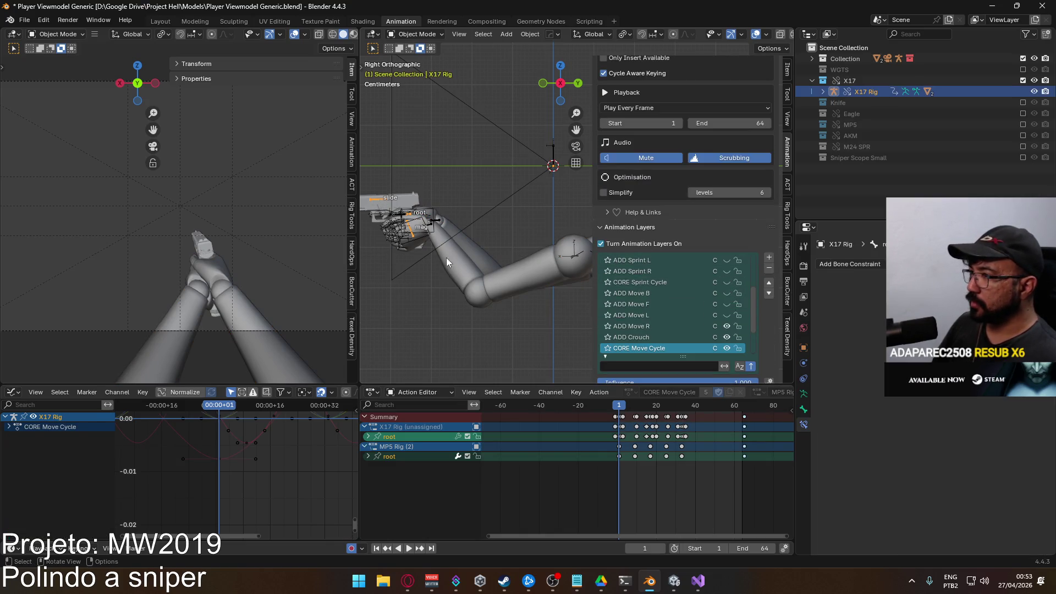
click(443, 257)
click(25, 19)
mouse_move(42, 186)
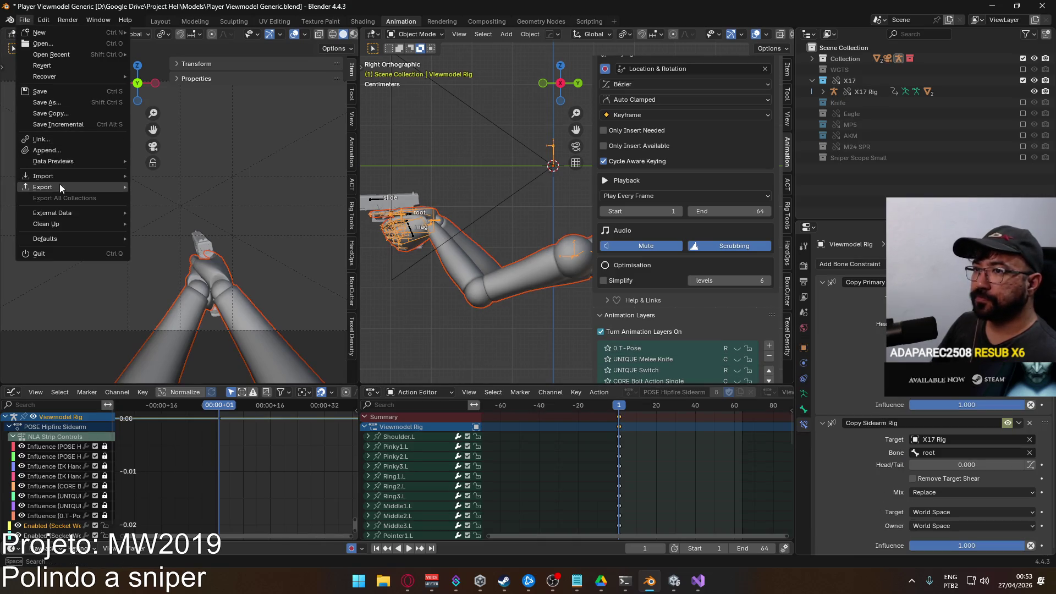
click(191, 285)
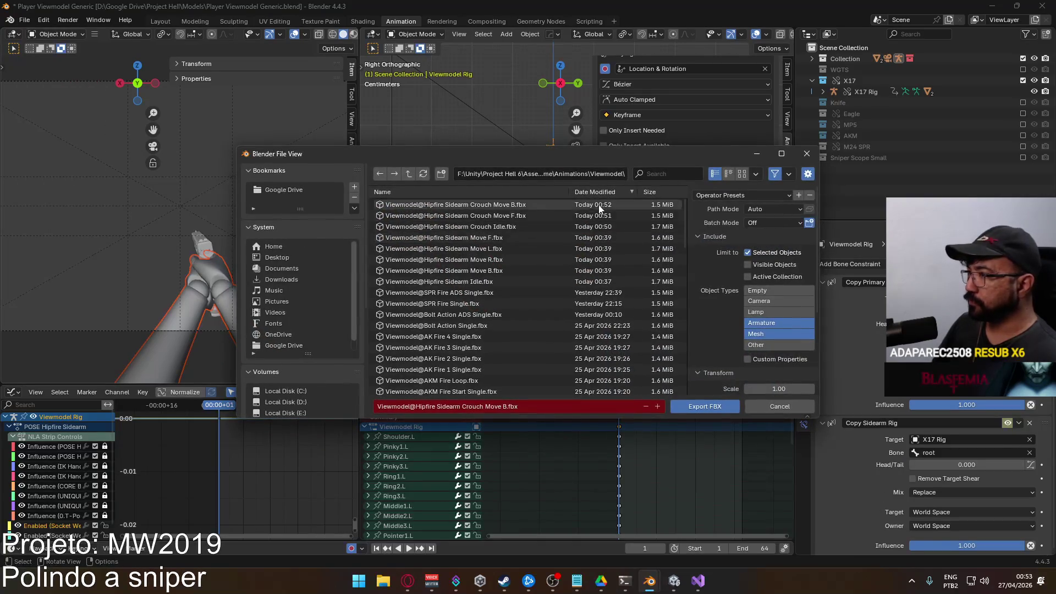
click(523, 206)
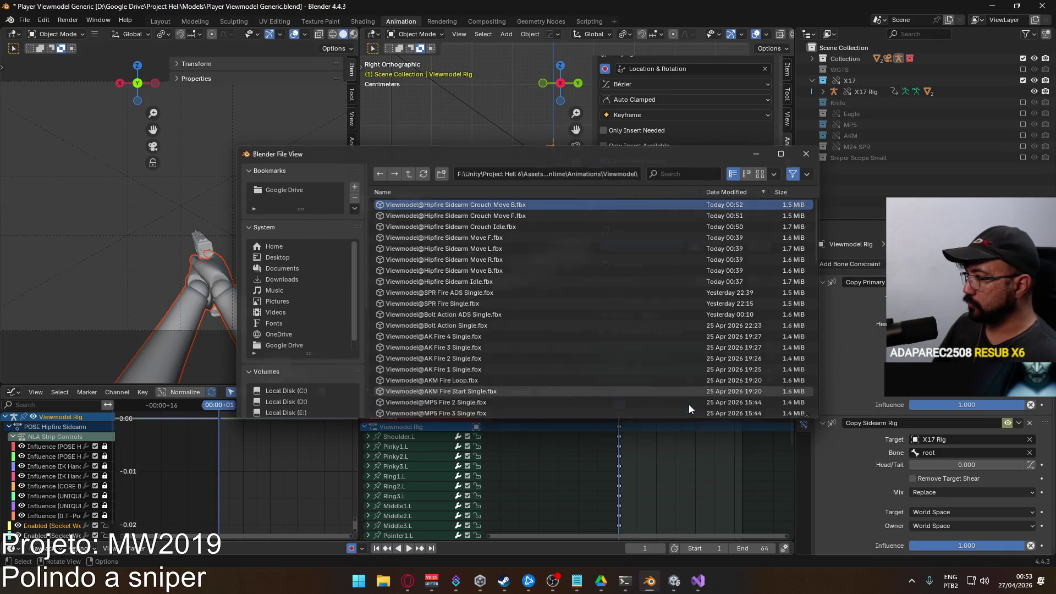
click(693, 406)
scroll(732, 257, down, 2)
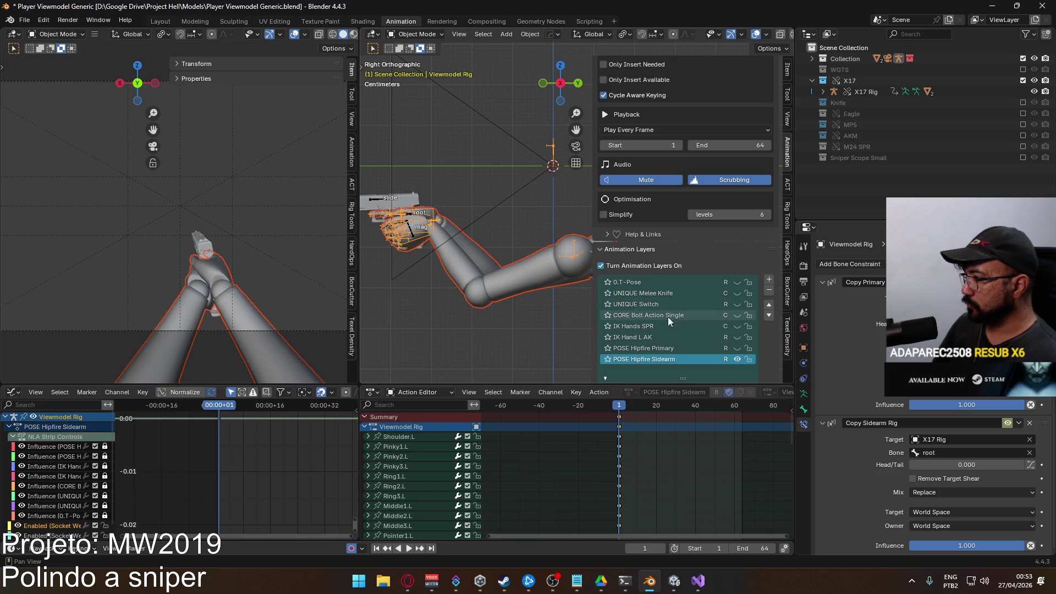
Enable X17 Rig's ADD Move L layer and select the arms model
click(373, 198)
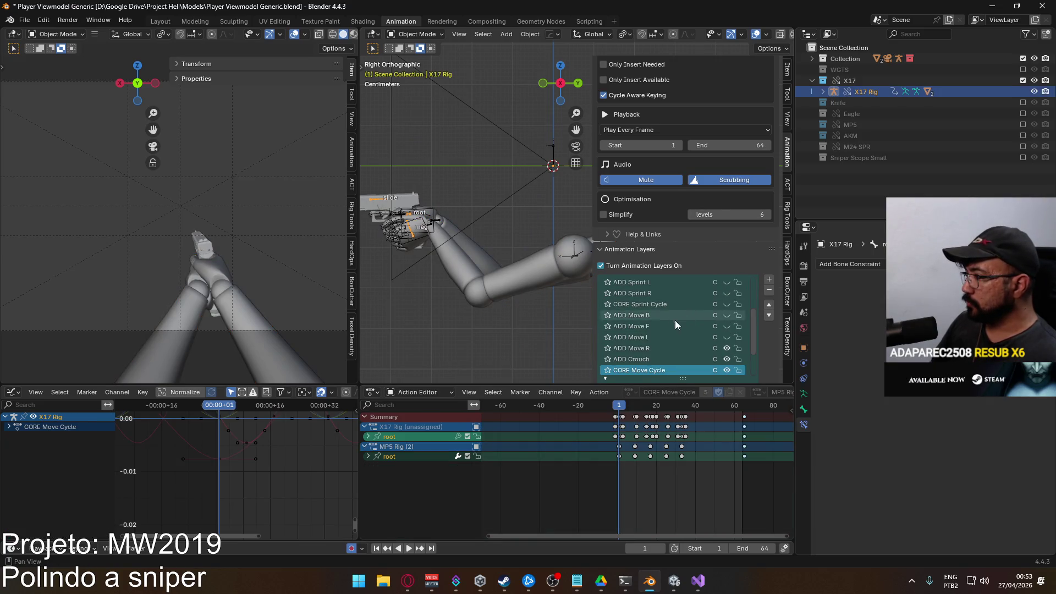
click(728, 337)
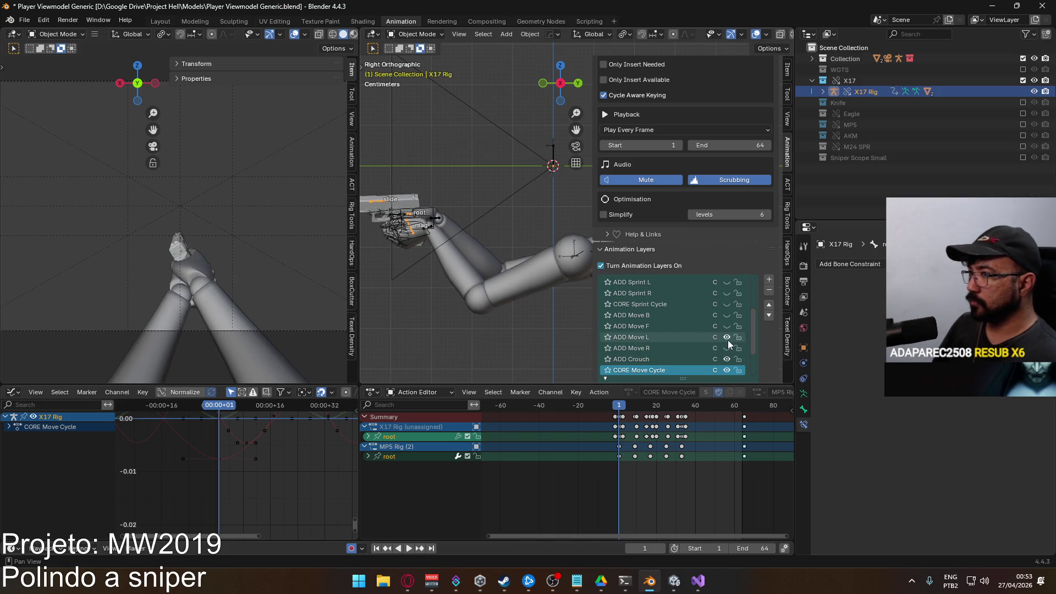
click(428, 236)
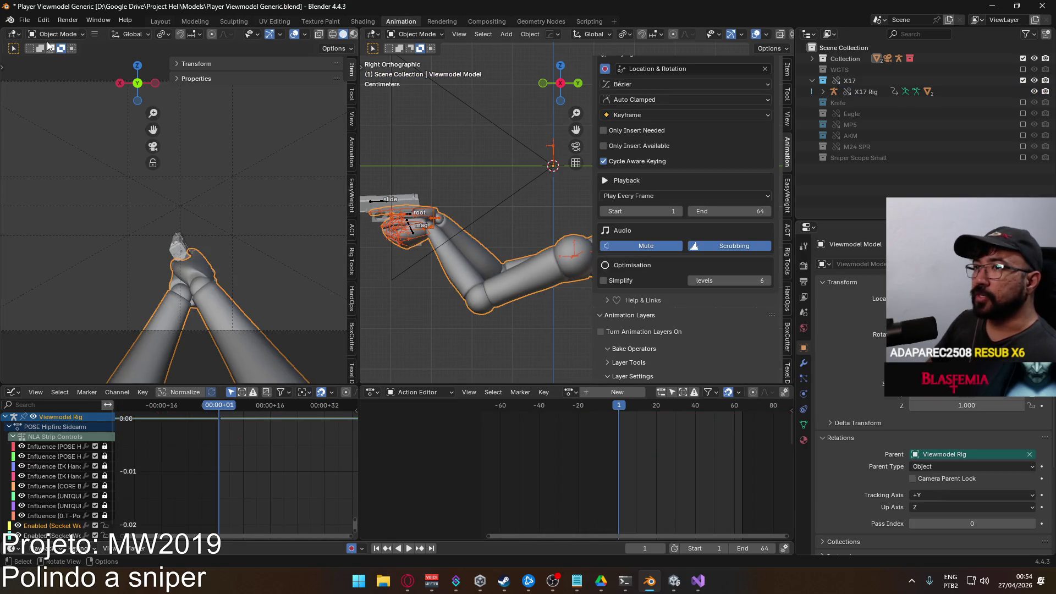
Export FBX to Viewmodel@Hipfire Sidearm Crouch Move R.fbx, filtering by 'crouch'
click(24, 20)
mouse_move(43, 187)
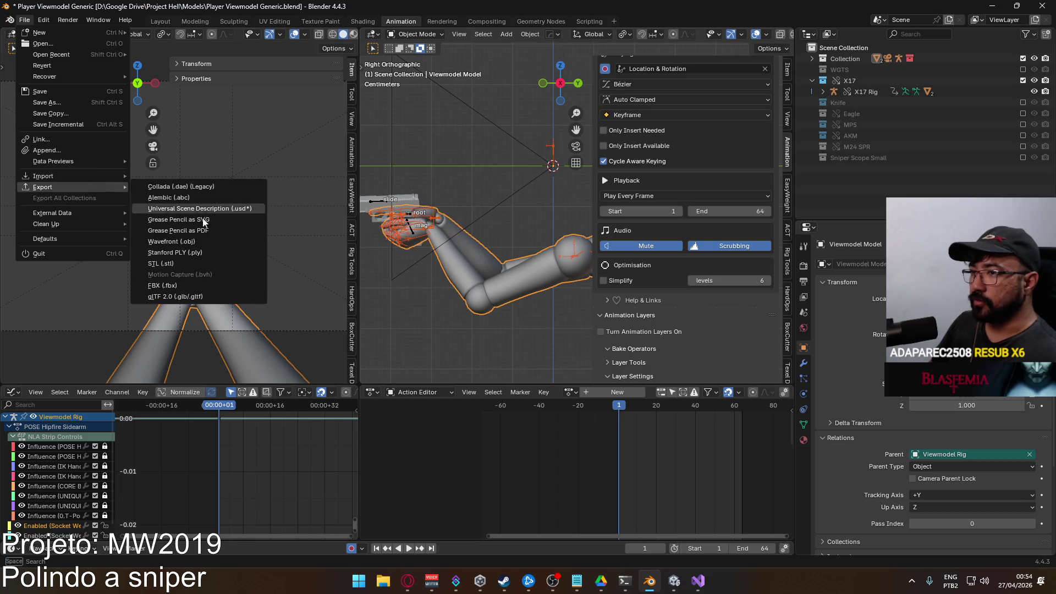
click(166, 281)
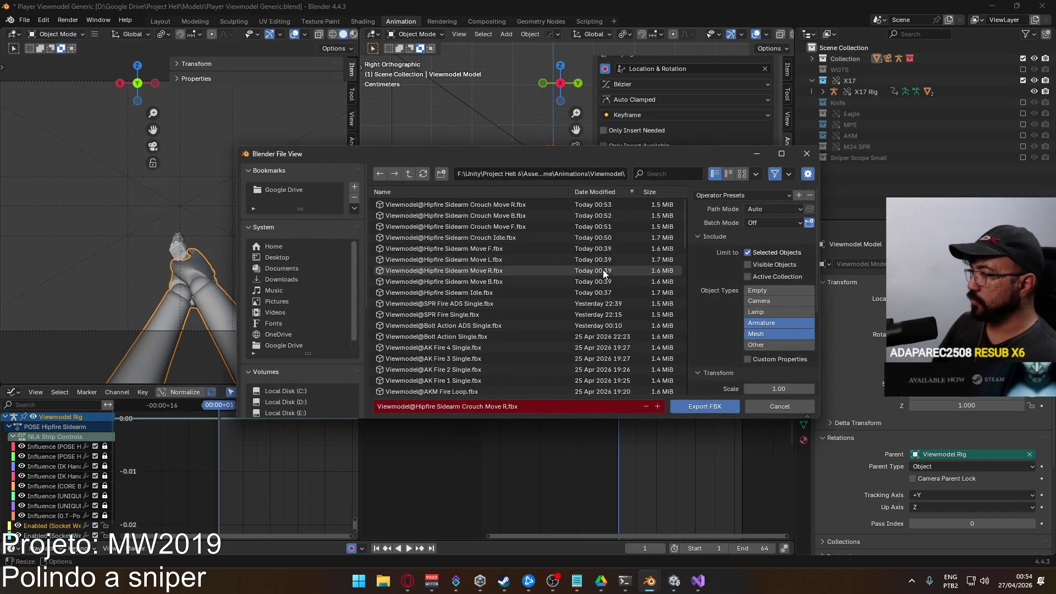
click(671, 174)
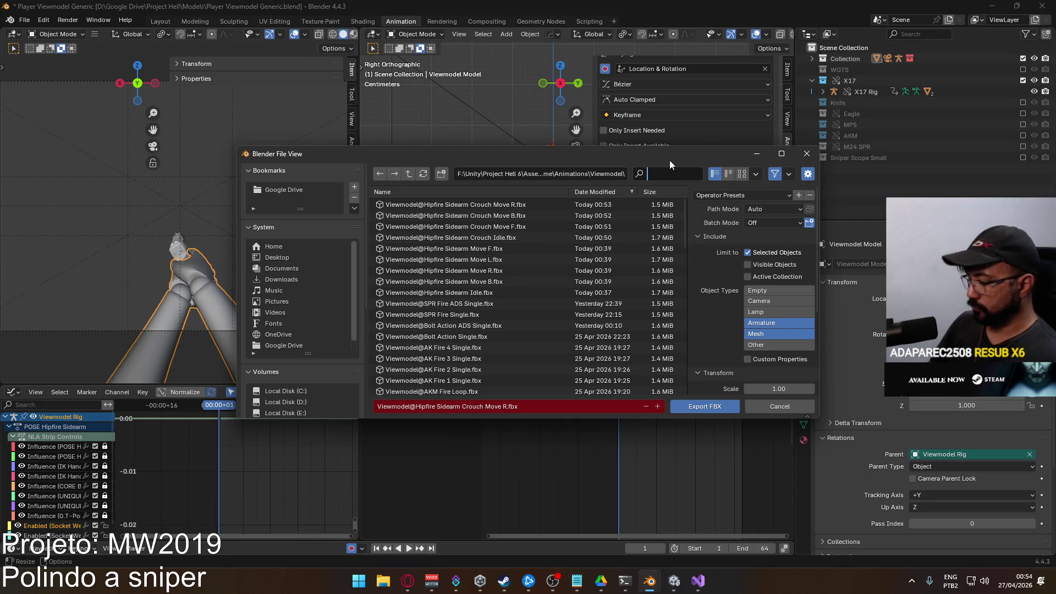
text(crouch)
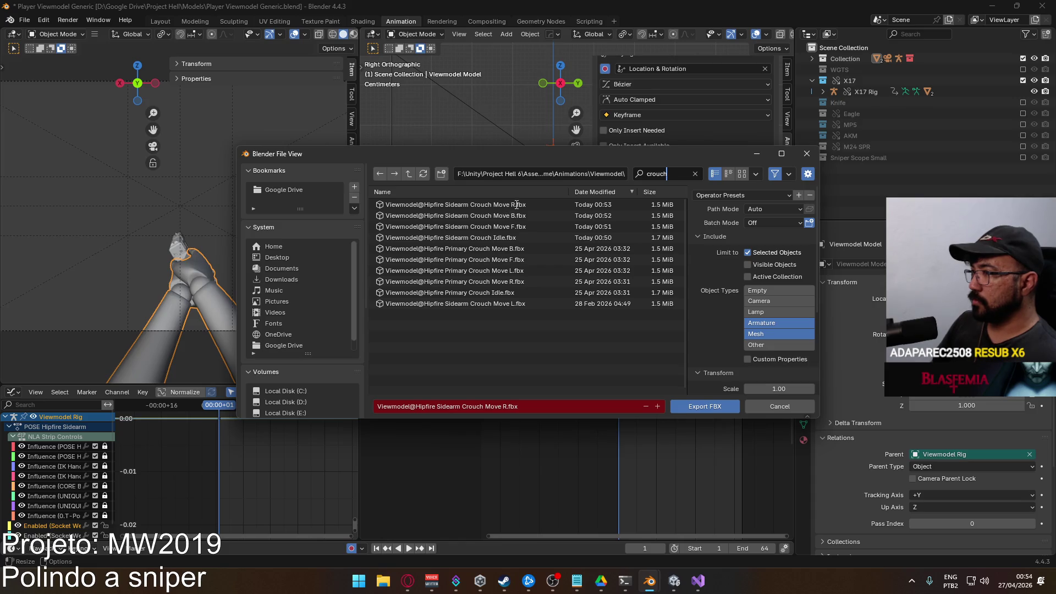
double_click(509, 303)
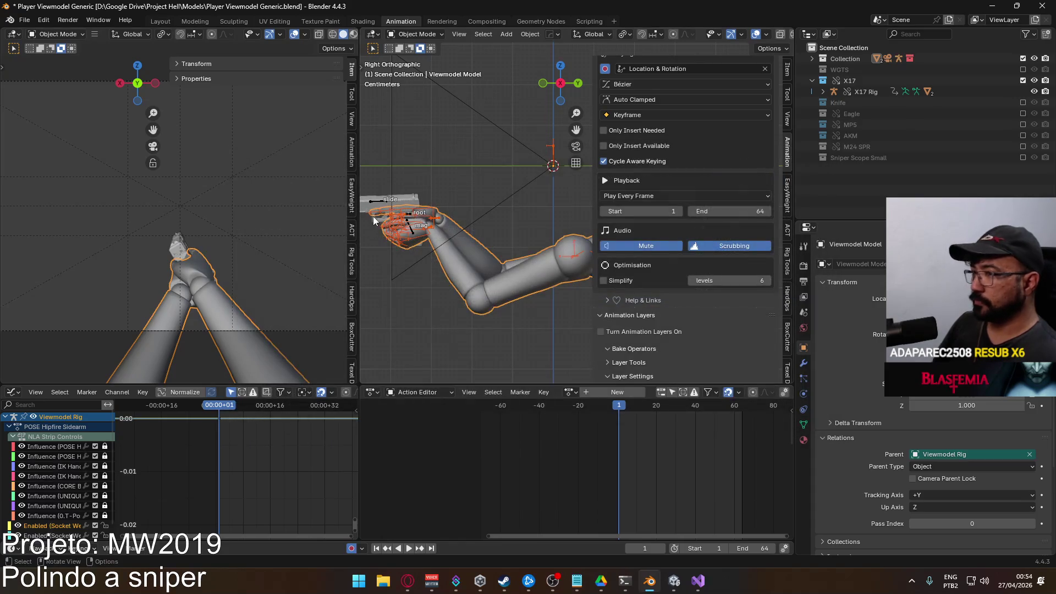
On X17 Rig, disable ADD Move L and ADD Crouch, then select and lock CORE Sprint Cycle
click(406, 221)
click(382, 206)
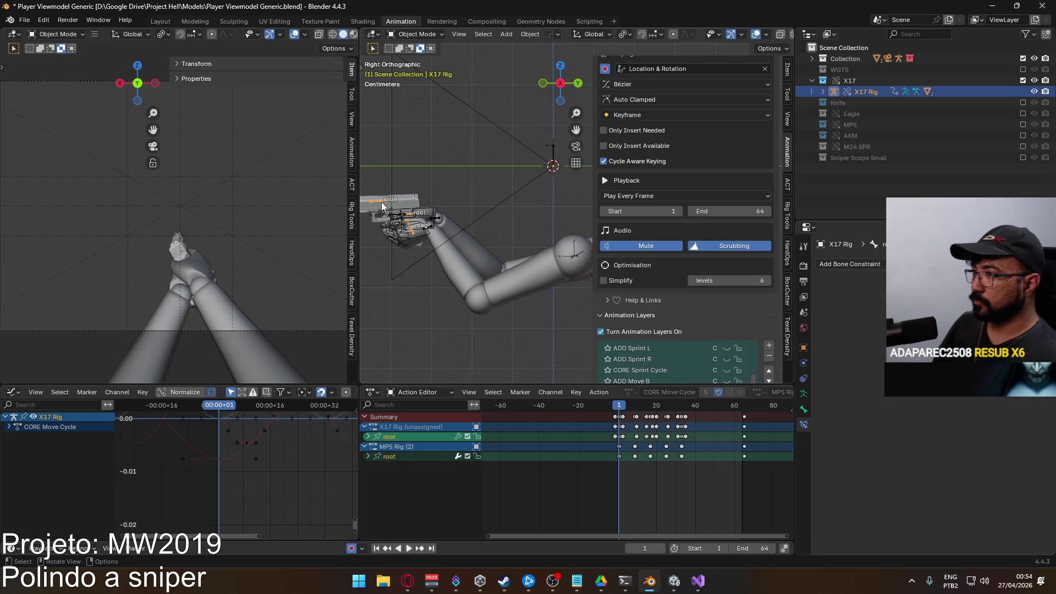
scroll(728, 204, down, 3)
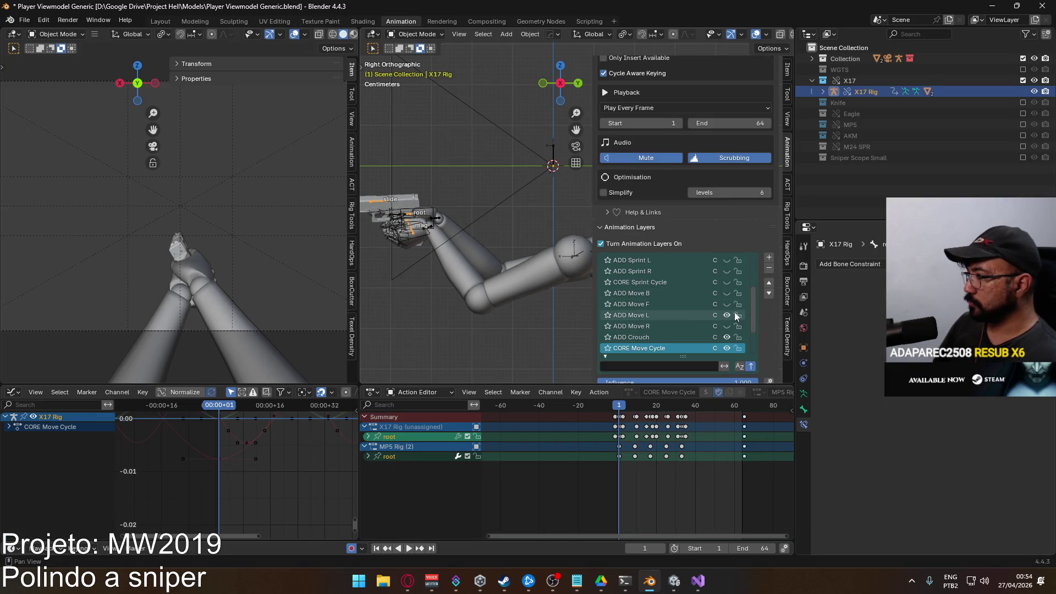
click(727, 315)
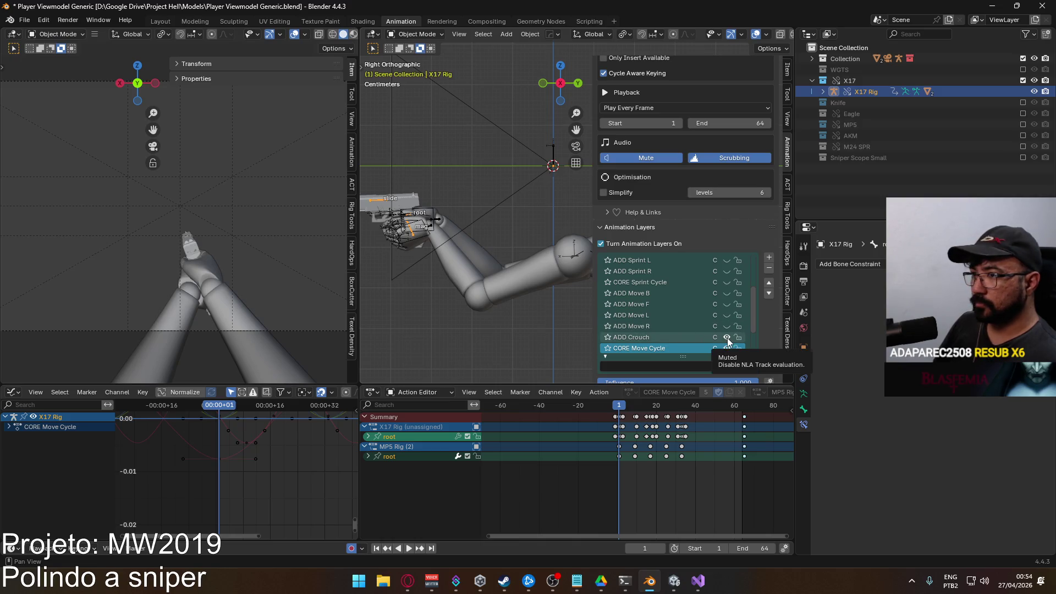
click(726, 338)
scroll(696, 314, up, 1)
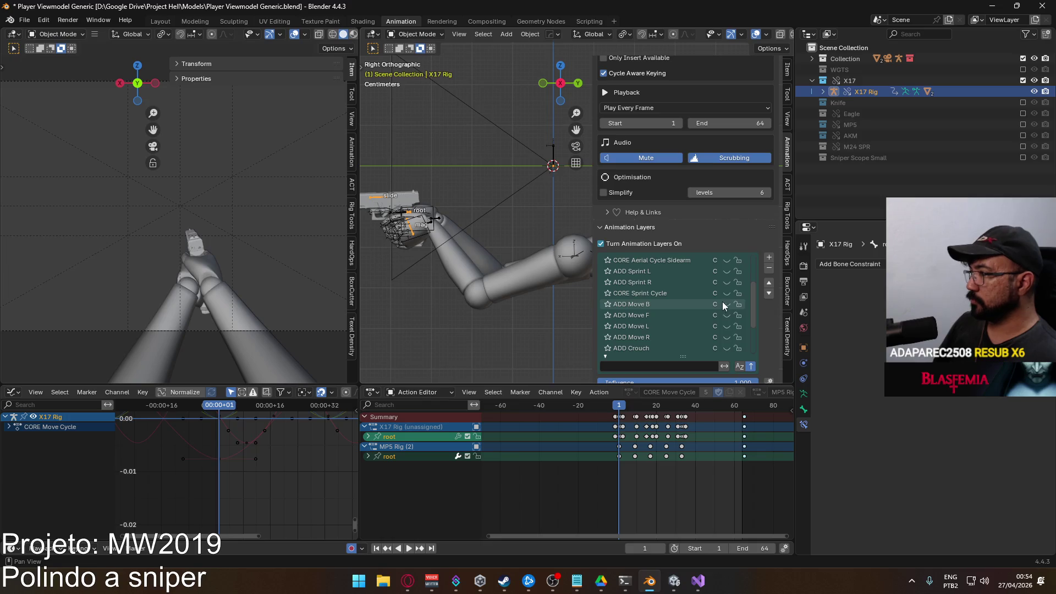
click(668, 293)
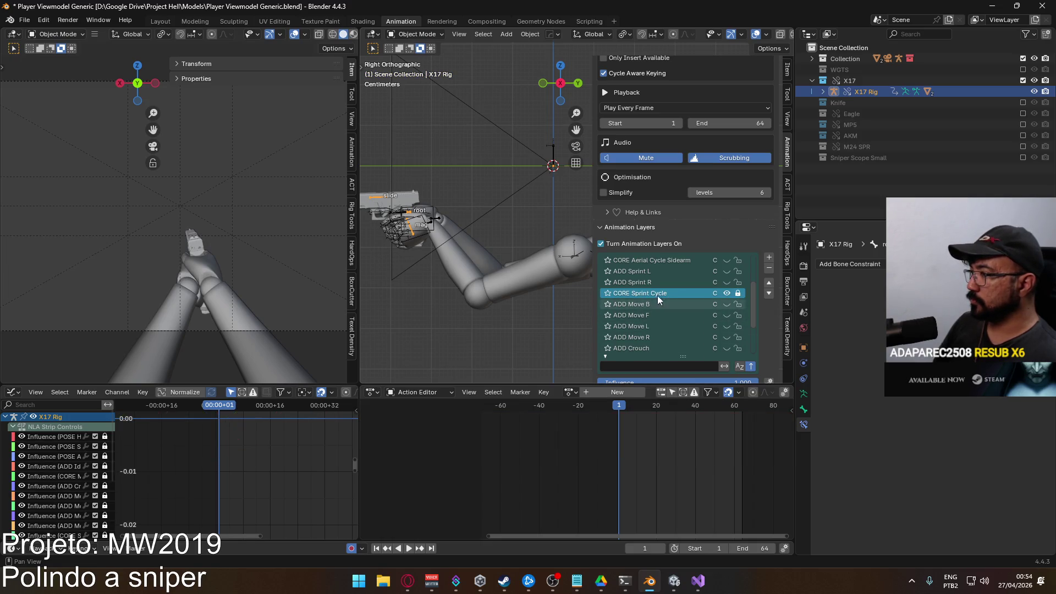
click(739, 294)
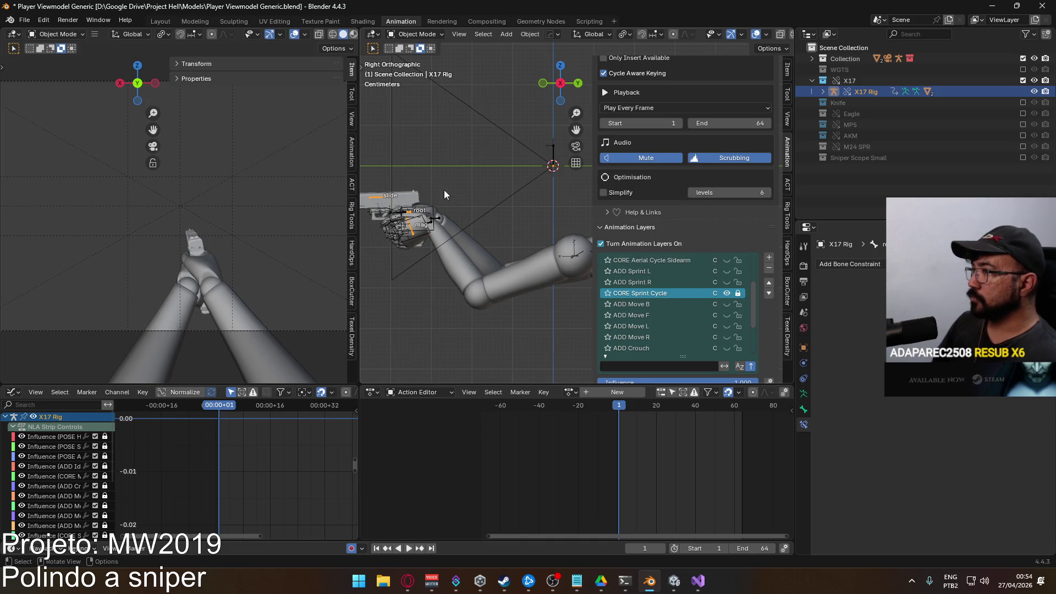
scroll(735, 243, down, 4)
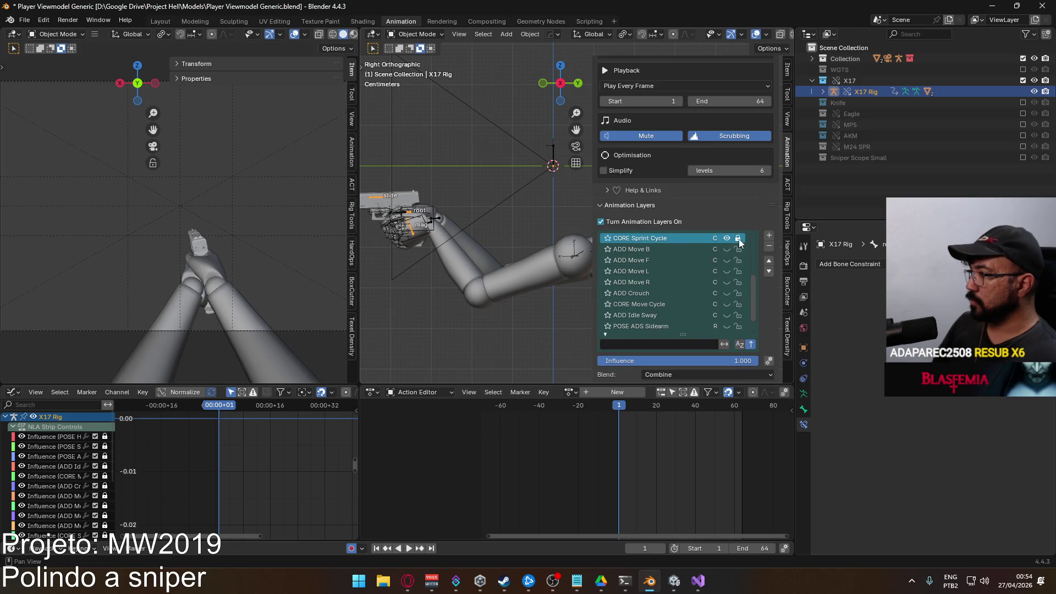
scroll(738, 241, down, 2)
scroll(740, 272, down, 2)
scroll(743, 314, down, 2)
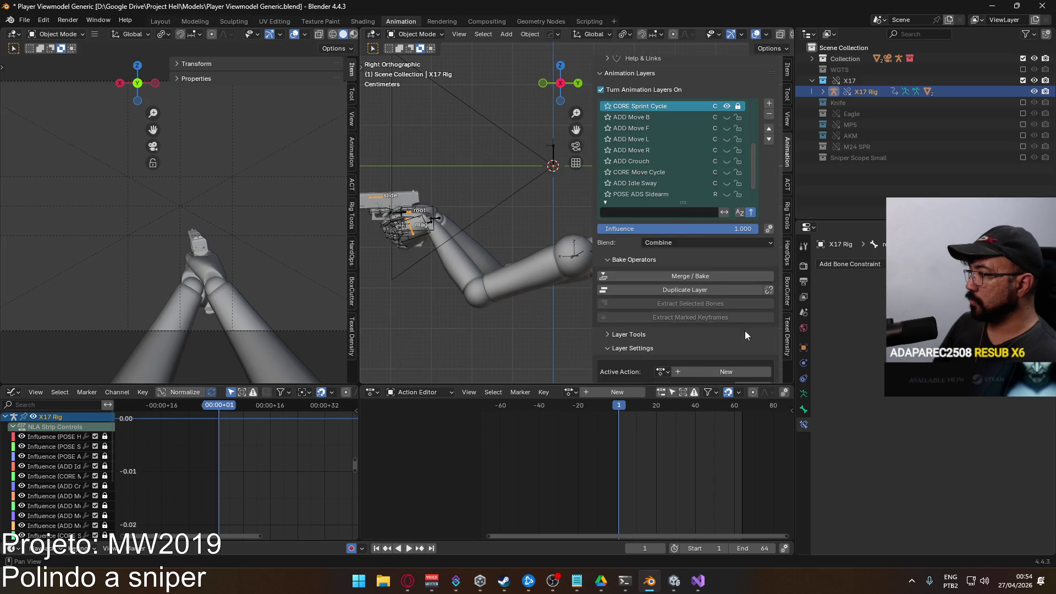
scroll(746, 331, down, 2)
Assign the CORE Sprint Cycle action to the layer, keep its slot, and switch to Unity
click(661, 307)
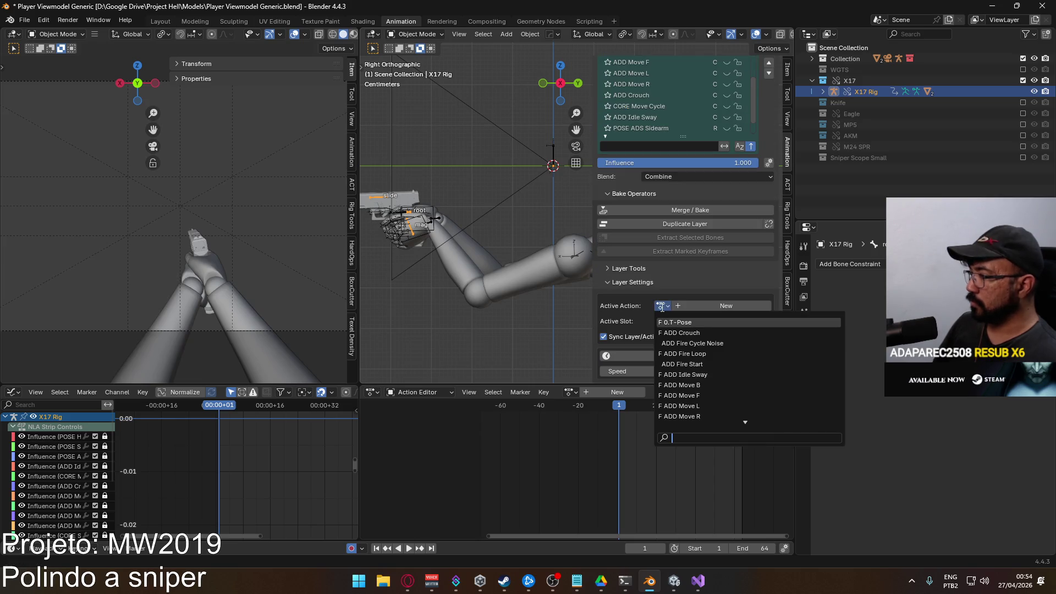
text(sprint)
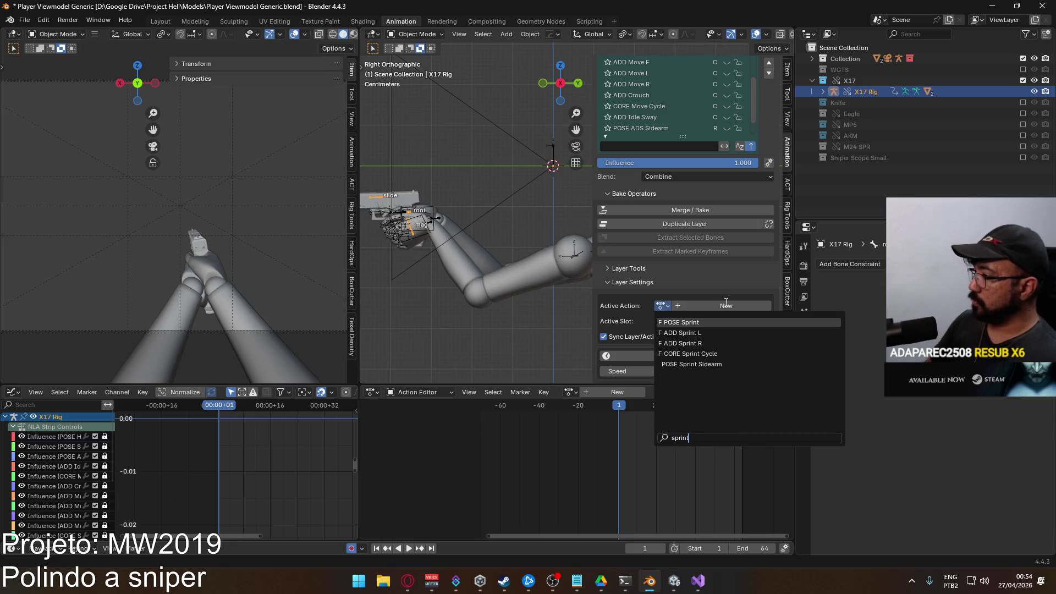
click(730, 354)
click(661, 321)
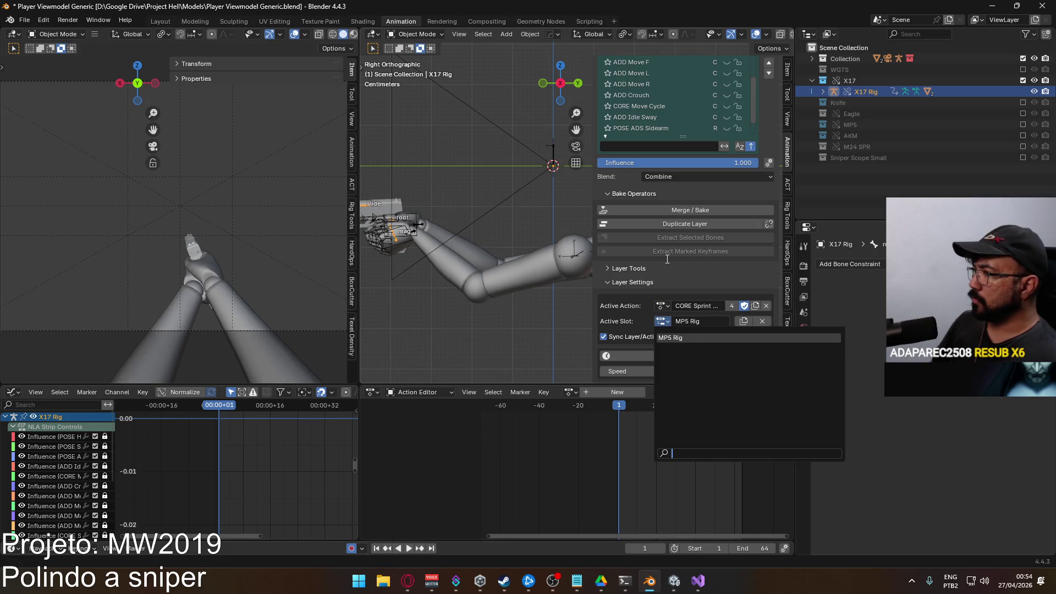
click(769, 278)
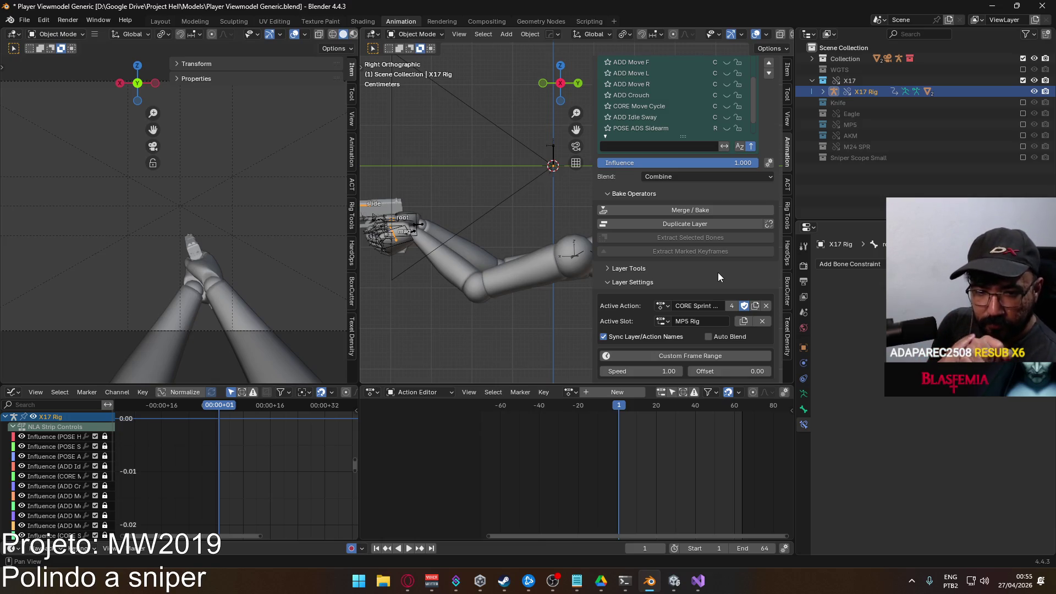
click(675, 584)
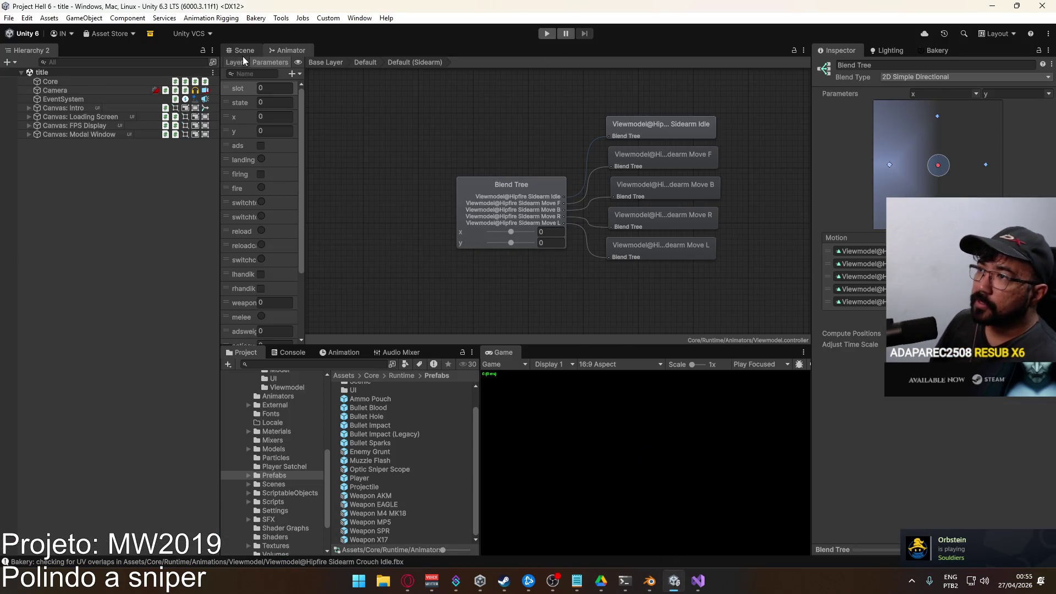
Start play mode on the scene and maximize the Game view
click(243, 53)
click(544, 33)
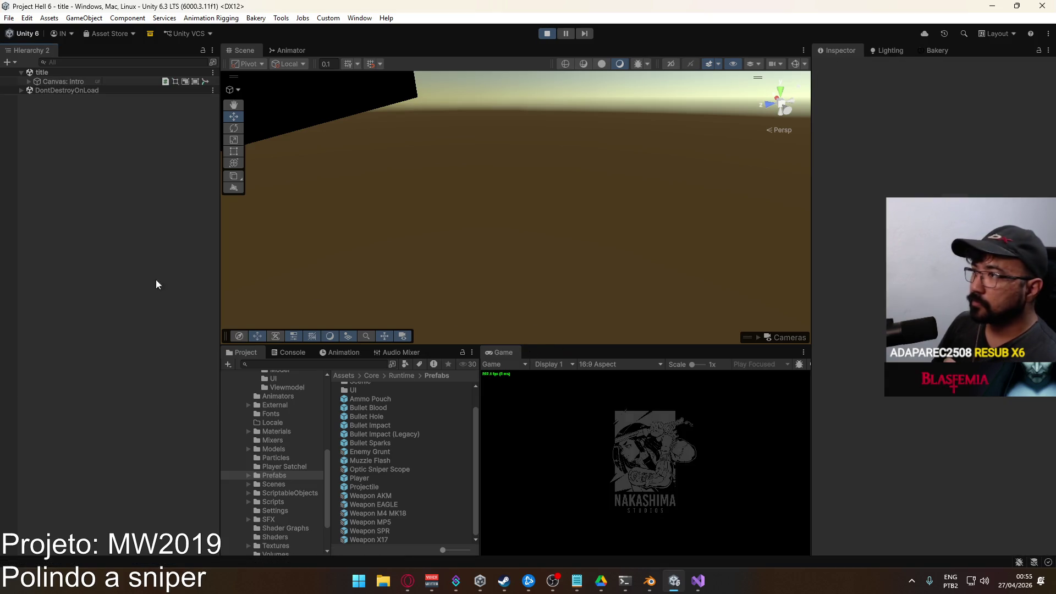
right_click(502, 351)
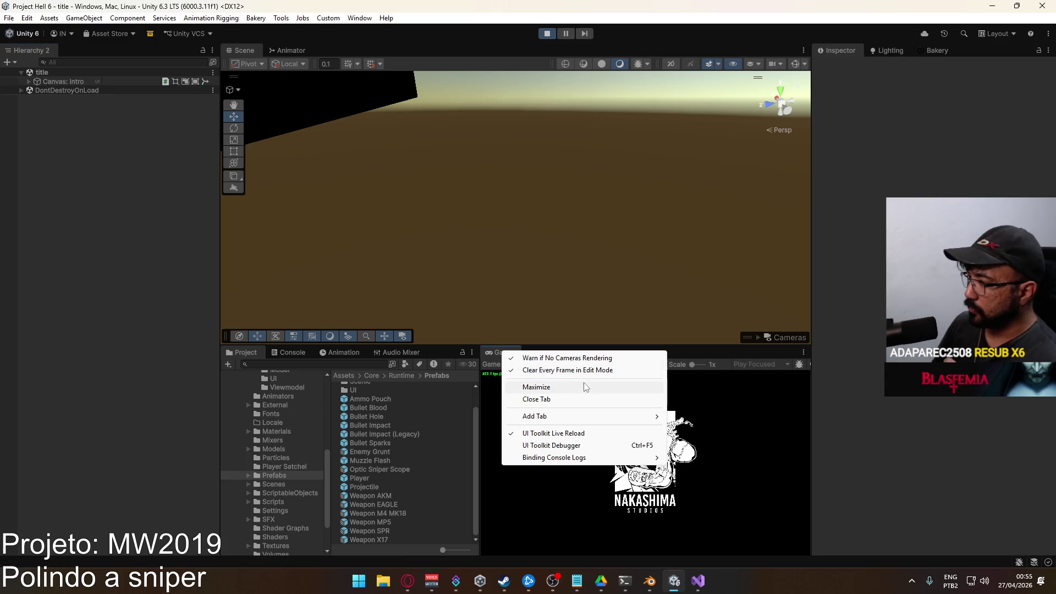
click(594, 387)
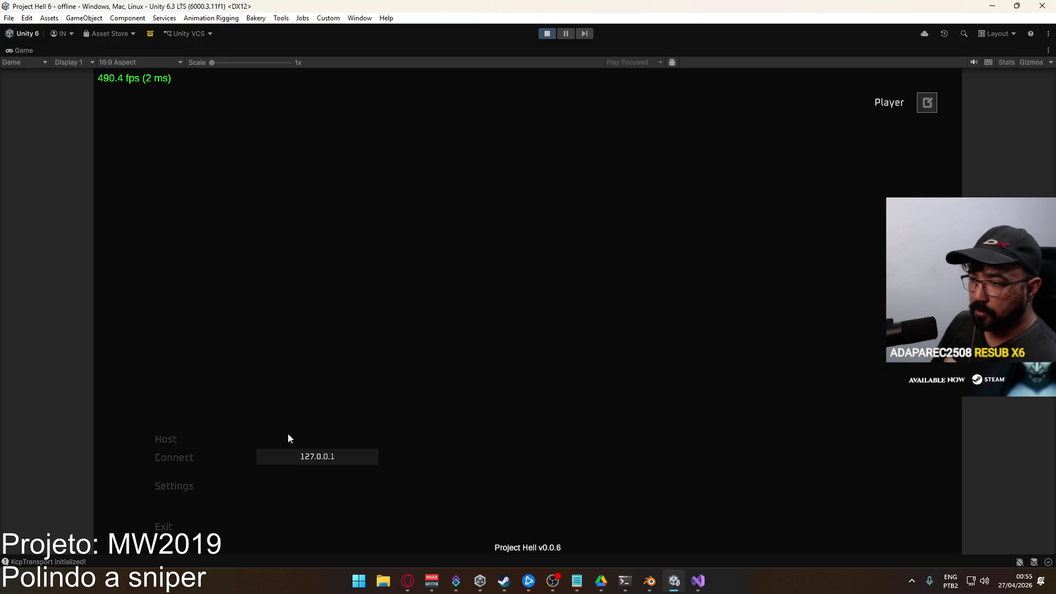
Create the Crash match, walk through the opening and fire the MP5 while looking around
click(175, 447)
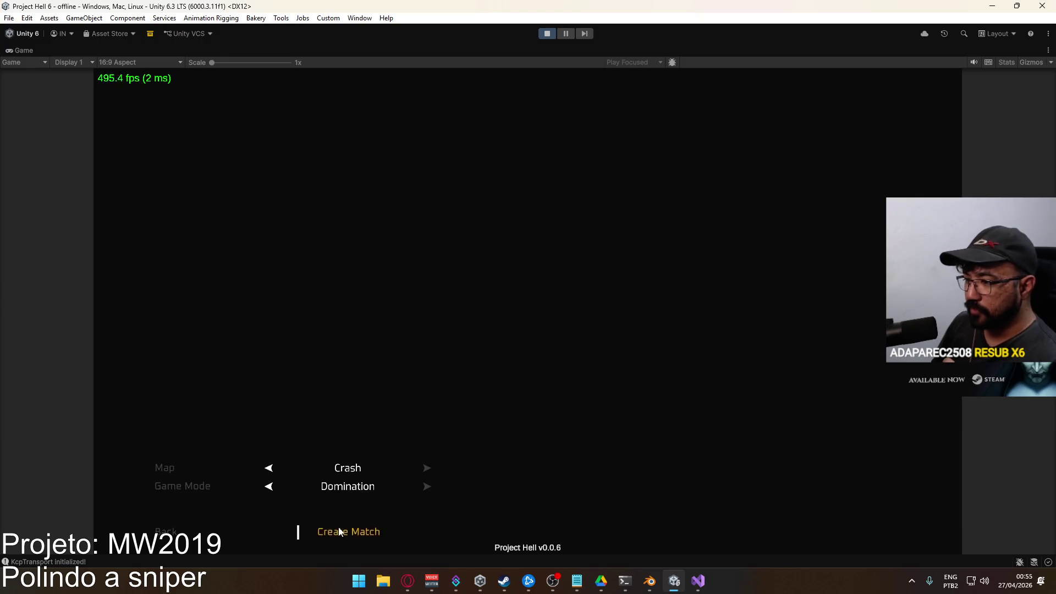
click(339, 532)
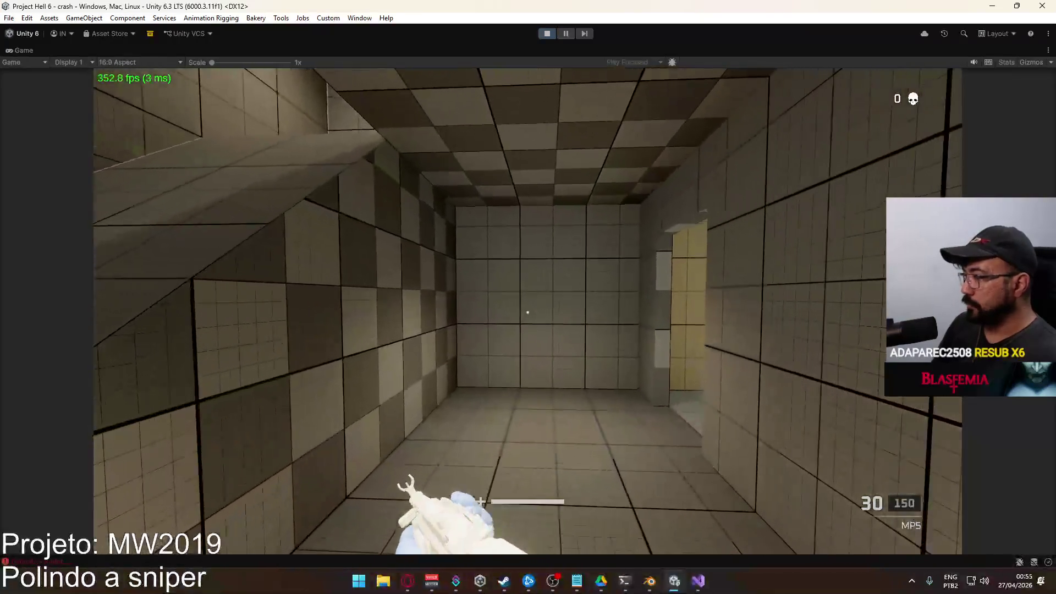
key(w)
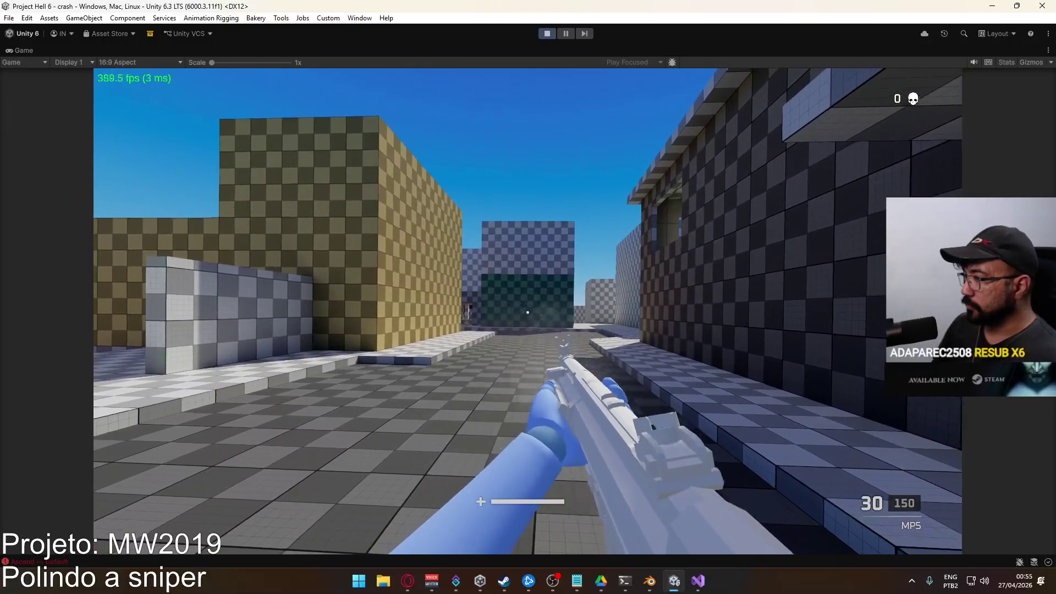
right_drag(529, 312, 529, 312)
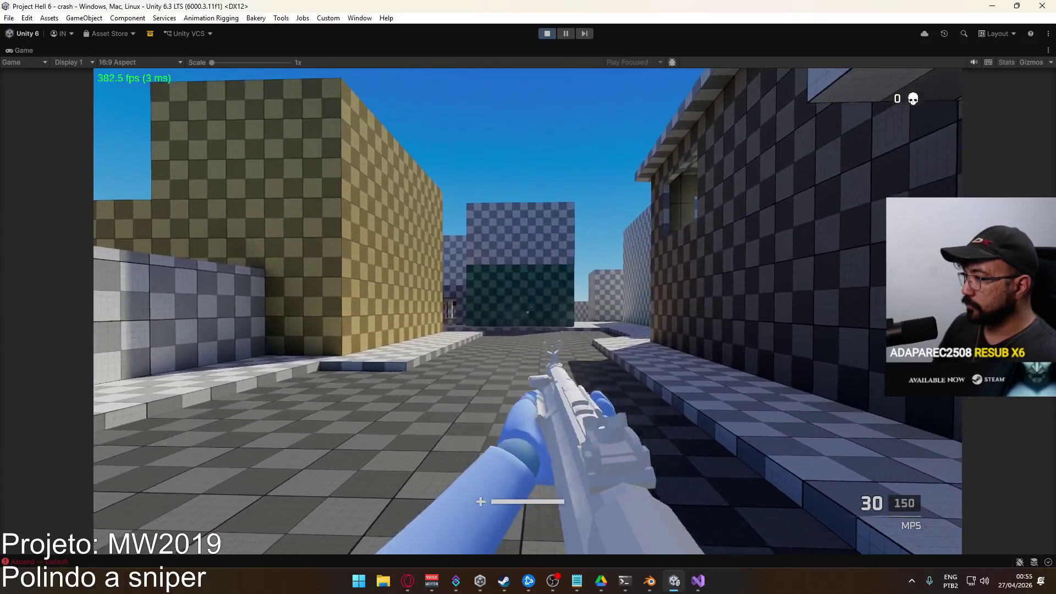
key(s)
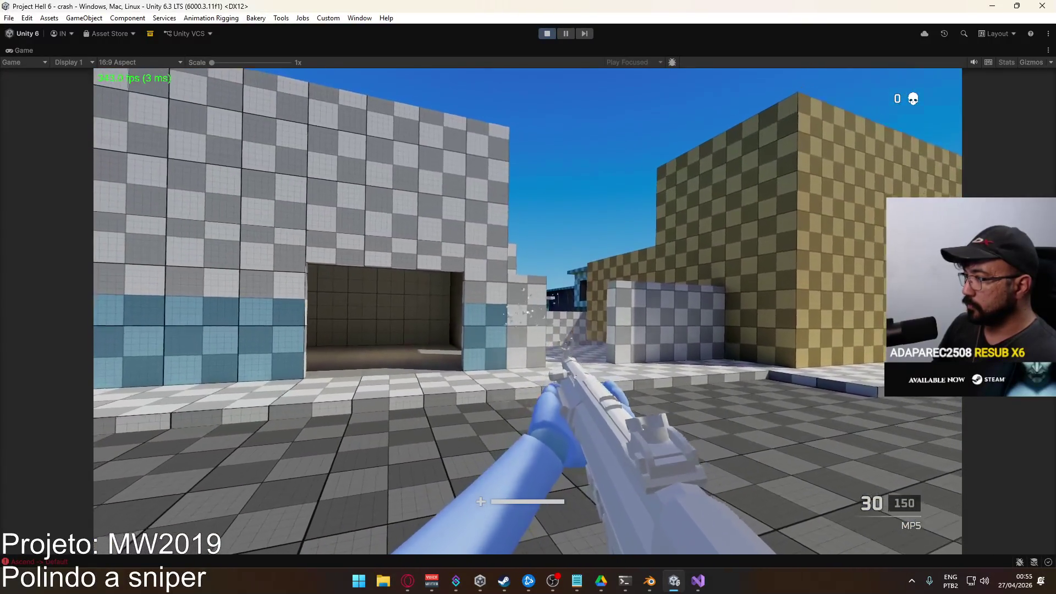
click(528, 312)
click(528, 312)
right_drag(529, 313, 529, 312)
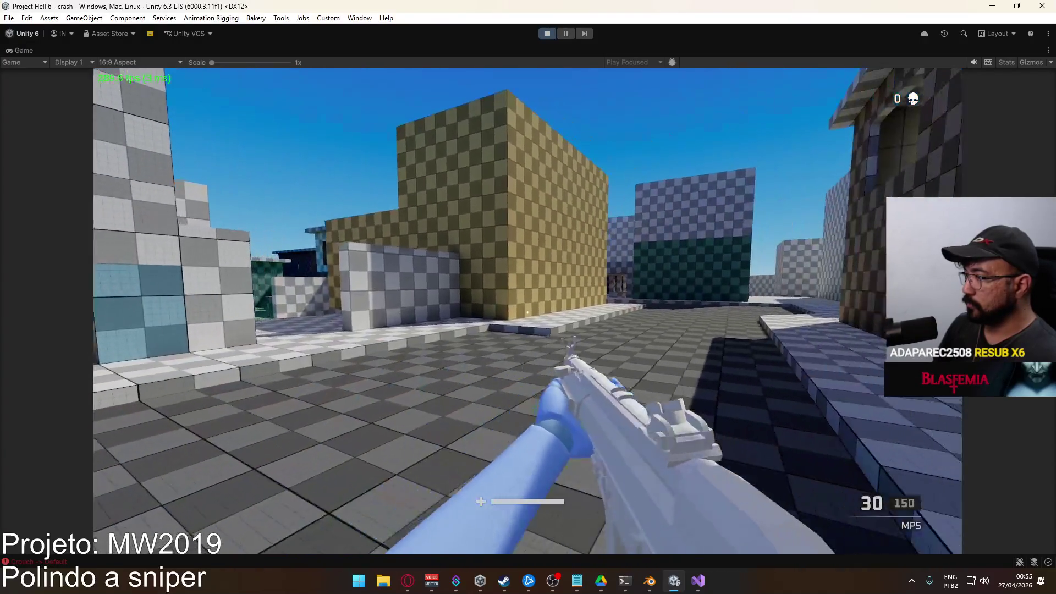
Swap to the X17 and back to the MP5, testing aim-down-sights while moving forward
key(2)
key(w)
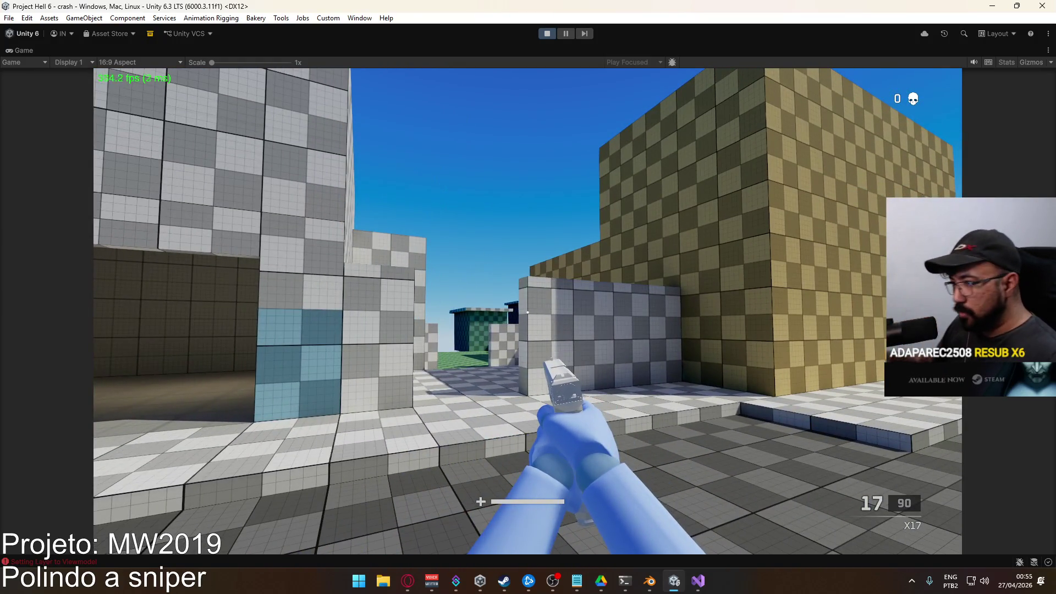
key(1)
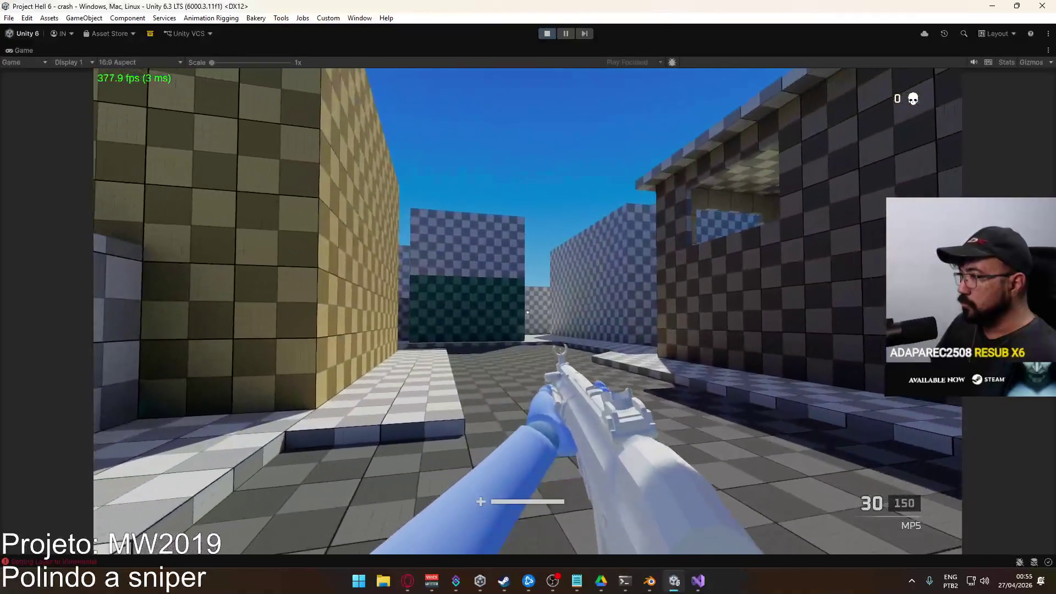
right_click(527, 312)
key(w)
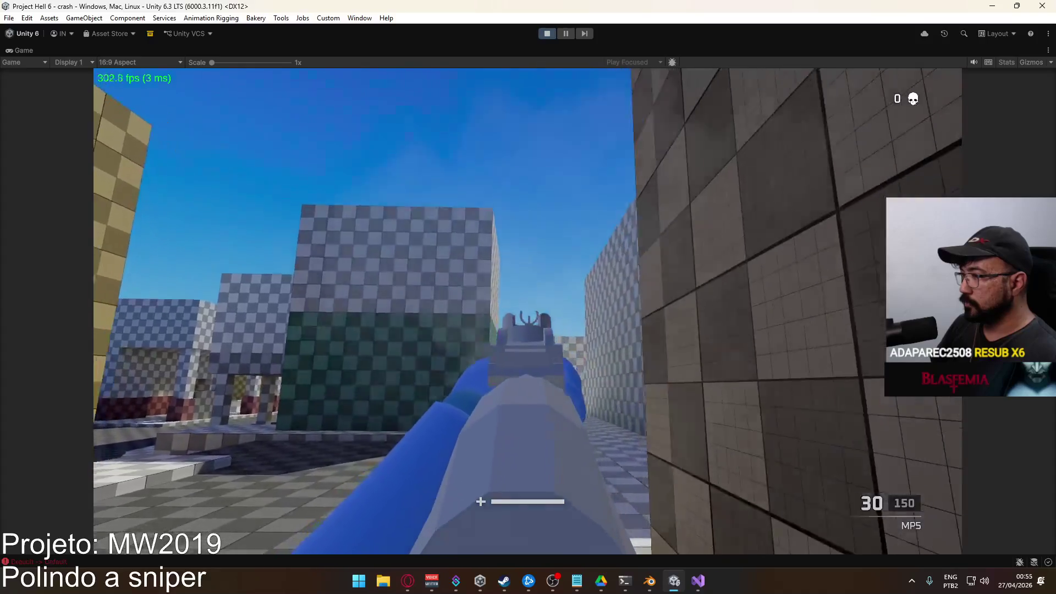
right_click(527, 311)
key(w)
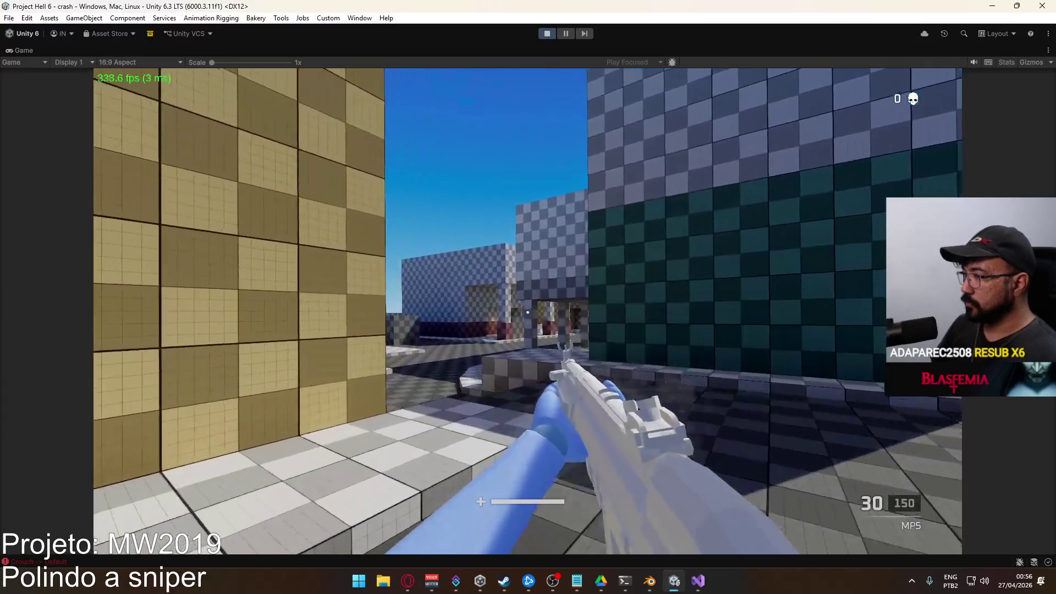
Release the game's input with the Super key and stop the play test
key(super)
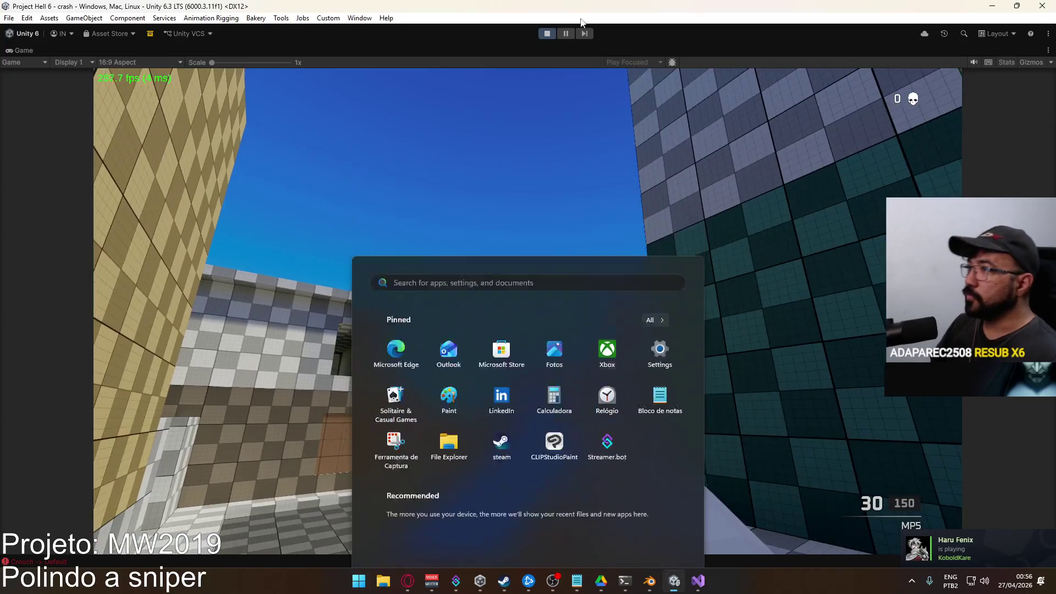
key(super)
click(547, 33)
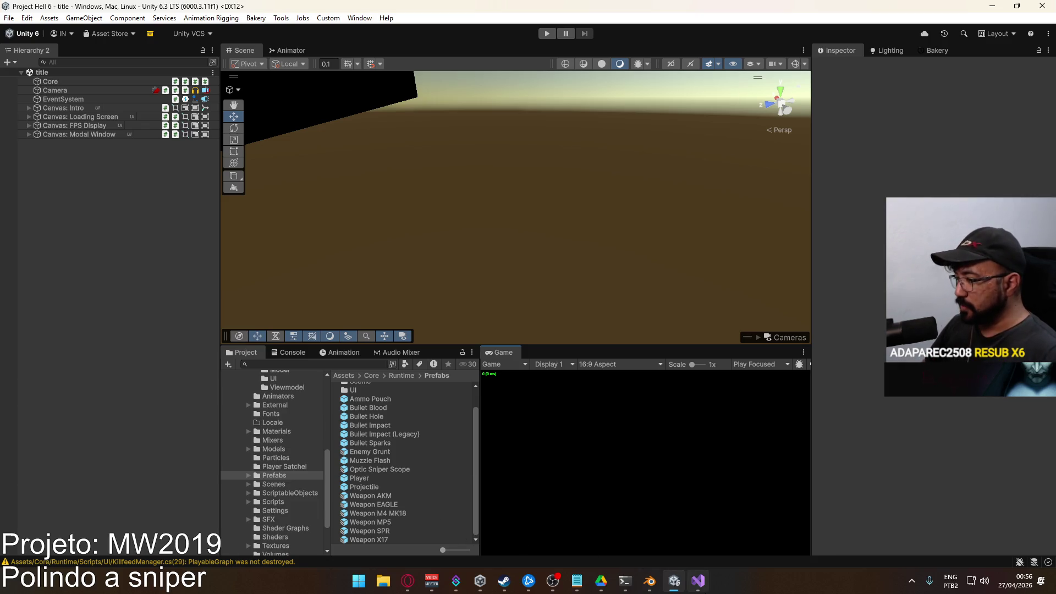
Review CrosshairScript.cs in Visual Studio, then Alt+Tab back to the Blender rig file
click(698, 581)
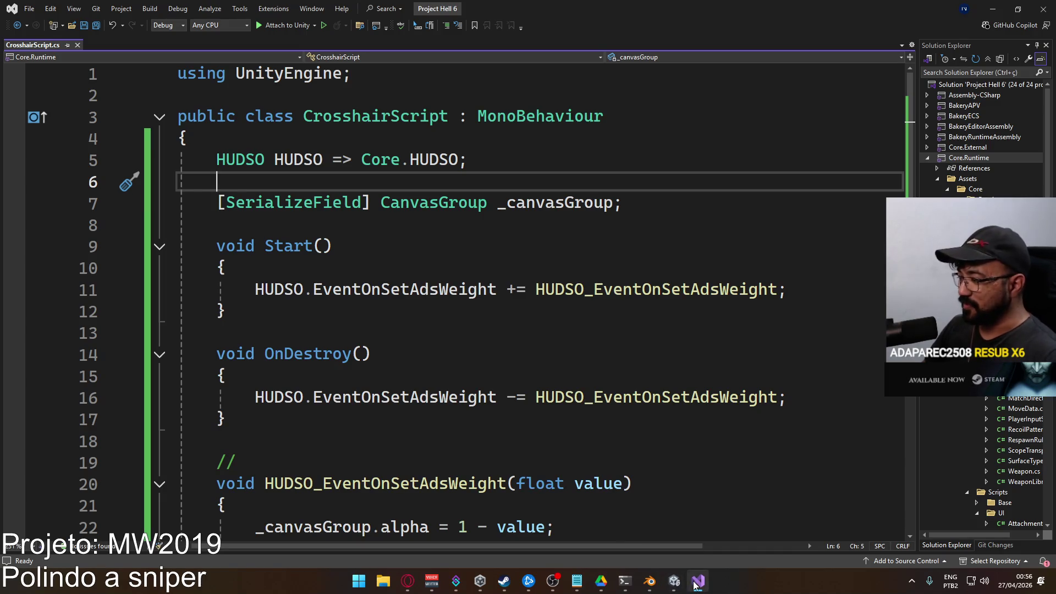
click(698, 581)
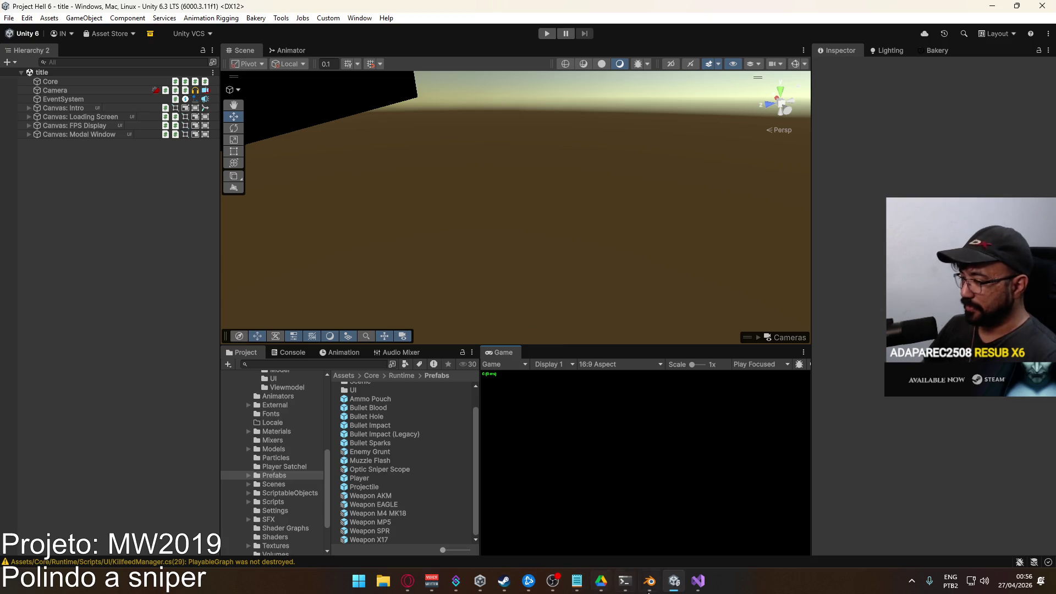
click(696, 589)
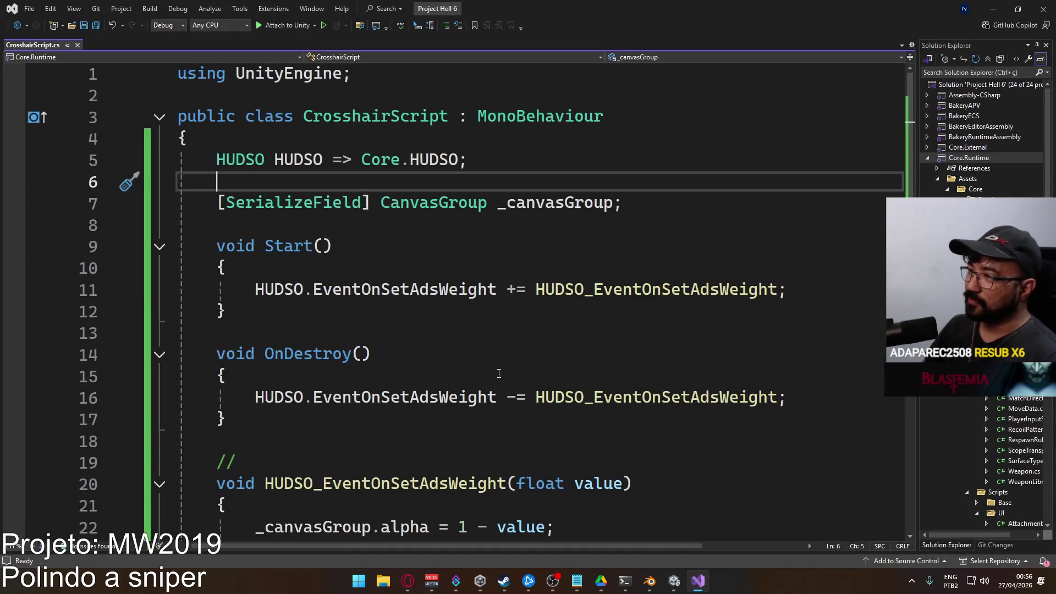
scroll(498, 373, down, 2)
scroll(488, 363, down, 1)
scroll(467, 343, up, 3)
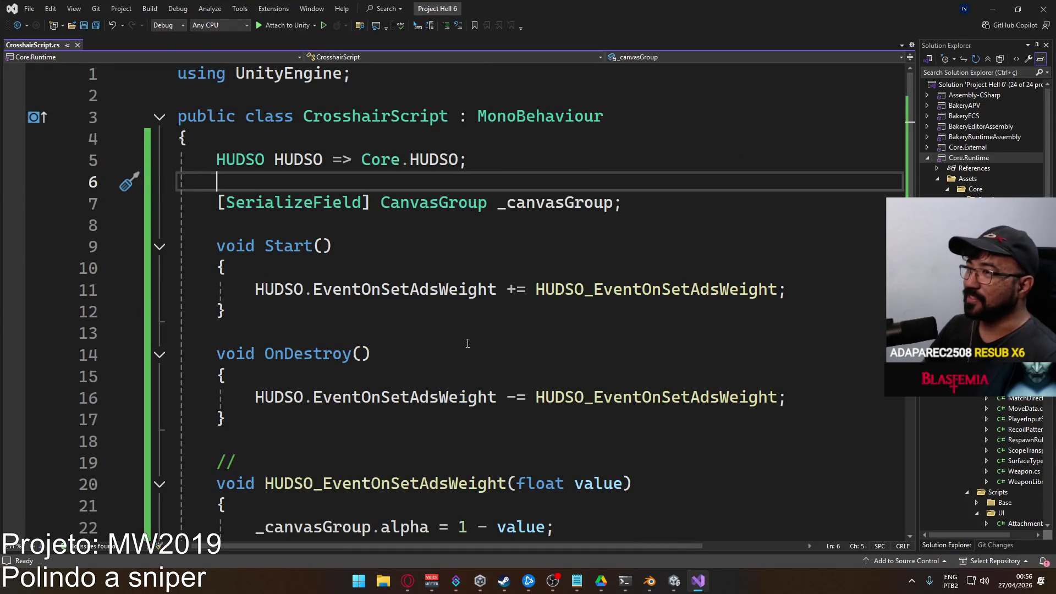
key(alt+Tab)
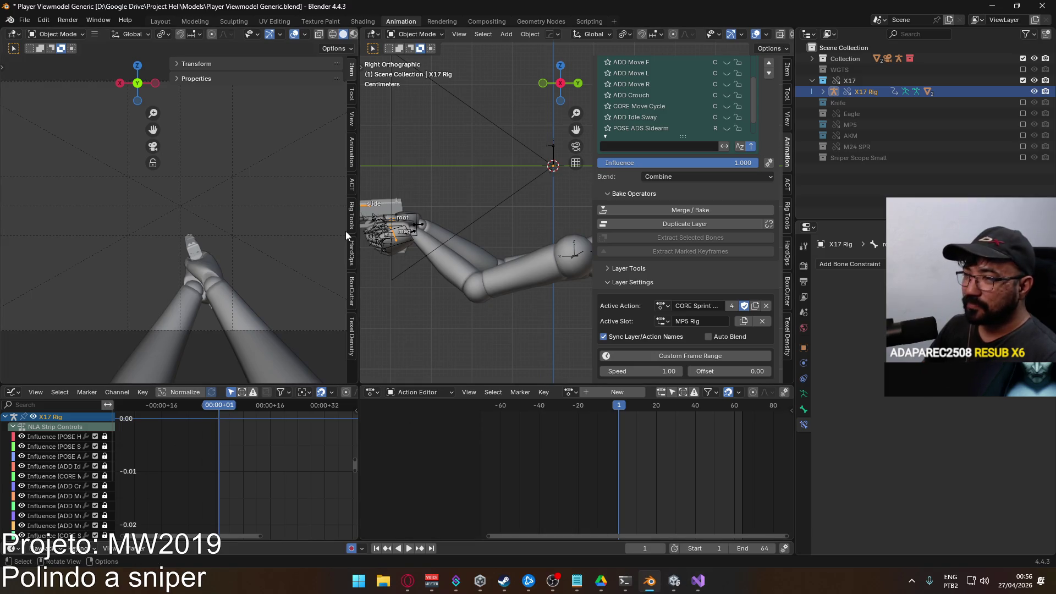
scroll(718, 108, up, 3)
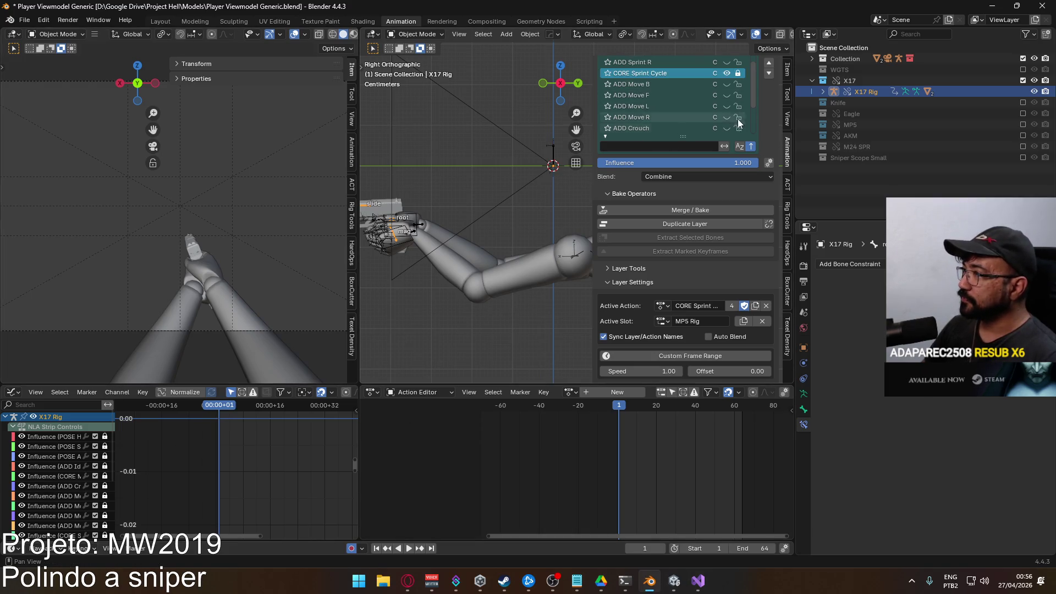
Unlock the CORE Sprint Cycle layer and set its action's slot to X17 Rig
click(737, 74)
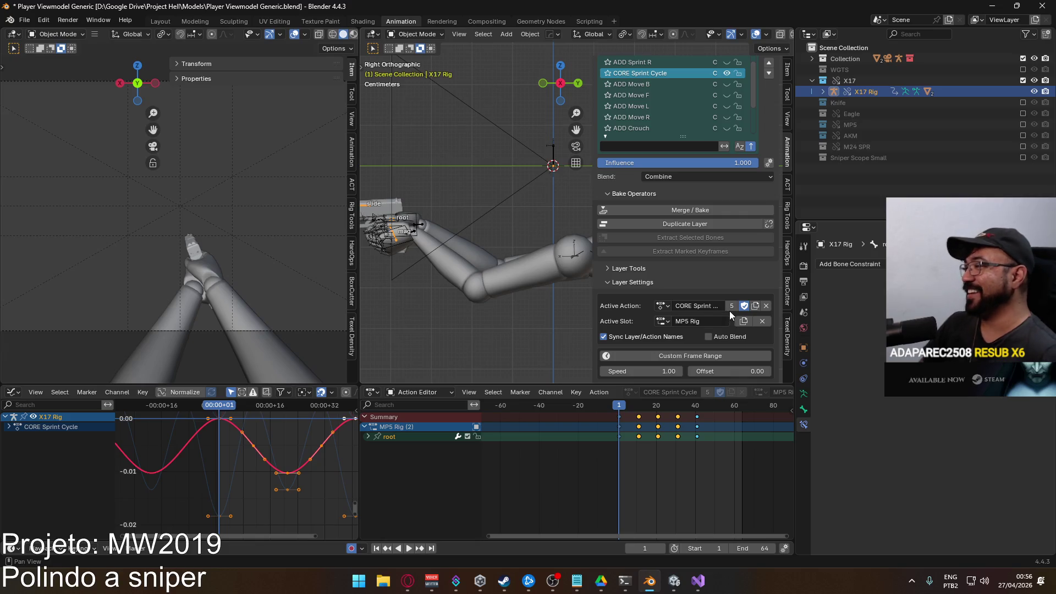
click(744, 322)
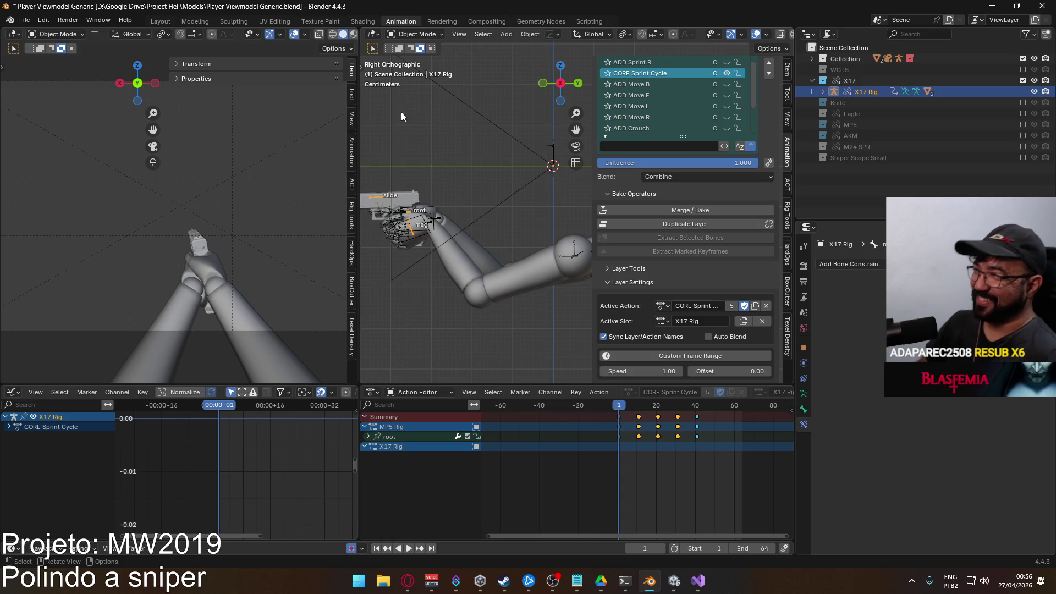
click(417, 34)
In Pose Mode key the root at frame 1 and select the MP5 Rig root's sprint keyframes
click(425, 72)
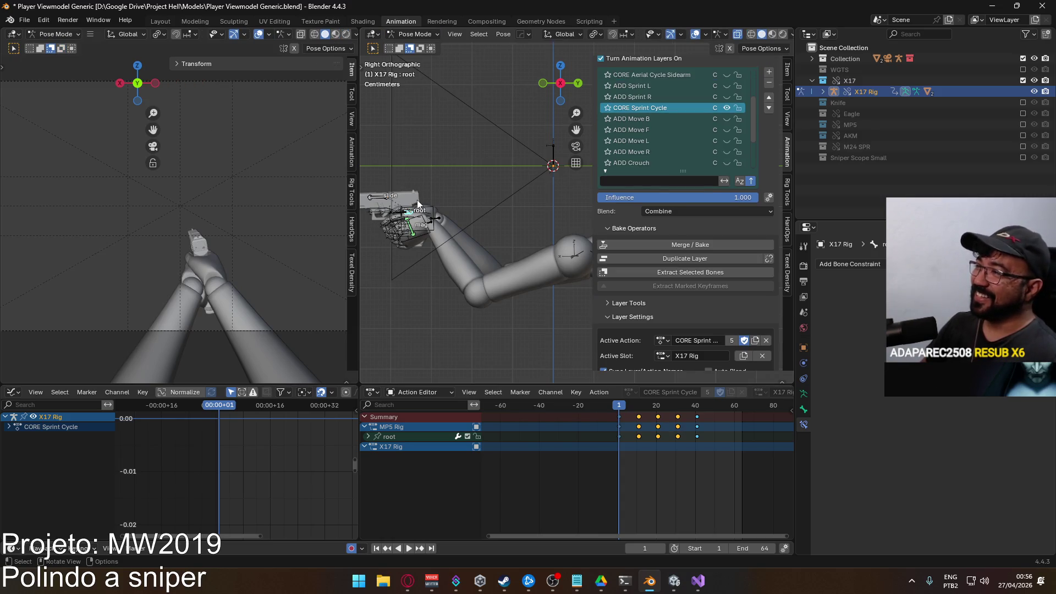
key(i)
key(space)
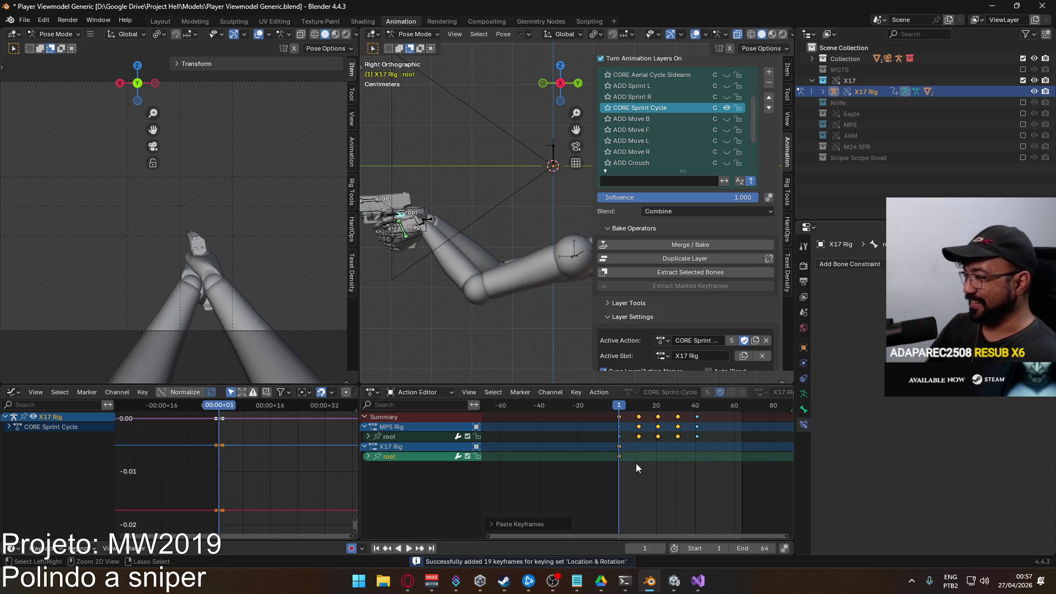
key(Escape)
scroll(732, 261, down, 2)
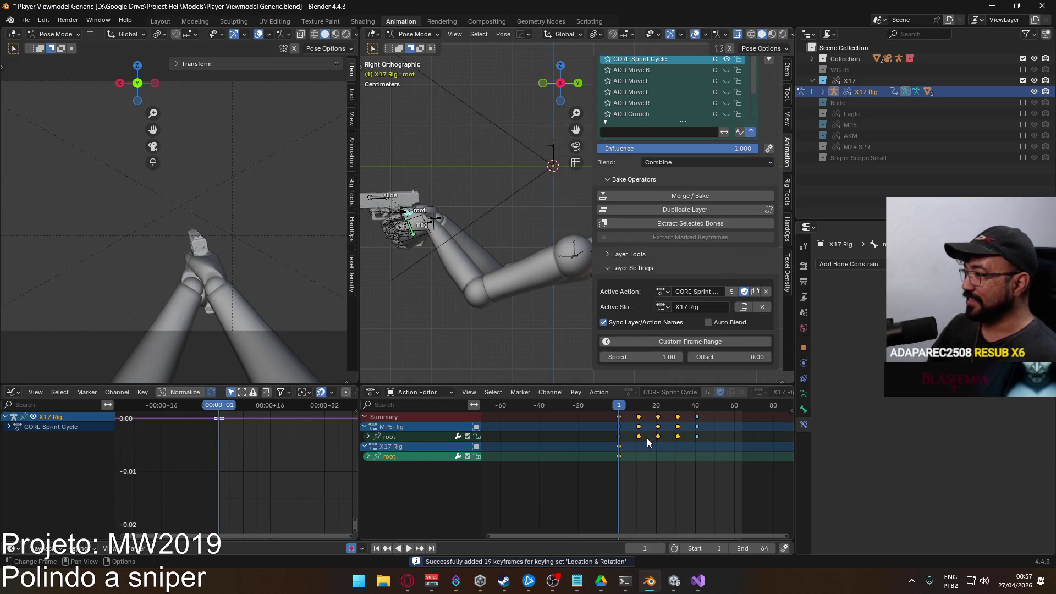
mouse_move(621, 443)
mouse_down()
mouse_move(714, 440)
mouse_move(440, 438)
mouse_up()
Paste the sprint keys onto the X17 Rig root, make them cyclic and expand its channels
click(412, 447)
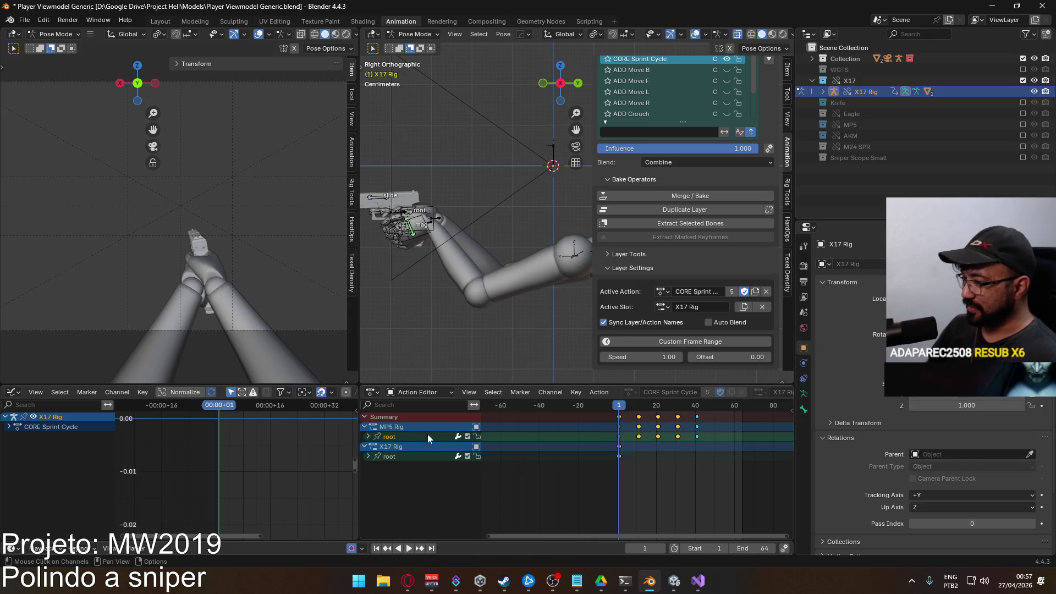
click(433, 456)
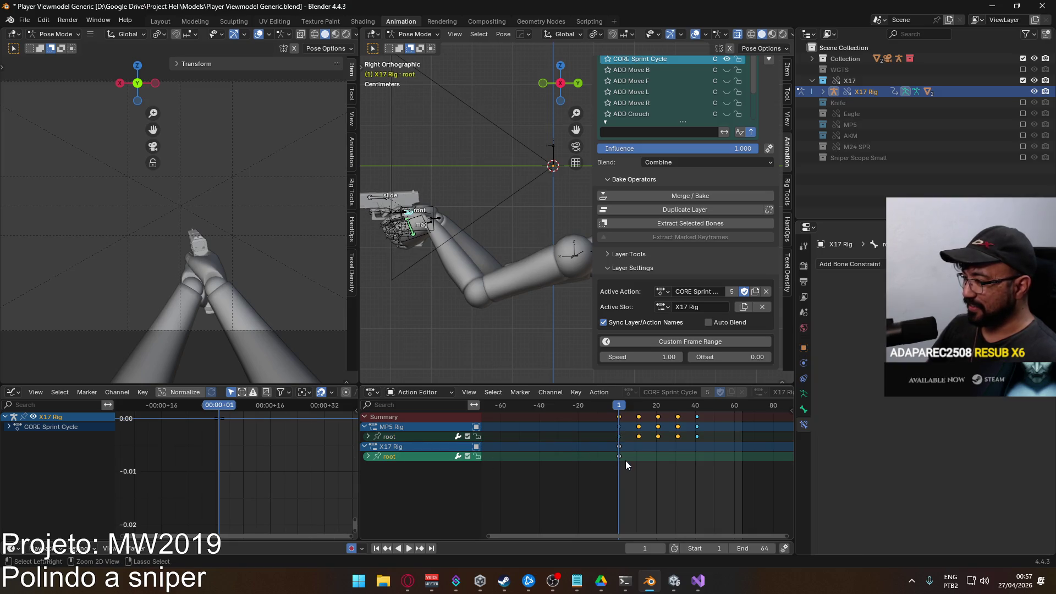
key(ctrl+v)
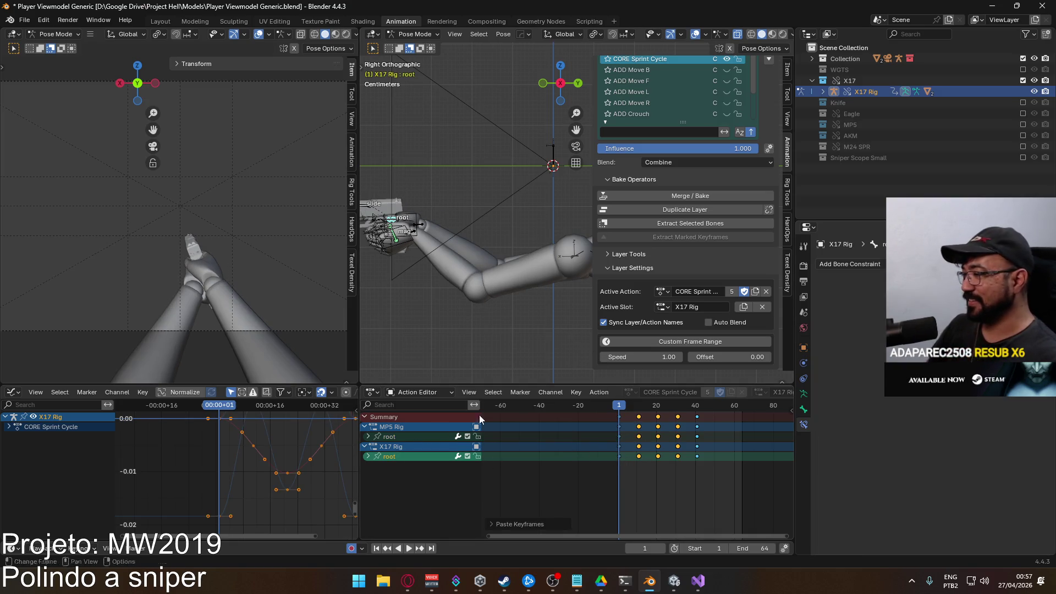
scroll(305, 452, down, 4)
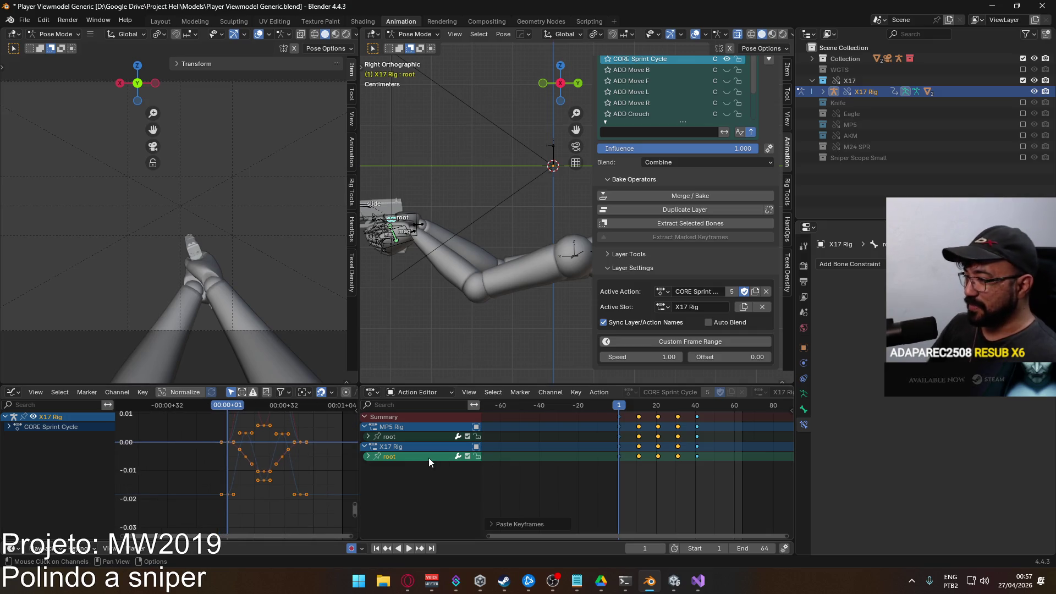
key(shift+e)
click(420, 483)
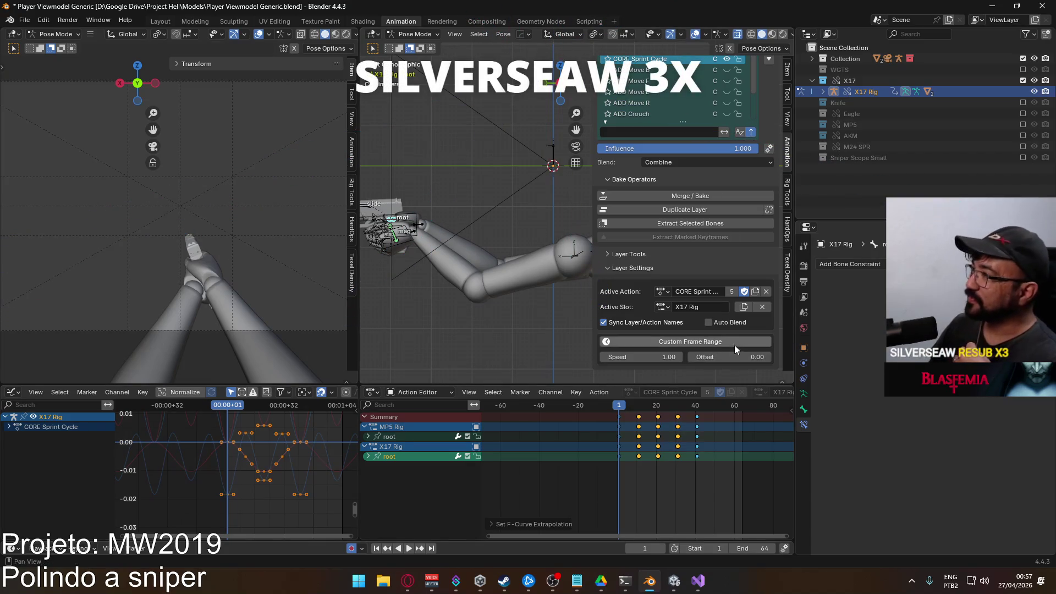
scroll(727, 190, up, 3)
scroll(747, 217, up, 1)
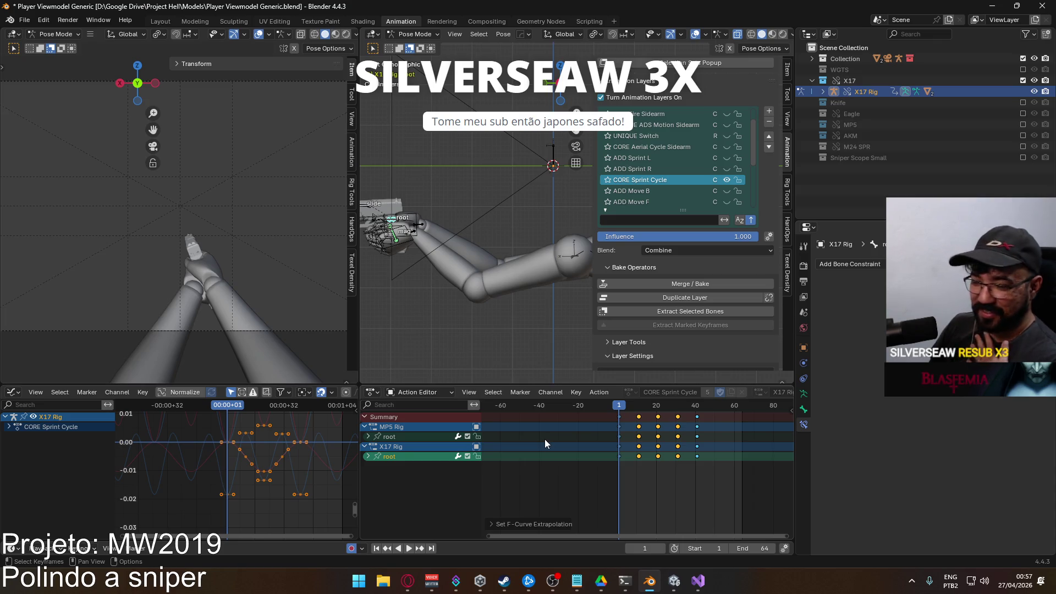
click(371, 456)
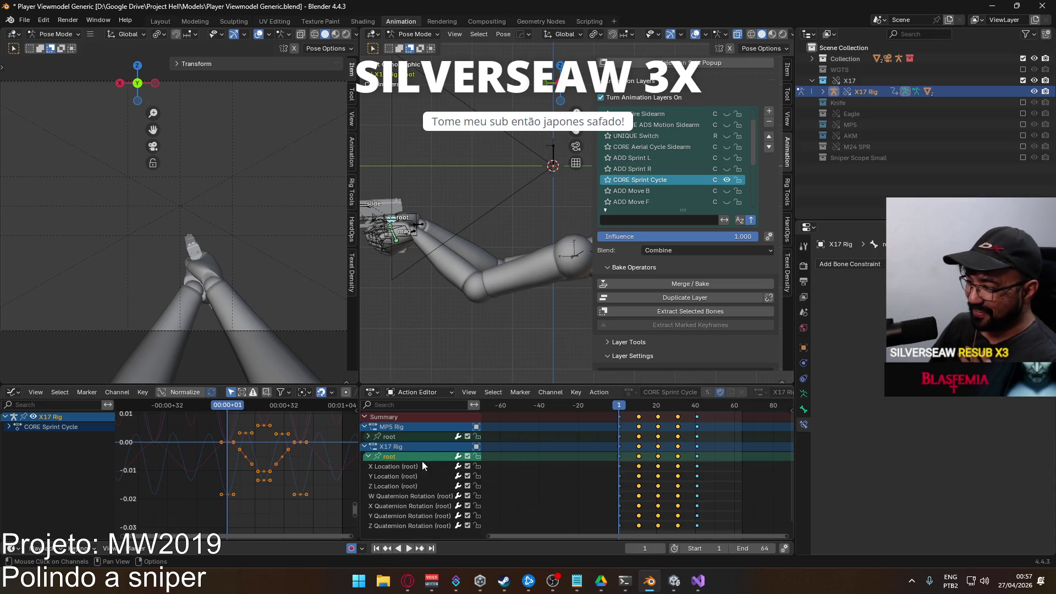
Preview the sprint and shift the root's keys along the value axis in the Graph Editor
click(405, 505)
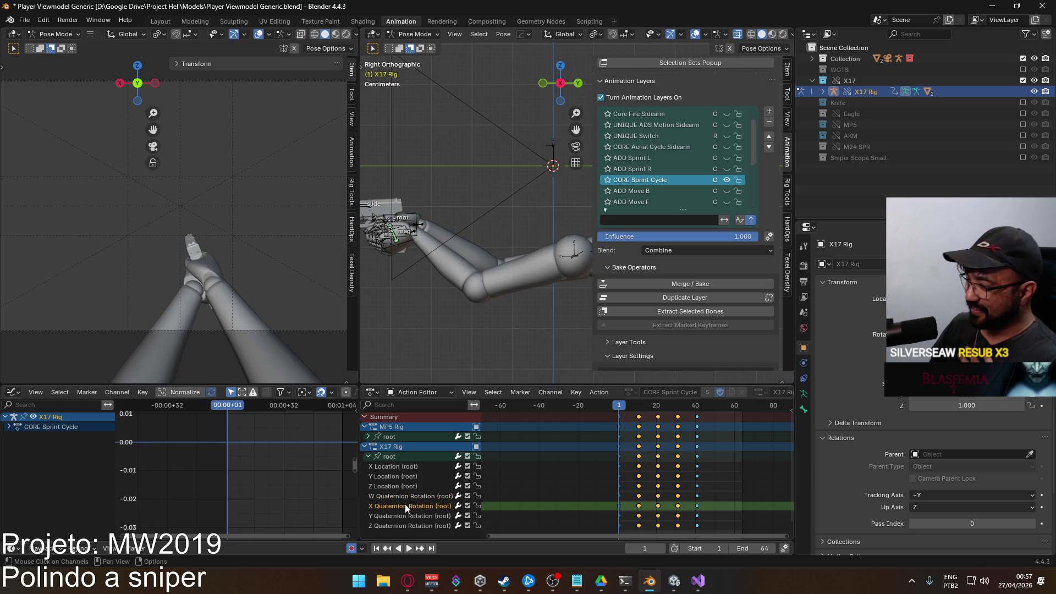
click(390, 456)
ctrl+middle_drag(260, 422, 278, 453)
key(space)
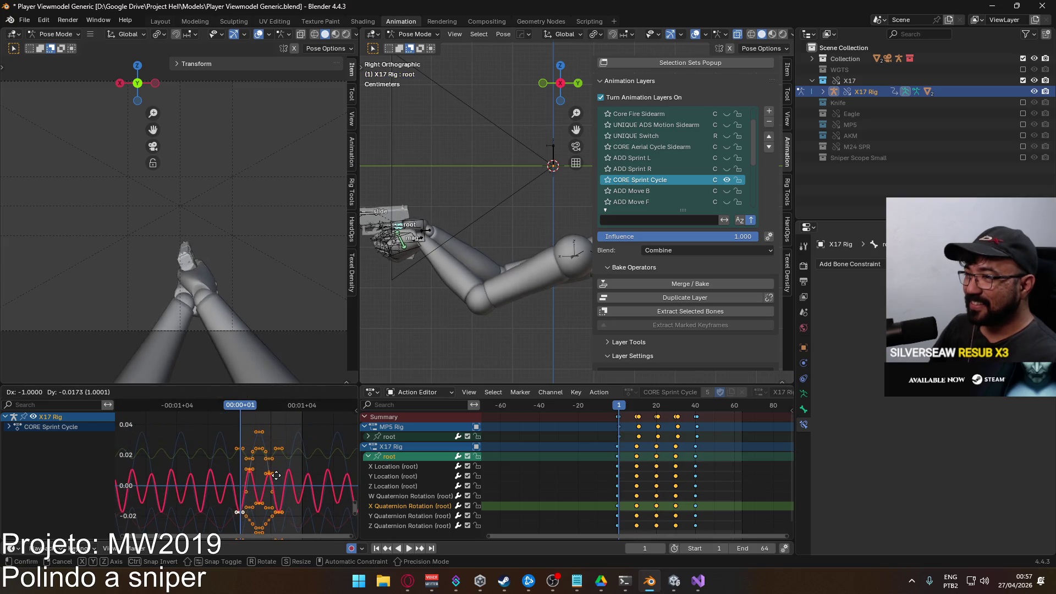
key(Escape)
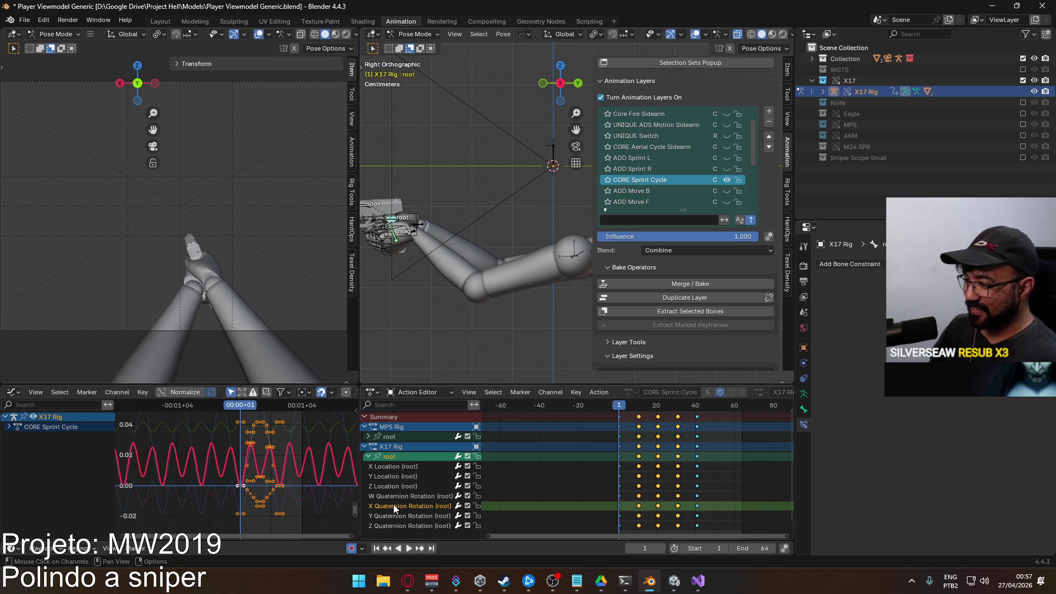
click(393, 504)
click(377, 456)
key(g)
key(y)
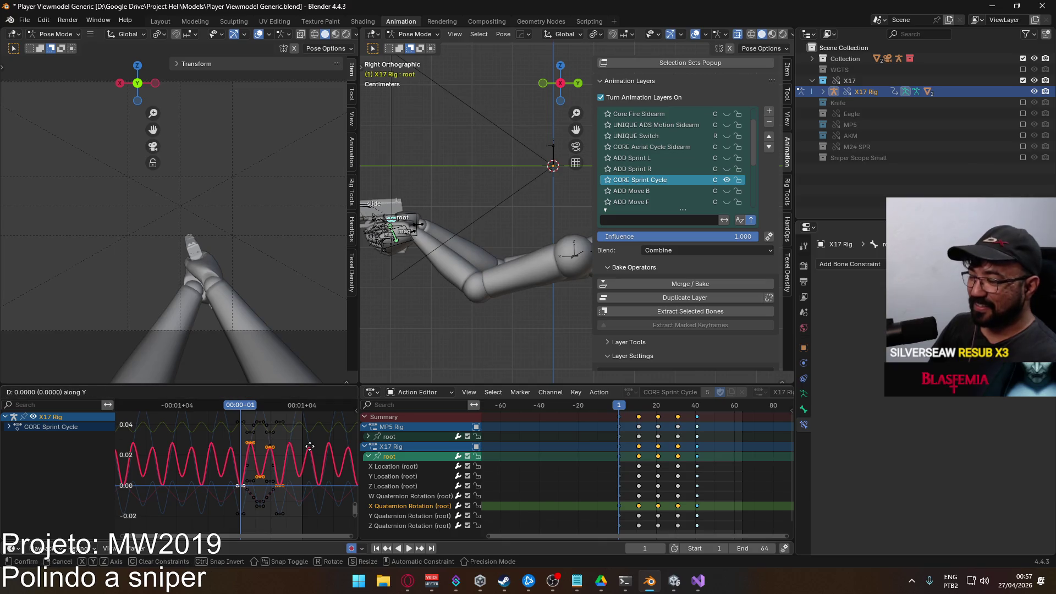
click(291, 463)
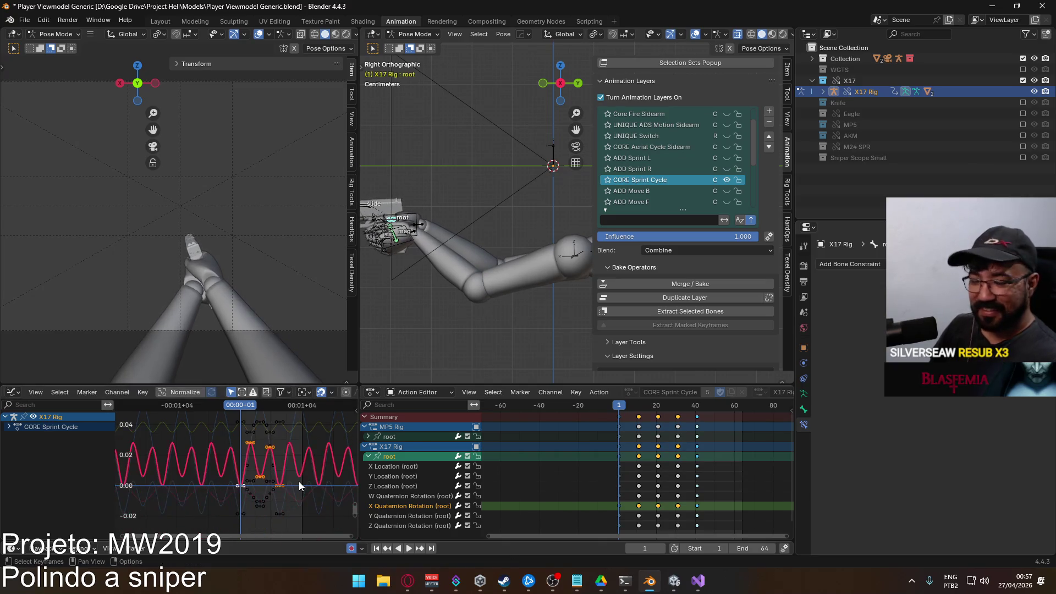
scroll(285, 458, down, 2)
scroll(282, 456, down, 2)
Raise the selected curve's height and inspect the Y Quaternion Rotation curve
key(g)
key(y)
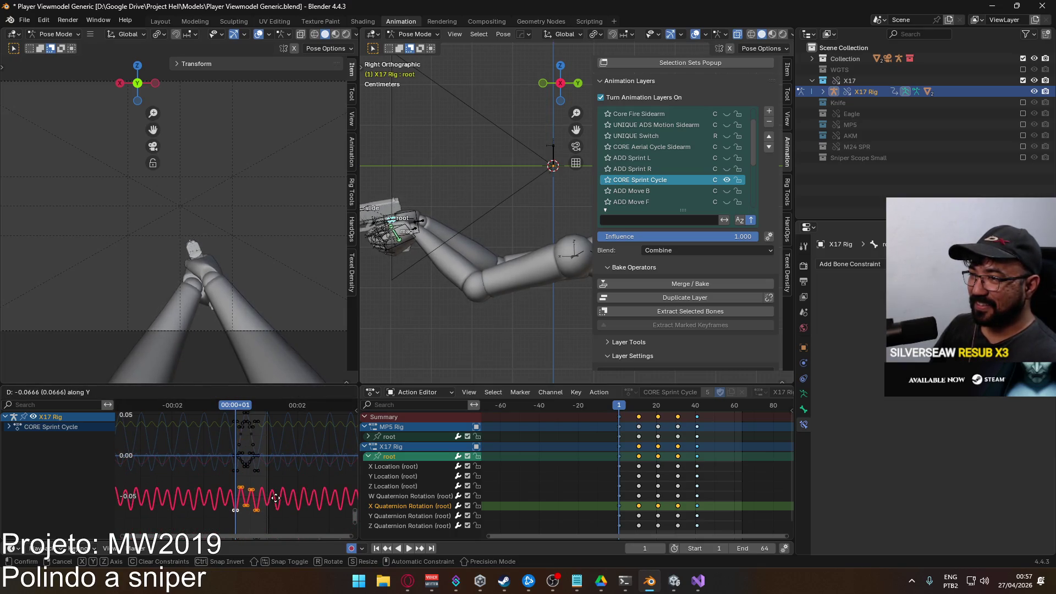
click(277, 485)
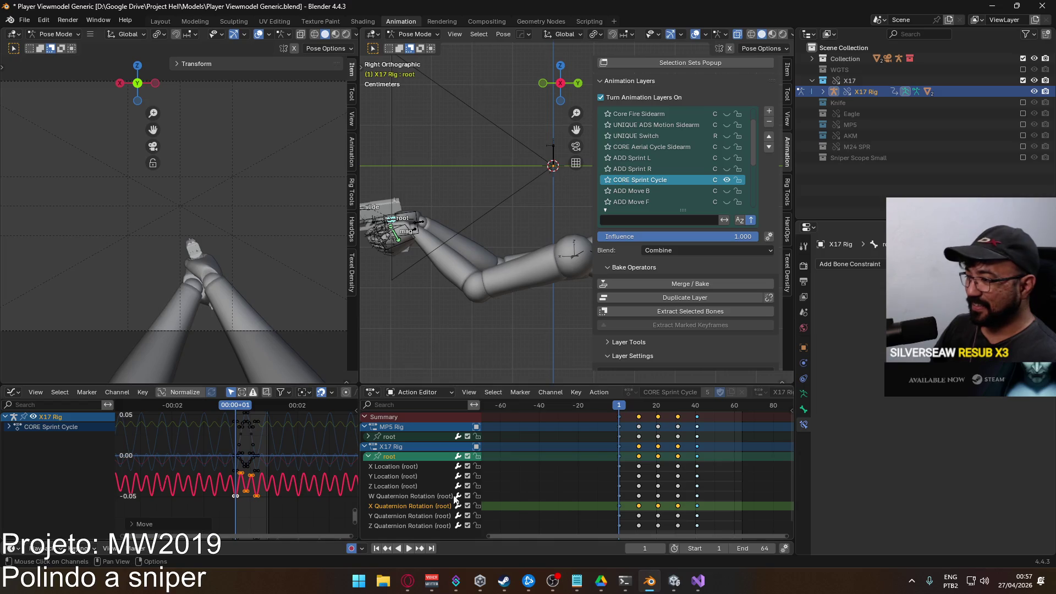
click(421, 516)
click(399, 459)
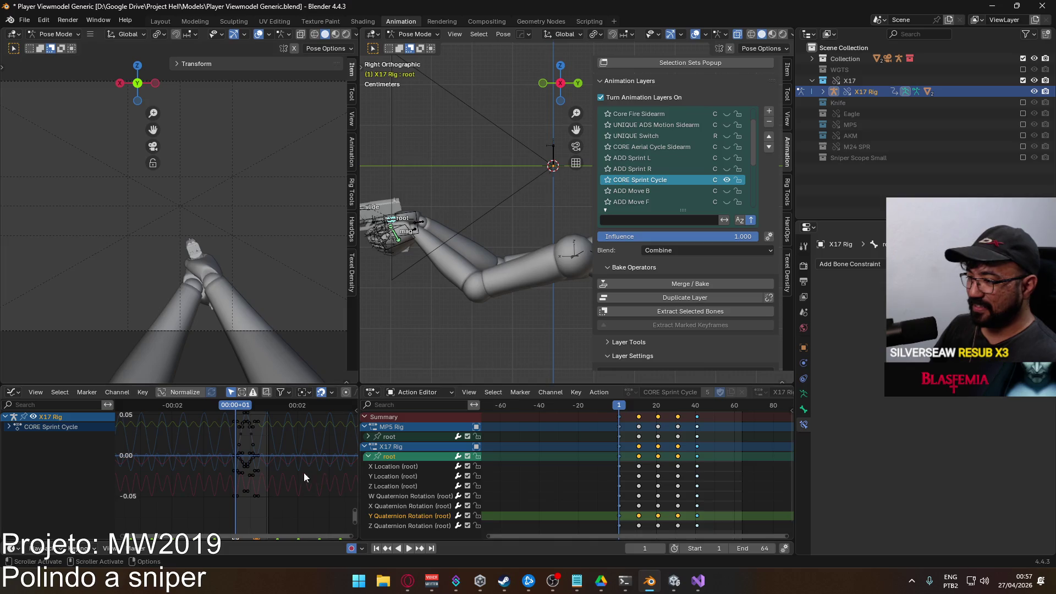
middle_drag(256, 467, 261, 460)
key(g)
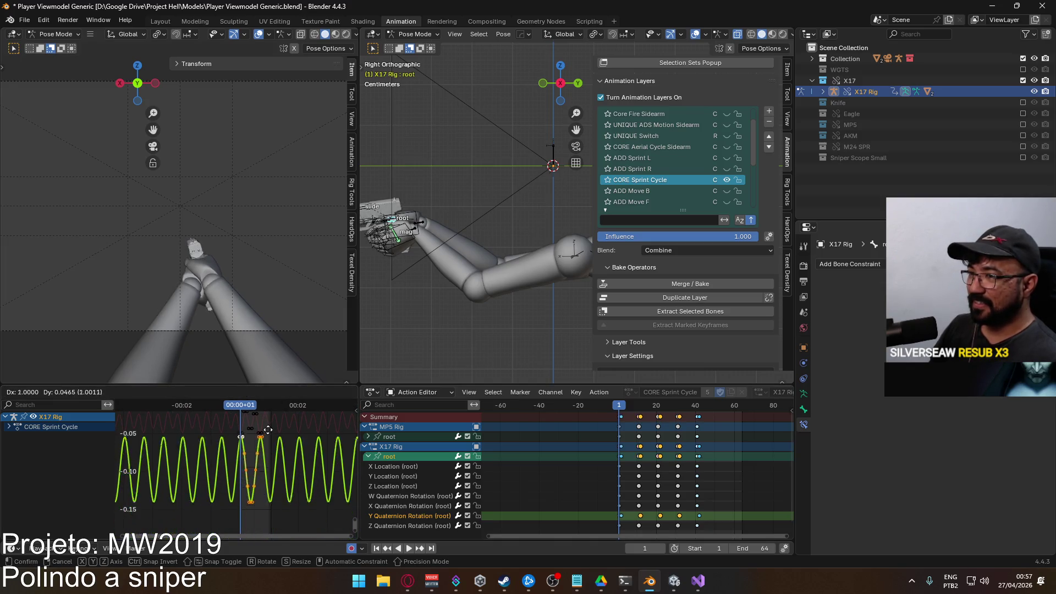
key(Escape)
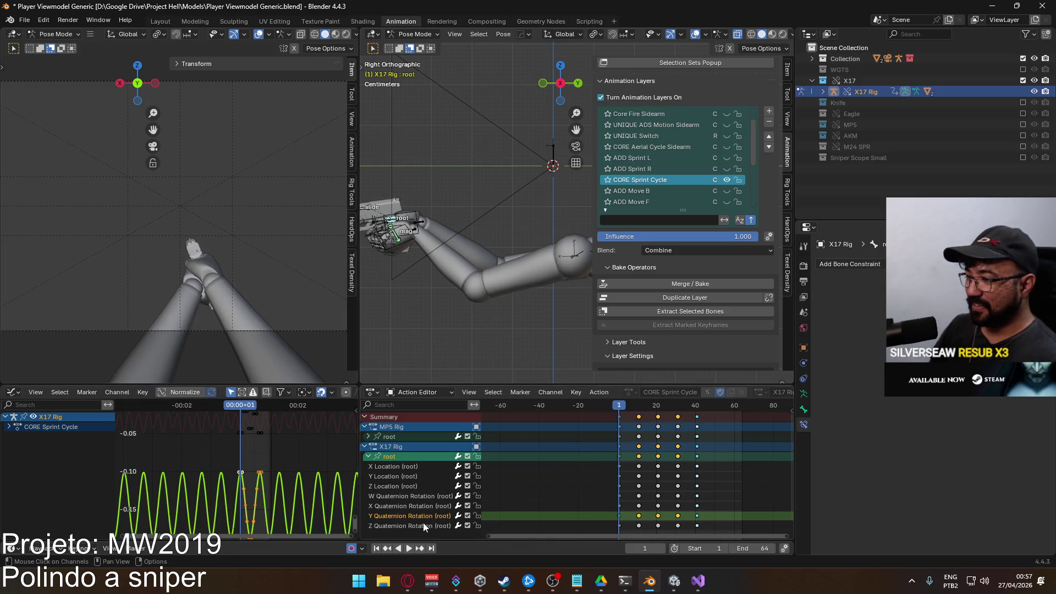
Inspect the Z Quaternion Rotation curve, cancel the move and undo the tweaks
click(422, 525)
click(399, 459)
scroll(282, 457, down, 2)
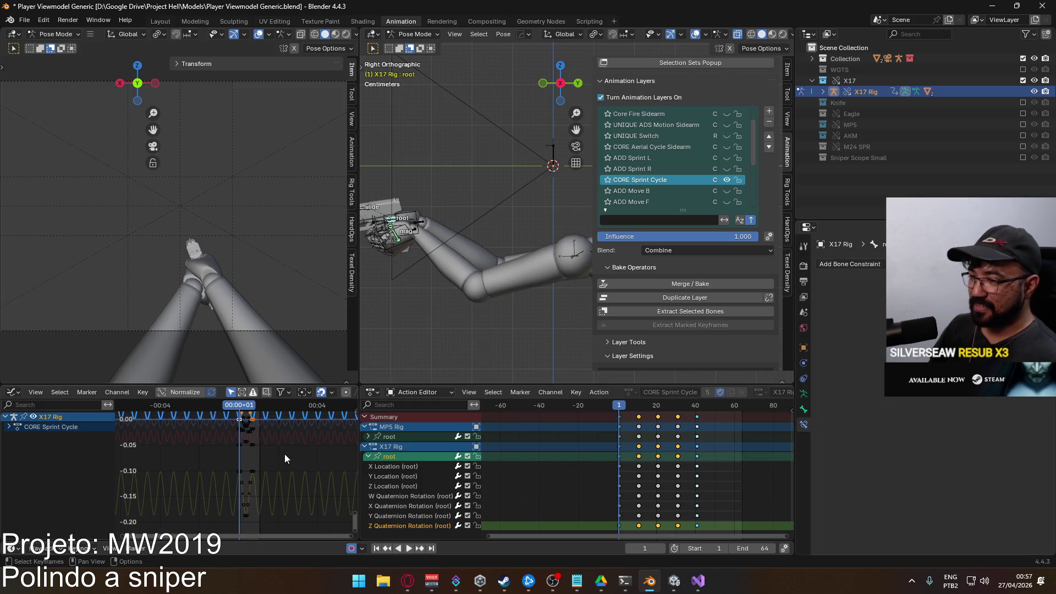
key(Home)
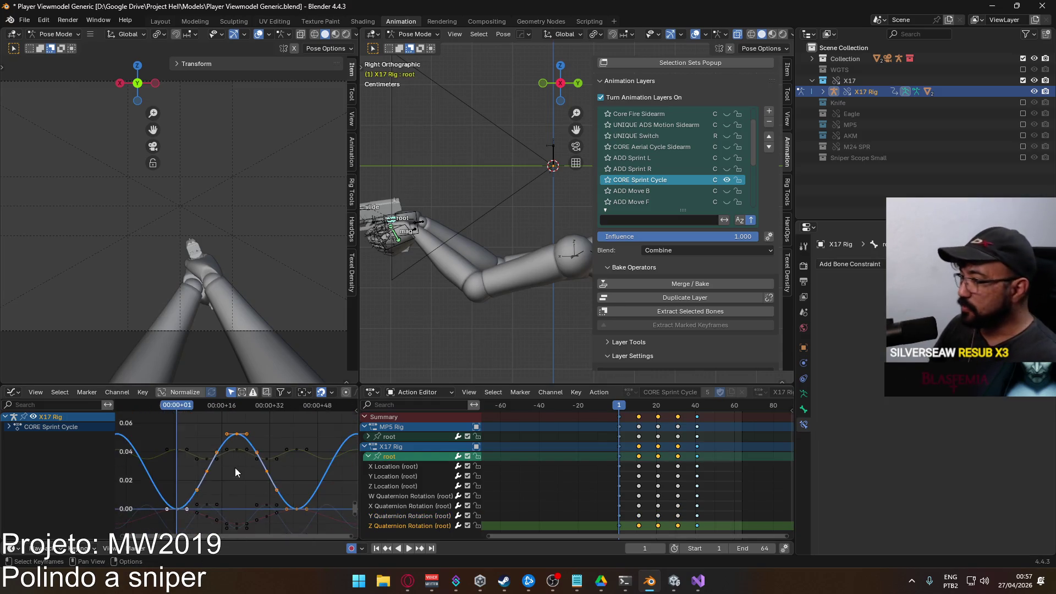
scroll(252, 443, down, 3)
scroll(252, 443, down, 1)
key(g)
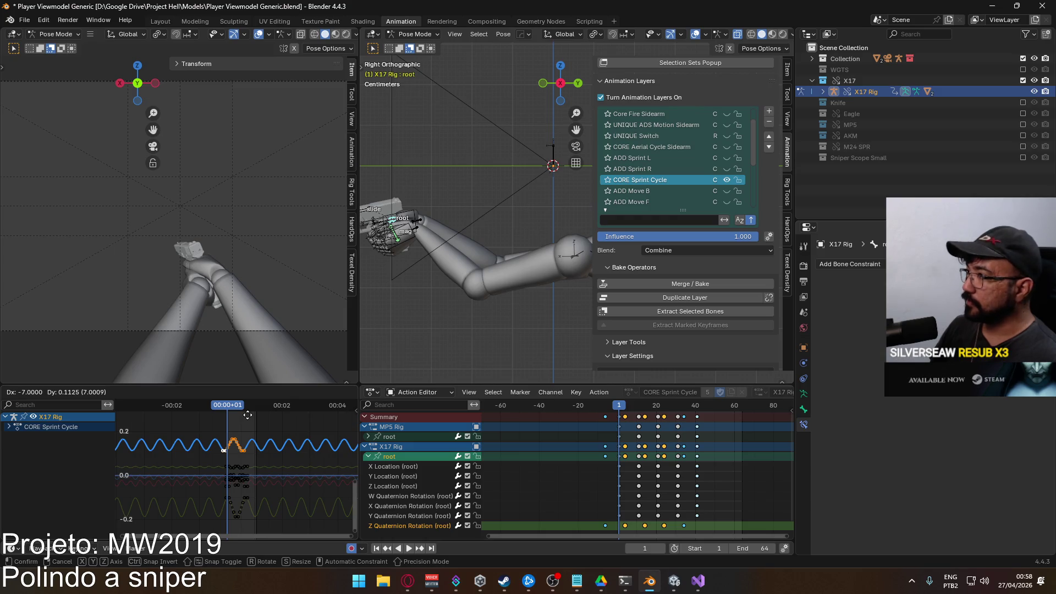
key(Escape)
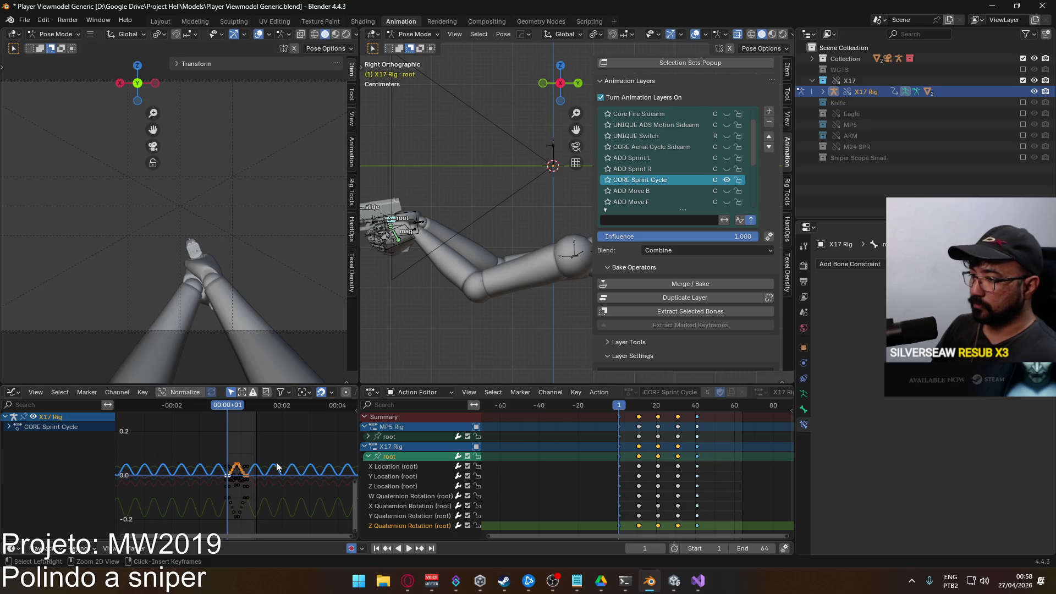
key(ctrl+z)
key(ctrl+z)
key(ctrl+z)
key(ctrl+z)
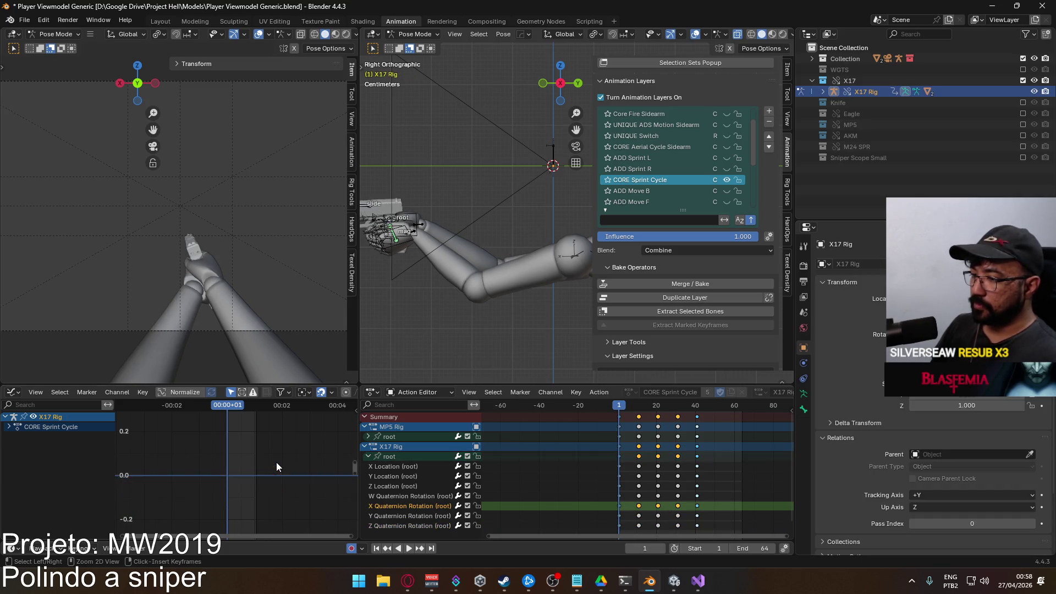
key(ctrl+z)
key(ctrl+z)
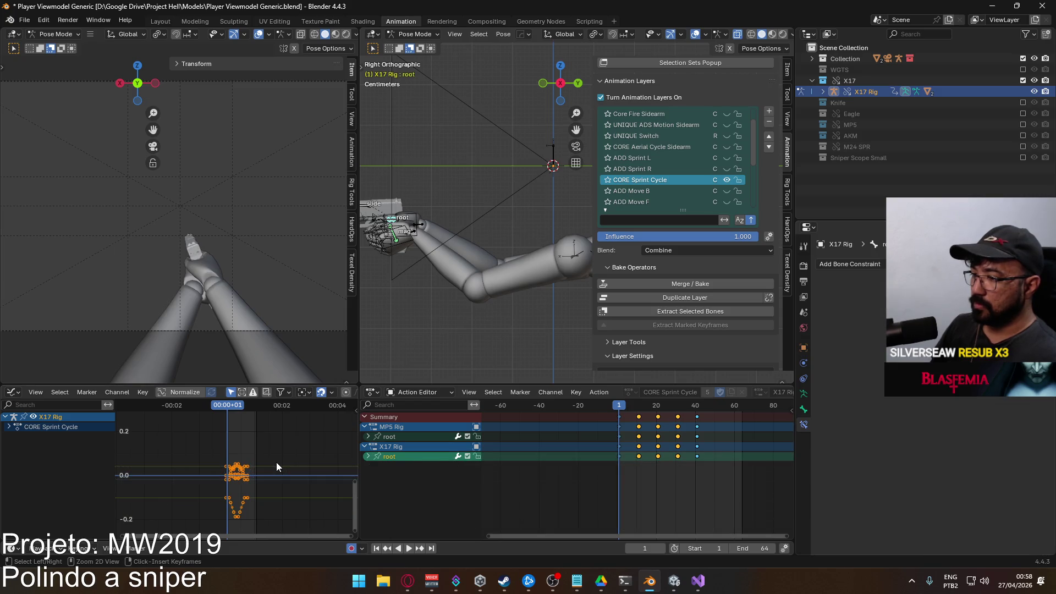
Reapply Make Cyclic extrapolation to all the root curves and lock the channel
key(shift+e)
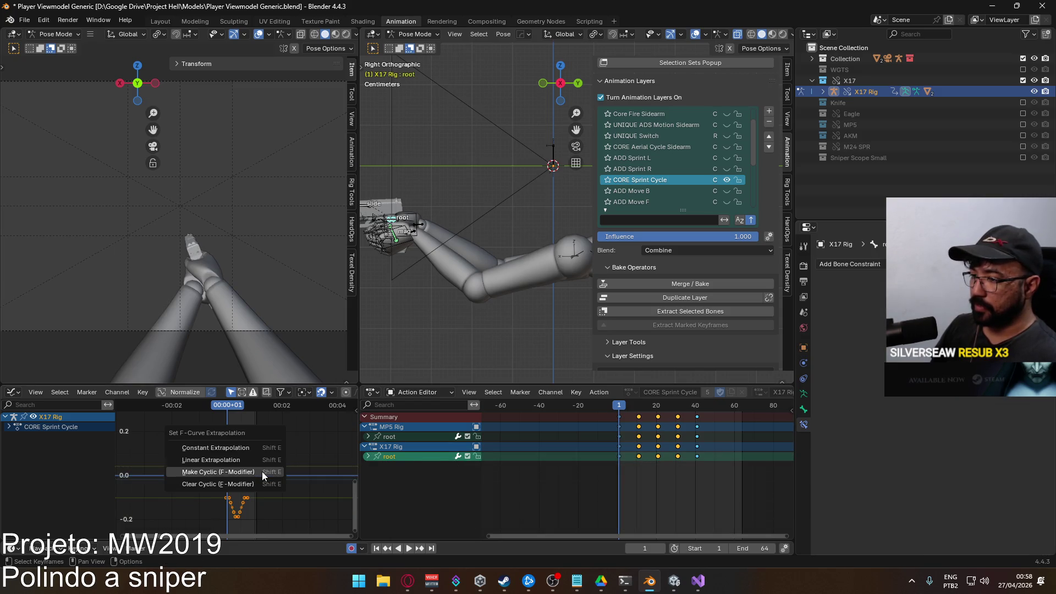
click(261, 471)
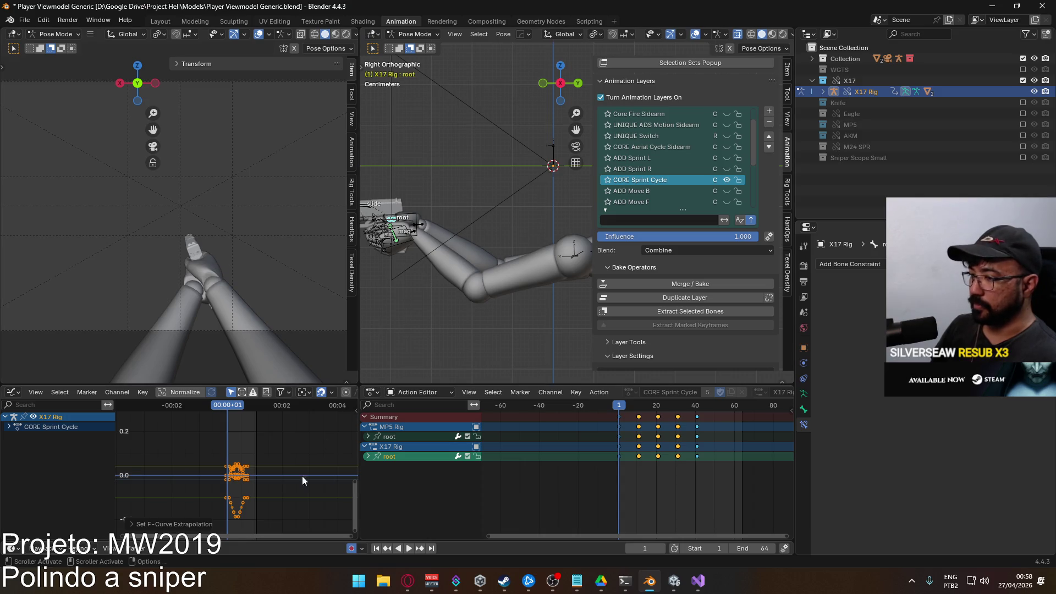
key(shift+e)
click(408, 465)
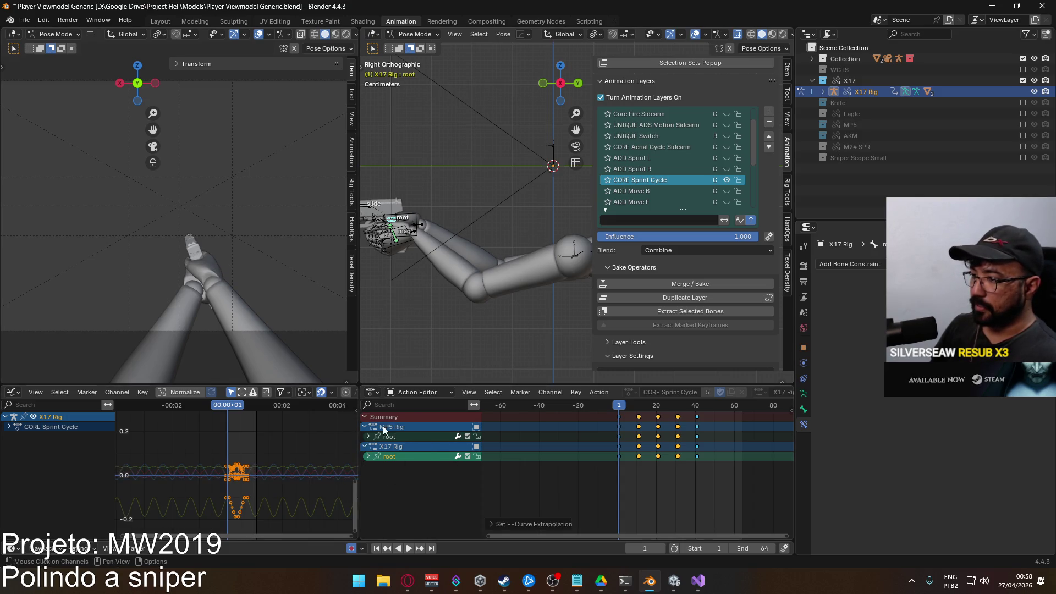
key(Tab)
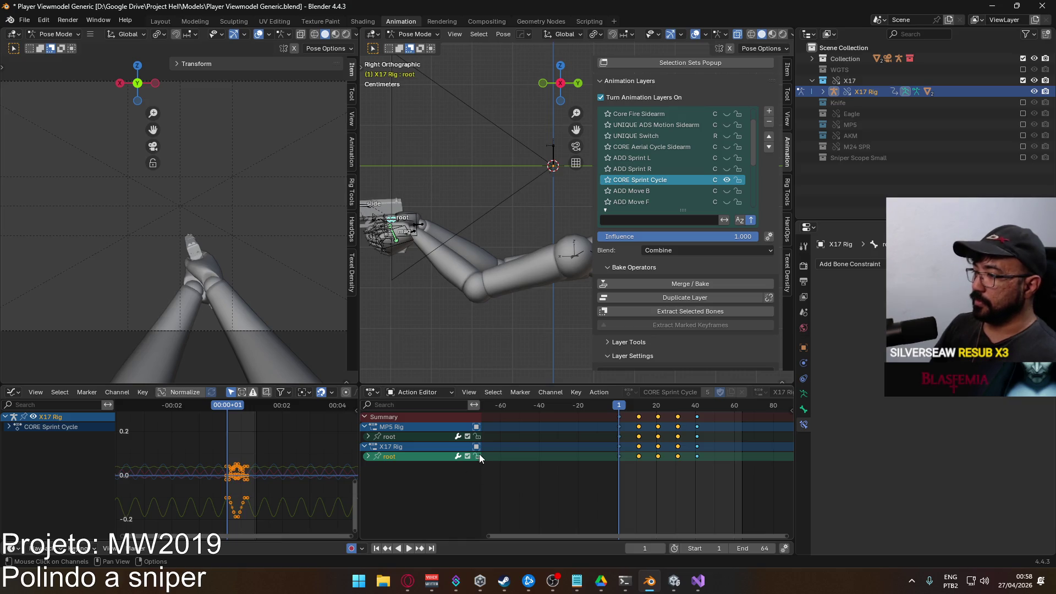
scroll(682, 162, down, 2)
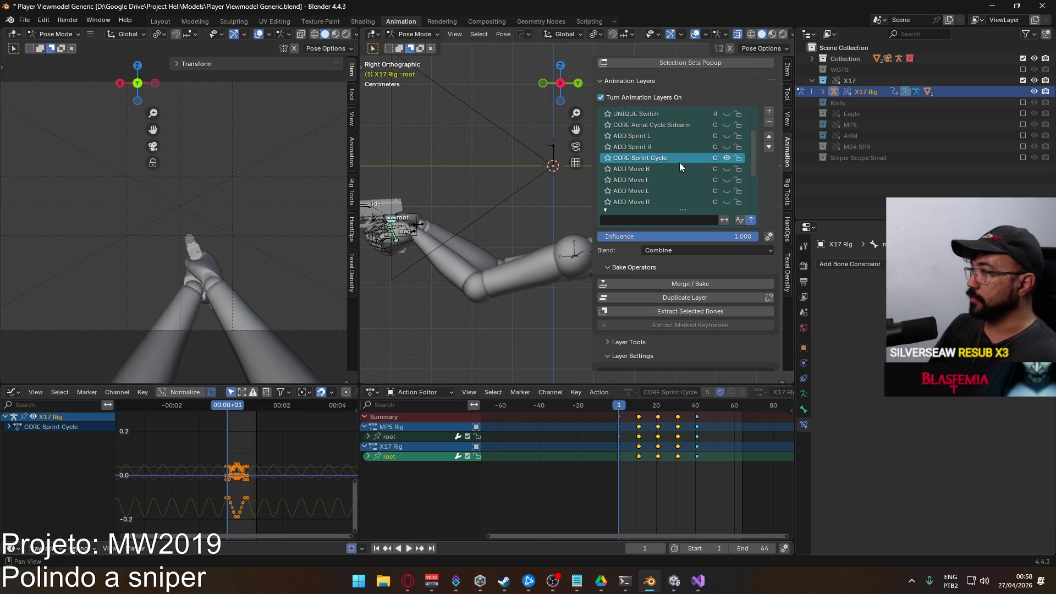
scroll(672, 161, up, 1)
scroll(679, 157, up, 3)
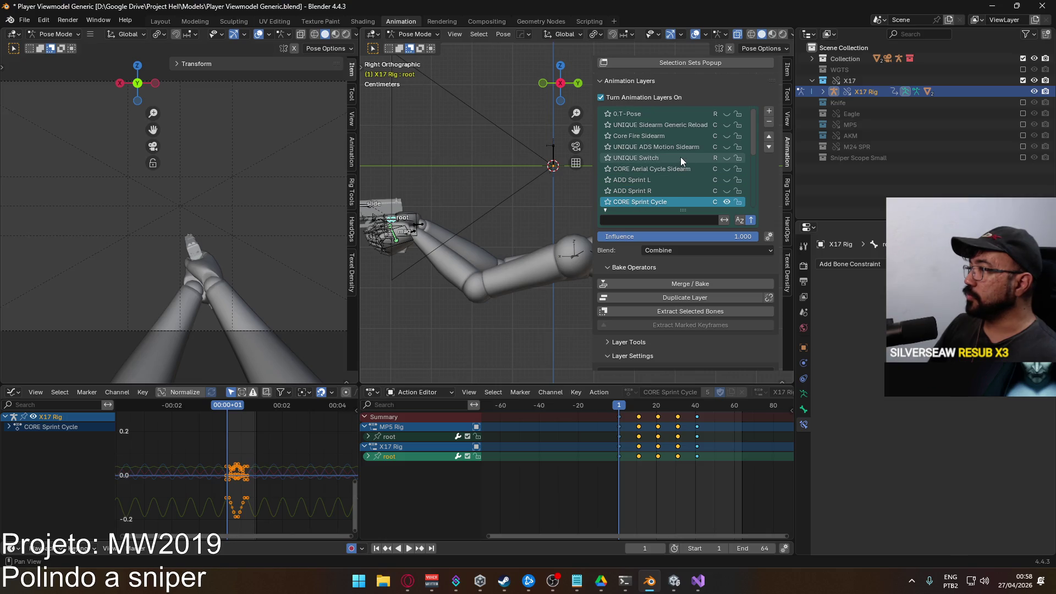
scroll(682, 157, down, 3)
scroll(683, 157, down, 4)
scroll(677, 161, down, 2)
scroll(676, 168, up, 3)
scroll(675, 168, up, 2)
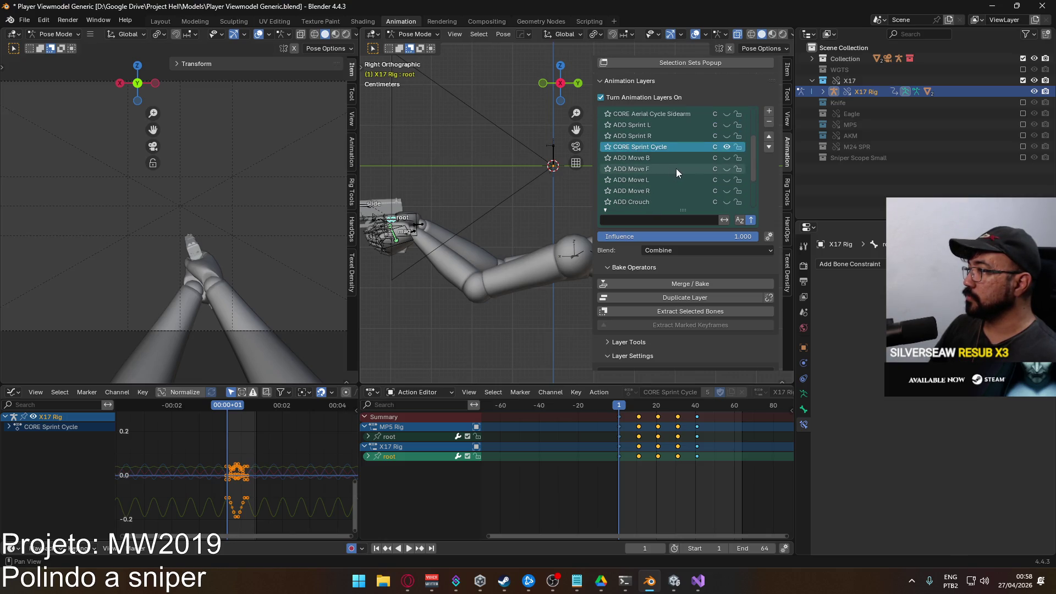
Add an animation layer below CORE Sprint Cycle and assign it the POSE Sprint action
click(770, 115)
click(769, 146)
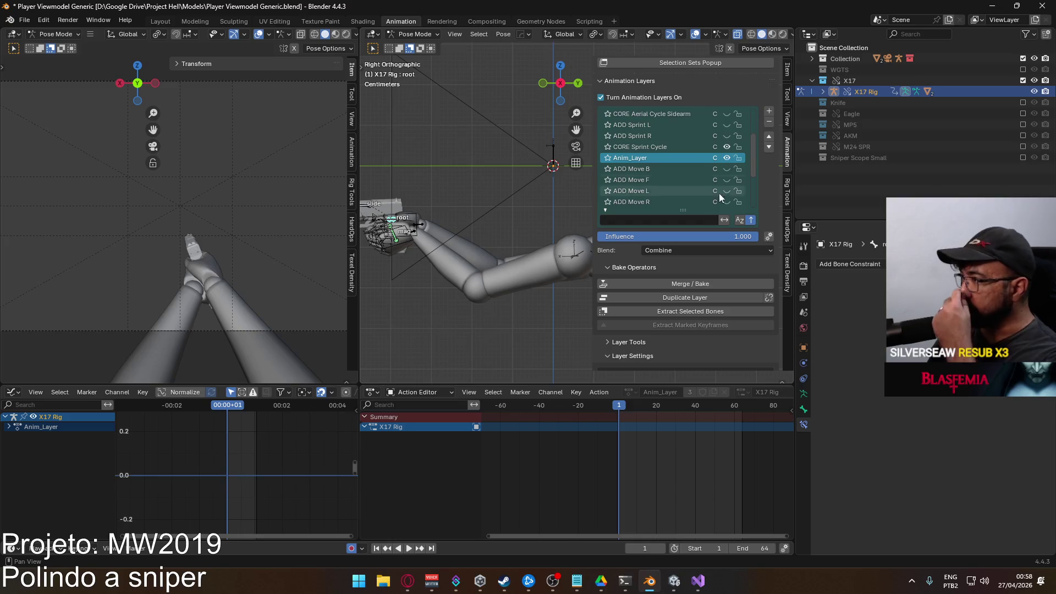
scroll(735, 247, down, 3)
click(662, 291)
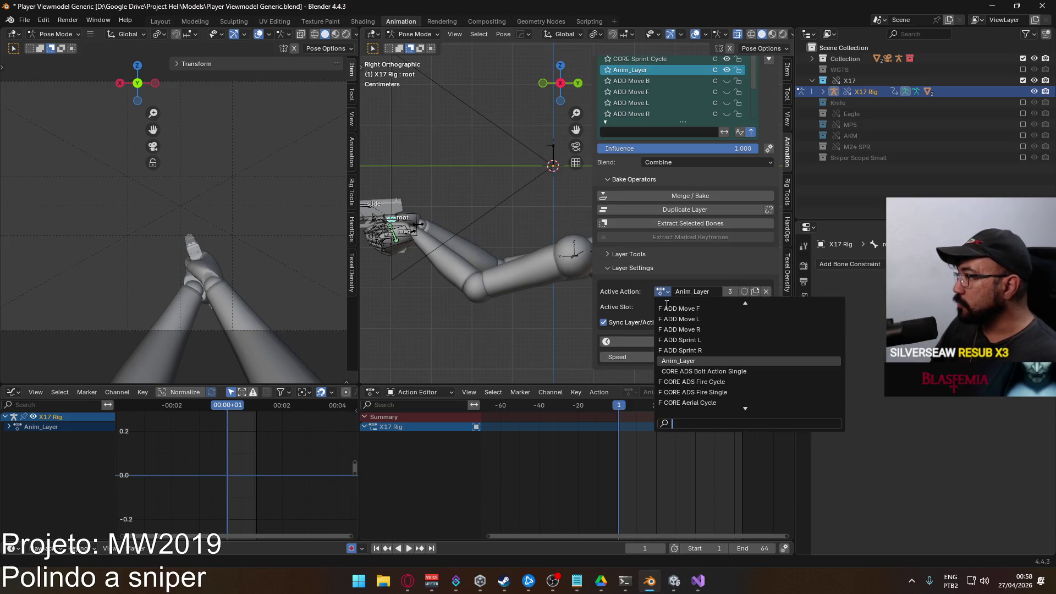
scroll(741, 373, down, 2)
scroll(741, 372, down, 2)
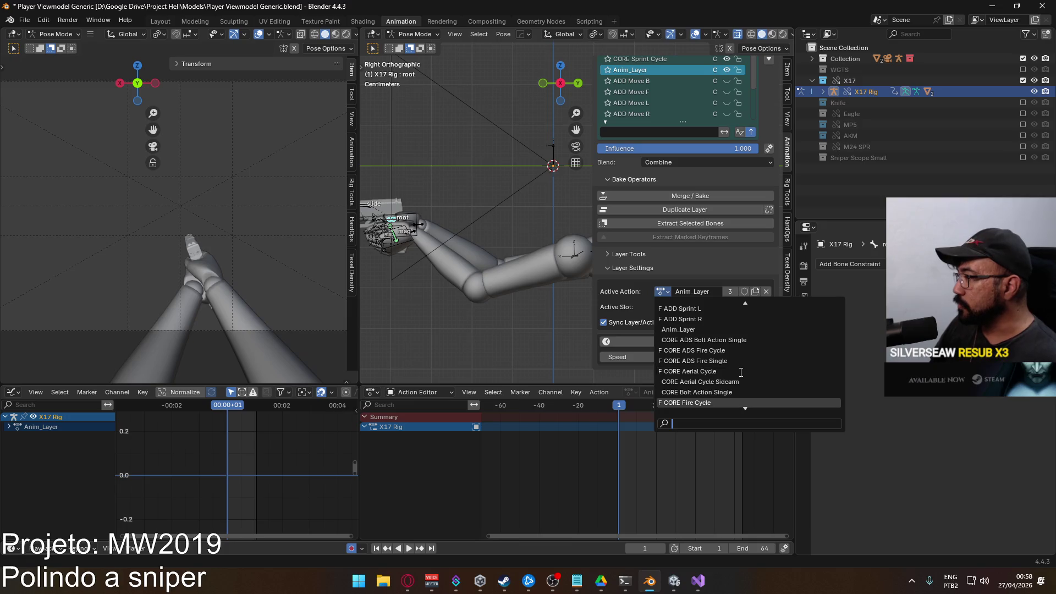
scroll(741, 373, down, 3)
scroll(740, 372, down, 3)
scroll(741, 373, down, 3)
scroll(741, 373, down, 3)
scroll(741, 372, down, 3)
scroll(741, 369, down, 2)
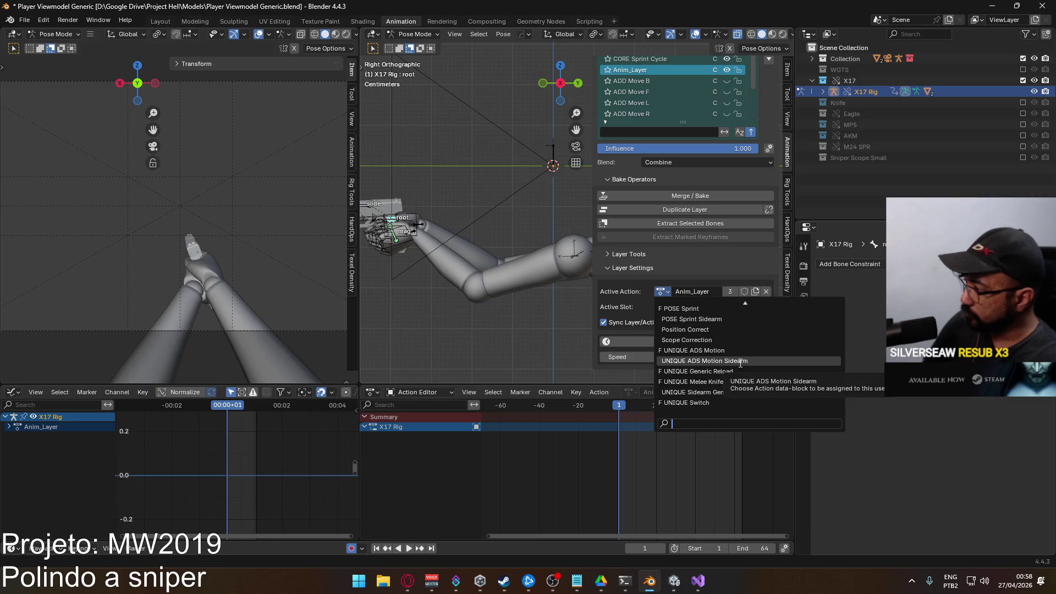
text(pose)
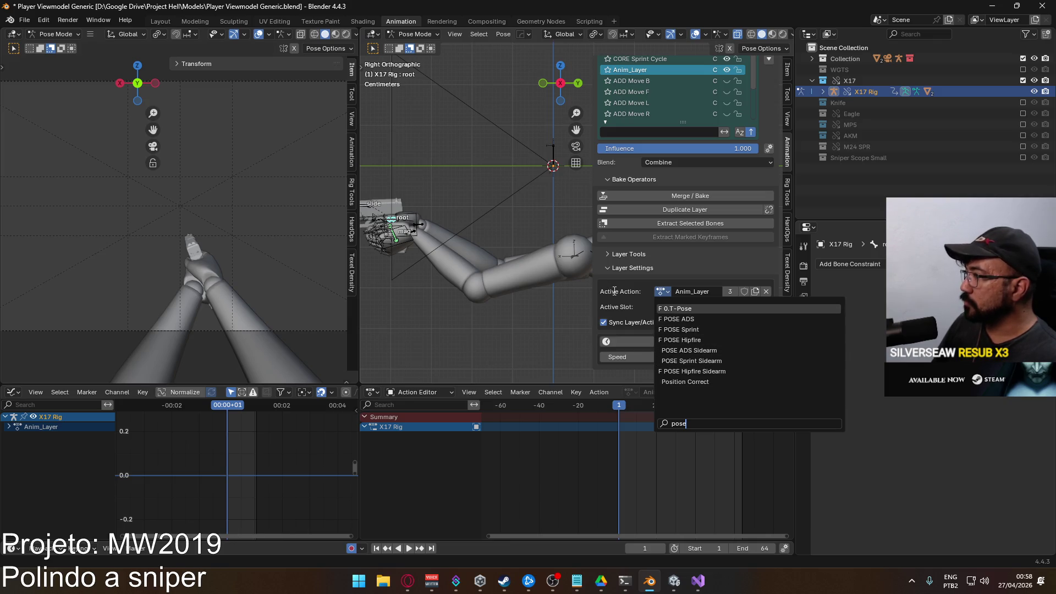
click(697, 330)
click(664, 307)
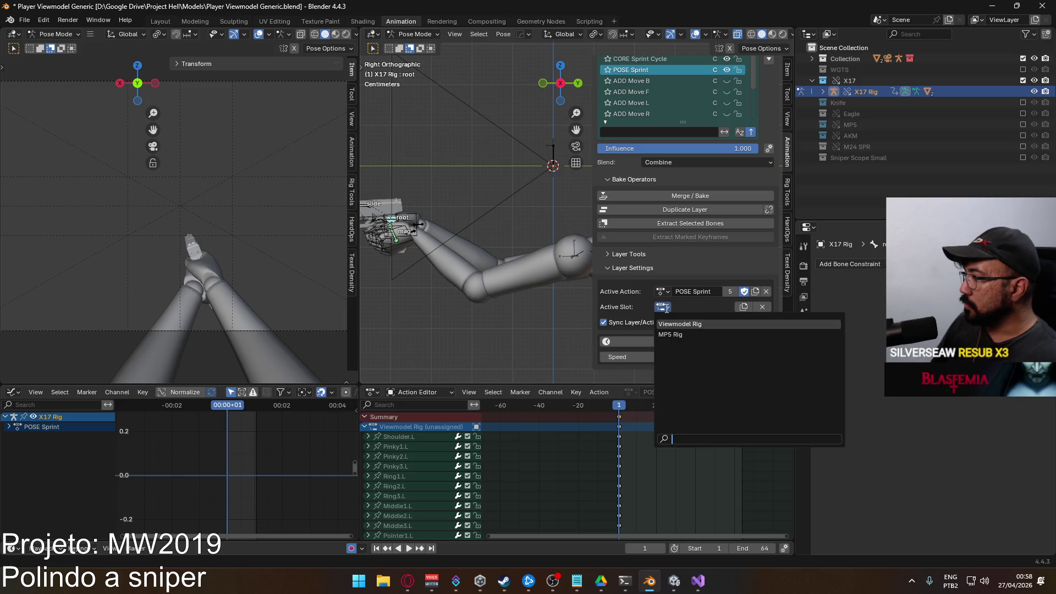
Try the MP5 Rig slot and inspect the root's frame-1 keys while zooming on the pistol
click(685, 334)
scroll(519, 302, down, 2)
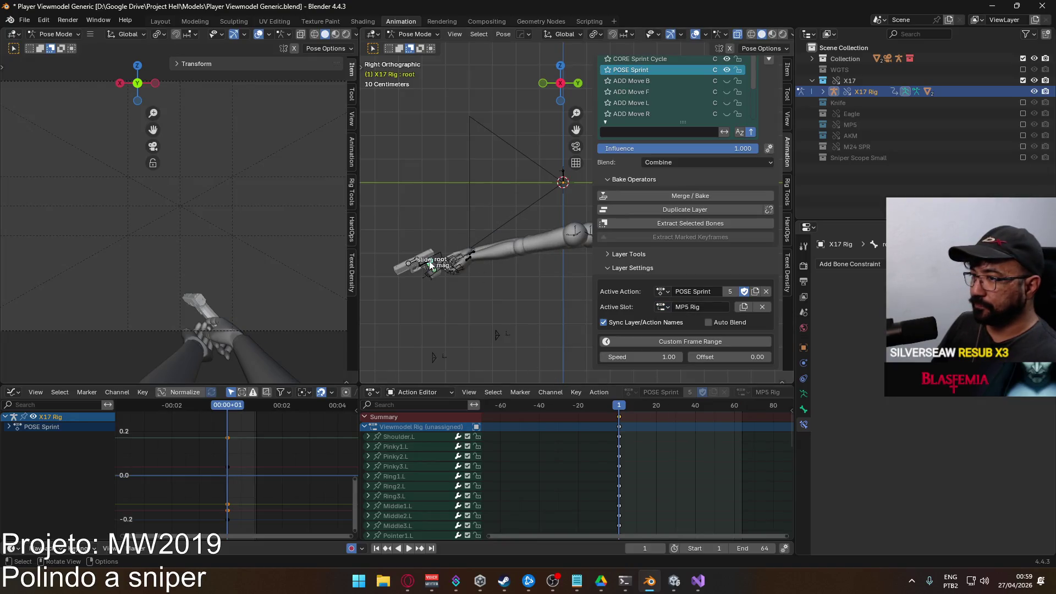
scroll(600, 483, down, 5)
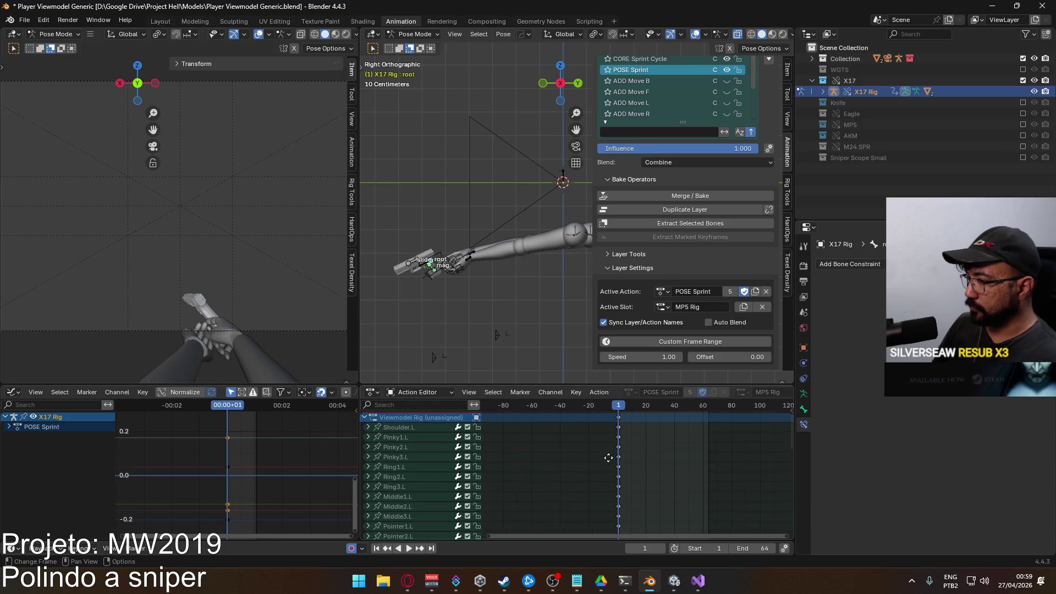
middle_drag(600, 483, 586, 495)
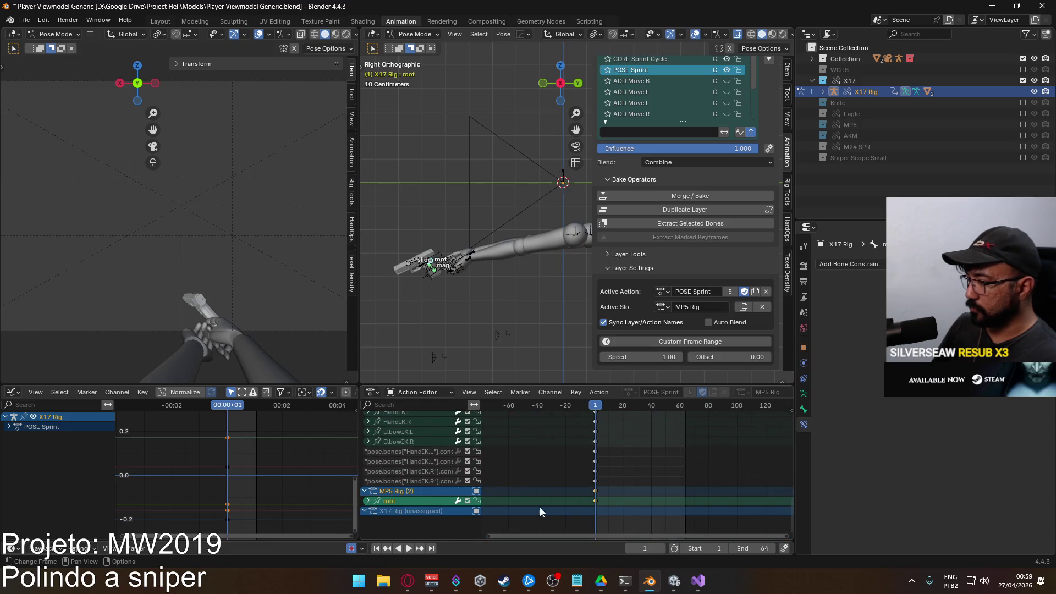
click(368, 501)
click(607, 501)
click(368, 501)
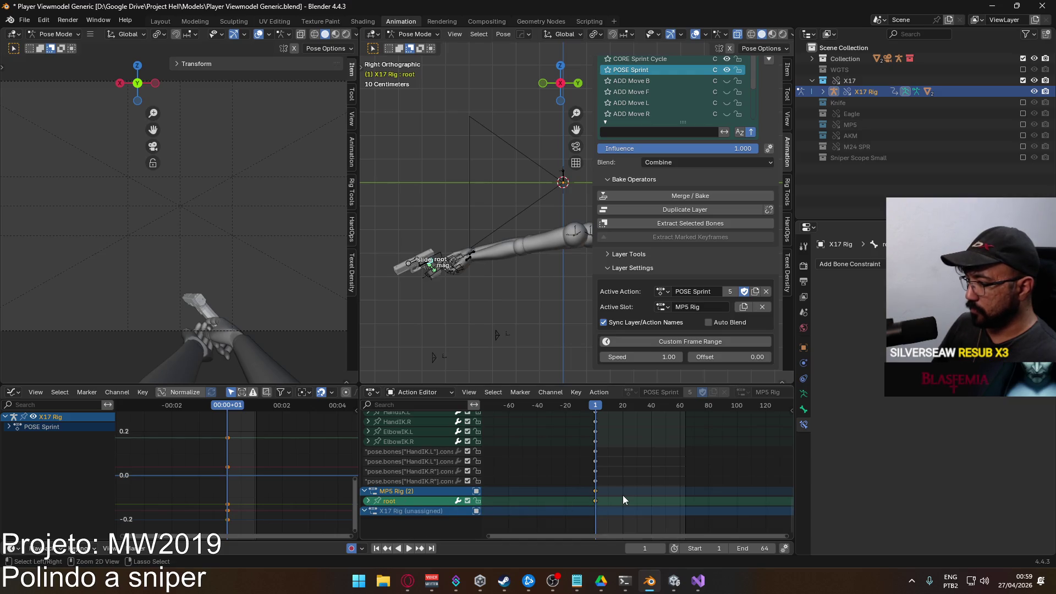
scroll(441, 291, up, 2)
shift+middle_drag(428, 295, 536, 280)
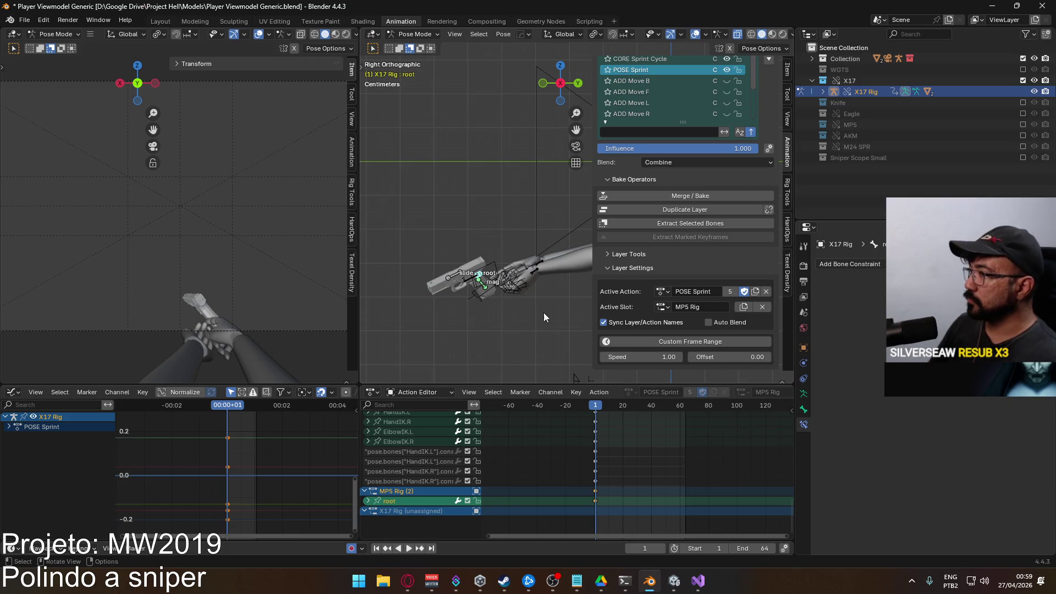
right_click(506, 278)
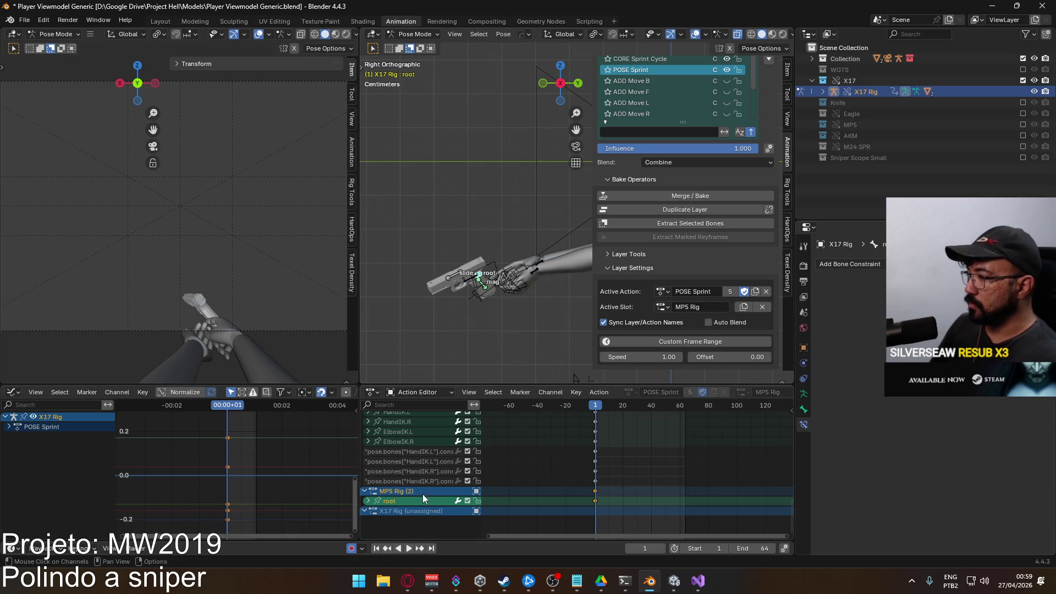
Set the POSE Sprint slot to X17 Rig and paste saved world coordinates onto its root bone
click(403, 512)
click(662, 306)
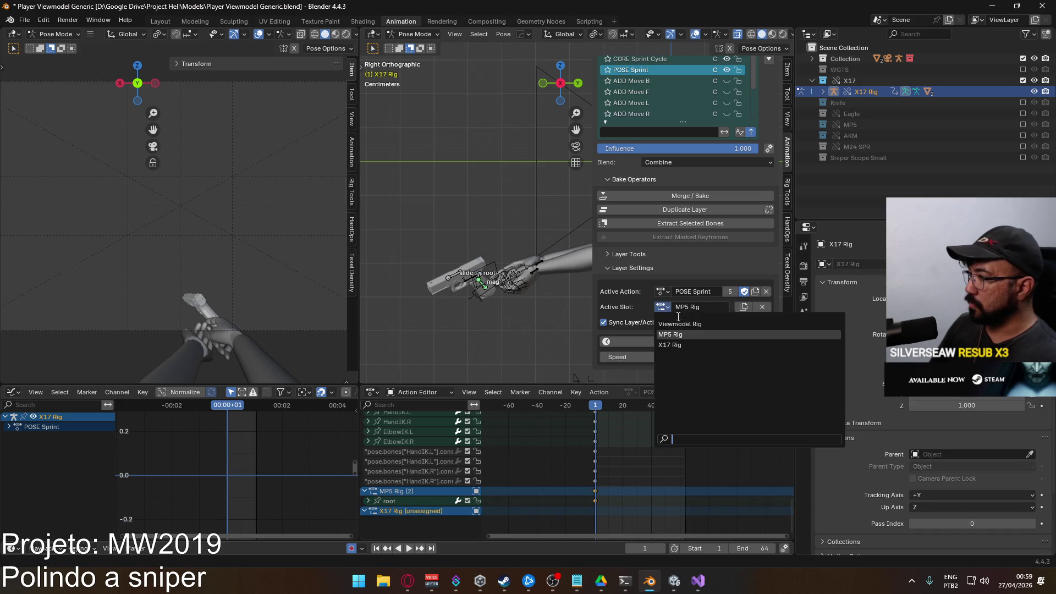
click(683, 345)
click(512, 220)
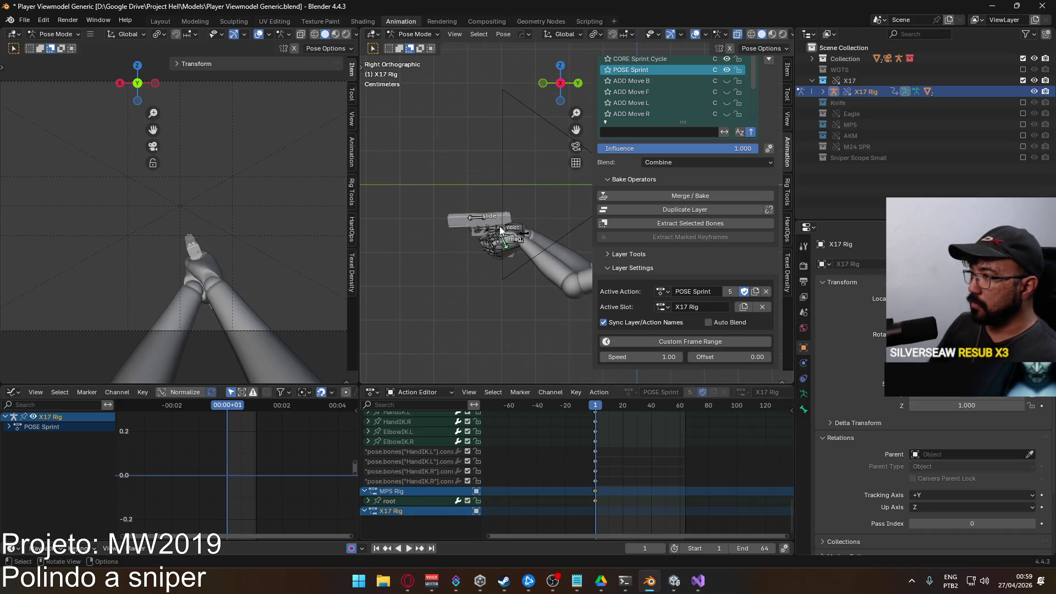
key(q)
click(580, 264)
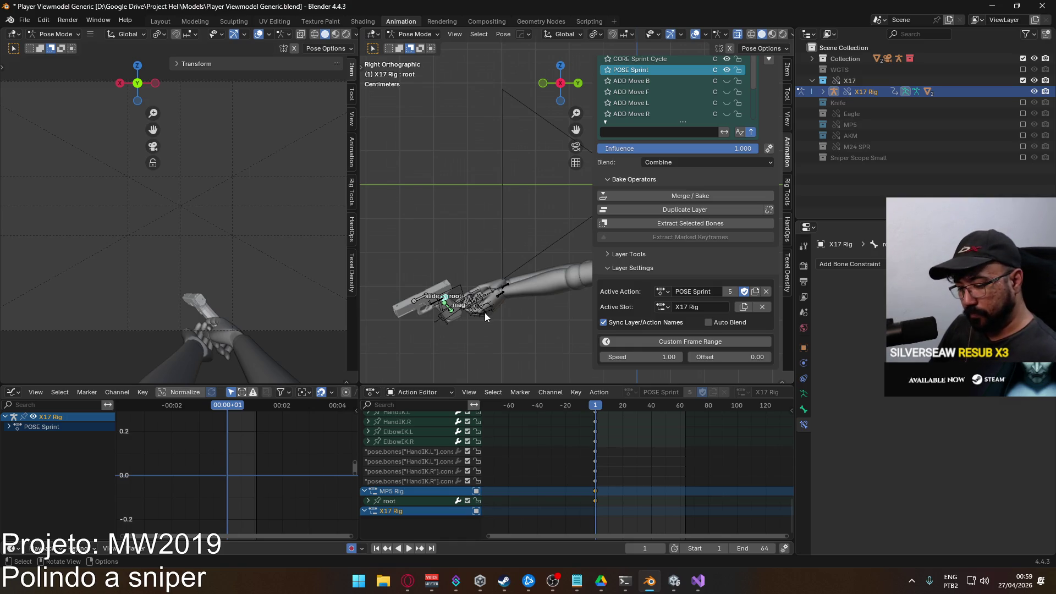
Move the root along Y into place, cancelling a trial shift along Z/X
key(g)
key(y)
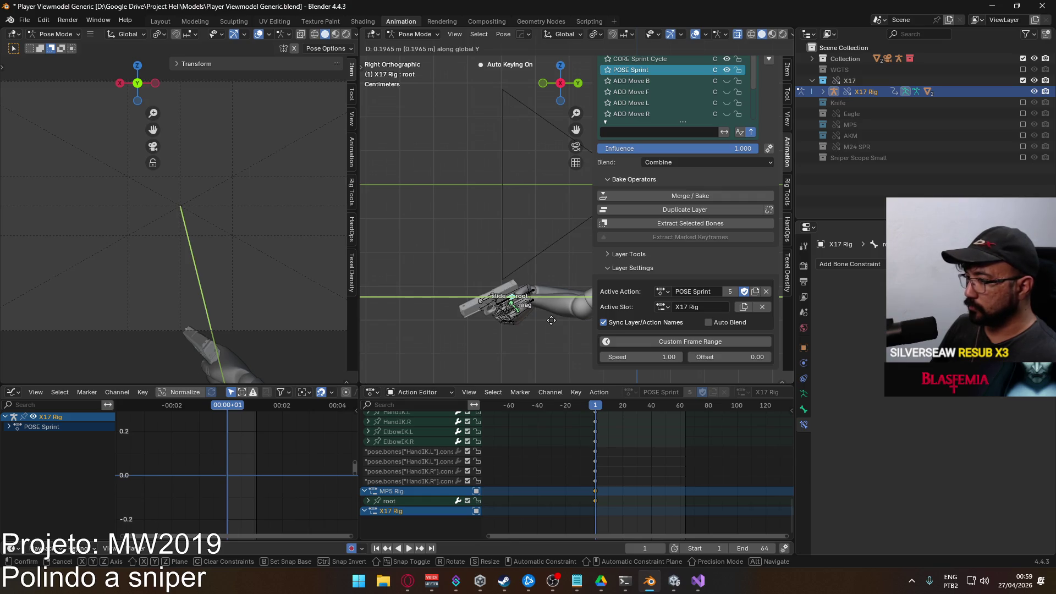
click(551, 320)
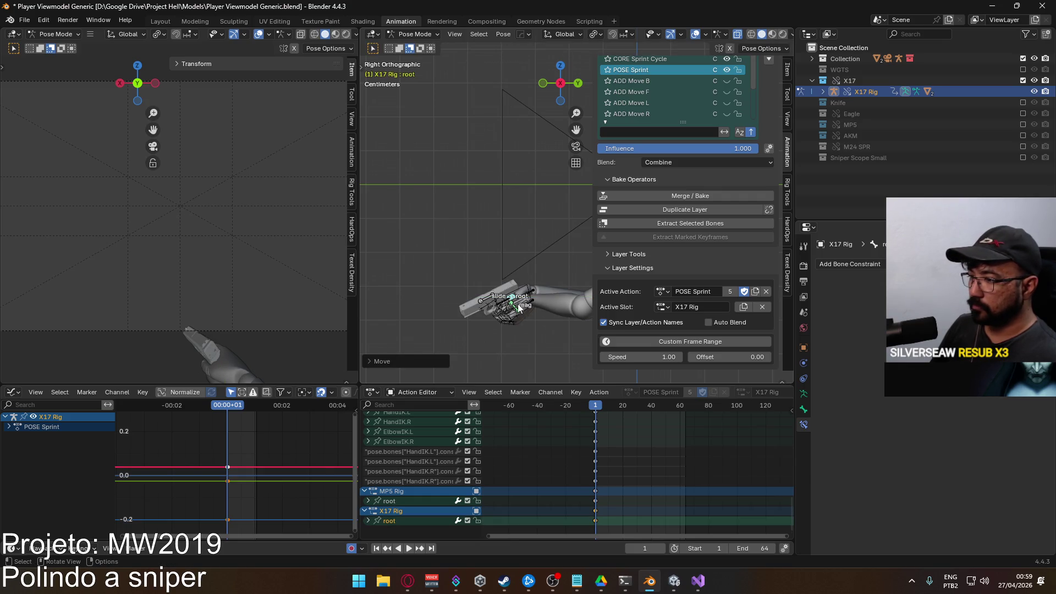
key(g)
key(z)
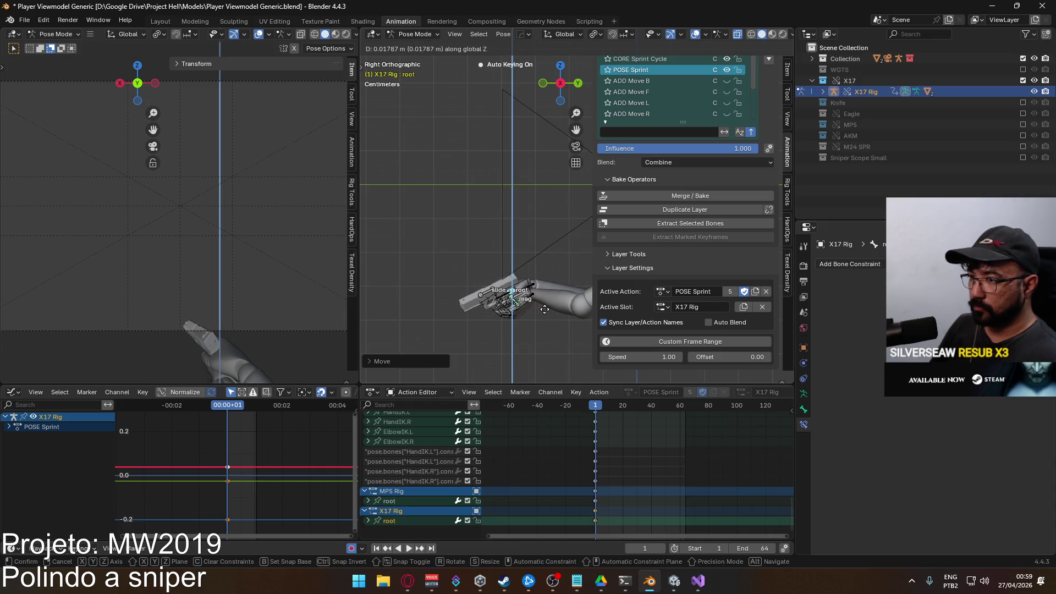
key(x)
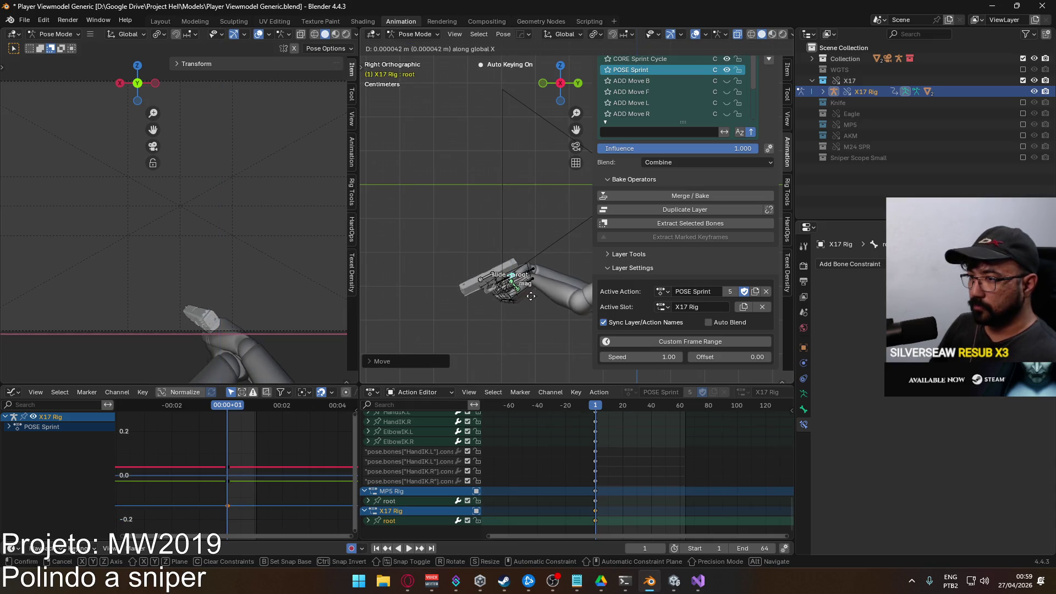
key(Escape)
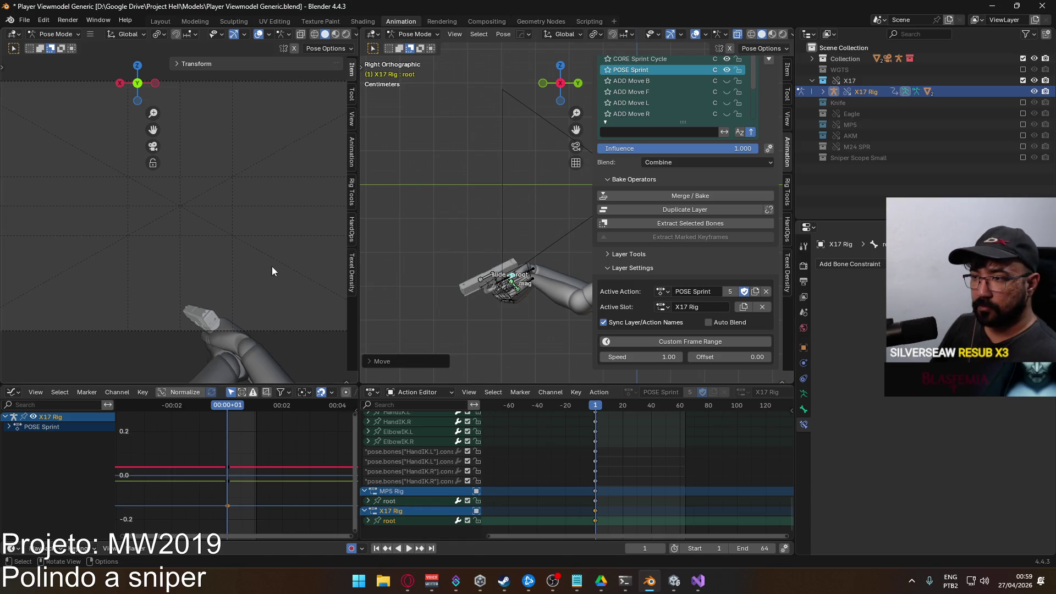
Shift the root along X and rotate it slightly around Z for the sprint pose
key(g)
key(x)
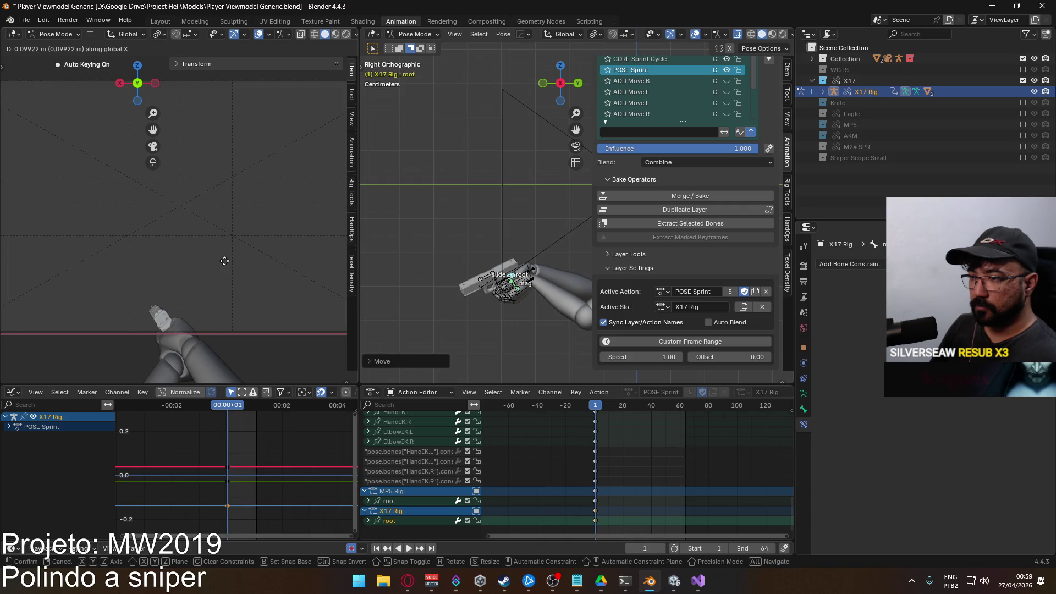
click(225, 261)
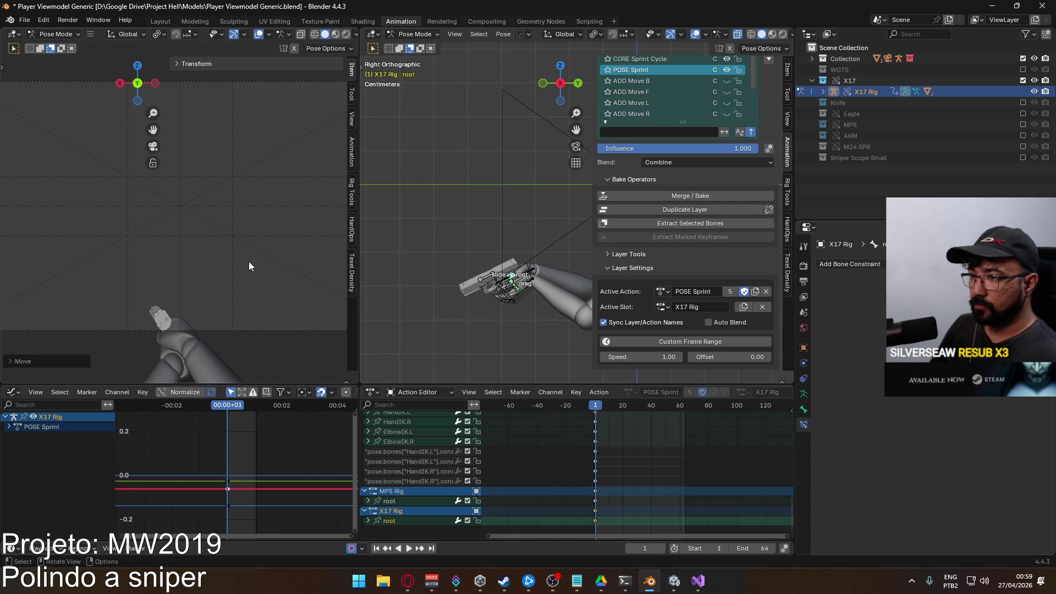
key(r)
key(z)
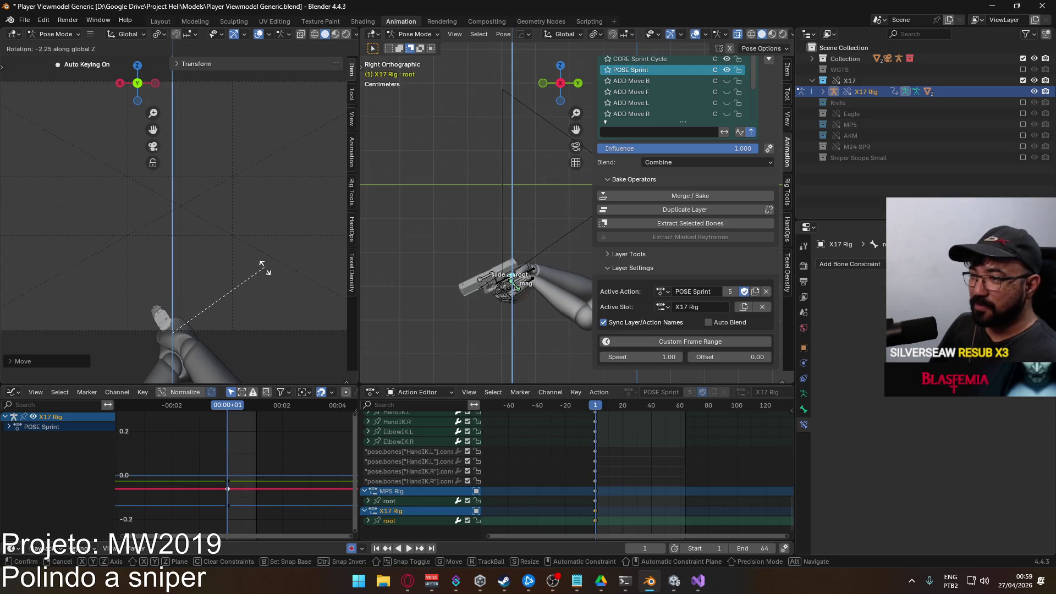
click(264, 271)
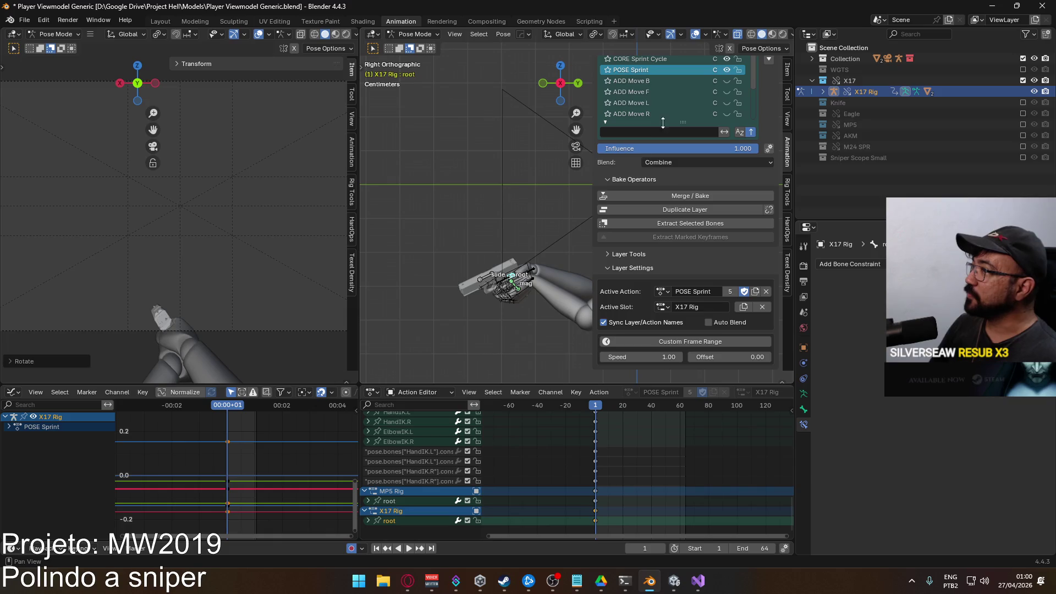
scroll(767, 125, up, 1)
scroll(749, 162, up, 2)
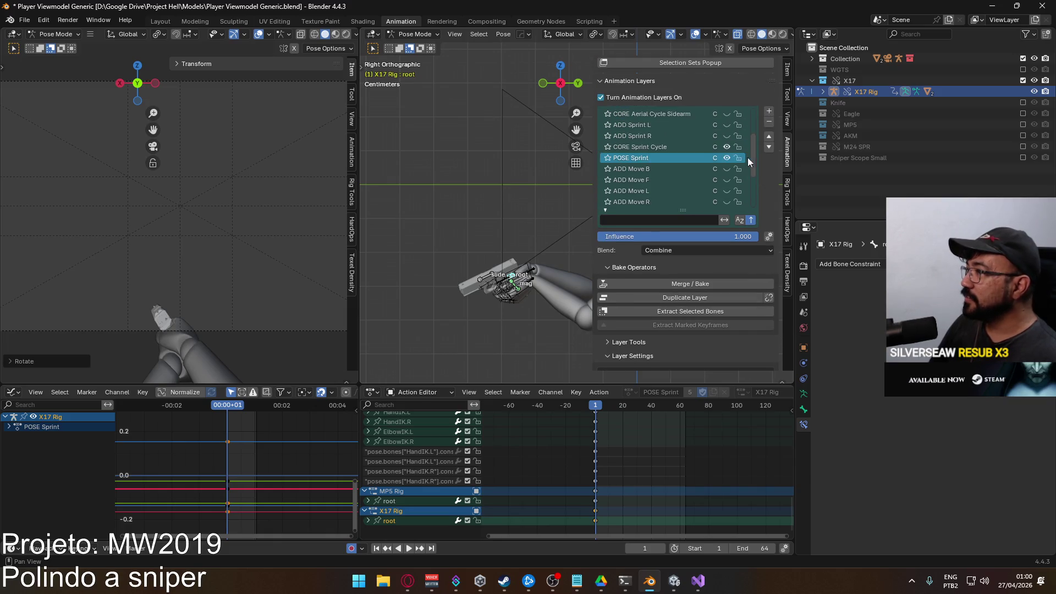
Make CORE Sprint Cycle the active animation layer and scrub the sprint cycle to frame 64
click(677, 148)
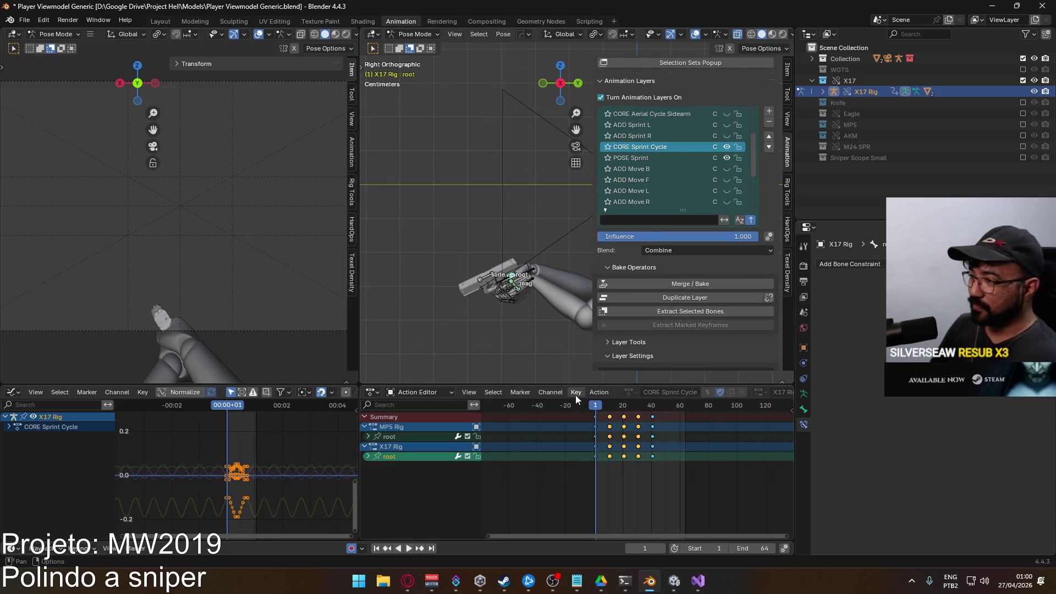
mouse_move(594, 402)
mouse_down()
mouse_move(685, 410)
mouse_move(594, 412)
mouse_up()
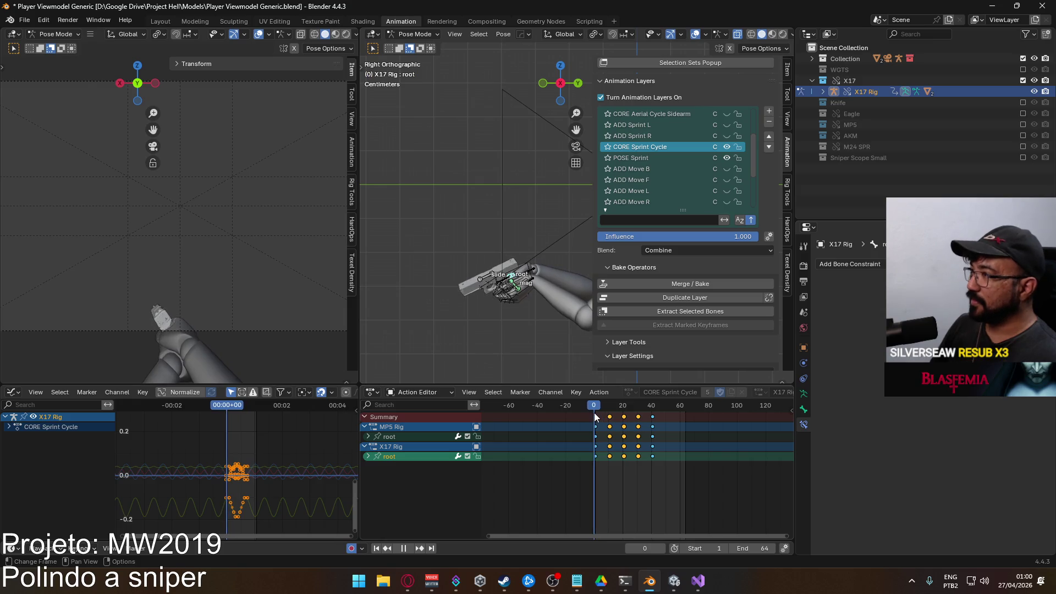
Toggle the POSE Sprint and CORE Sprint Cycle layer visibility to compare, ending with both enabled
click(727, 158)
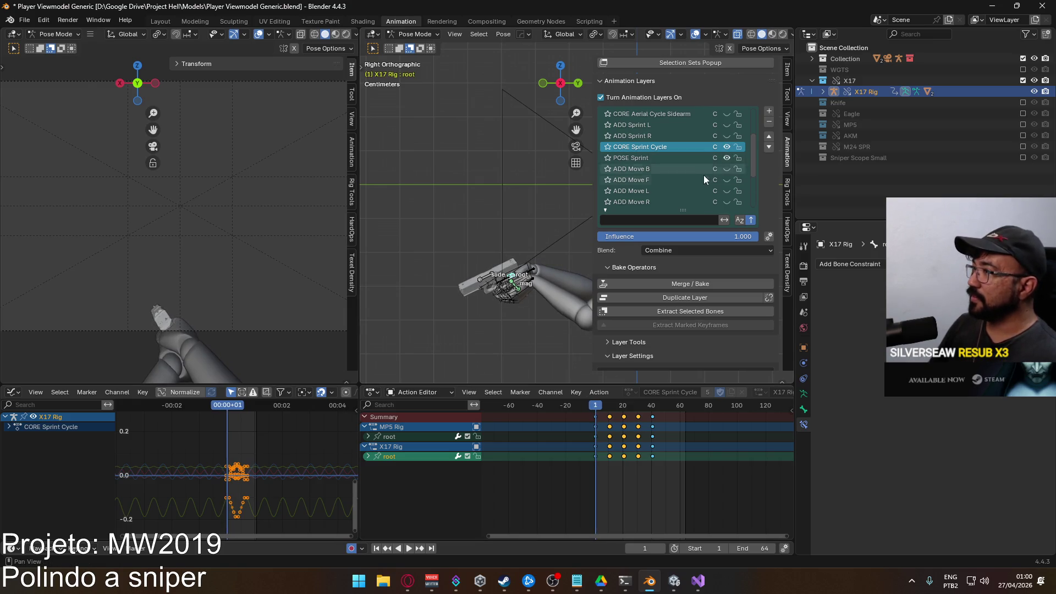
scroll(714, 154, up, 2)
scroll(707, 170, up, 2)
scroll(707, 171, down, 3)
scroll(683, 172, down, 4)
scroll(683, 172, up, 2)
click(727, 146)
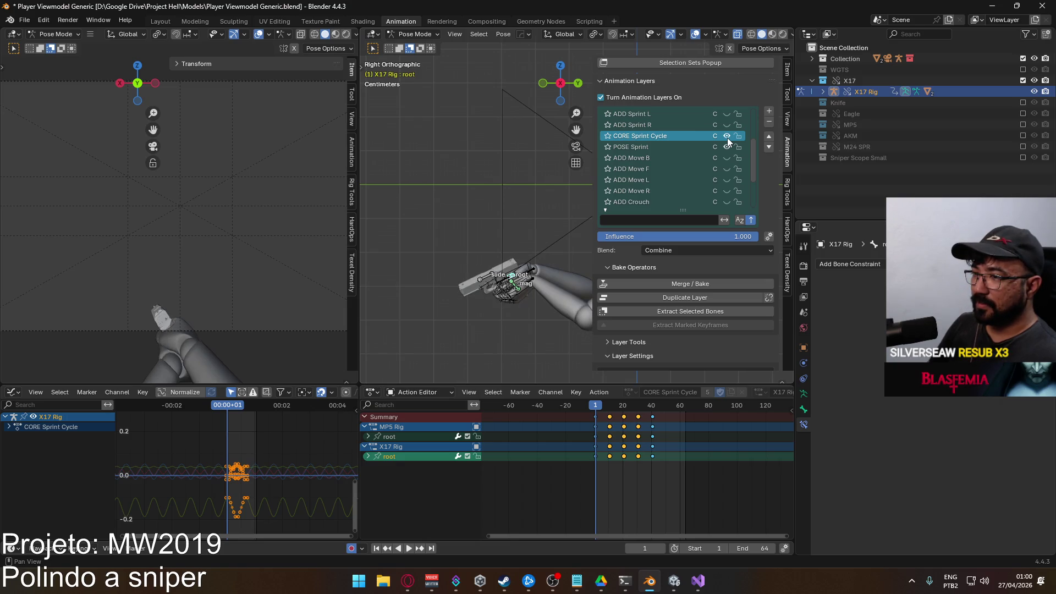
click(727, 137)
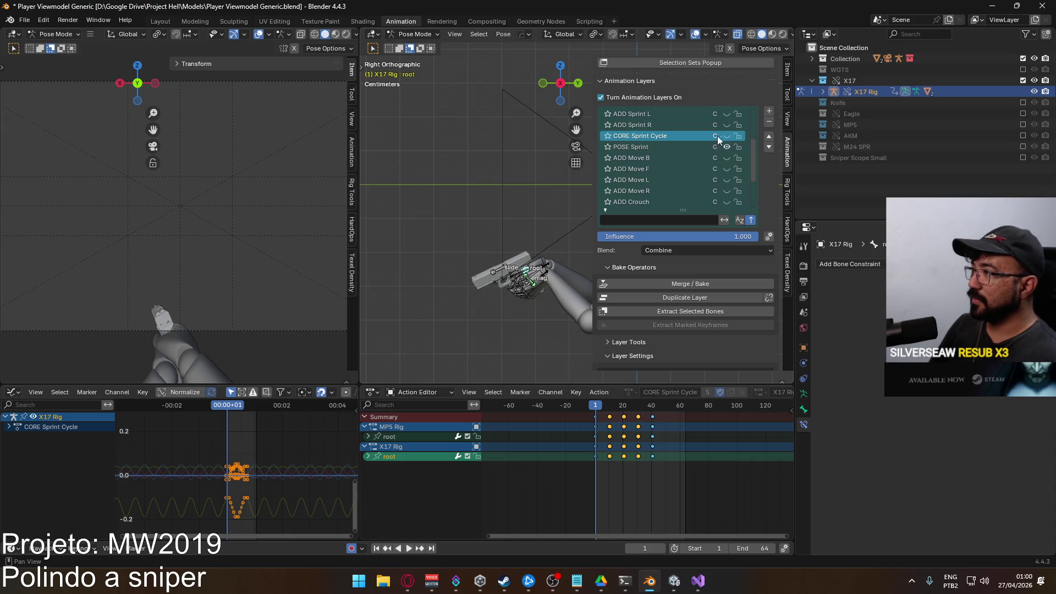
click(726, 135)
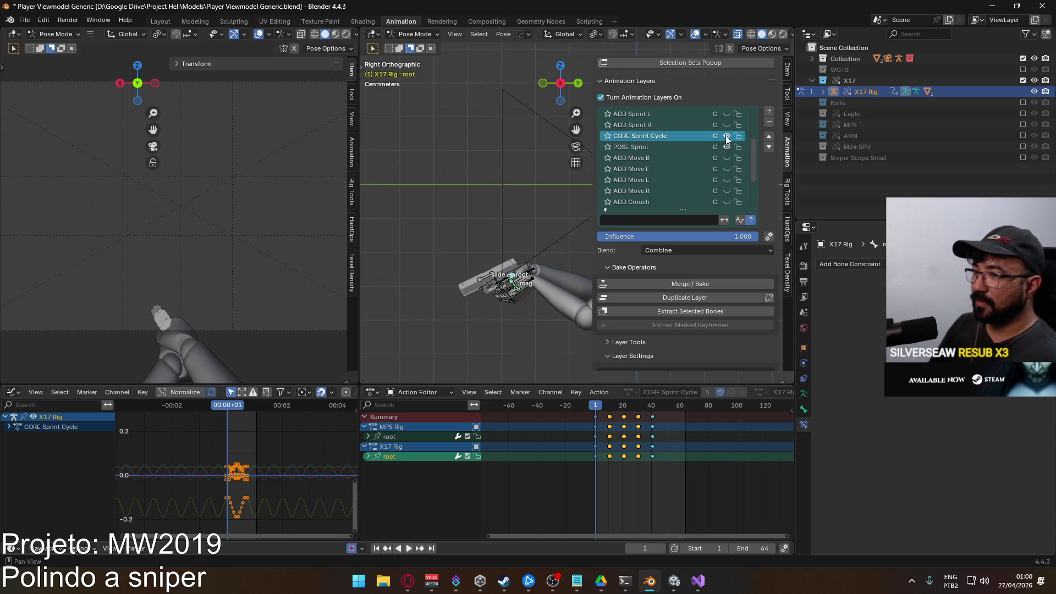
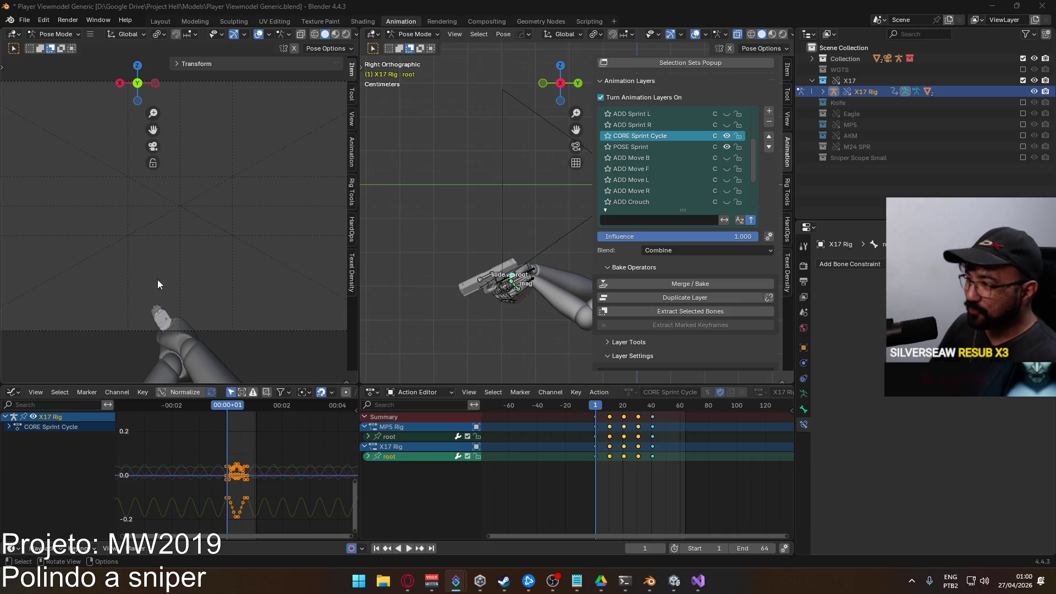
scroll(502, 282, up, 2)
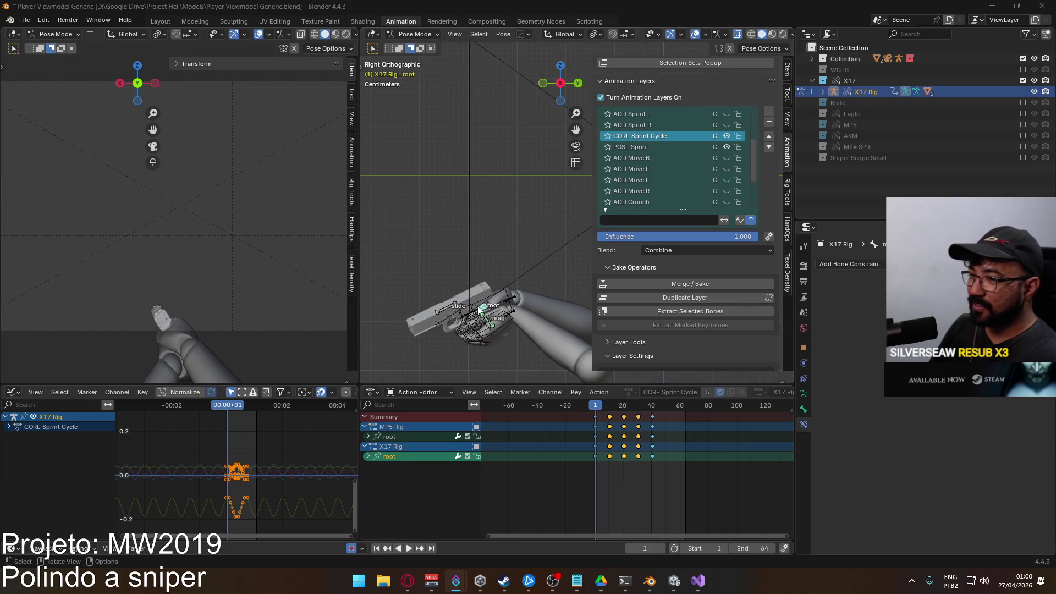
Switch from the POSE Sprint layer to editing CORE Sprint Cycle, cancelling a local-Y bone rotation
shift+middle_drag(502, 272, 528, 238)
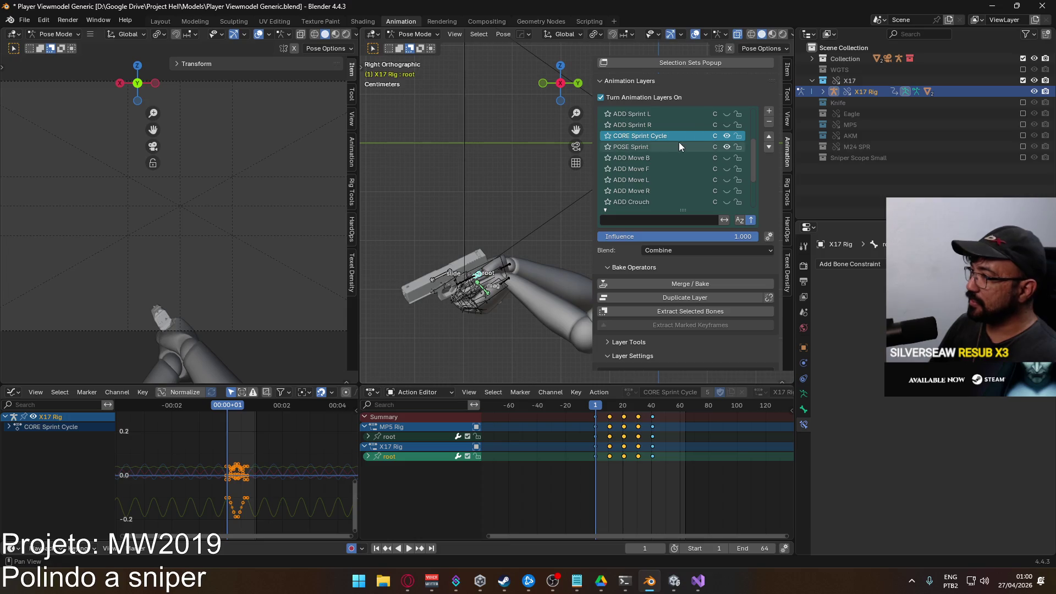
click(639, 147)
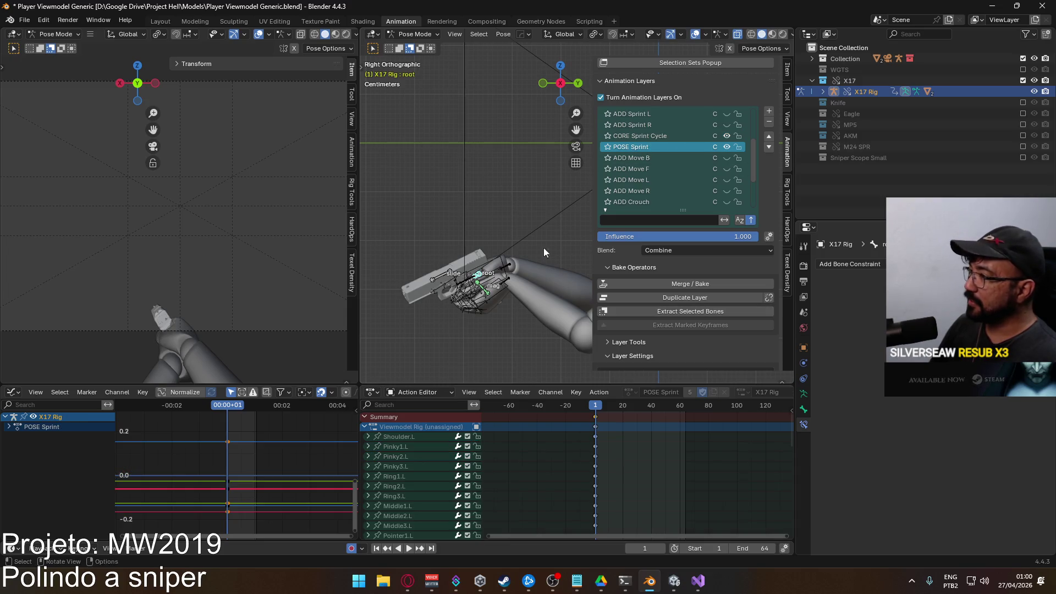
scroll(744, 350, down, 3)
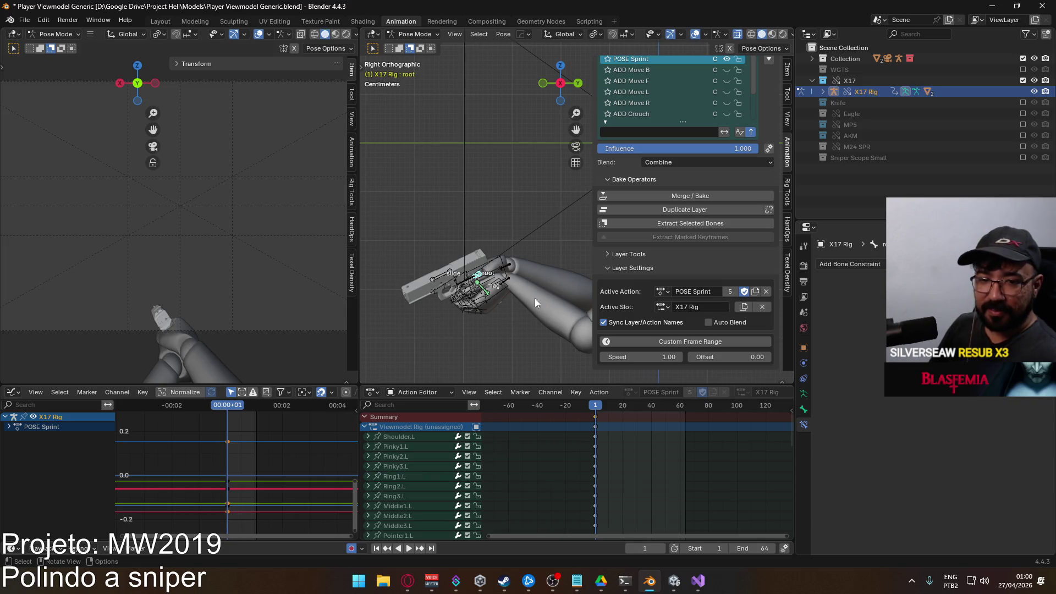
scroll(766, 135, up, 2)
click(694, 69)
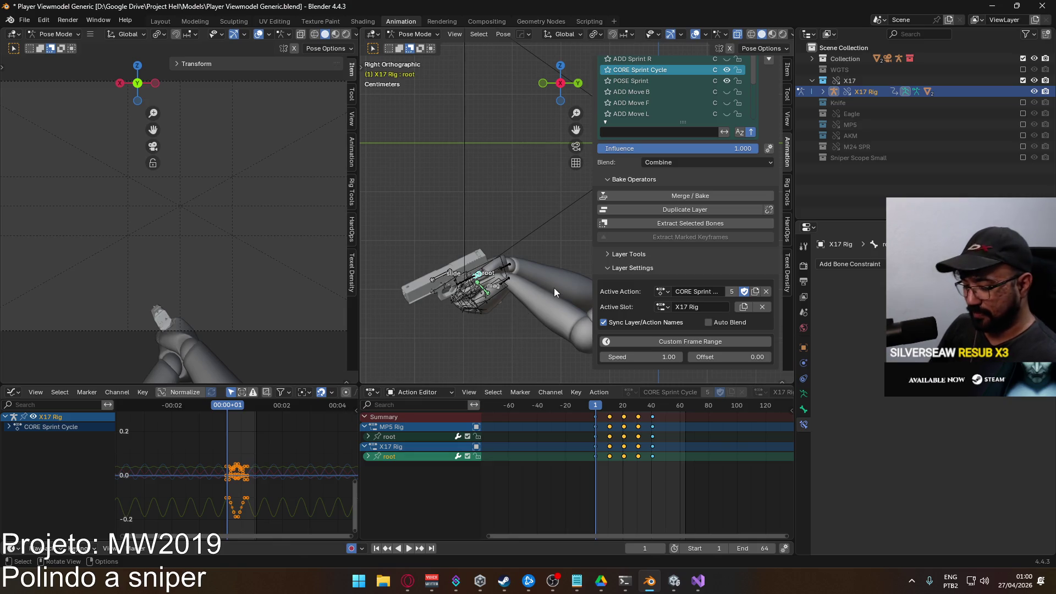
key(r)
key(y)
key(y)
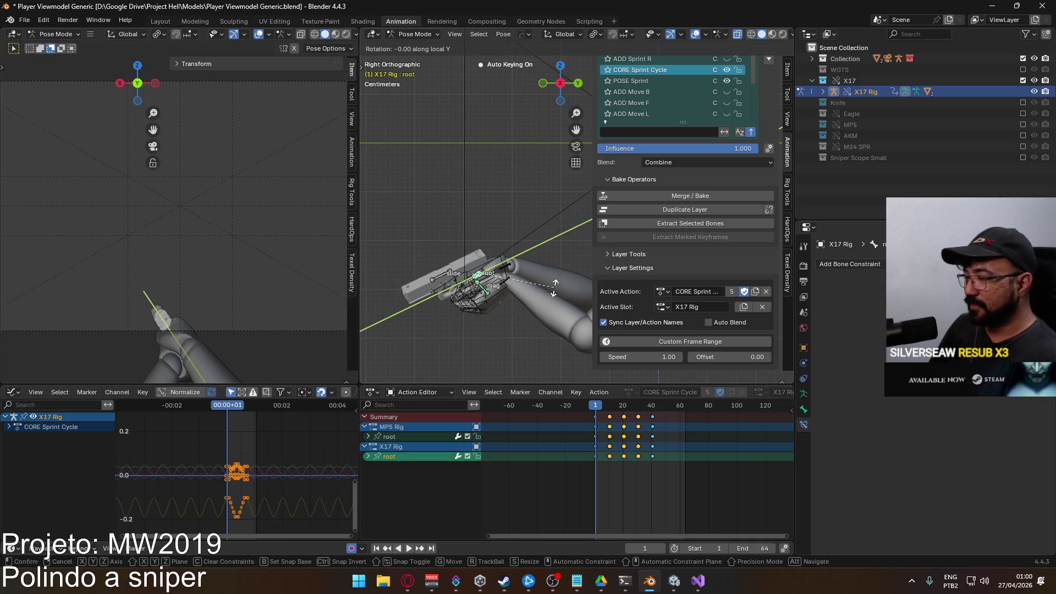
key(Escape)
Raise the lower curve's keyframes vertically in the Graph Editor and play the sprint loop back
drag(259, 518, 210, 494)
key(g)
key(y)
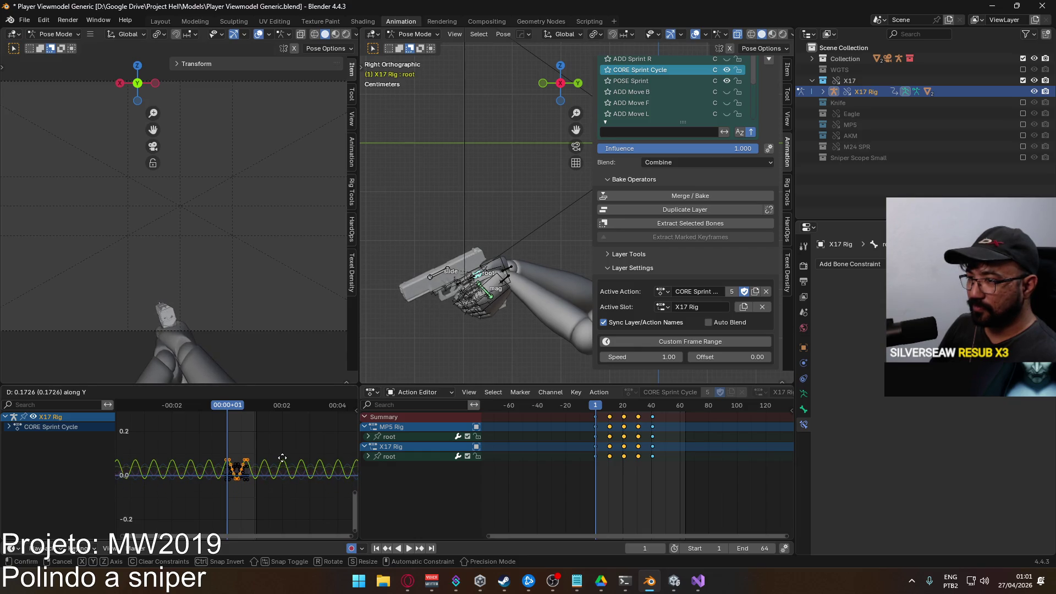
click(283, 458)
key(space)
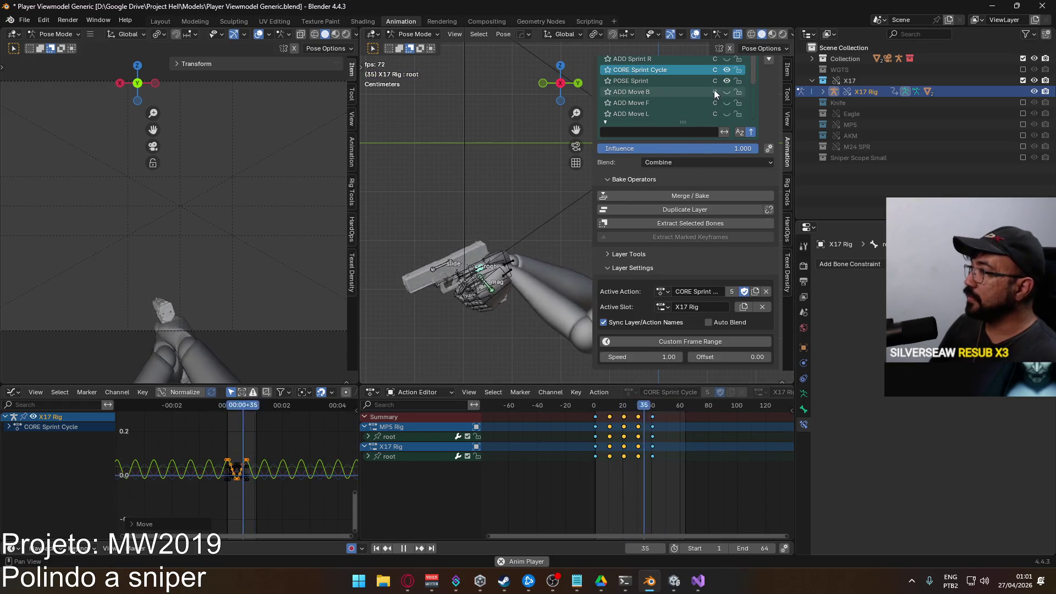
Set the scene end frame to 40 and show all of the X17 root's curves
click(748, 548)
text(40)
key(Return)
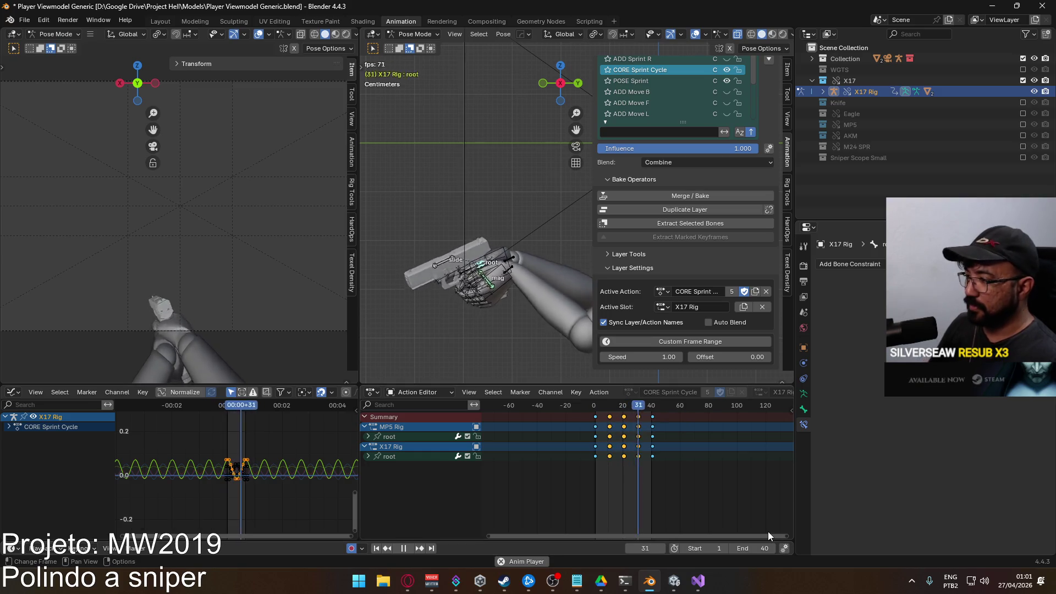
scroll(189, 486, up, 3)
scroll(206, 484, up, 2)
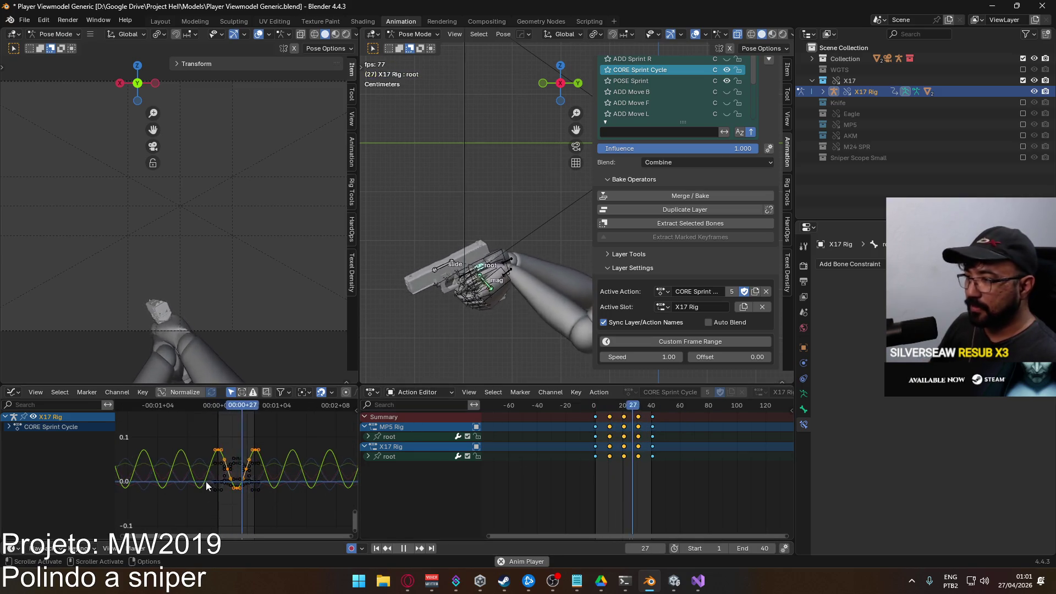
click(369, 456)
click(425, 511)
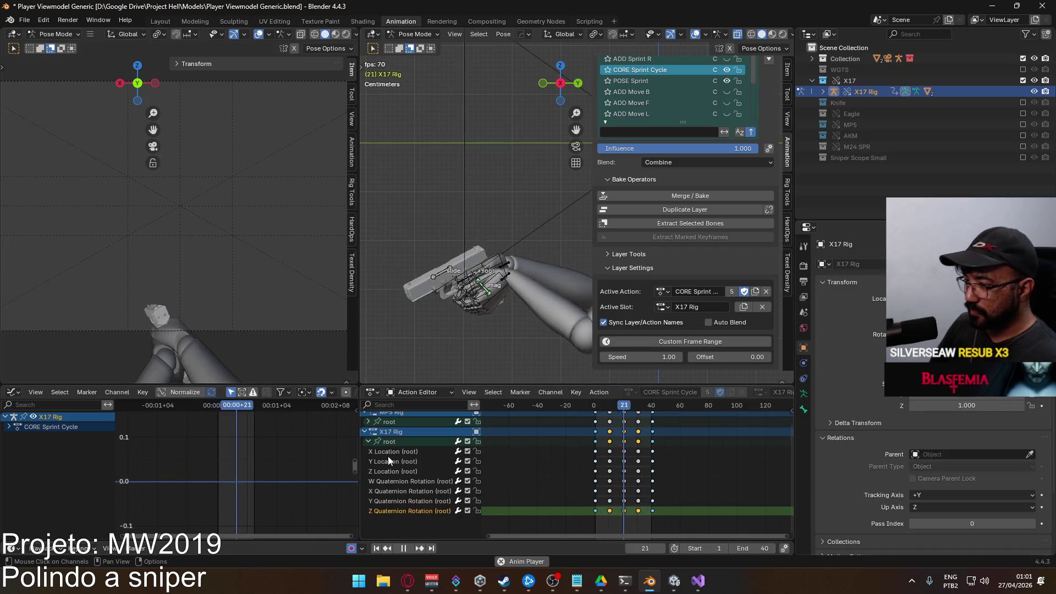
click(393, 444)
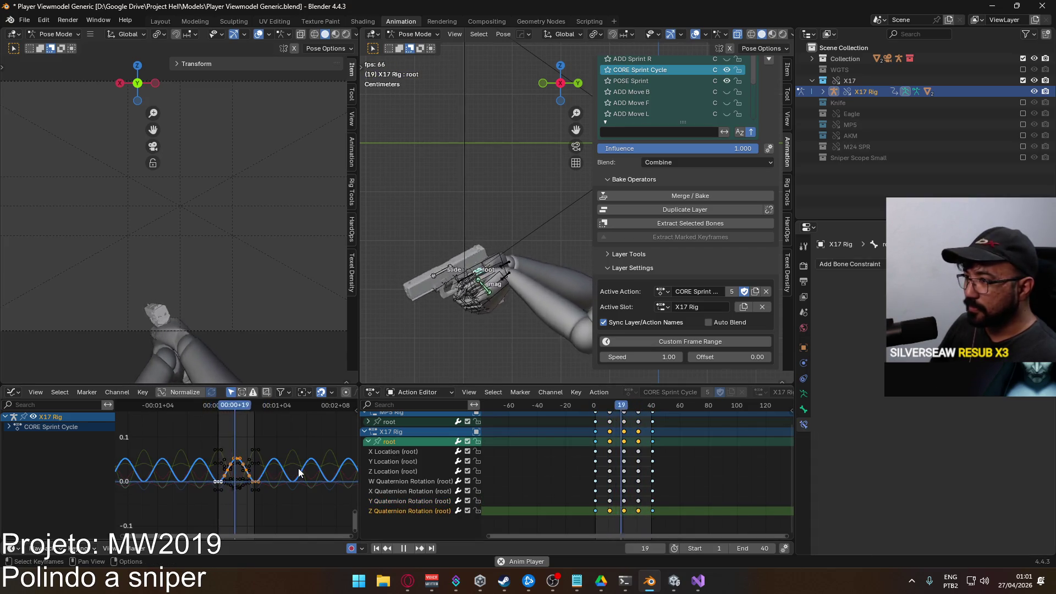
Shift the root keyframes earlier in time, then lower their values slightly
key(g)
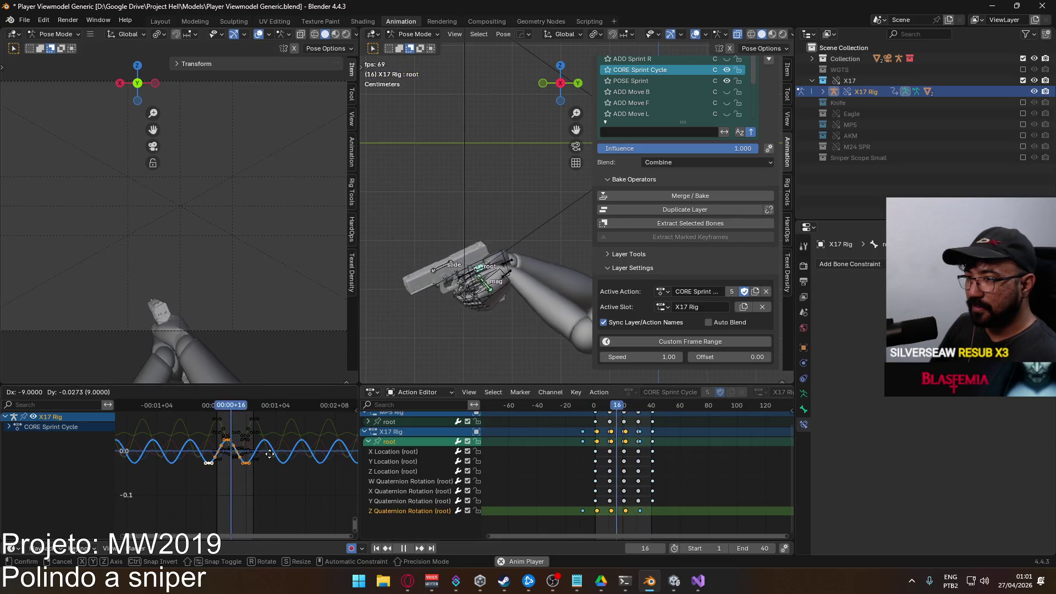
click(267, 460)
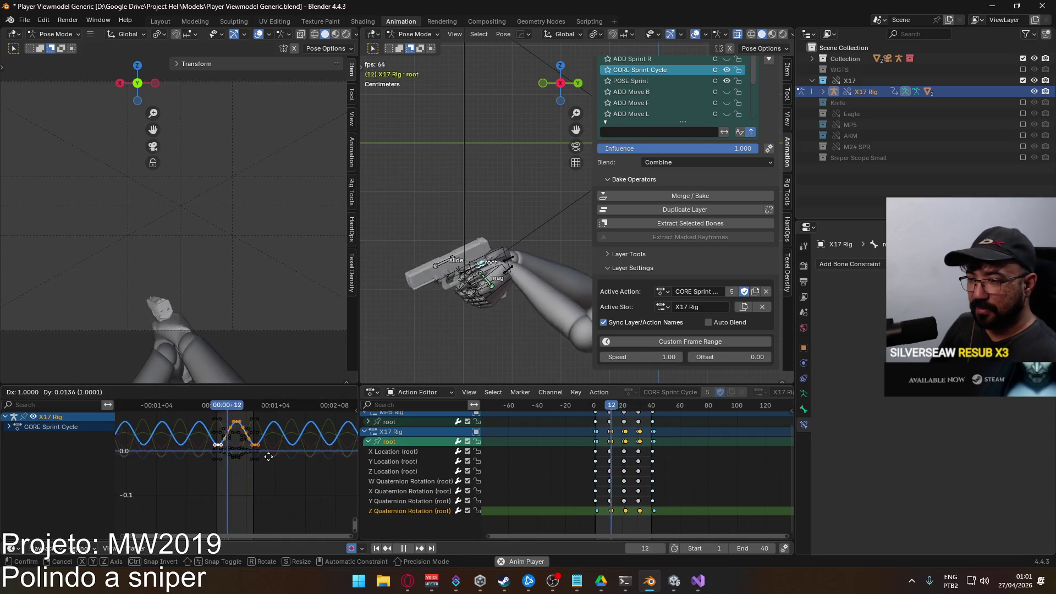
key(g)
key(y)
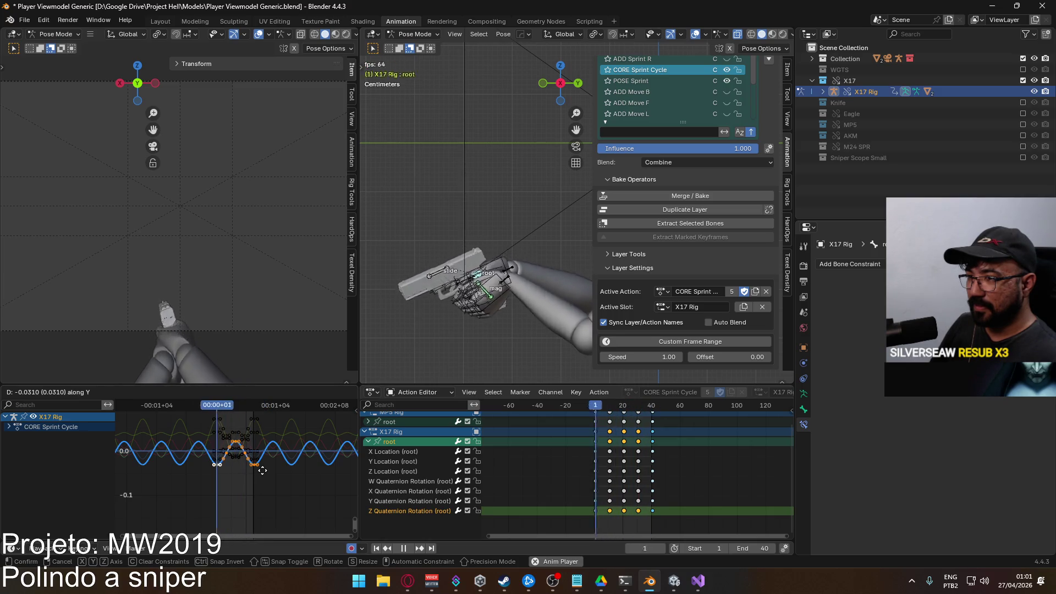
click(262, 469)
Raise the root's X Location keyframes slightly
click(404, 451)
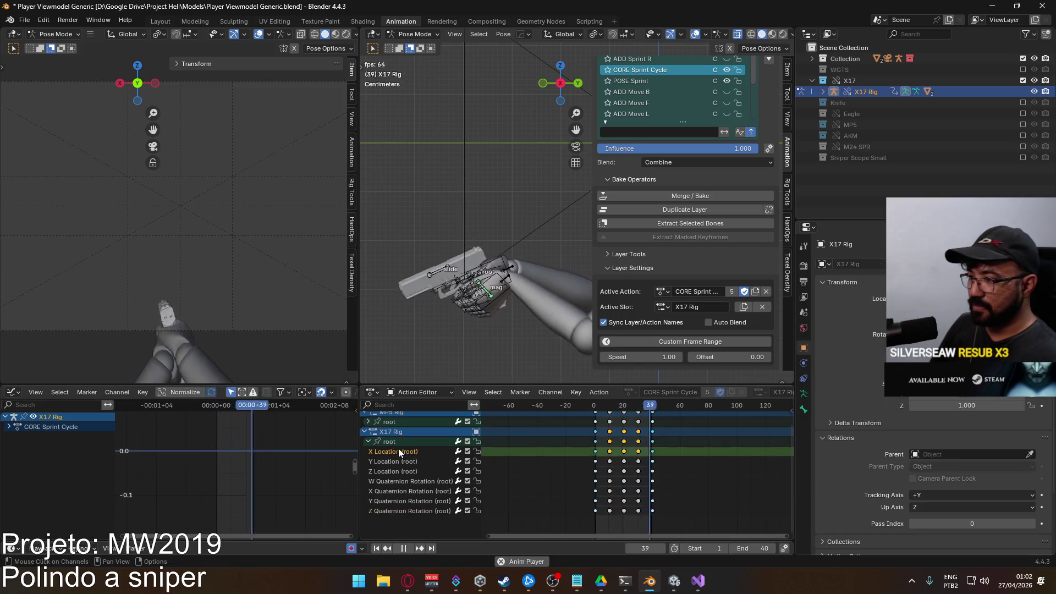
key(g)
key(y)
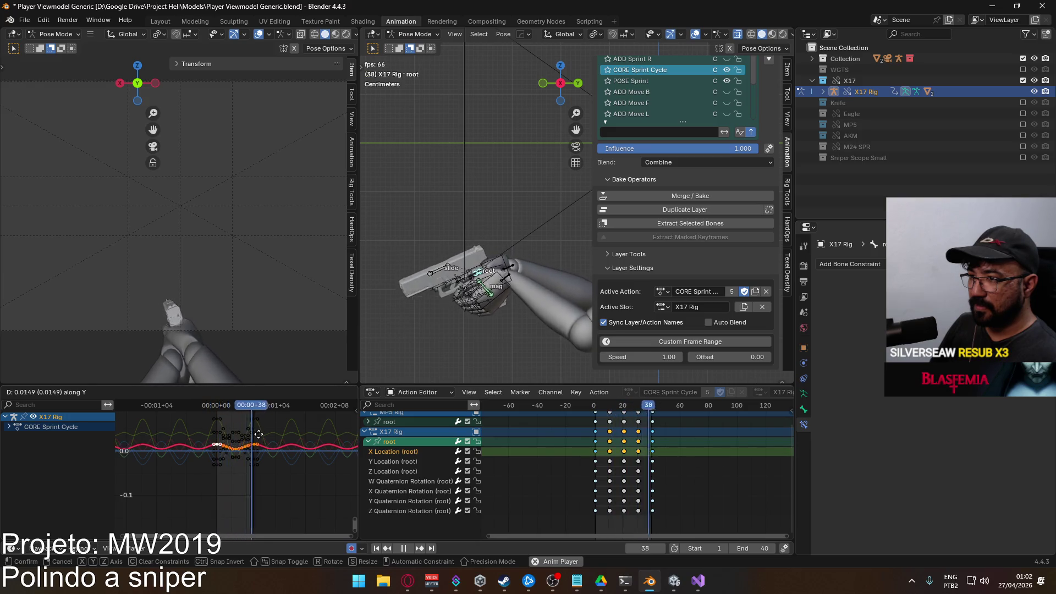
click(258, 434)
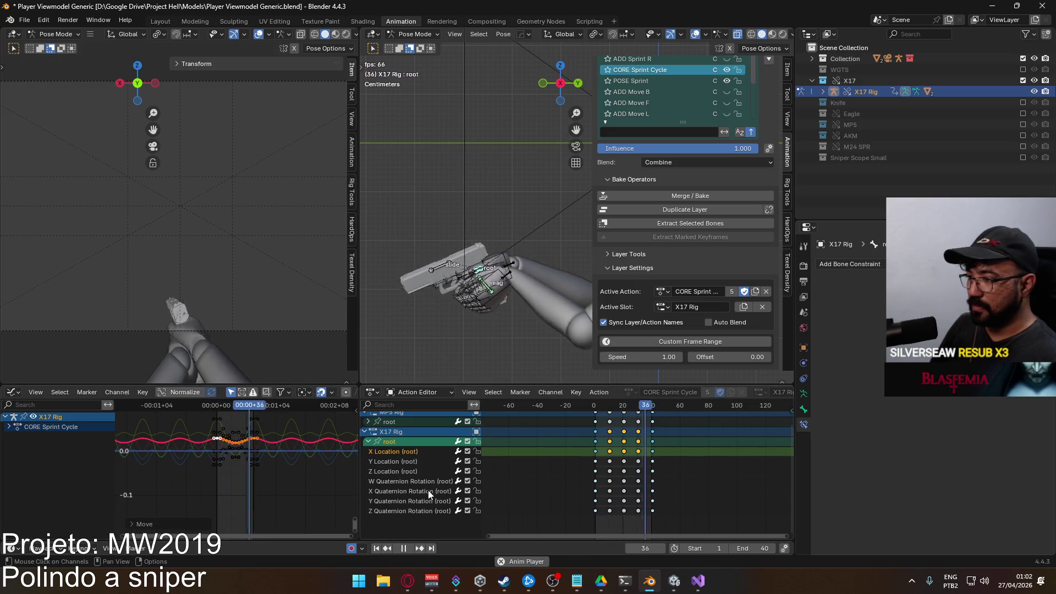
Nudge all the root curves' keys vertically in two small passes
click(420, 500)
click(388, 442)
key(g)
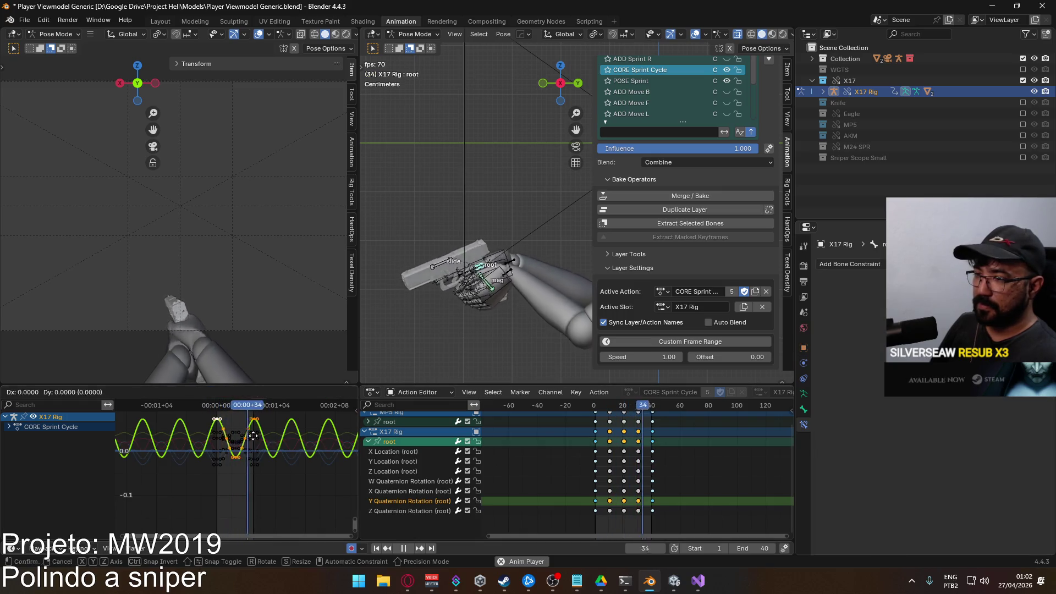
key(Escape)
key(g)
key(y)
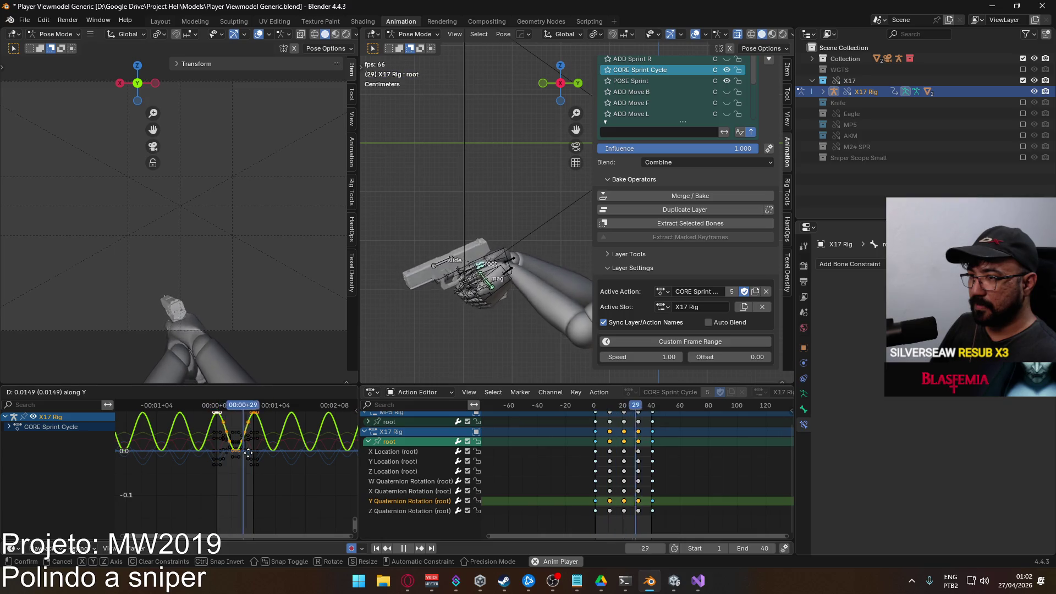
click(248, 454)
click(432, 511)
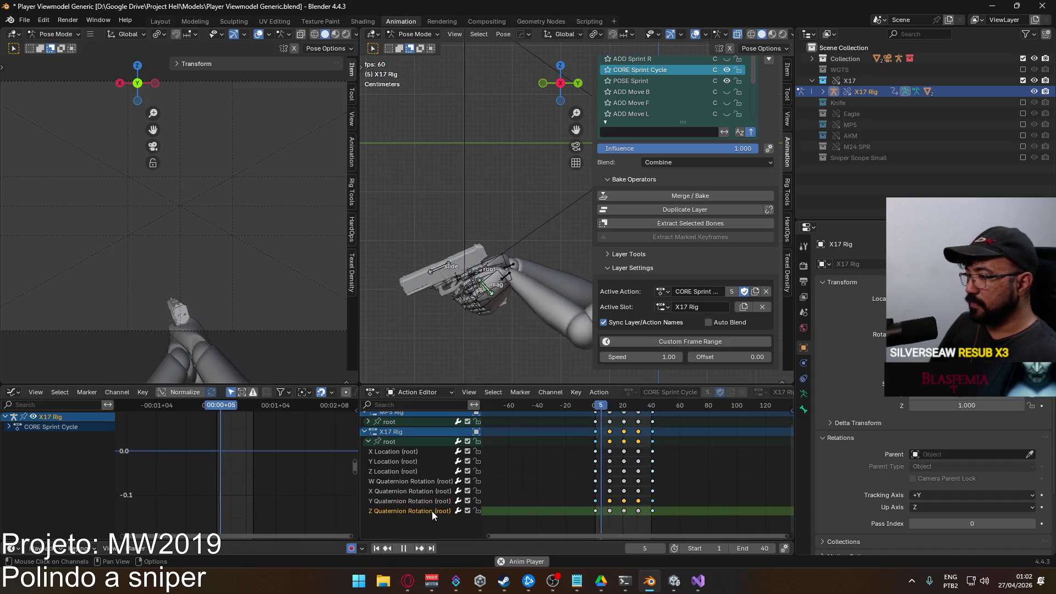
click(411, 443)
key(g)
key(y)
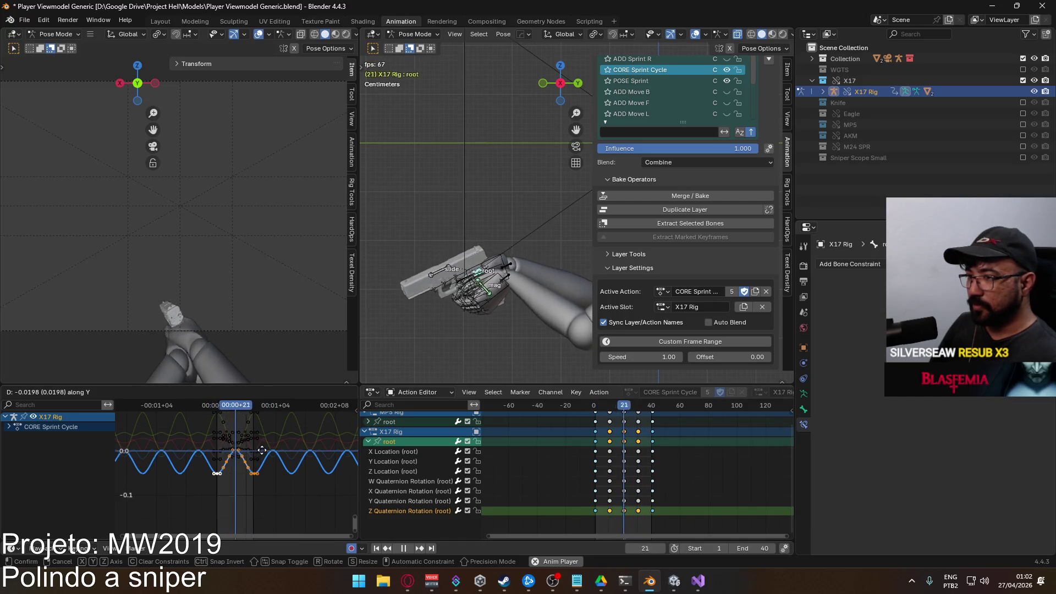
click(261, 450)
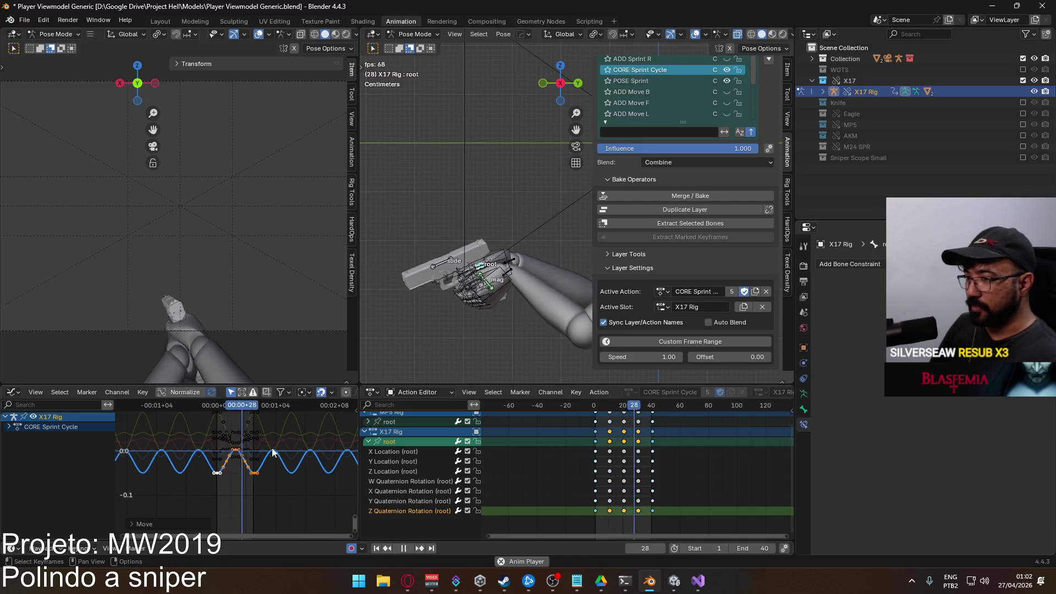
Adjust the X Location keys again and begin lowering the middle X Quaternion Rotation keys
click(406, 452)
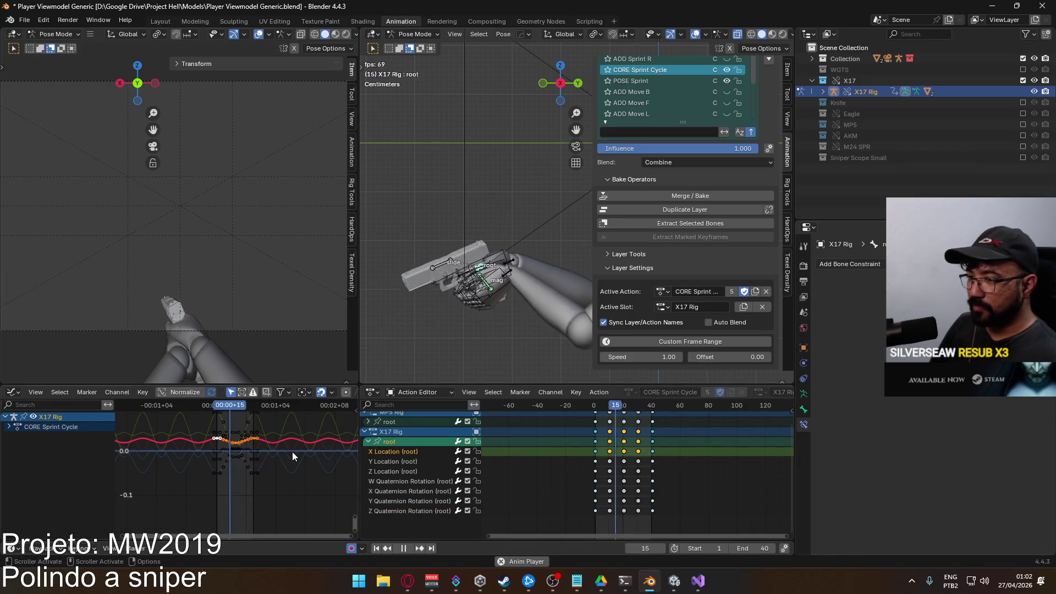
key(g)
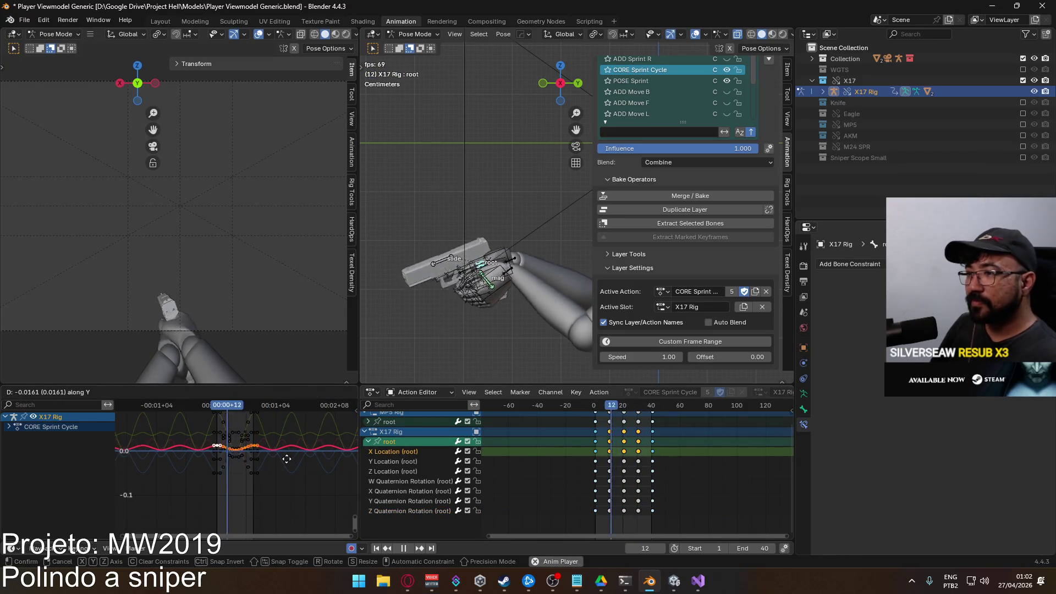
click(269, 457)
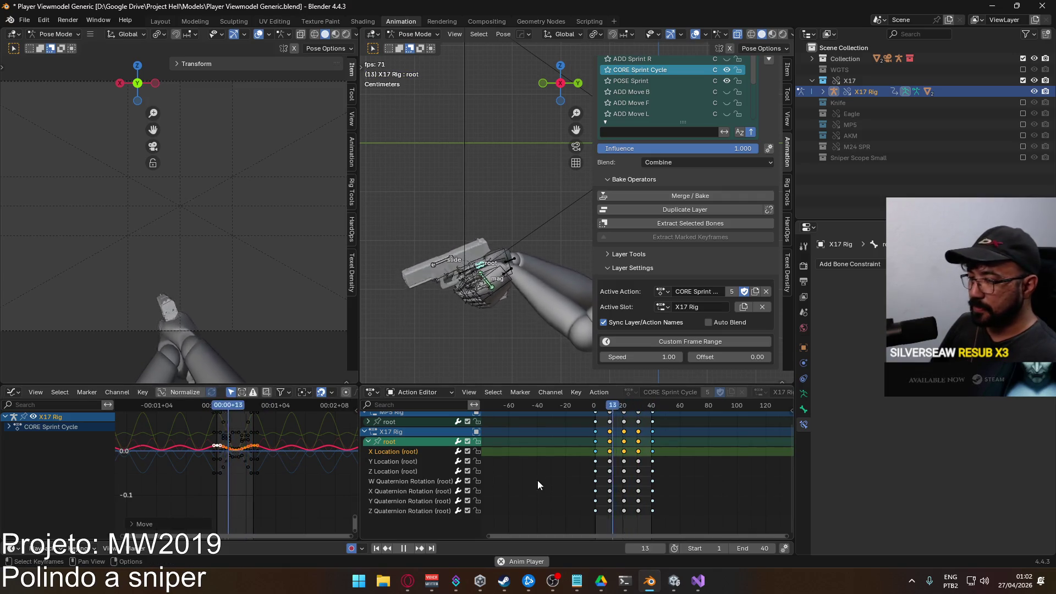
click(445, 489)
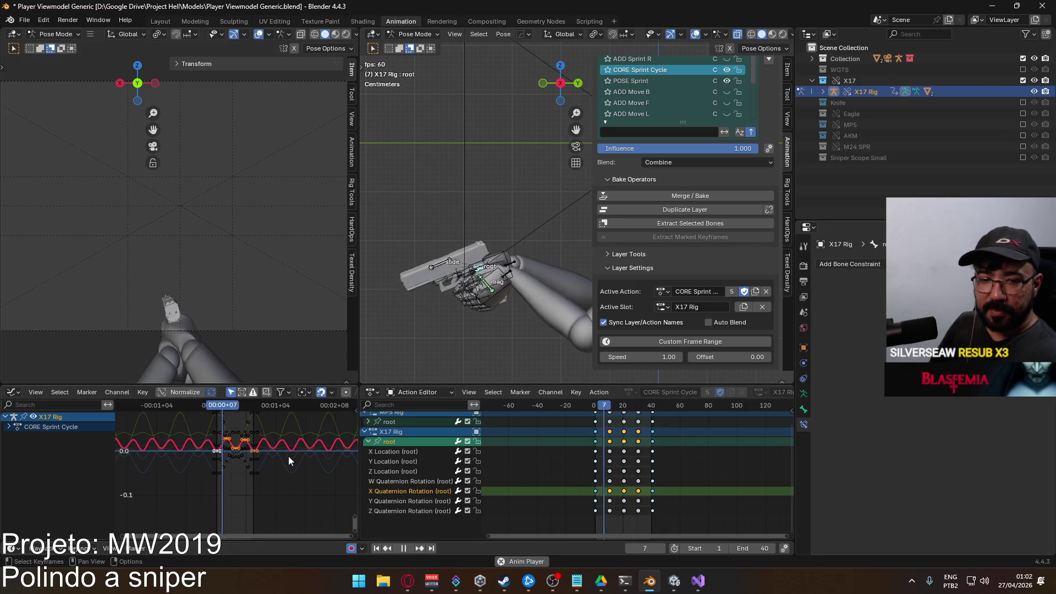
scroll(269, 455, up, 1)
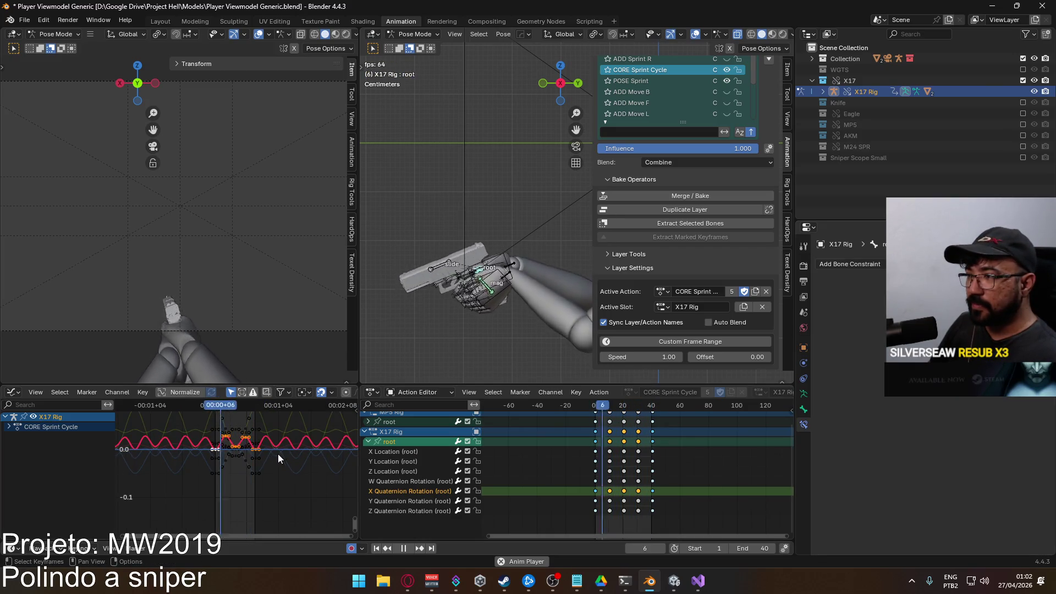
key(g)
key(y)
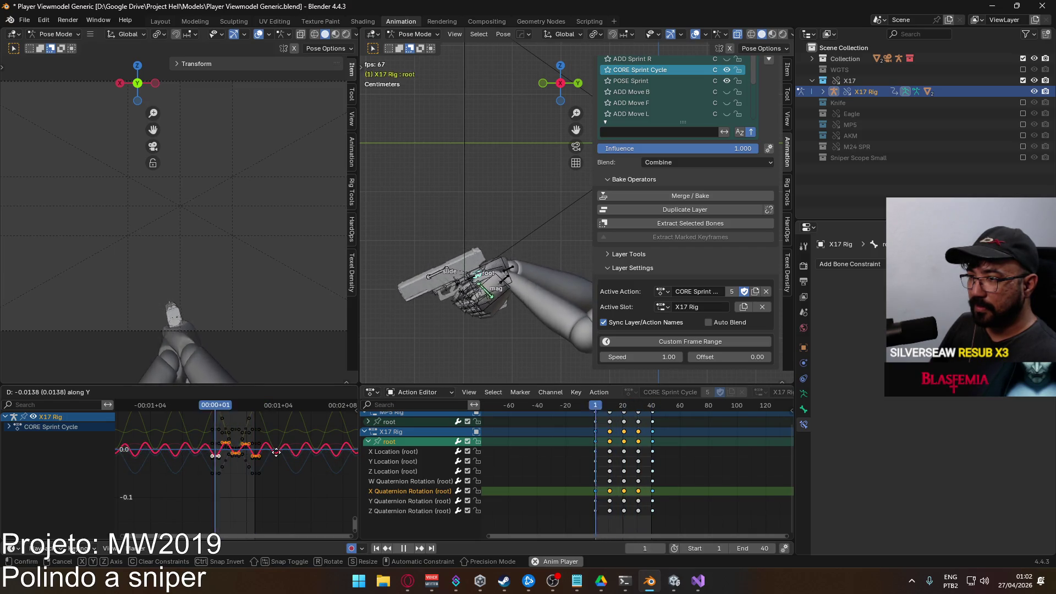
Confirm the lowered rotation keys and nudge the root's X Location key values
click(279, 451)
click(412, 454)
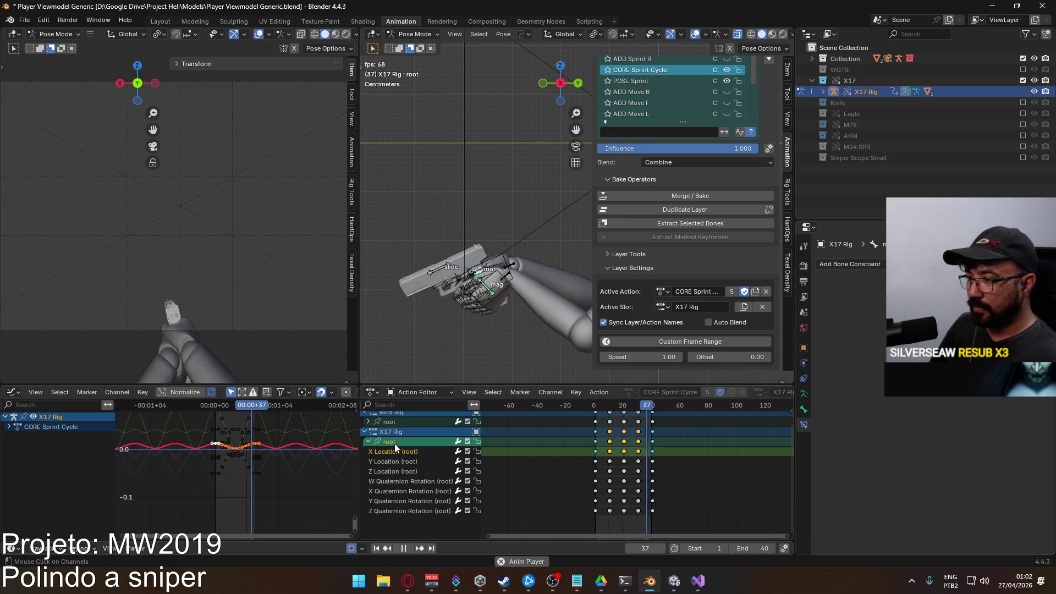
key(g)
key(y)
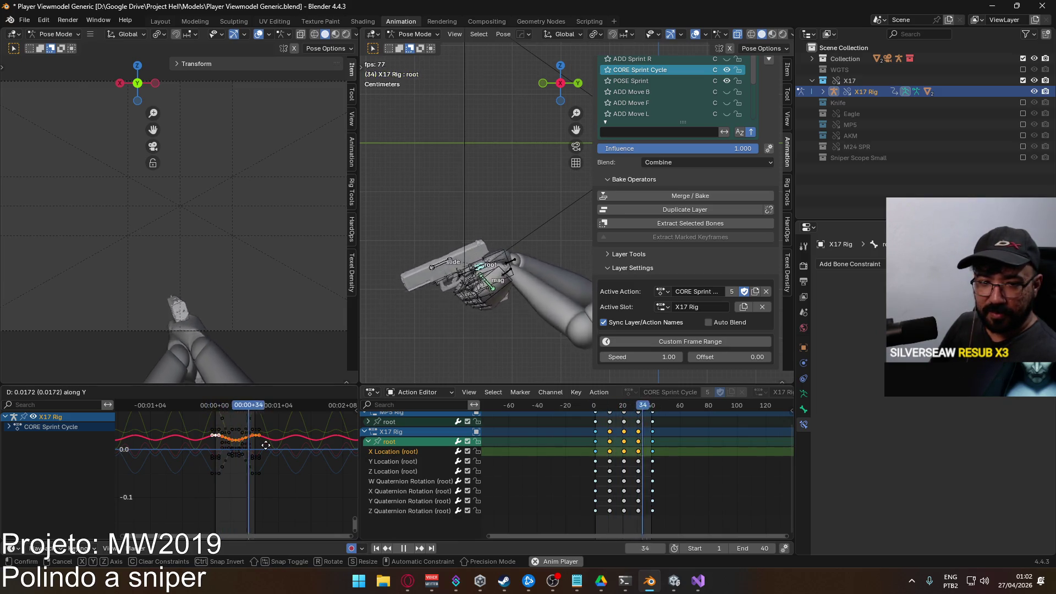
click(266, 446)
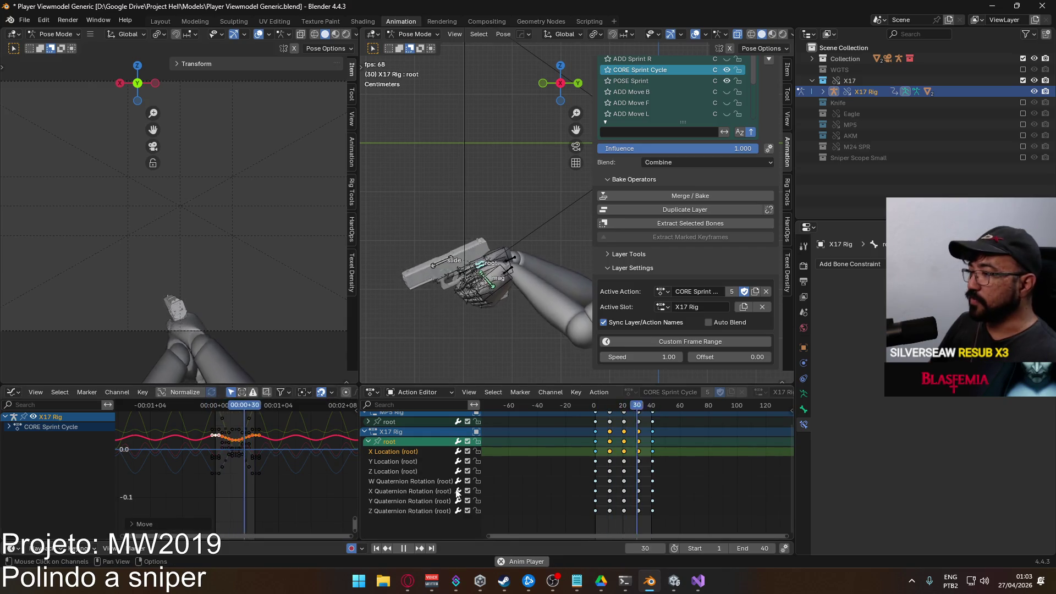
Shift the Z Quaternion Rotation keys about 3 frames earlier and check the result through the camera
click(425, 509)
click(399, 444)
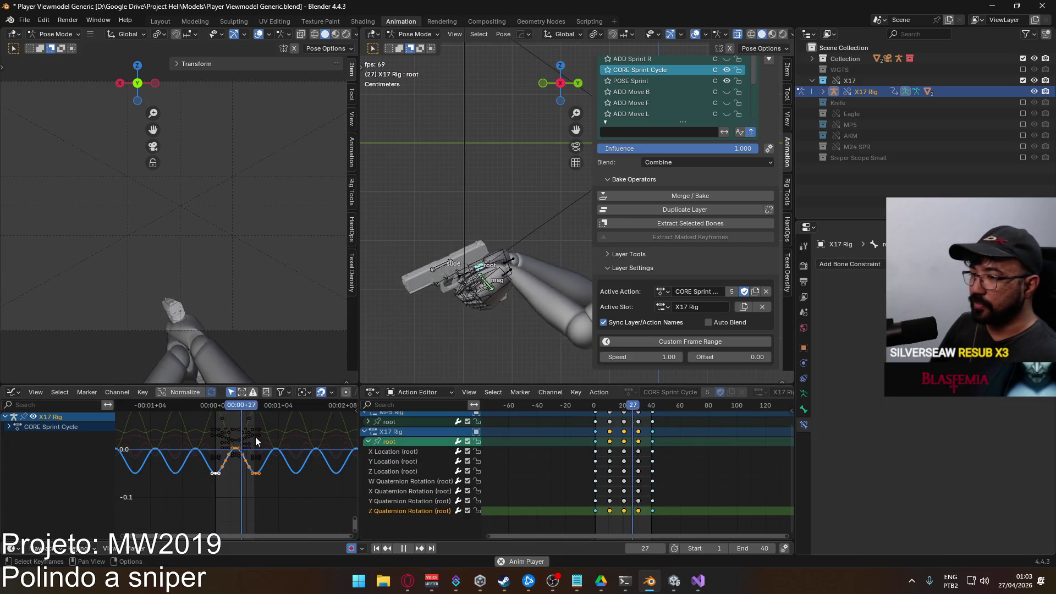
key(g)
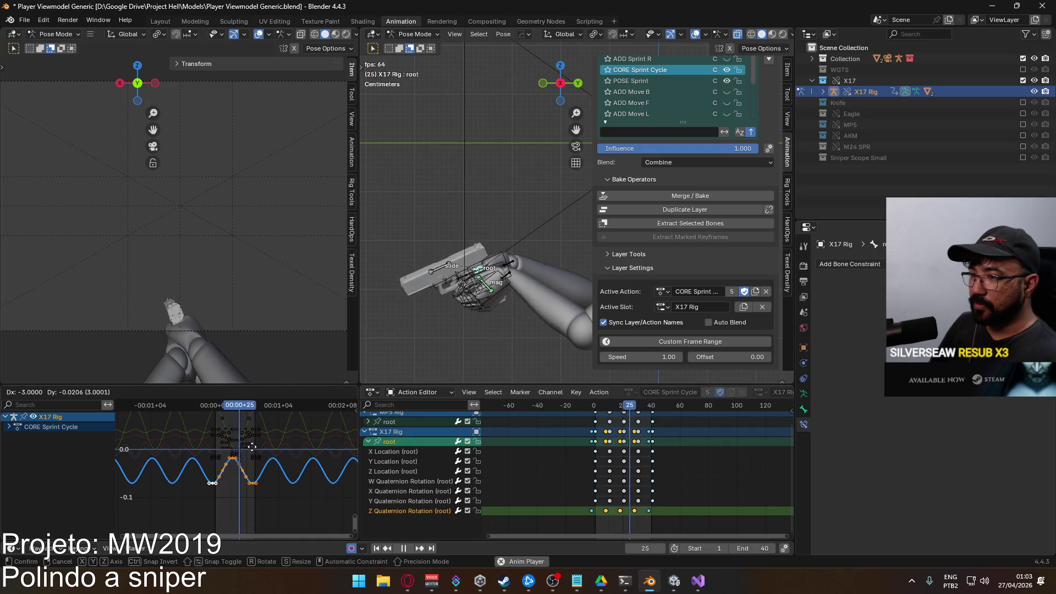
click(251, 446)
key(KP_0)
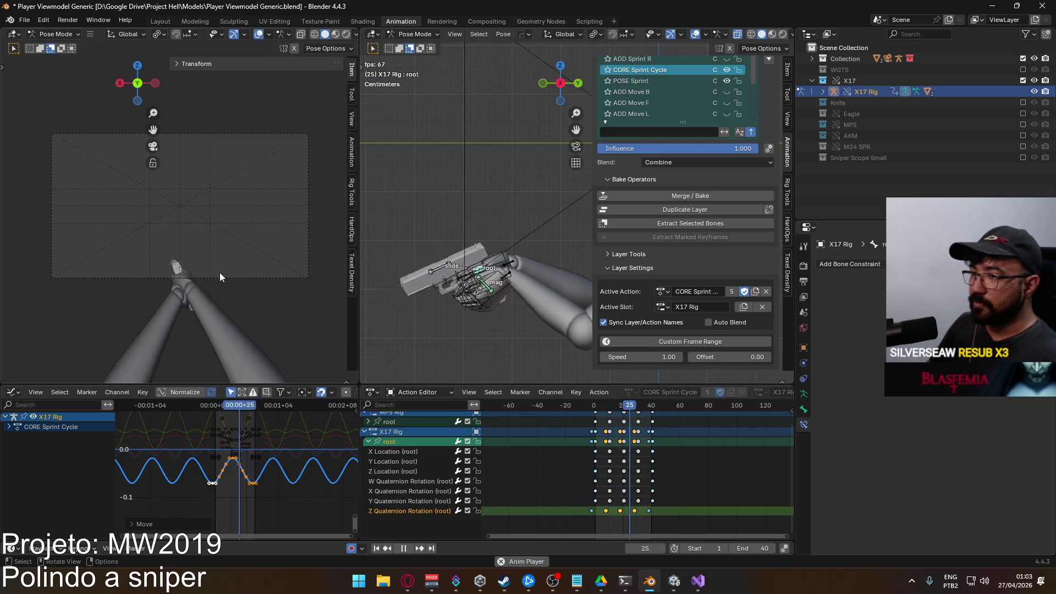
key(KP_0)
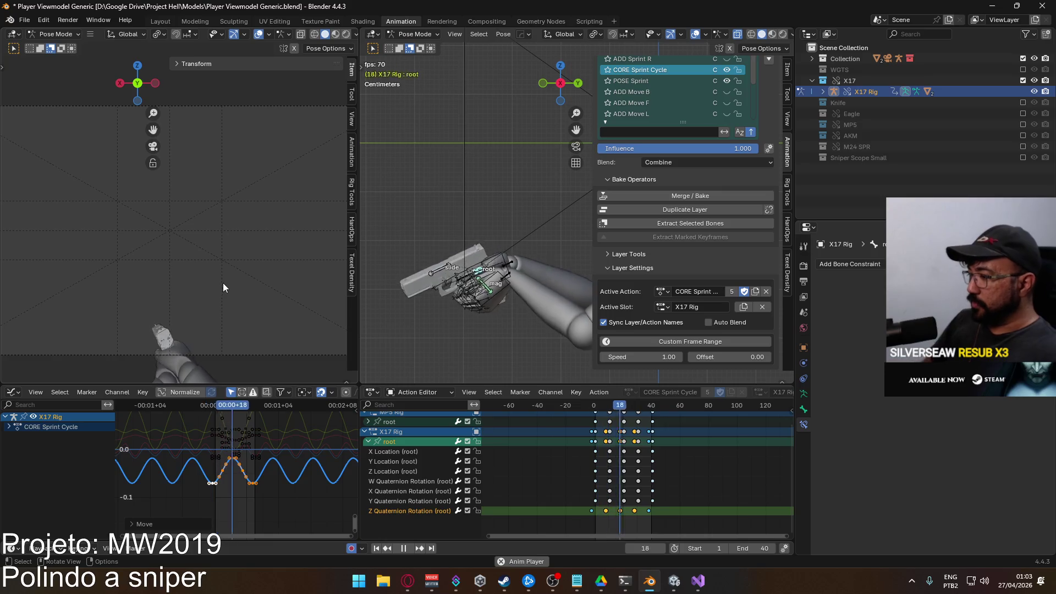
key(g)
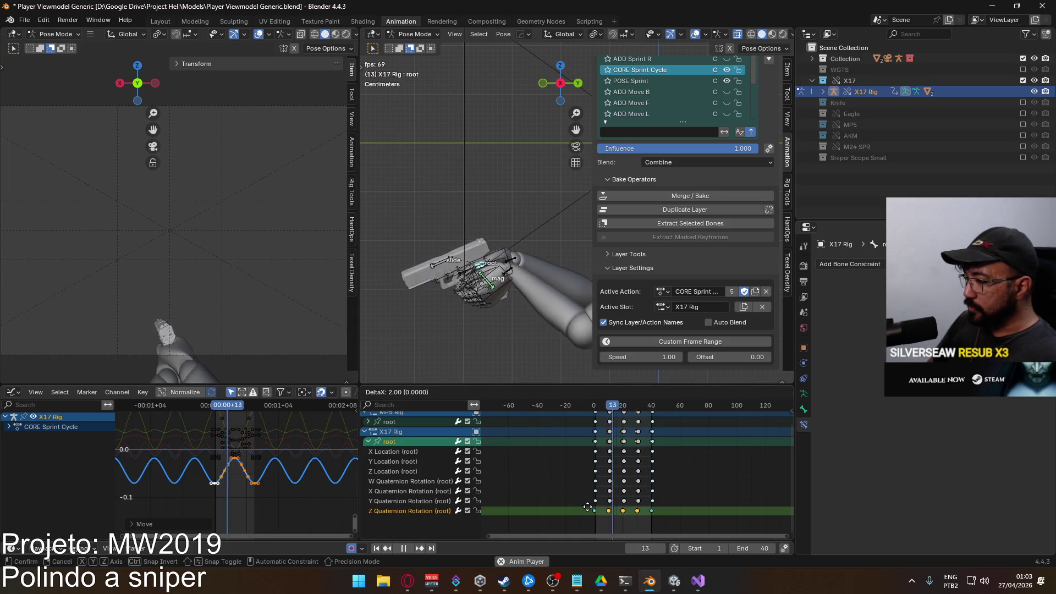
Confirm the retimed keys and raise the root's Z Location keys
click(590, 507)
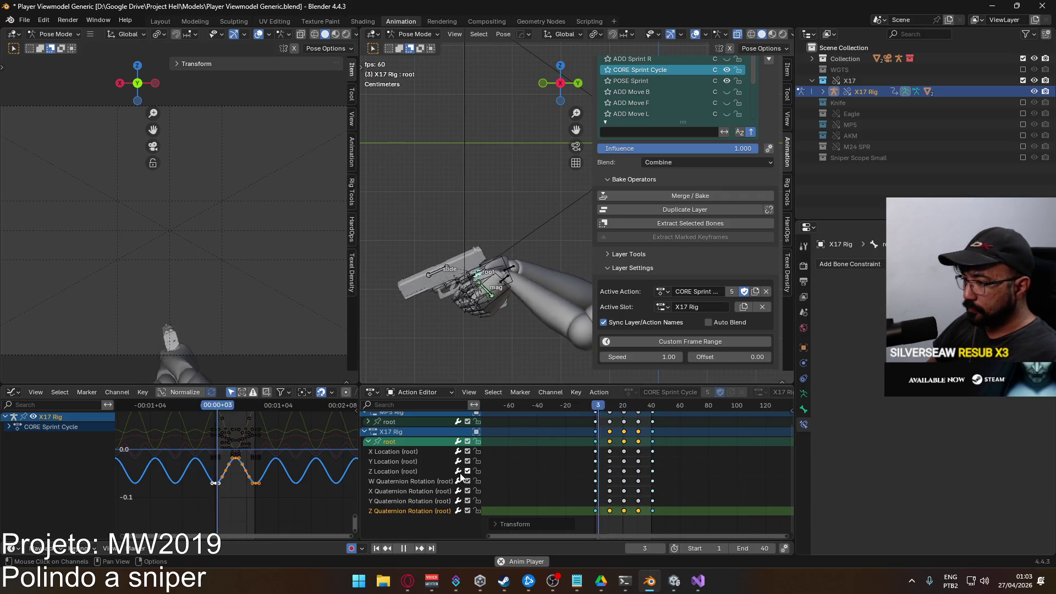
click(416, 472)
click(401, 442)
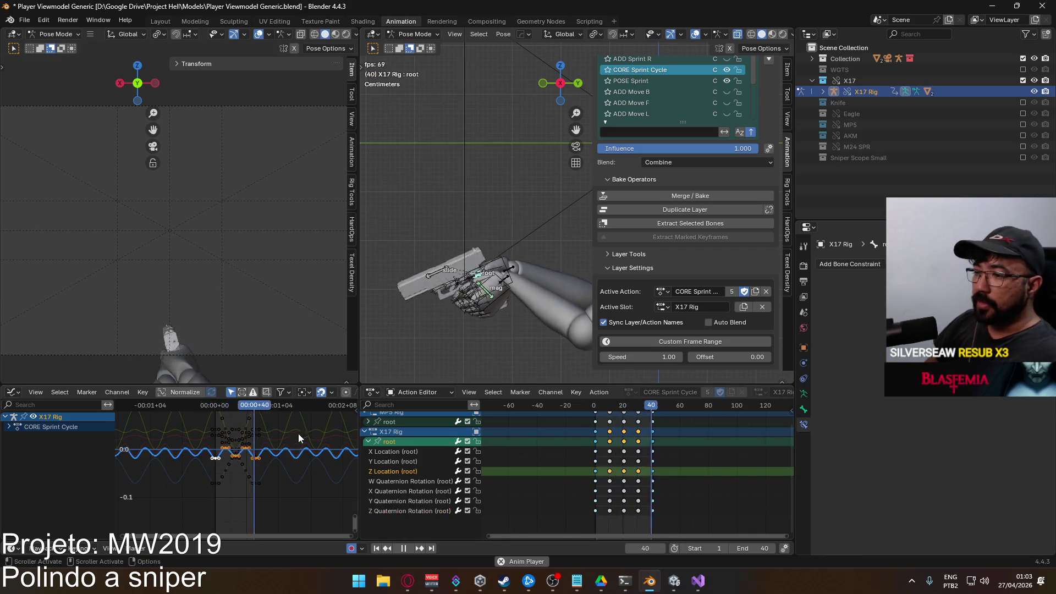
key(g)
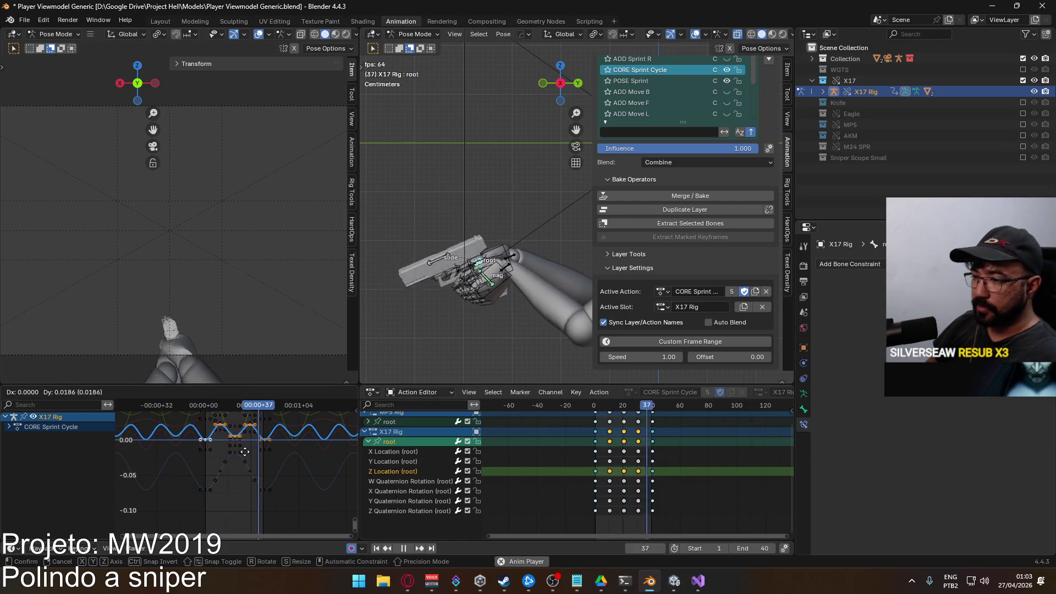
right_click(245, 454)
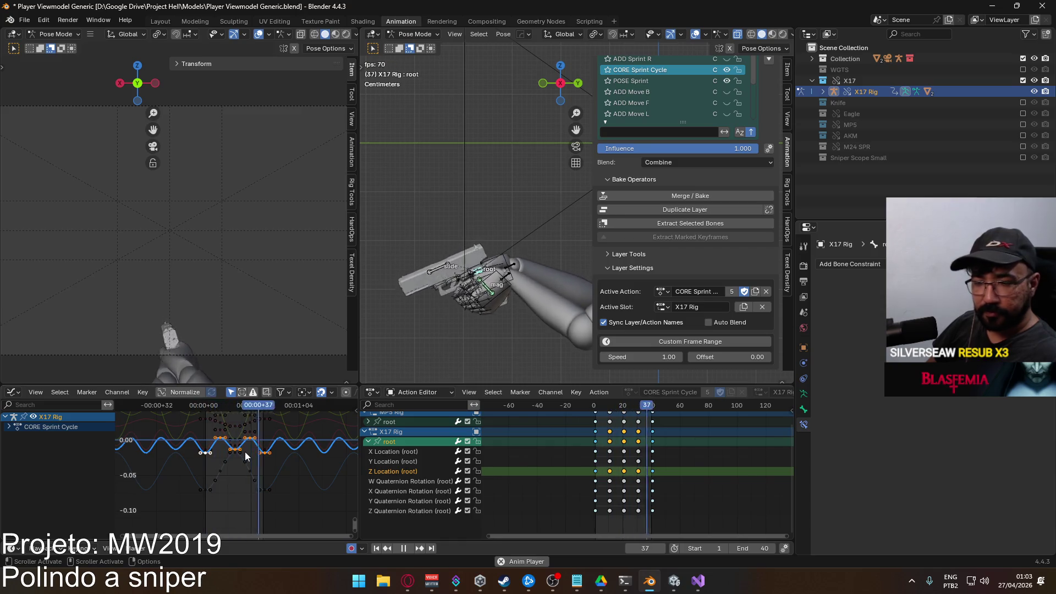
key(g)
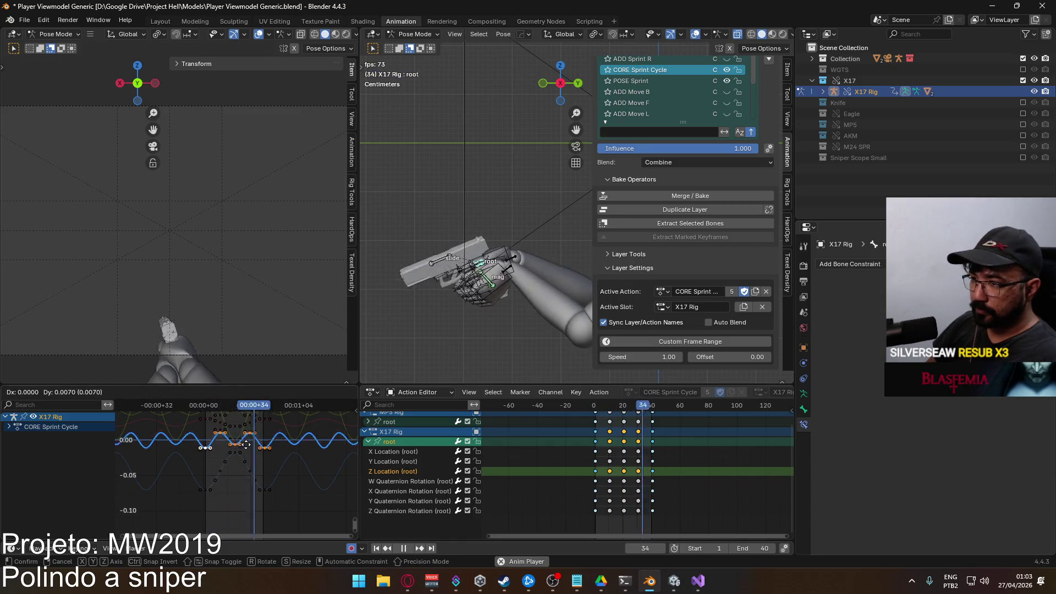
click(247, 438)
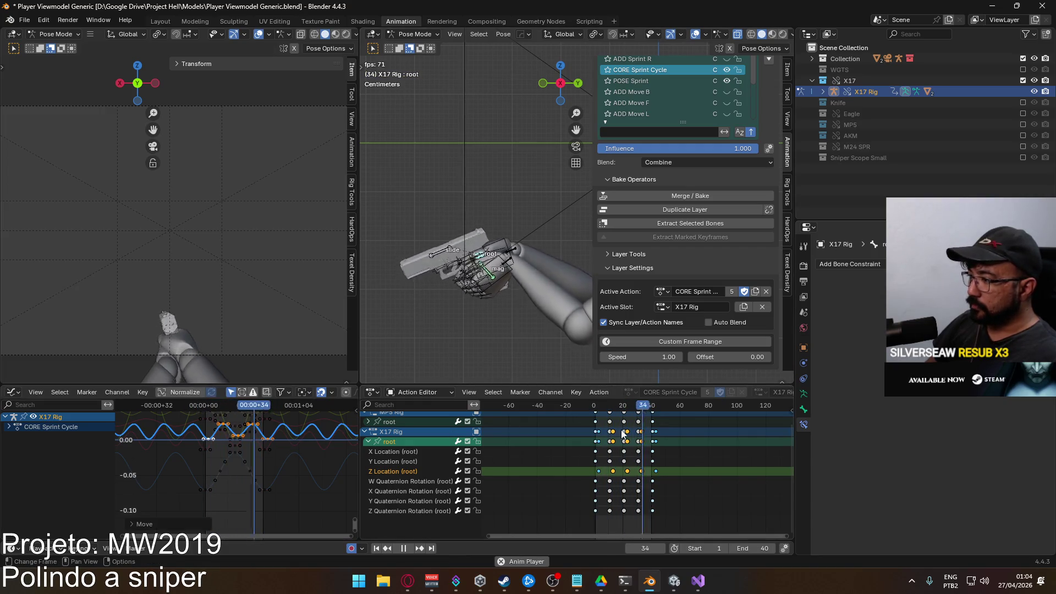
Make a final timeline key shift, stop playback and return to frame 1
key(g)
click(645, 482)
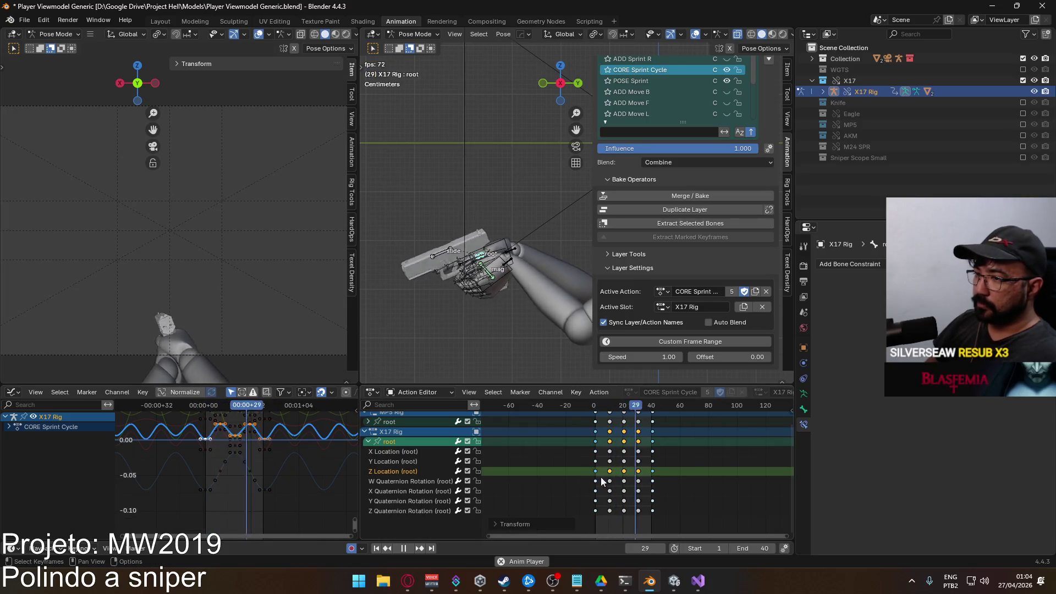
key(space)
drag(608, 408, 595, 408)
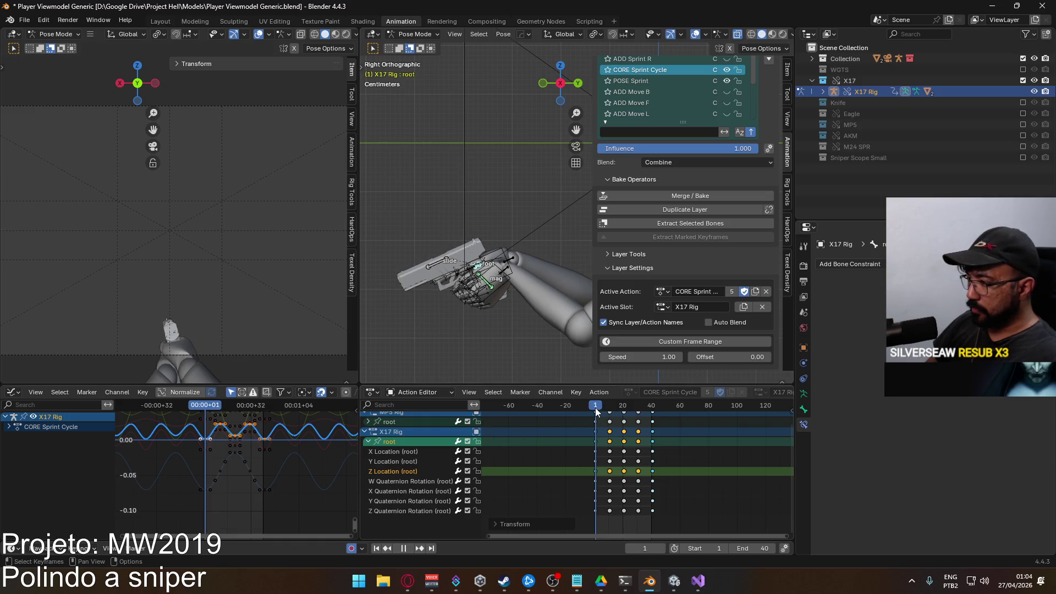
click(371, 447)
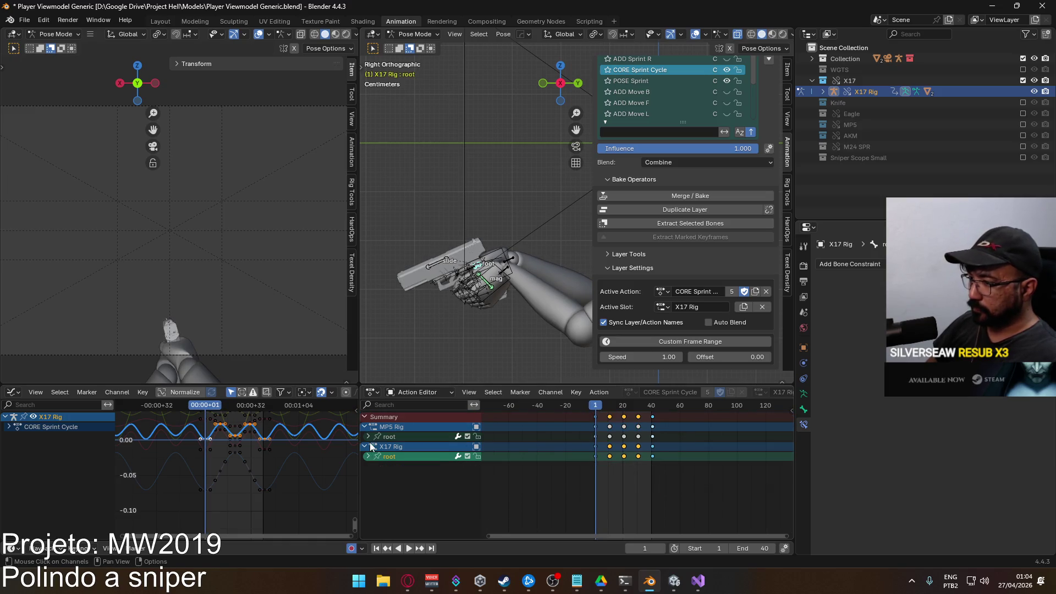
Switch to Object Mode and make the Viewmodel Rig the active object
click(417, 35)
click(429, 48)
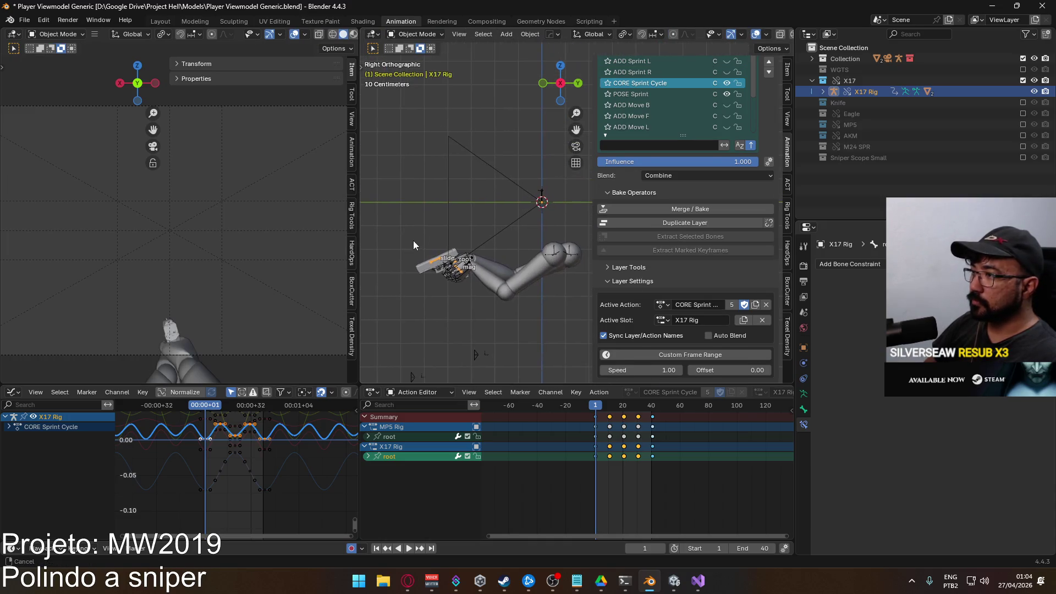
scroll(443, 351, up, 1)
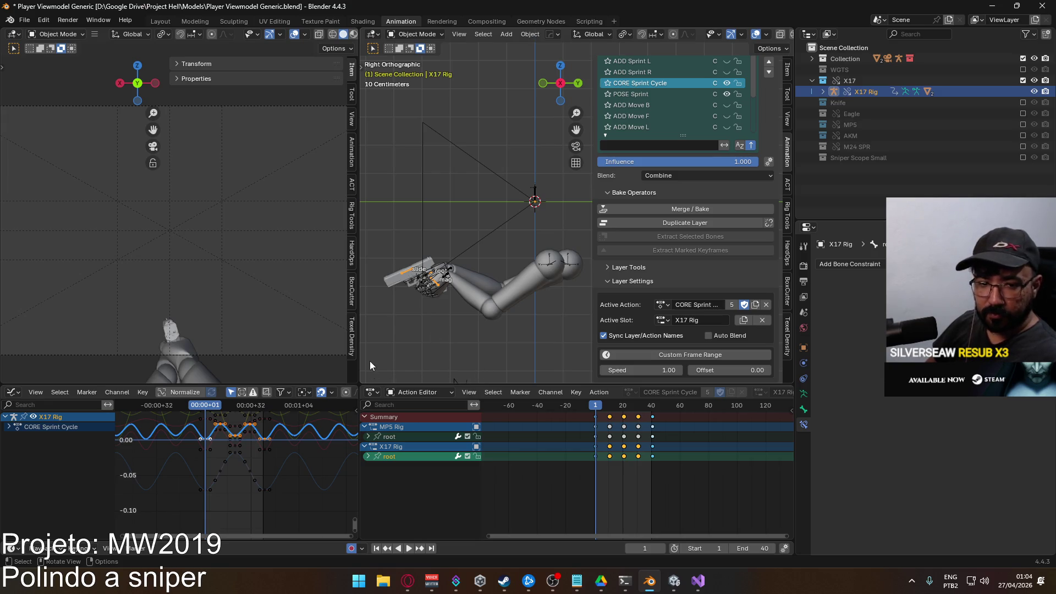
click(448, 280)
shift+click(448, 280)
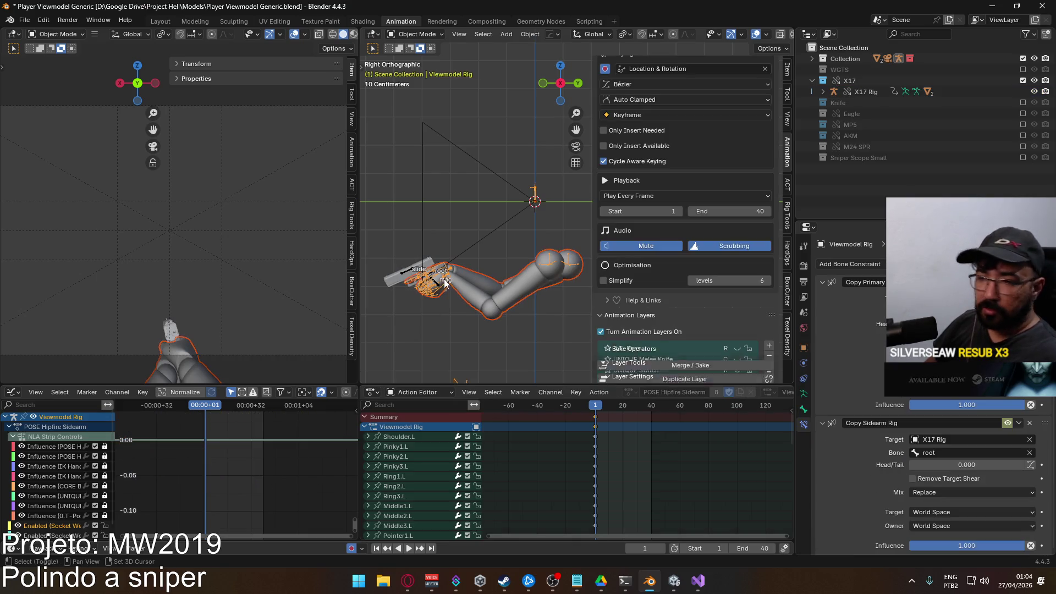
scroll(719, 230, down, 3)
scroll(714, 233, down, 1)
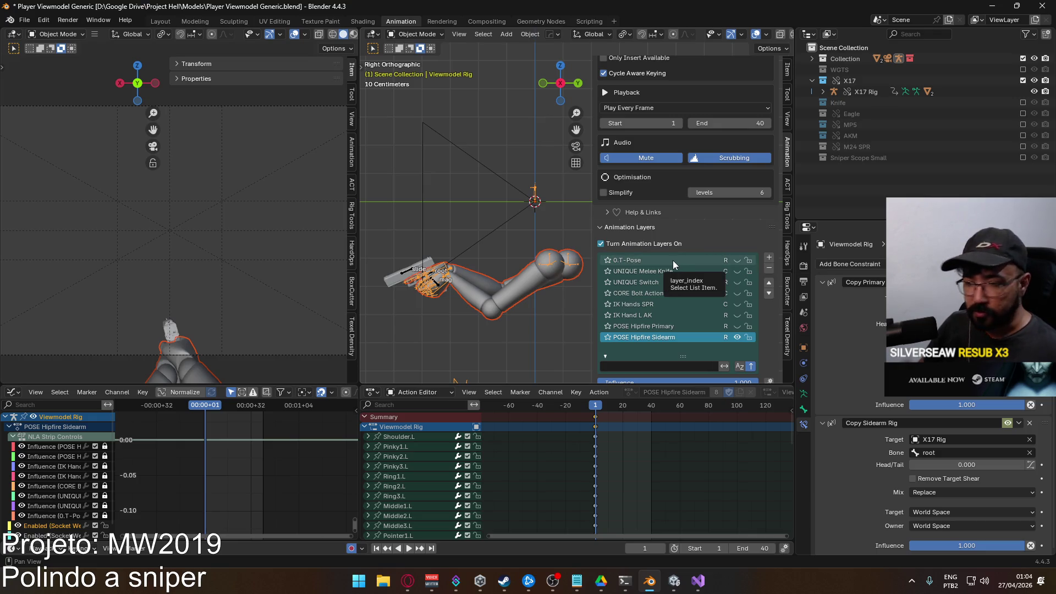
Collapse the Viewmodel Rig channels and make the X17 Rig active again
click(365, 428)
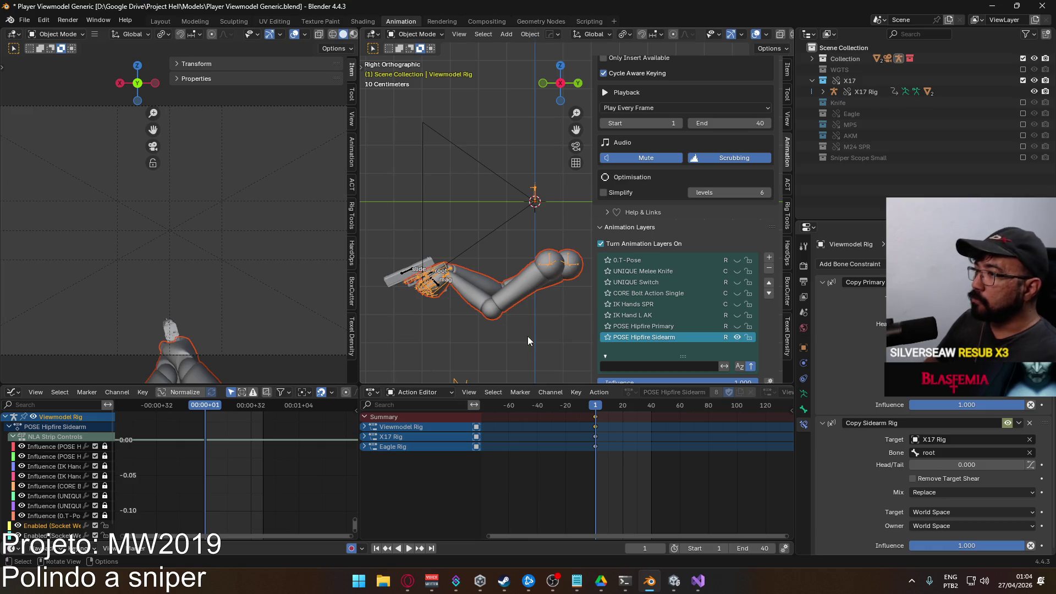
click(409, 273)
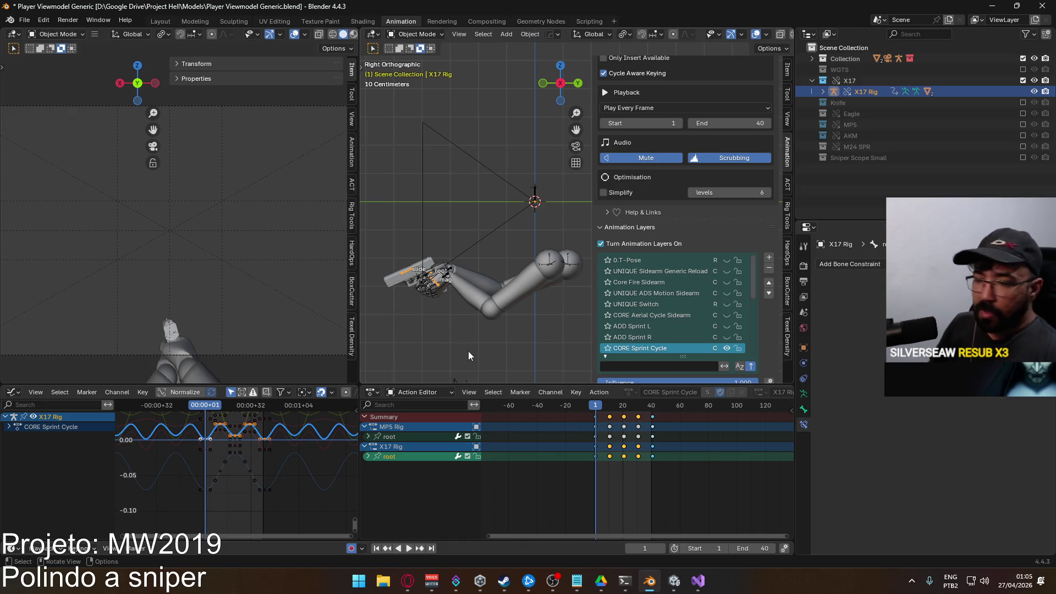
Make the Viewmodel Rig active, save the blend file and start an FBX export
click(468, 281)
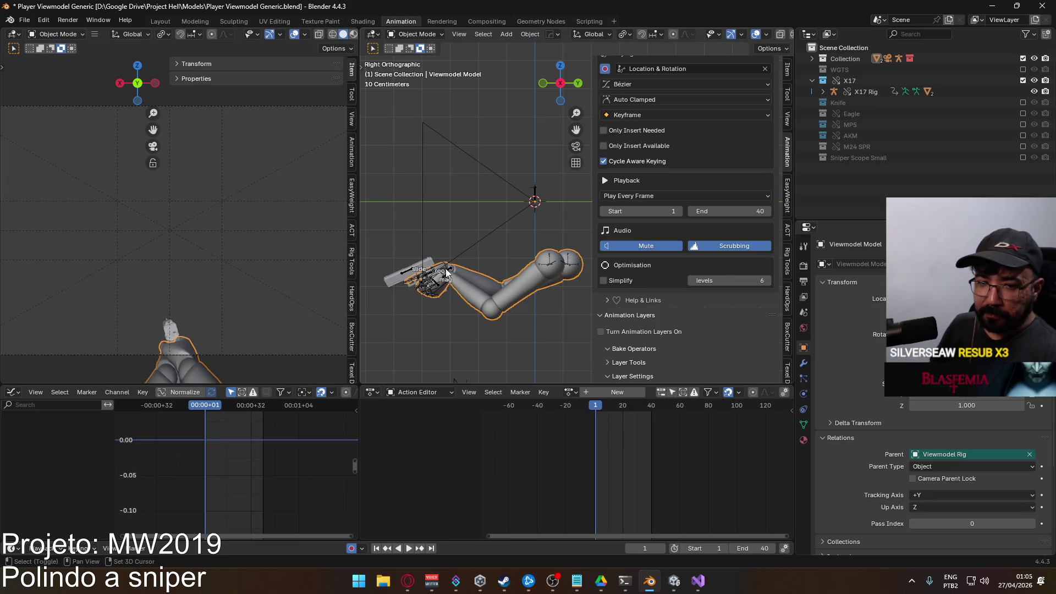
click(445, 273)
key(ctrl+s)
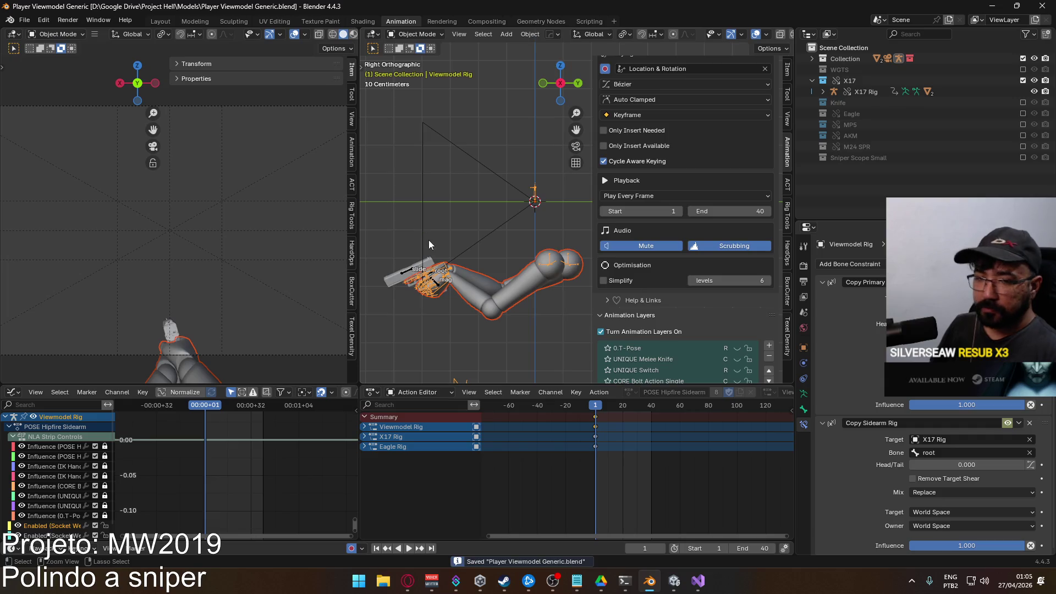
click(23, 18)
click(207, 282)
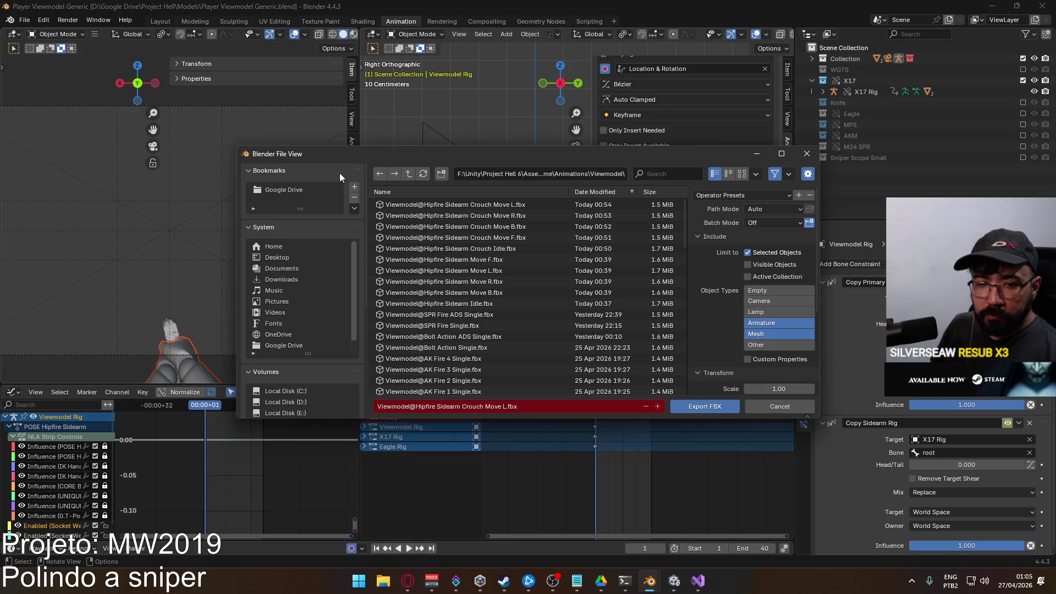
Export over Viewmodel@Sprint Sidearm.fbx in the viewmodel animations folder
mouse_move(506, 158)
mouse_down()
mouse_move(463, 125)
mouse_move(471, 101)
mouse_up()
scroll(521, 207, down, 2)
scroll(521, 207, down, 2)
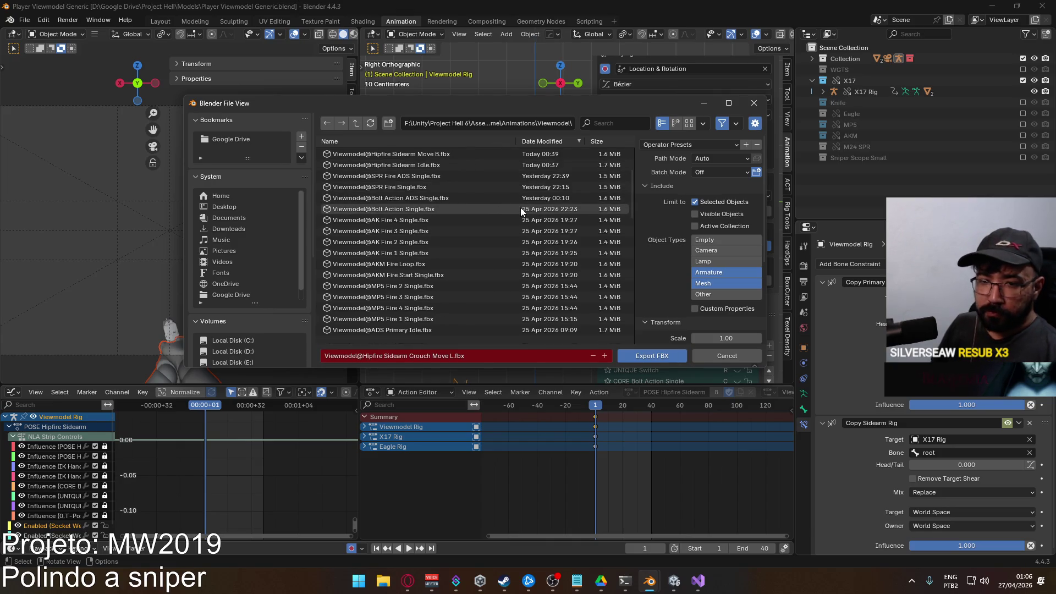
scroll(521, 207, down, 2)
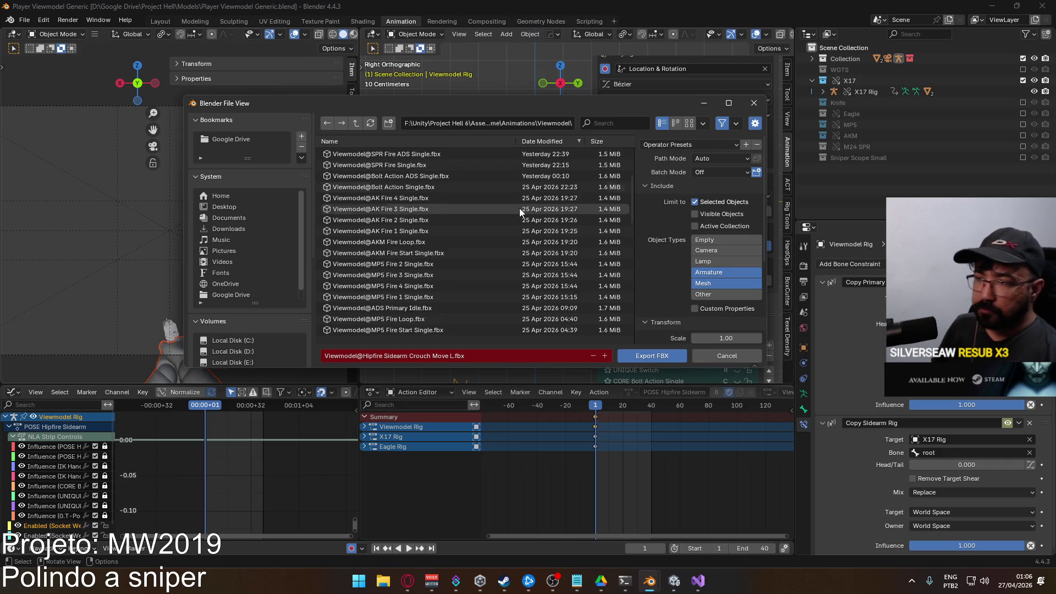
scroll(521, 208, down, 1)
mouse_move(497, 105)
mouse_down()
mouse_move(656, 97)
mouse_move(562, 136)
mouse_up()
click(672, 158)
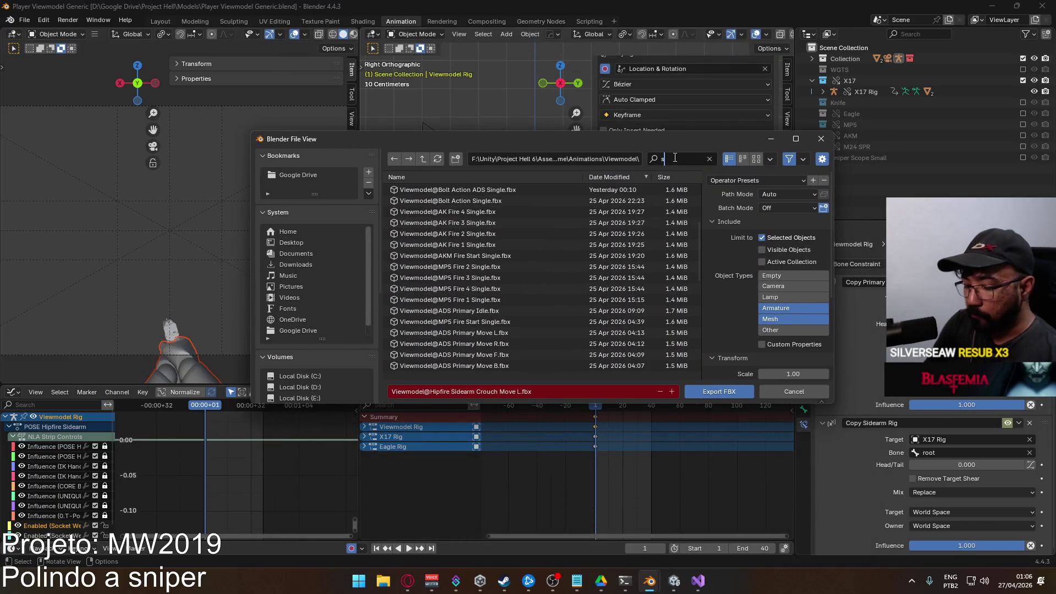
text(sprint)
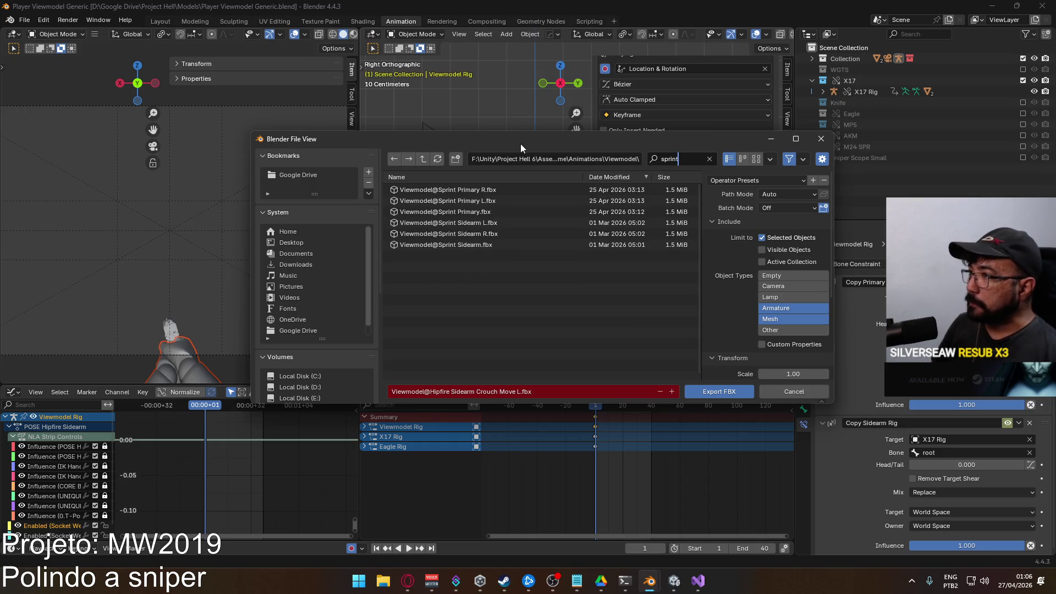
drag(521, 144, 519, 262)
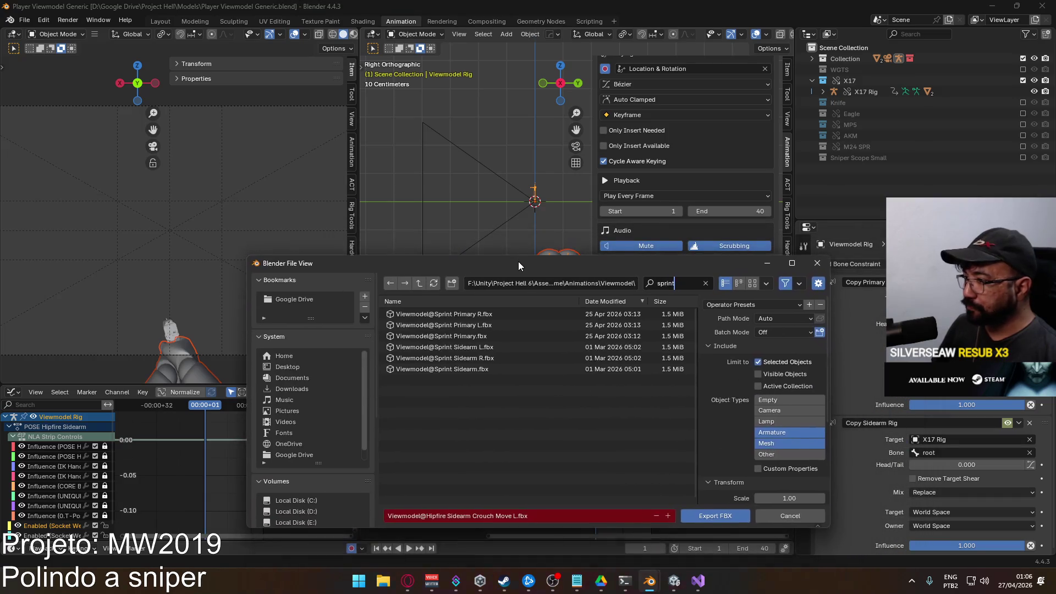
click(477, 368)
click(464, 347)
click(471, 371)
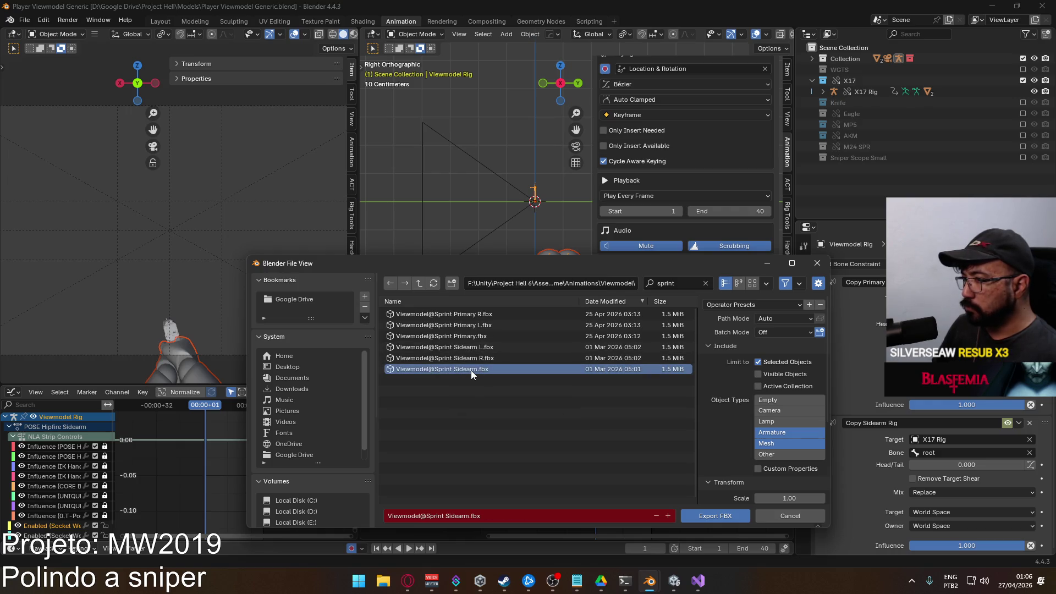
double_click(470, 370)
scroll(708, 255, down, 3)
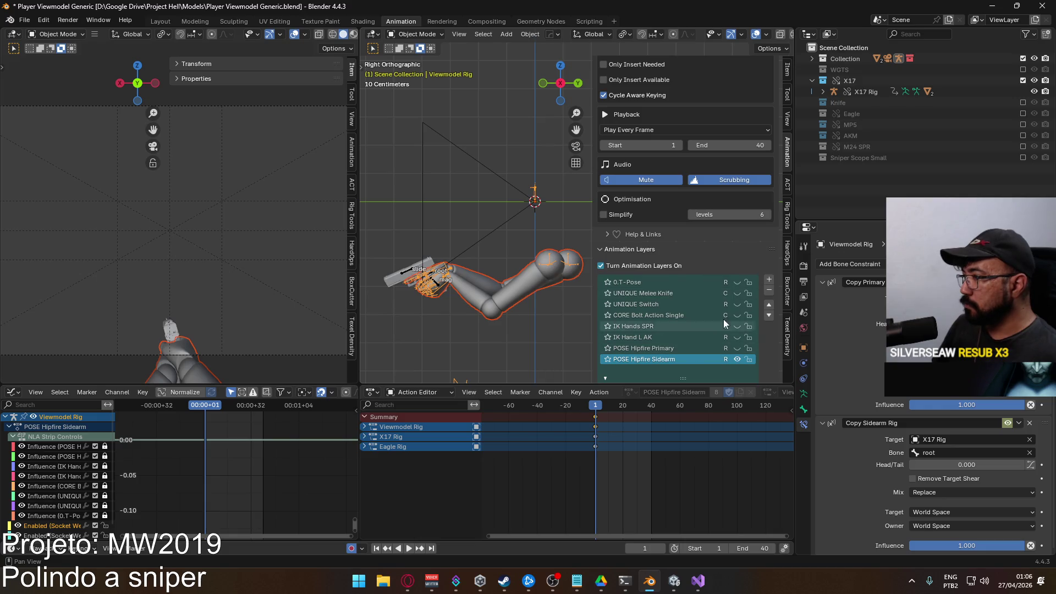
scroll(719, 325, down, 1)
scroll(722, 305, down, 1)
scroll(718, 295, down, 1)
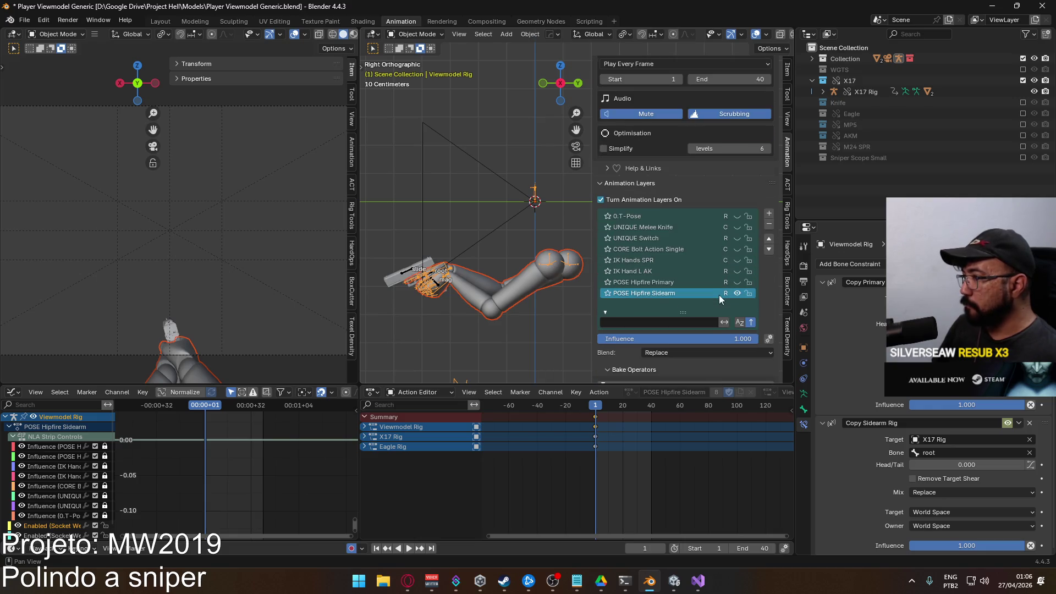
Enable ADD Sprint L on the X17 rig after comparing poses, then select the Viewmodel Rig and arm model
click(412, 273)
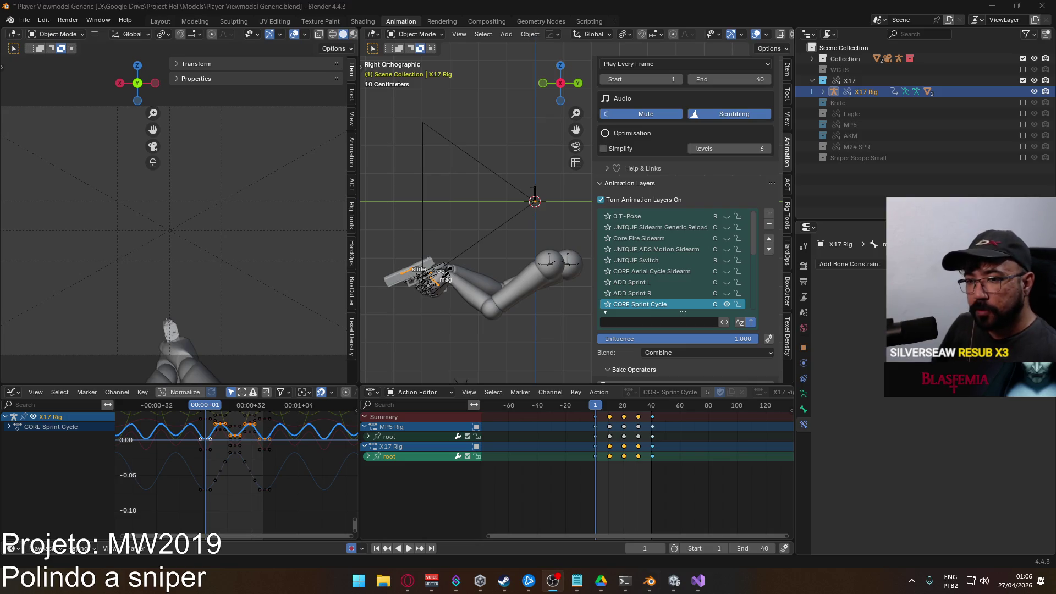
click(730, 284)
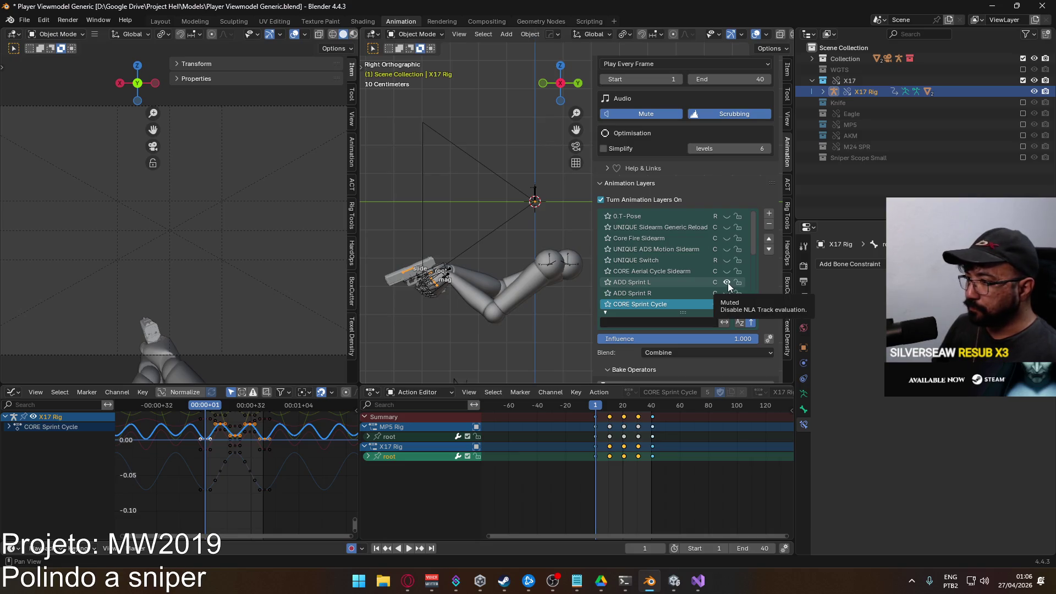
click(728, 283)
click(728, 283)
click(727, 294)
click(727, 283)
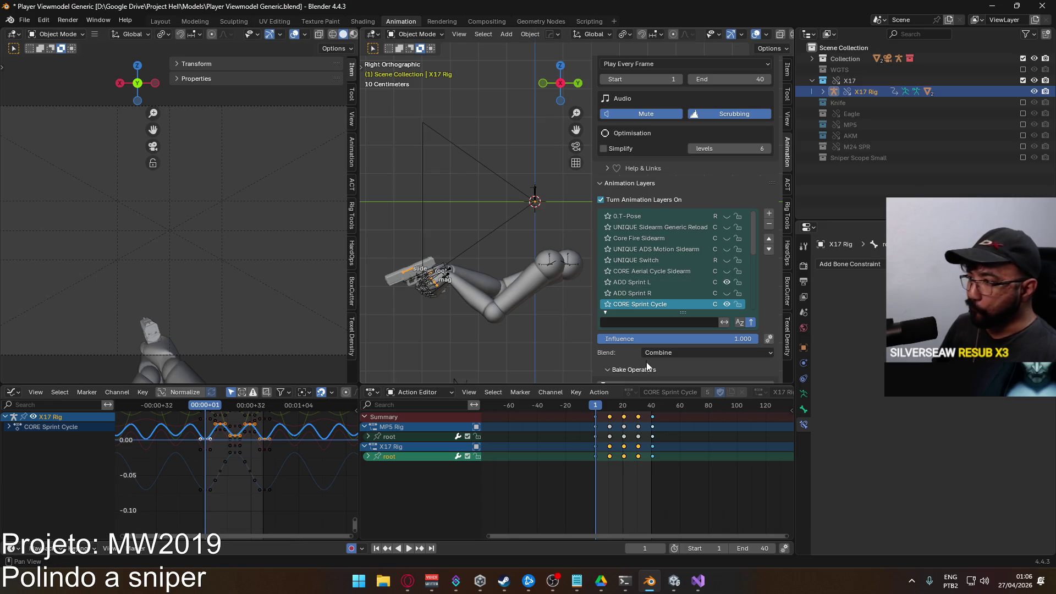
scroll(767, 328, down, 2)
scroll(736, 315, down, 2)
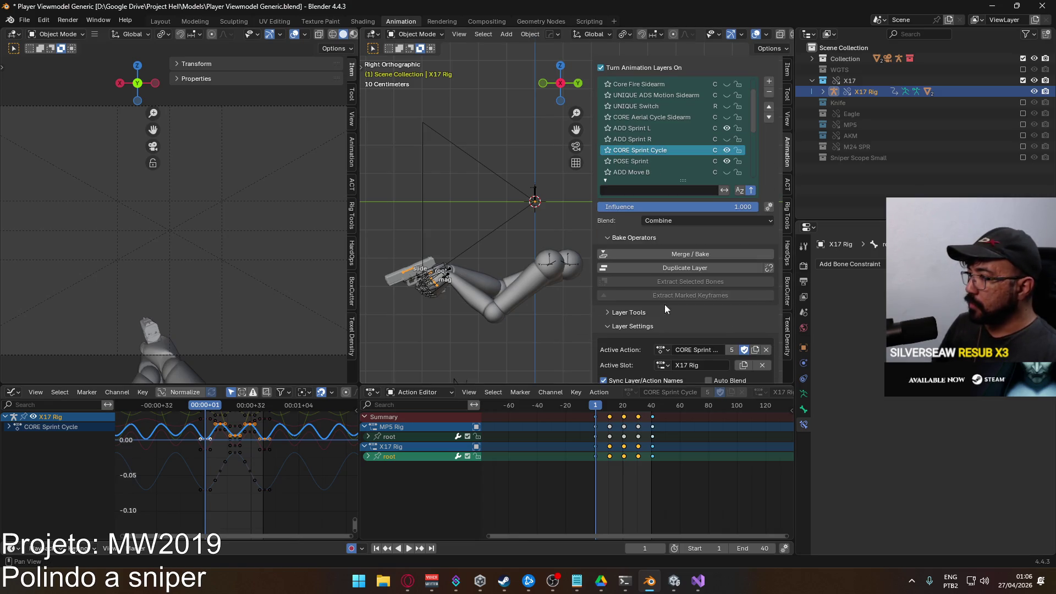
click(441, 282)
click(469, 294)
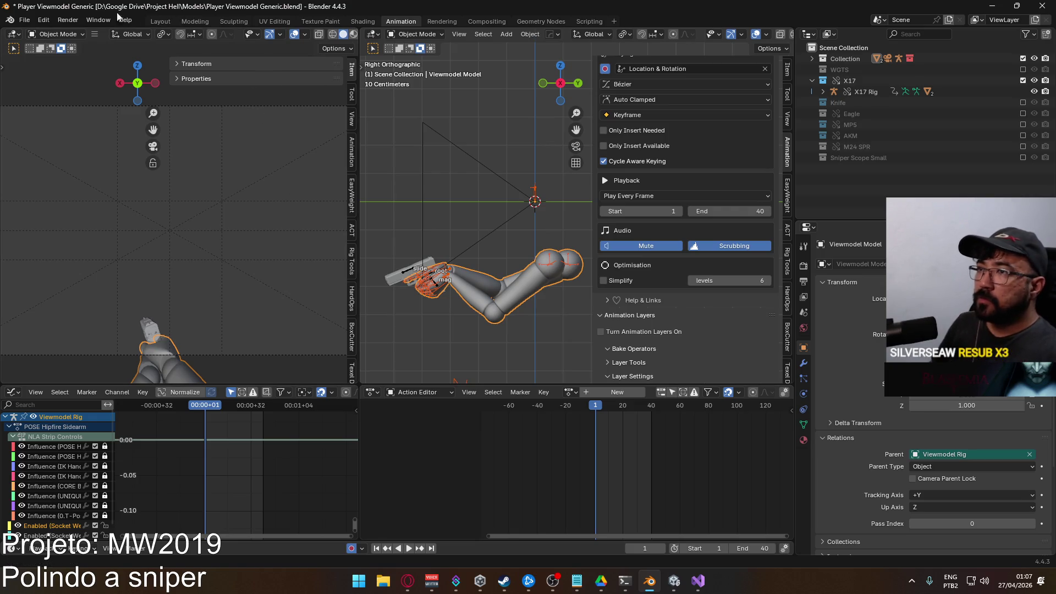
Export the left sprint version over Viewmodel@Sprint Sidearm L.fbx
click(25, 20)
click(185, 289)
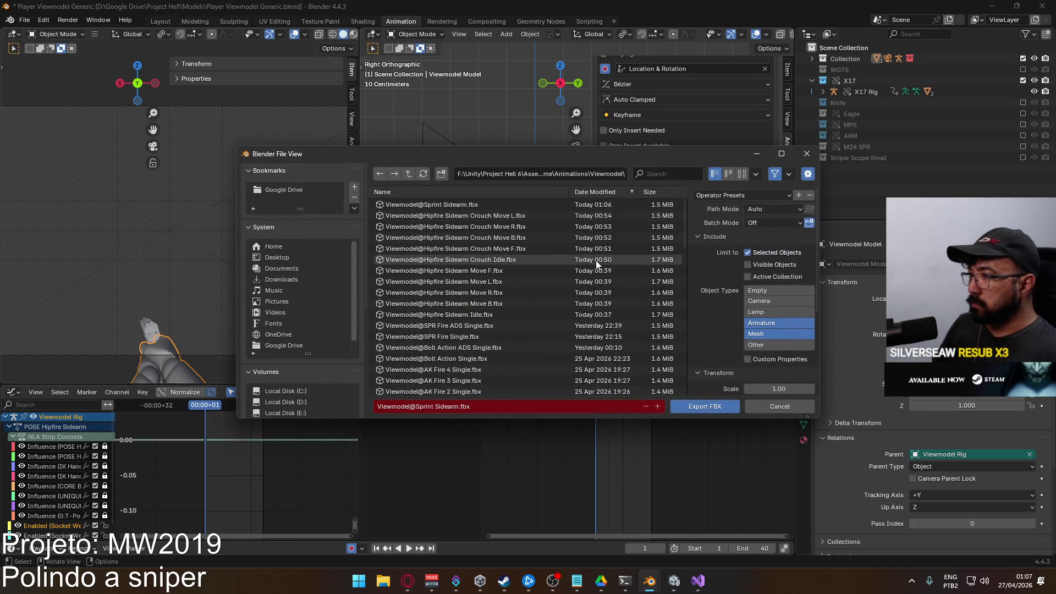
scroll(570, 277, down, 3)
scroll(570, 276, down, 3)
scroll(613, 287, down, 3)
scroll(612, 287, down, 3)
scroll(612, 287, down, 3)
scroll(613, 288, down, 3)
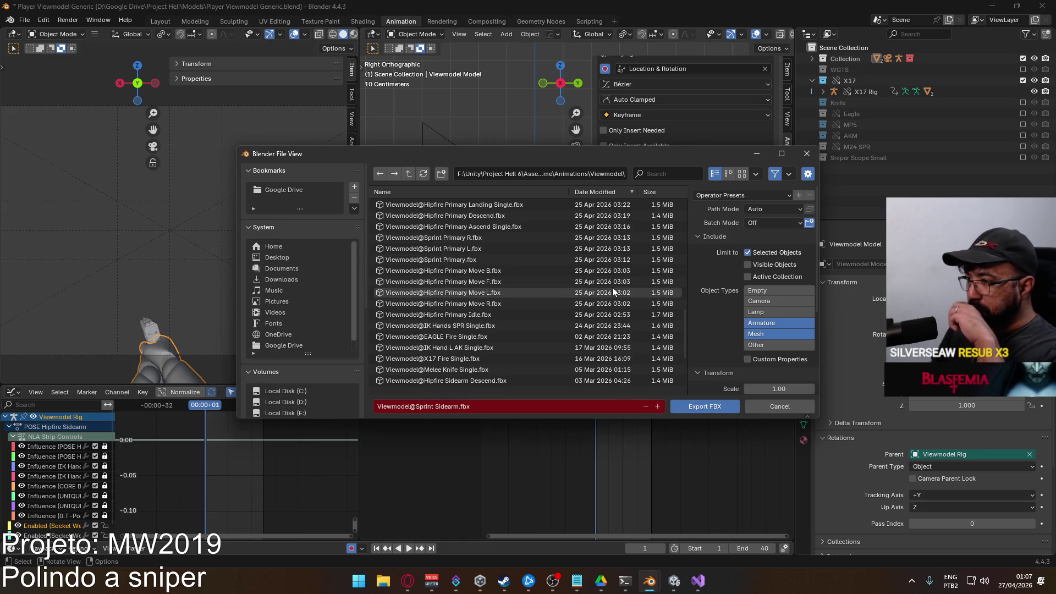
scroll(613, 288, down, 3)
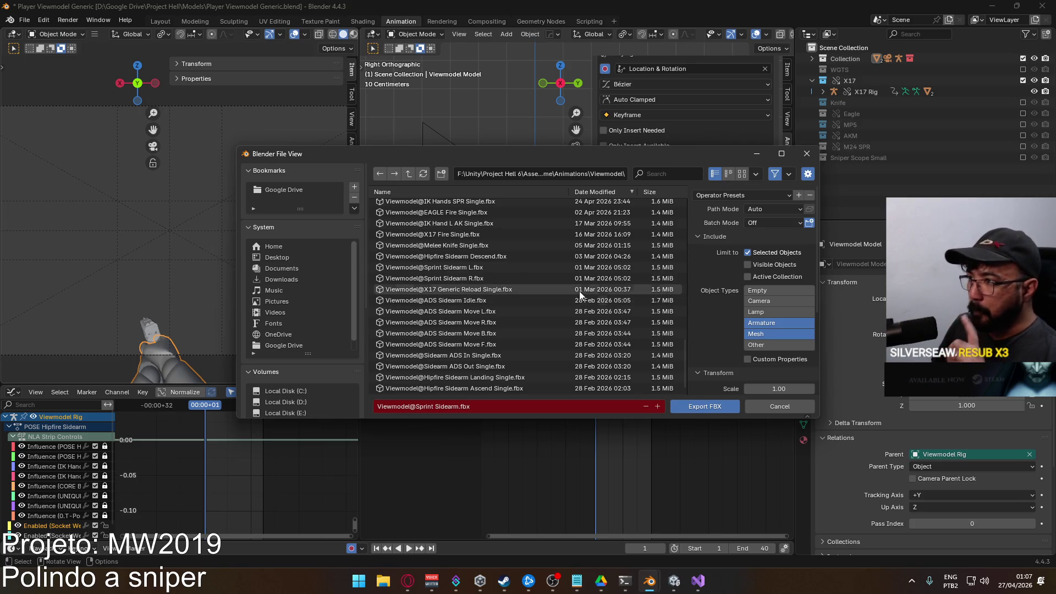
click(597, 151)
drag(598, 152, 536, 178)
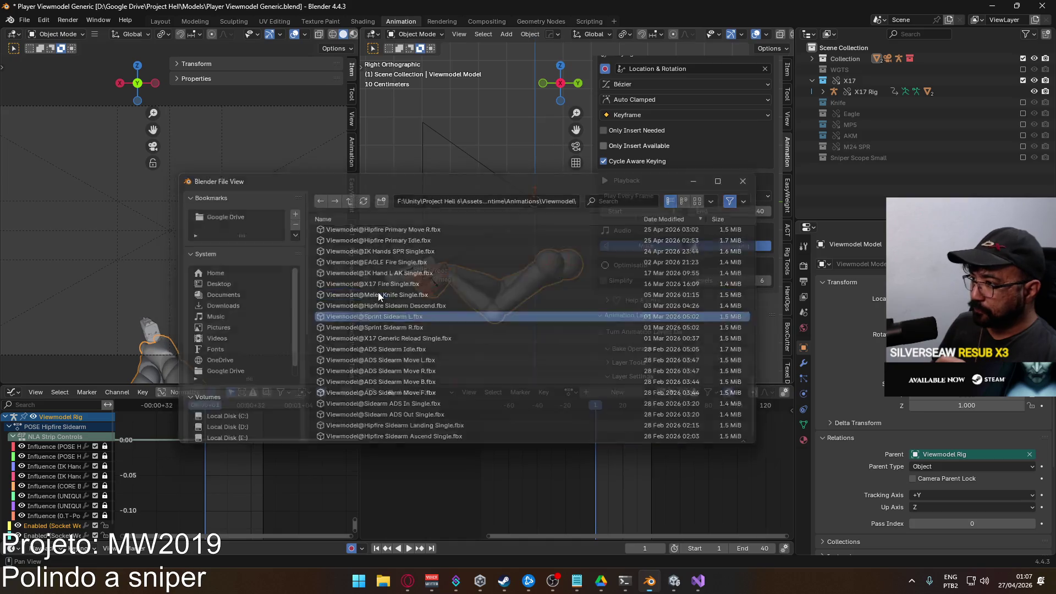
double_click(378, 292)
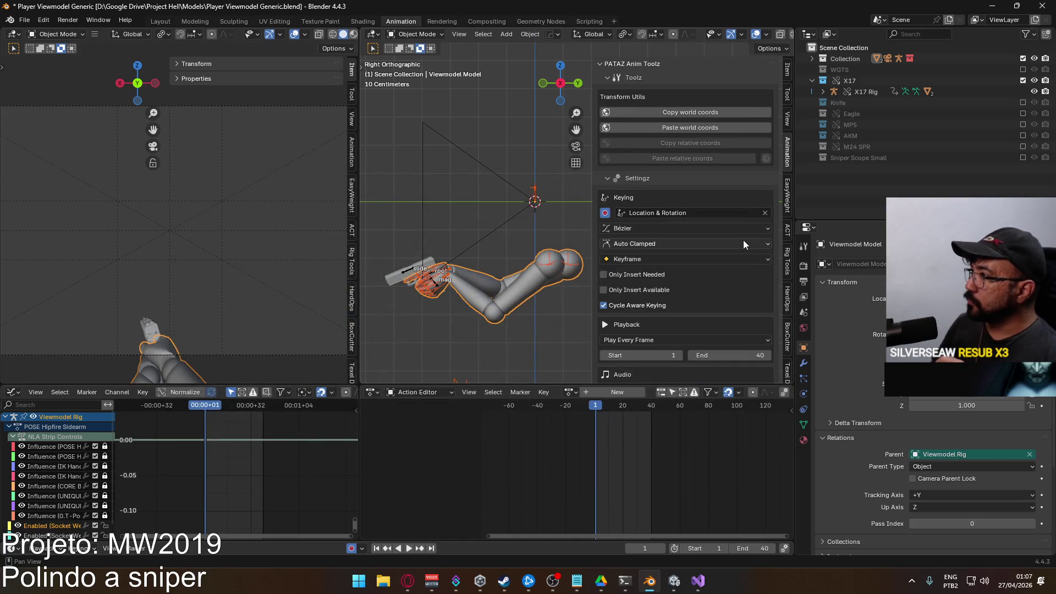
scroll(747, 247, down, 2)
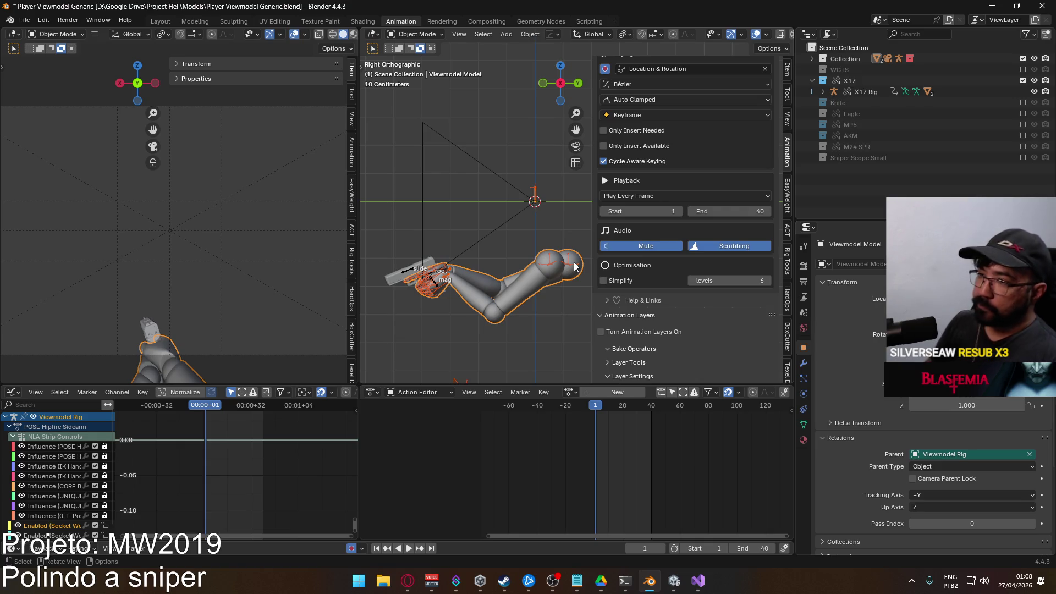
click(404, 263)
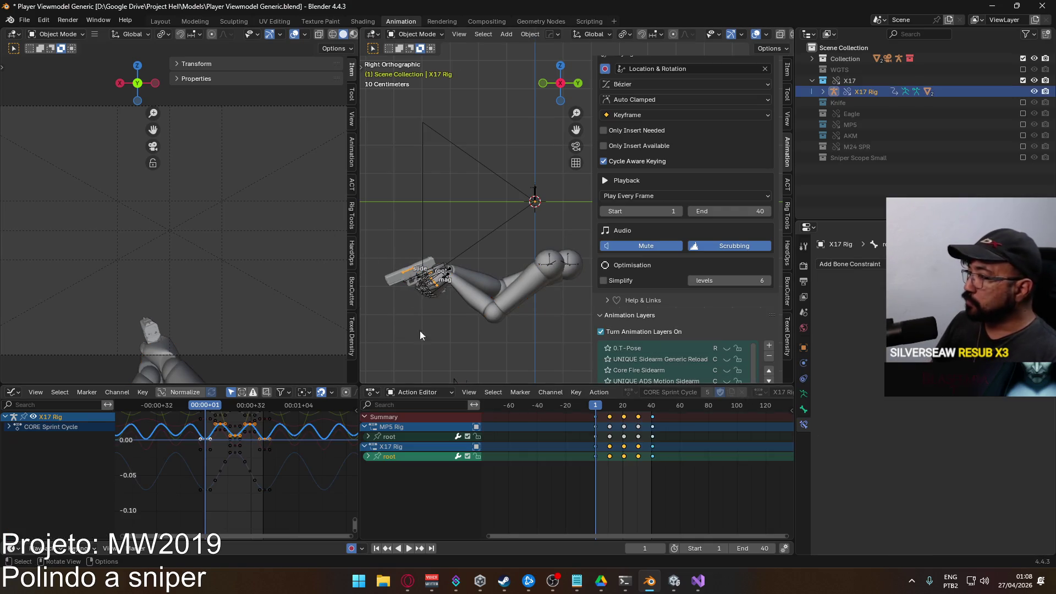
Dismiss the browser's continue-watching prompt and return to Blender
click(408, 581)
click(370, 375)
click(407, 581)
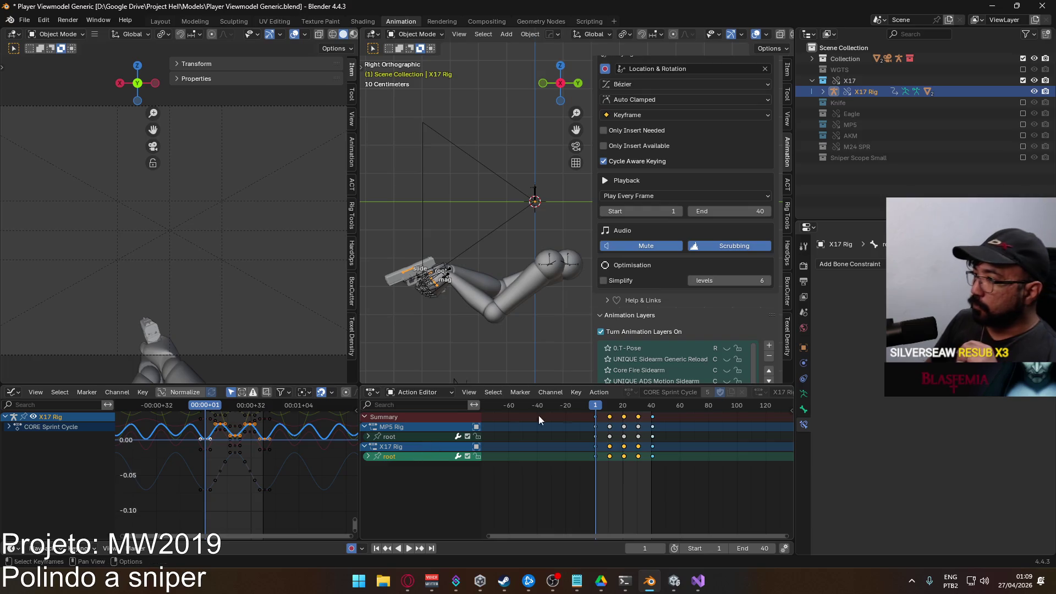
scroll(717, 248, down, 2)
scroll(703, 228, down, 1)
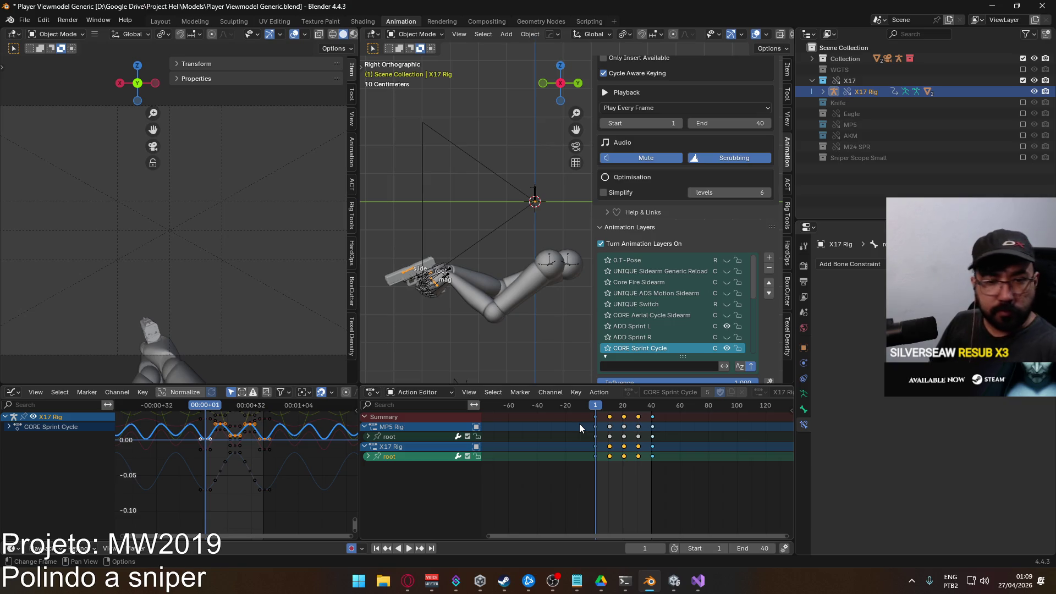
scroll(647, 281, down, 2)
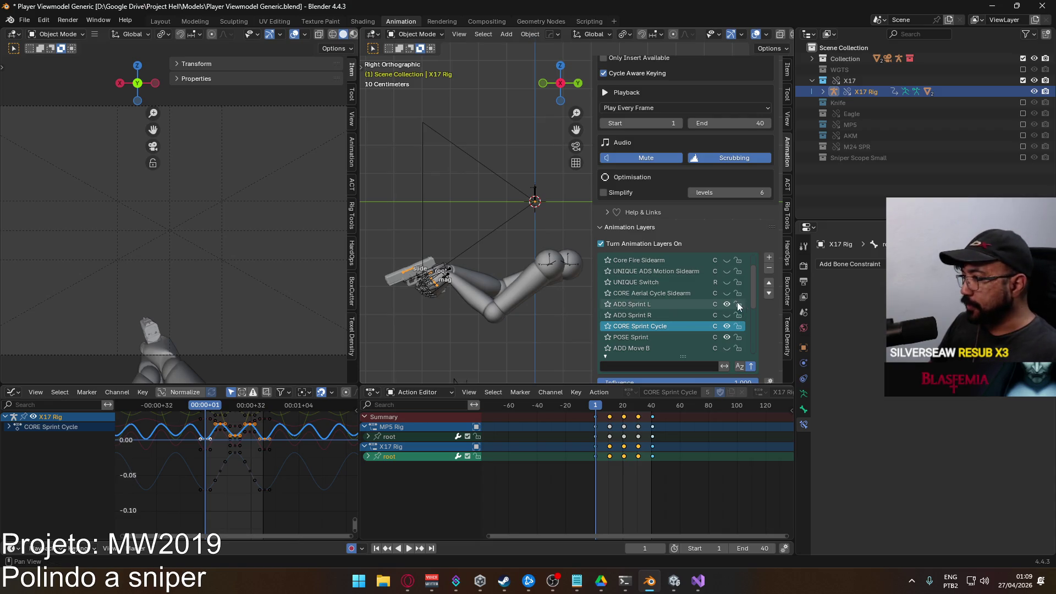
Mute ADD Sprint L, enable ADD Sprint R on the X17 Rig, and select the arm model
click(726, 304)
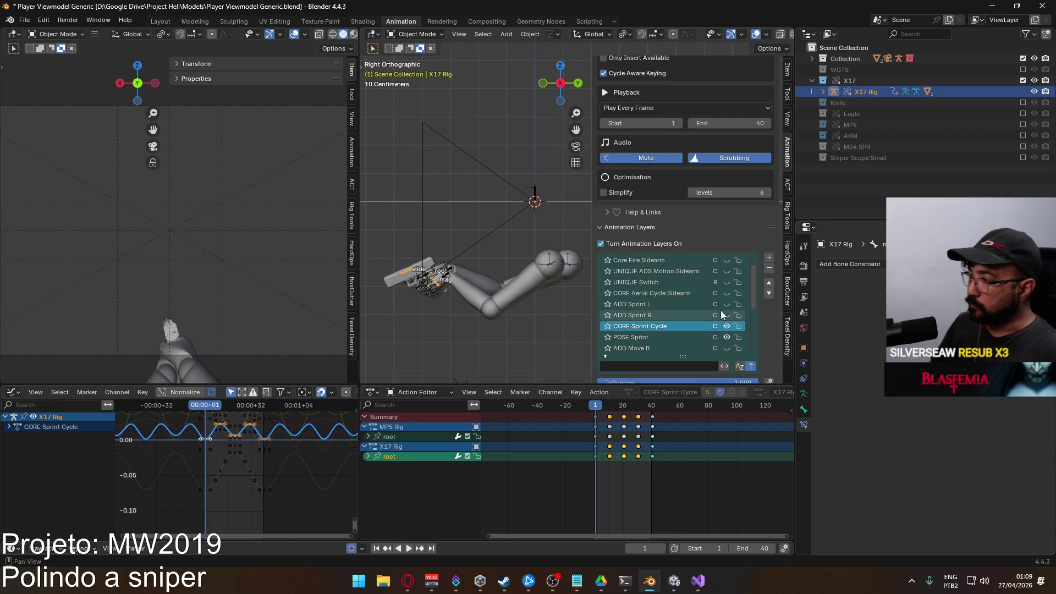
click(728, 316)
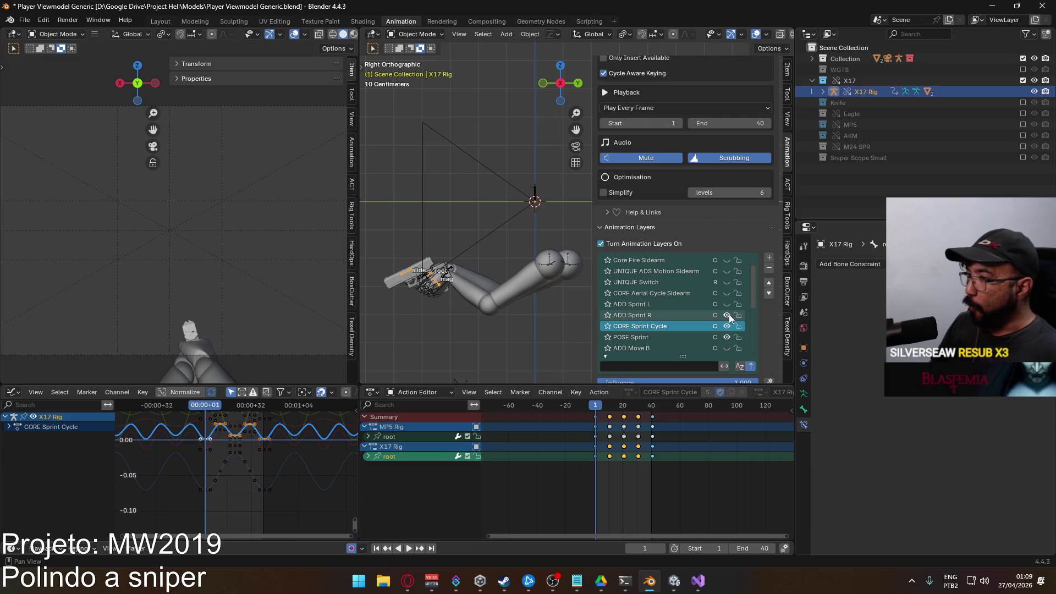
click(674, 316)
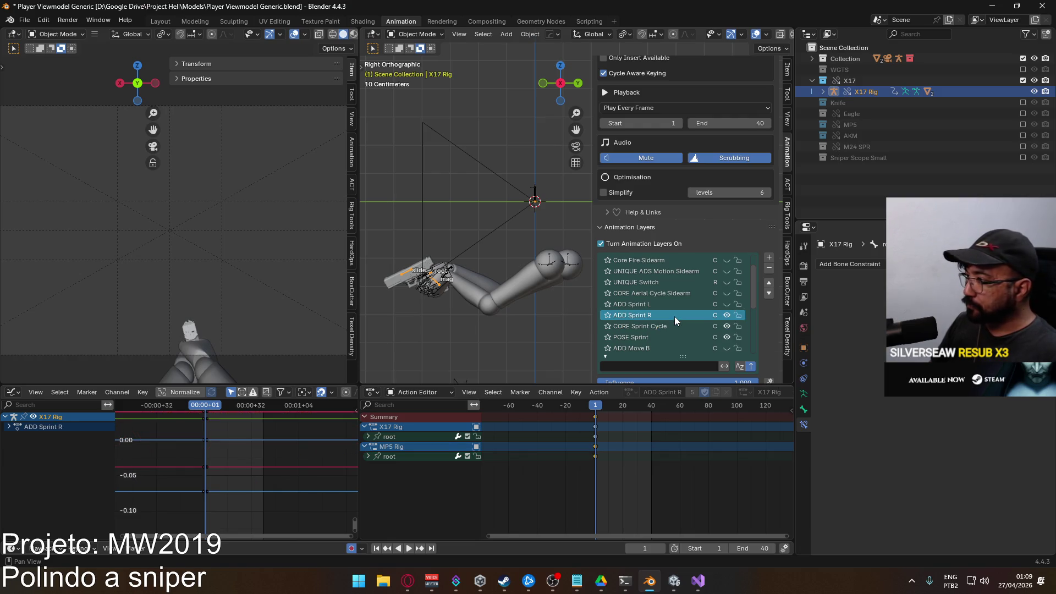
click(727, 307)
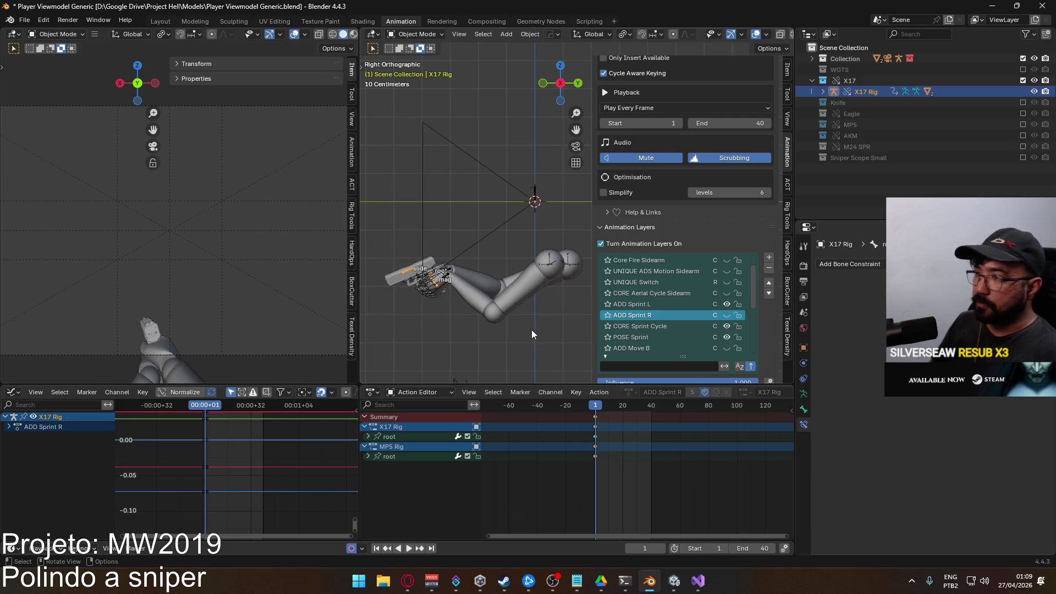
click(521, 311)
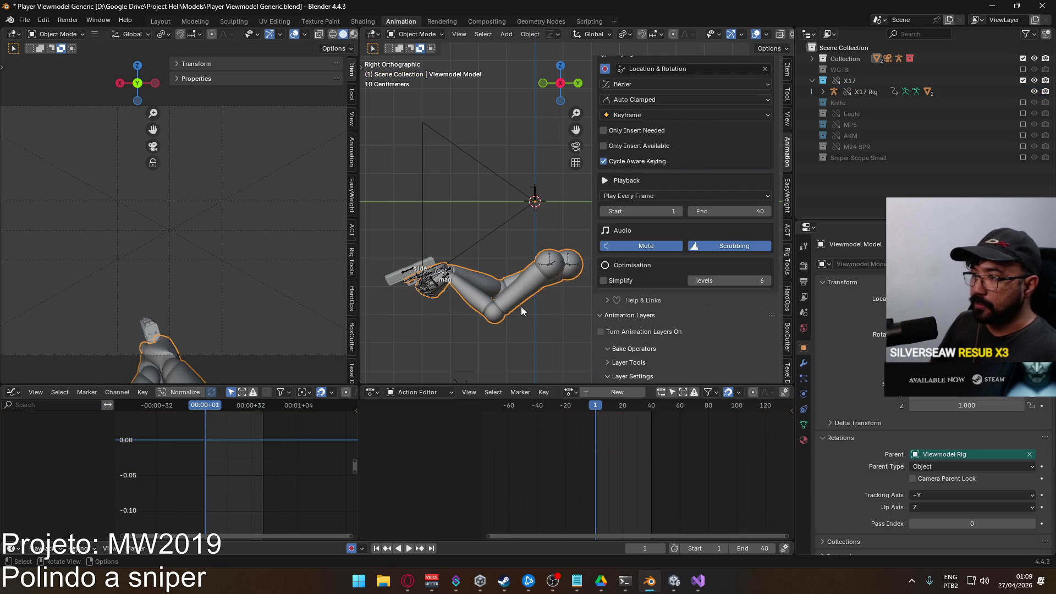
Export the arm and Viewmodel Rig as FBX, overwriting Viewmodel@Sprint Sidearm L.fbx
shift+click(446, 279)
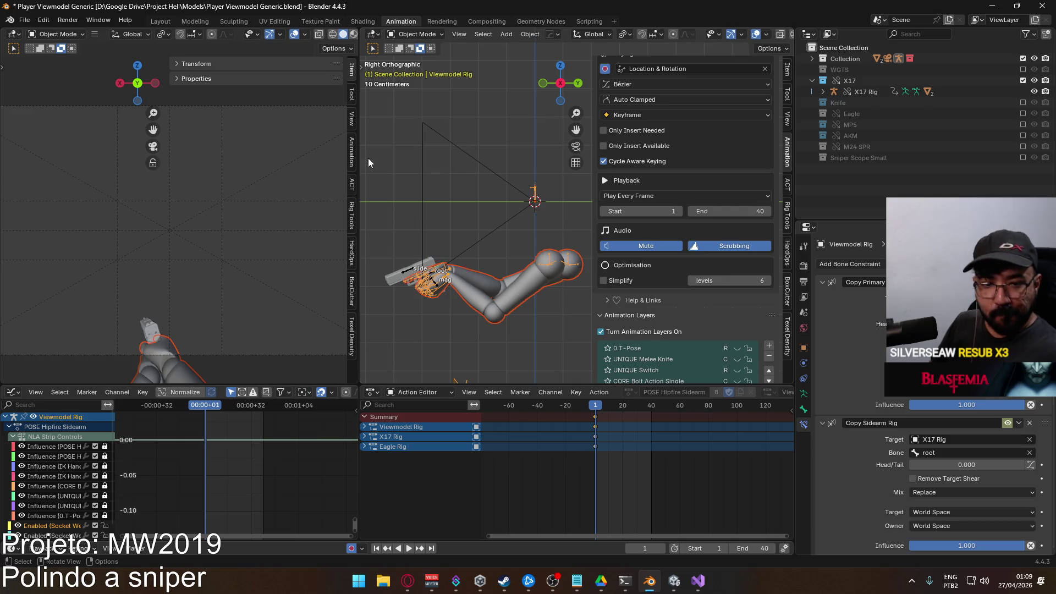
click(25, 19)
mouse_move(43, 186)
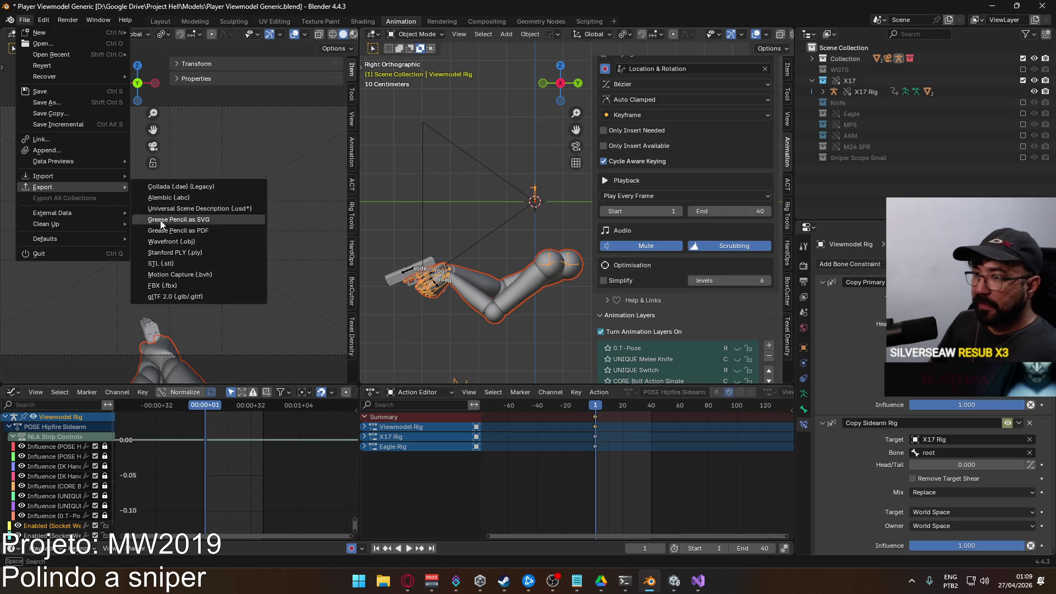
click(203, 285)
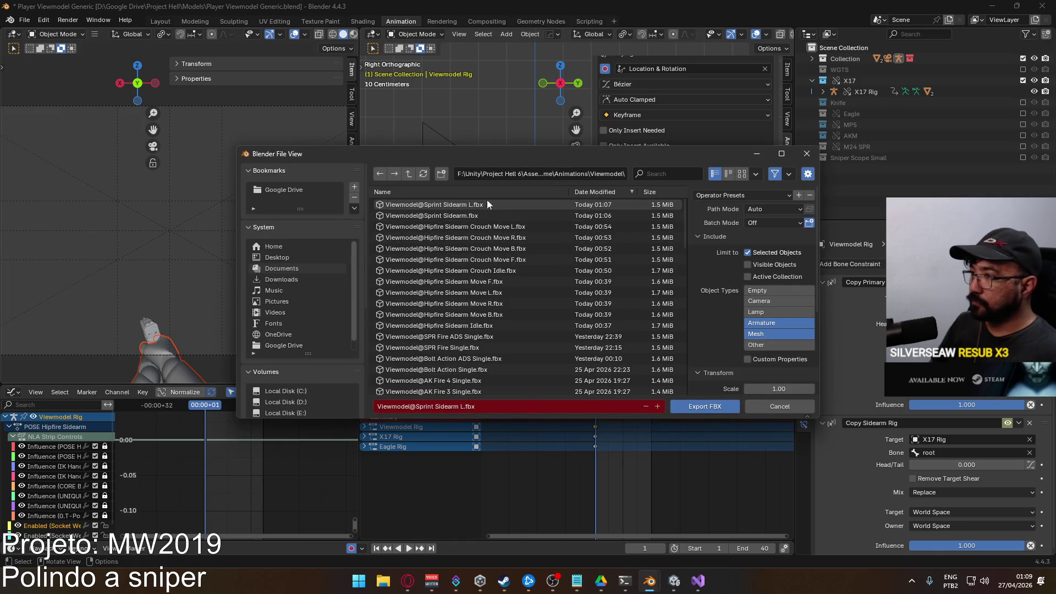
mouse_move(573, 160)
mouse_down()
mouse_move(574, 424)
mouse_move(470, 167)
mouse_up()
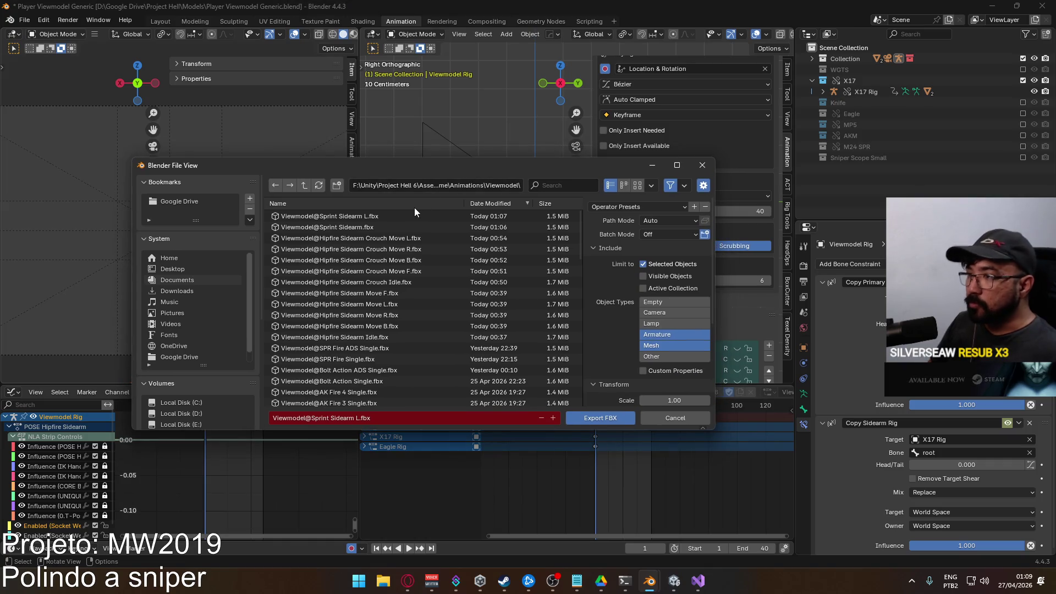
double_click(401, 216)
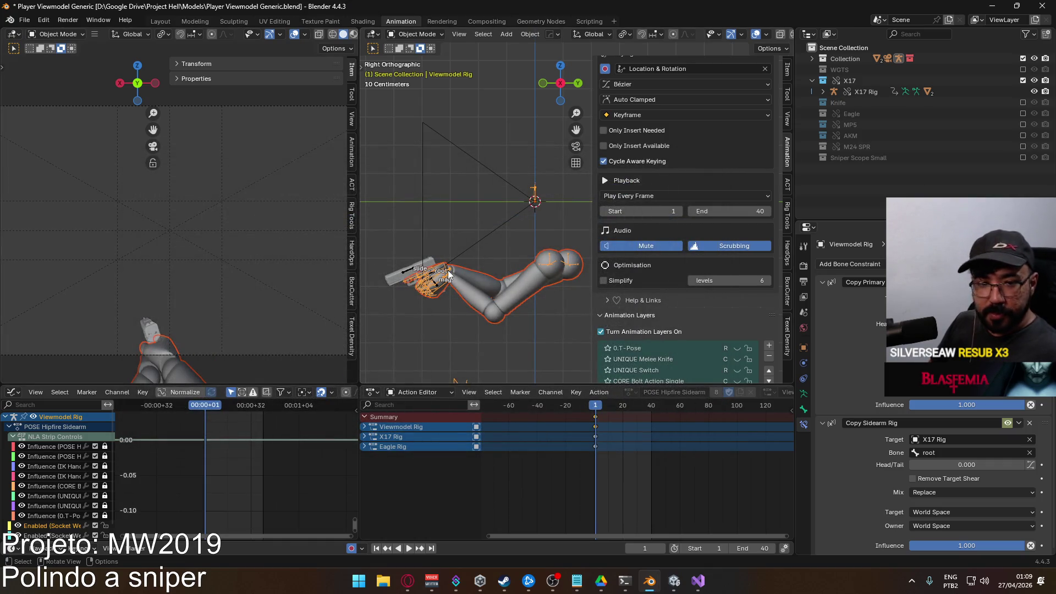
Turn off ADD Sprint L on the X17 Rig and reselect the arm model with the Viewmodel Rig
click(411, 275)
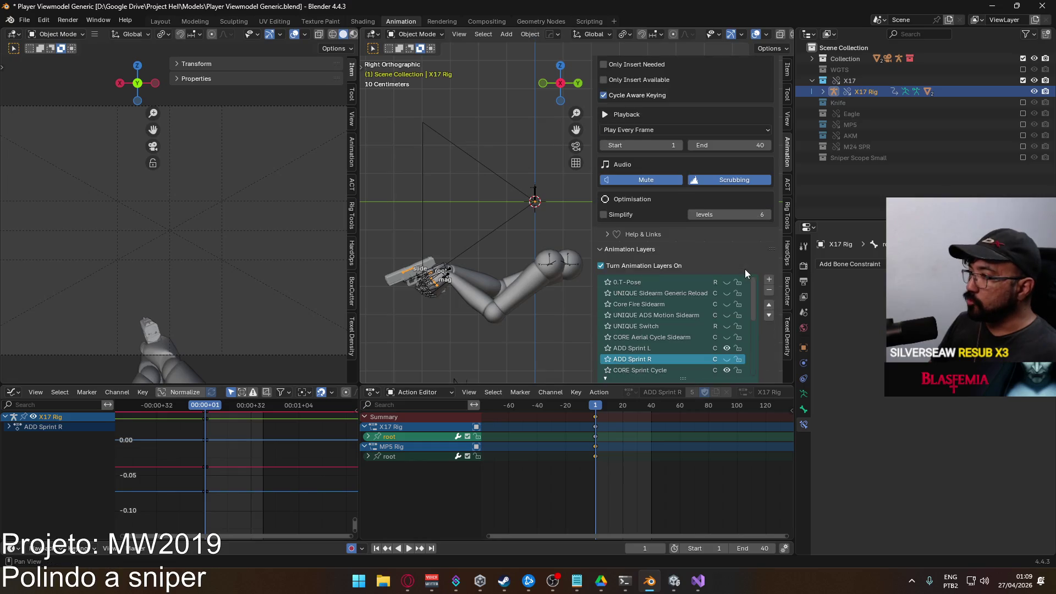
scroll(718, 326, down, 3)
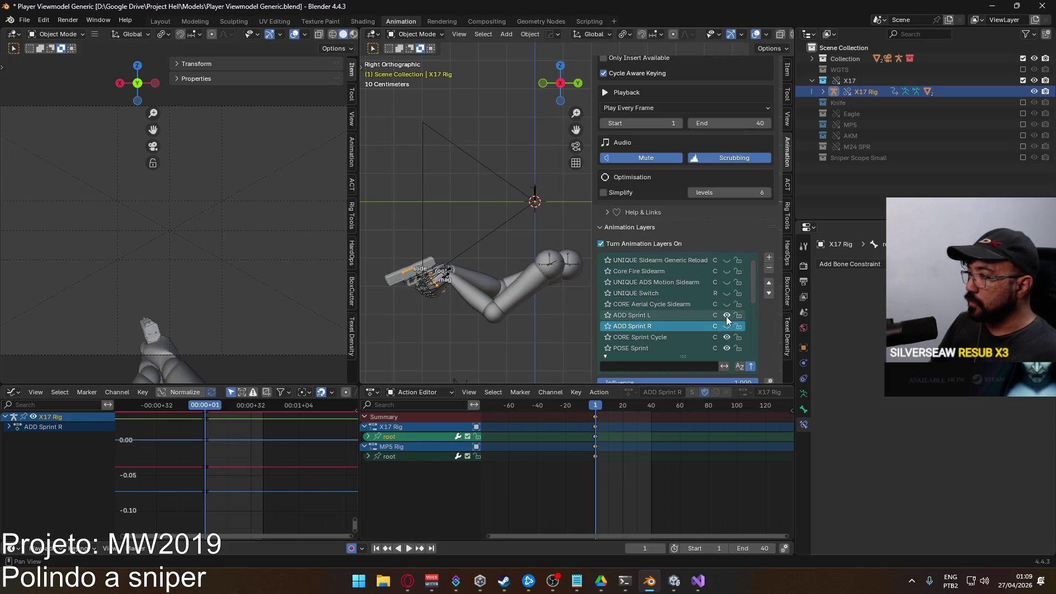
click(726, 316)
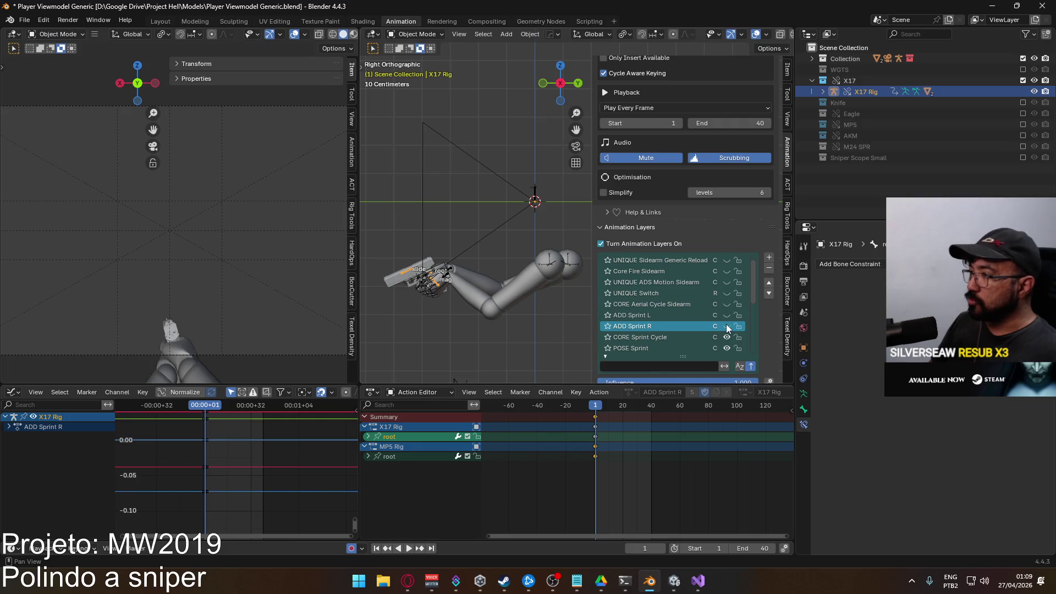
click(726, 327)
click(520, 297)
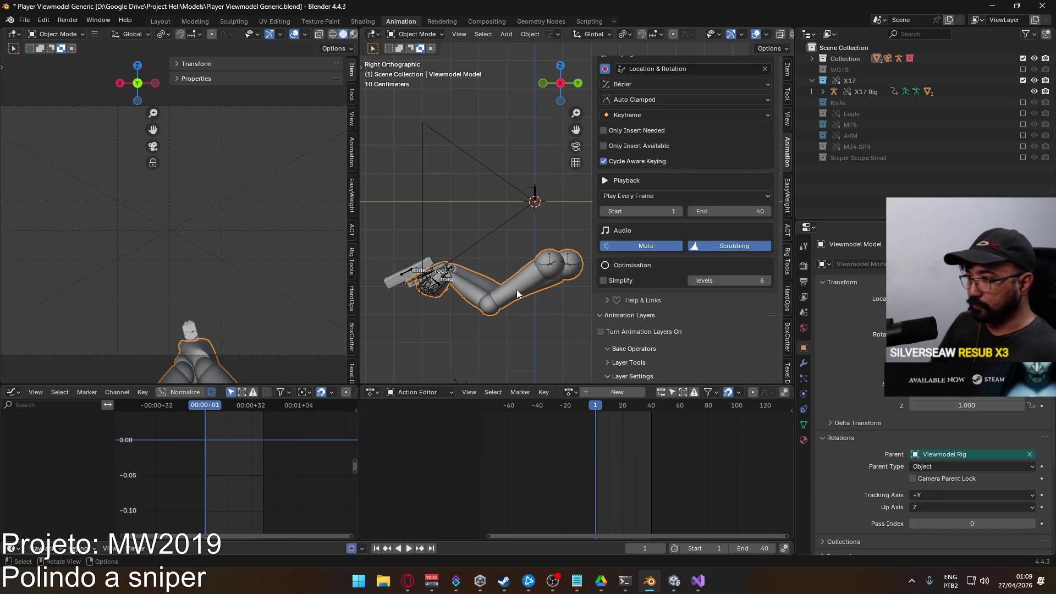
shift+click(452, 271)
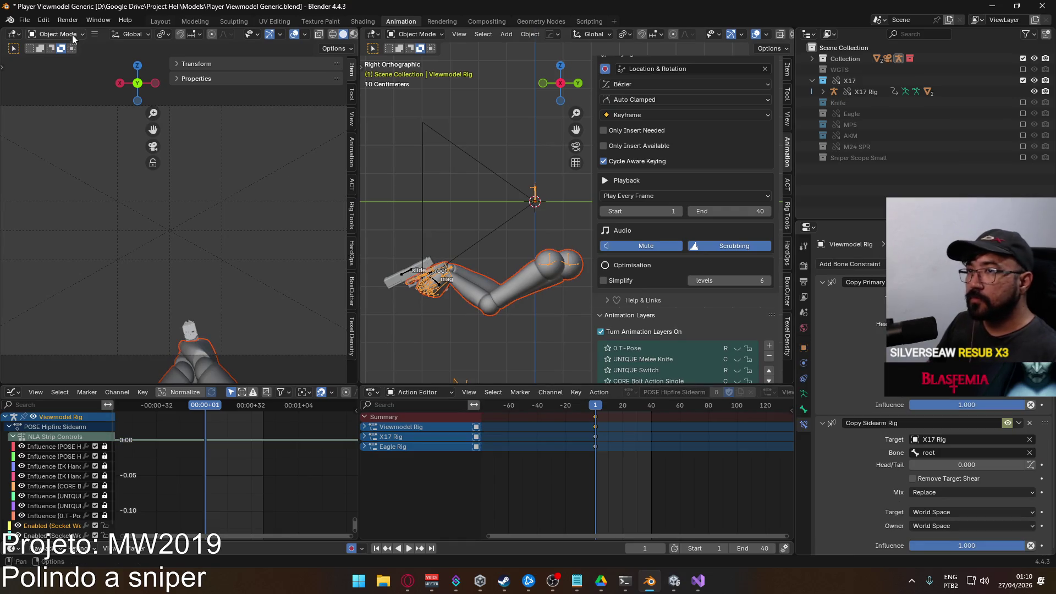
Export the selection as FBX named Viewmodel@Sprint Sidearm R.fbx
click(25, 19)
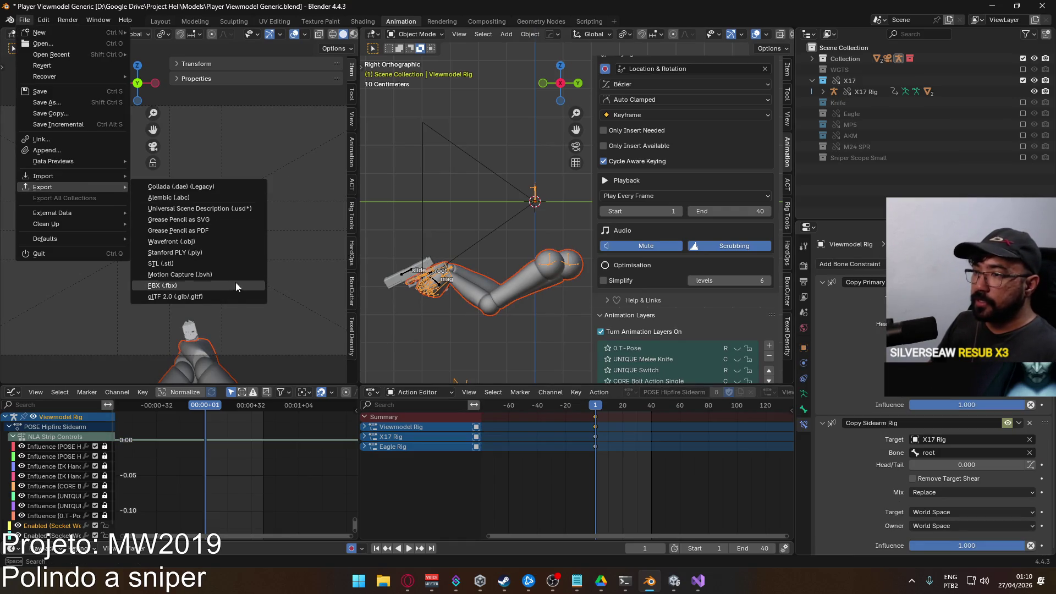
click(251, 283)
click(511, 206)
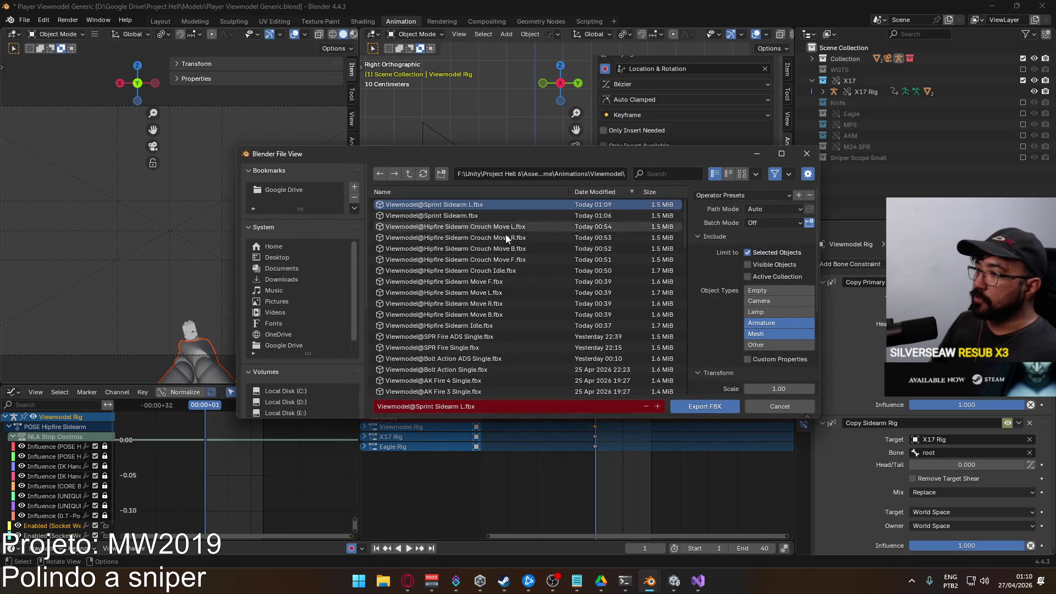
click(462, 406)
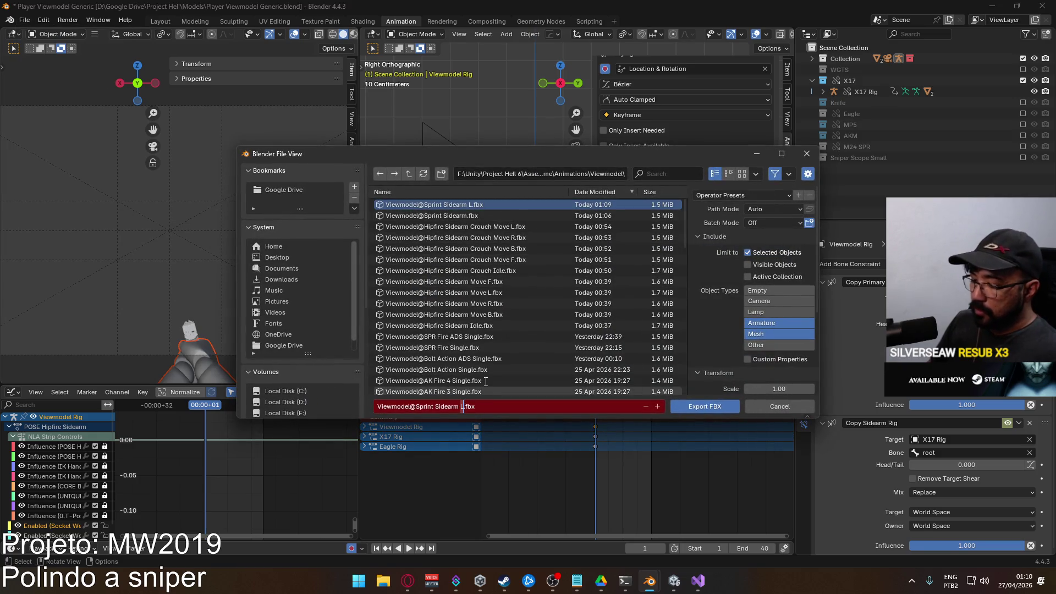
key(Delete)
text(R)
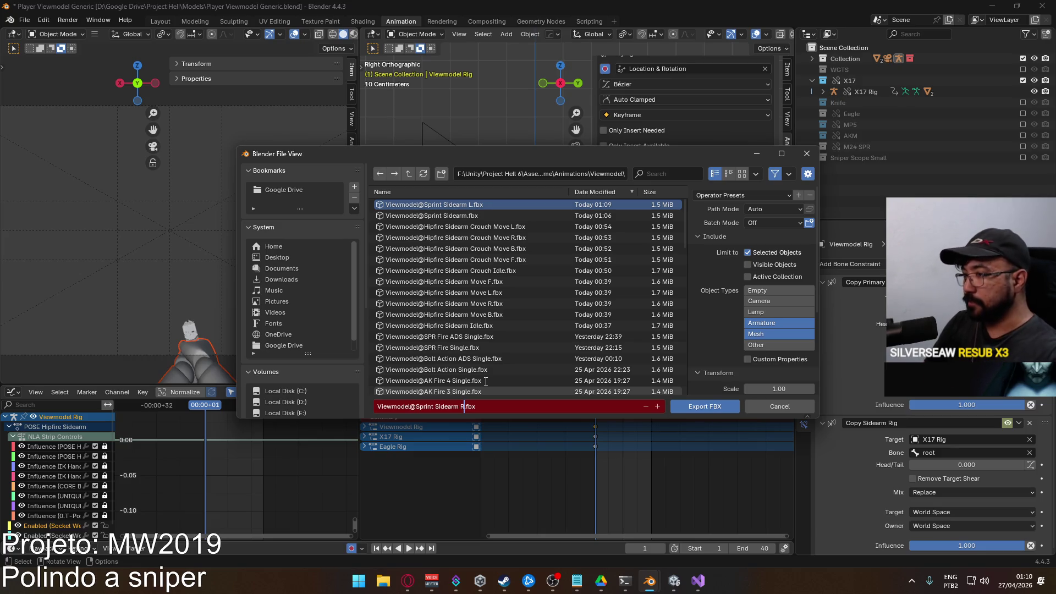
click(698, 407)
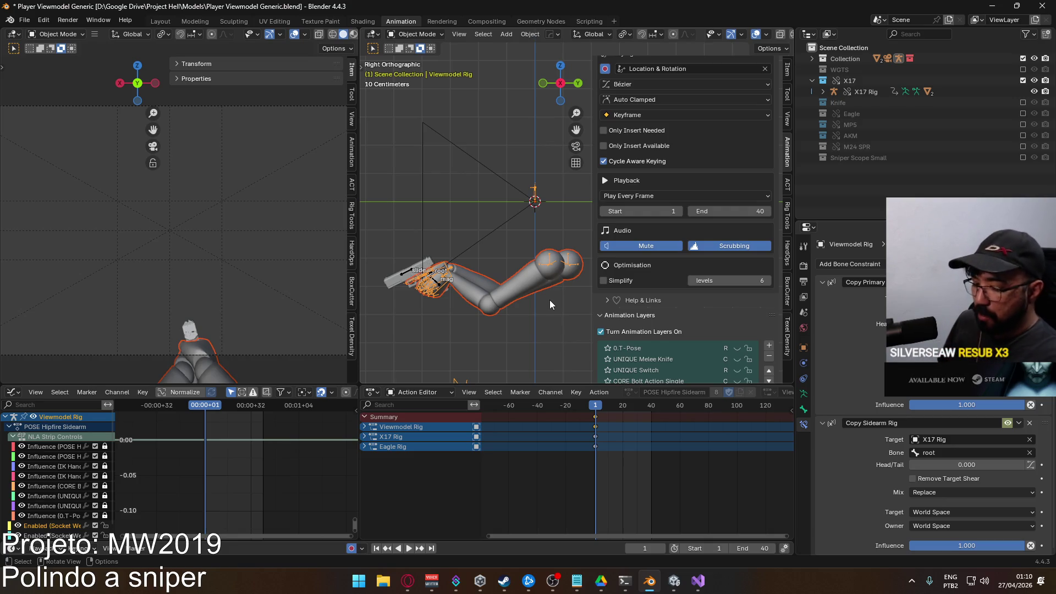
Play the animation to check it, turn off ADD Sprint R, and reset the playhead to frame 0
key(space)
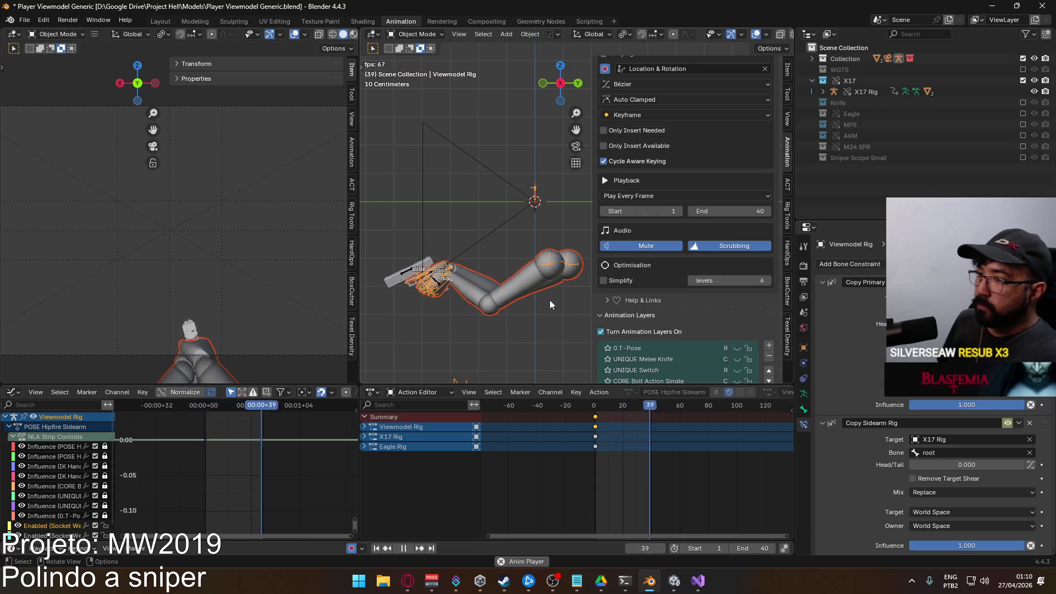
scroll(720, 299, down, 2)
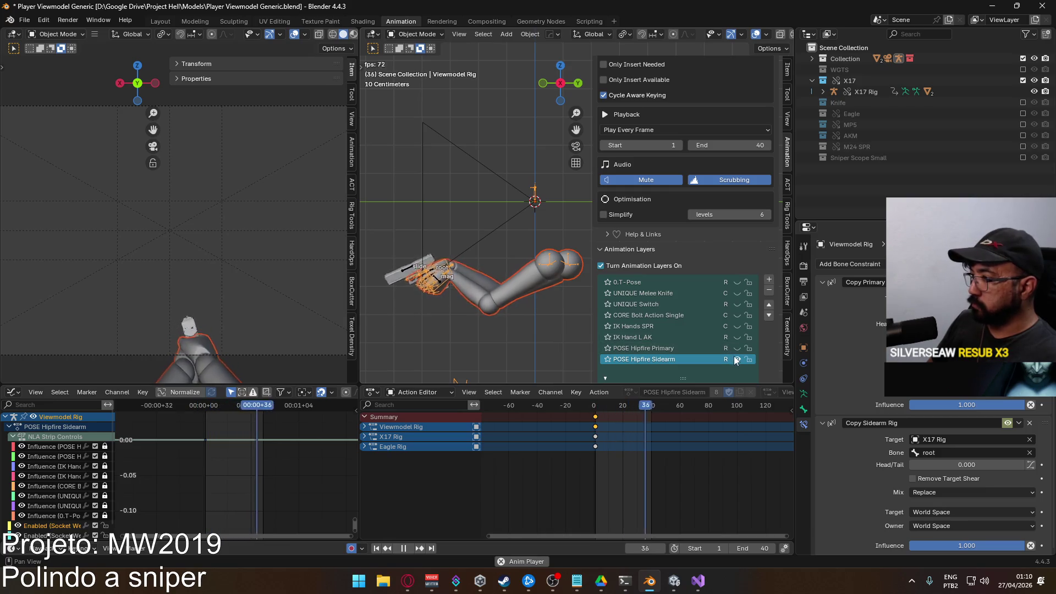
scroll(719, 306, up, 2)
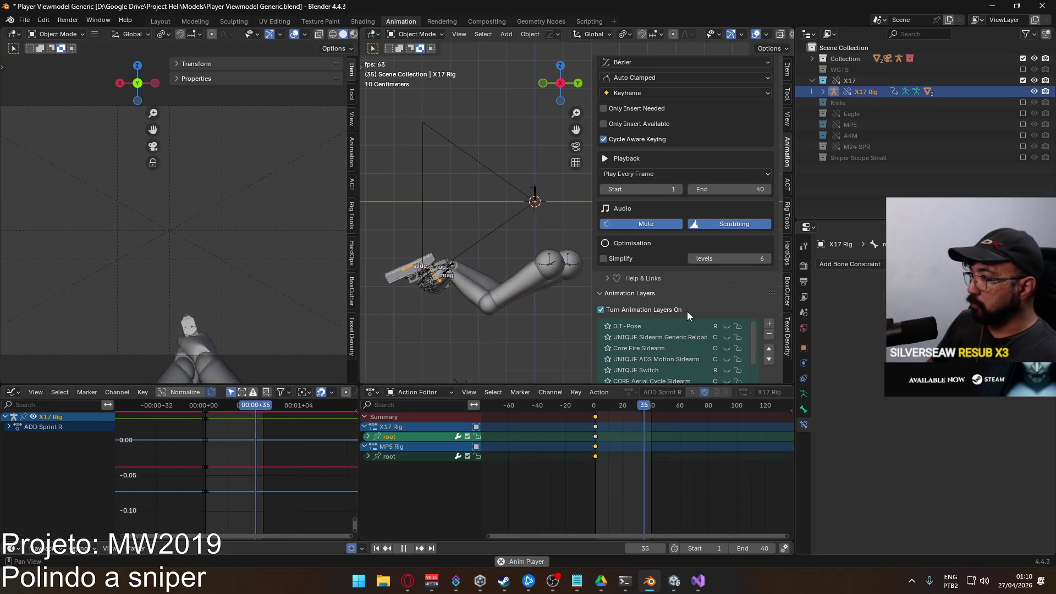
scroll(685, 318, down, 2)
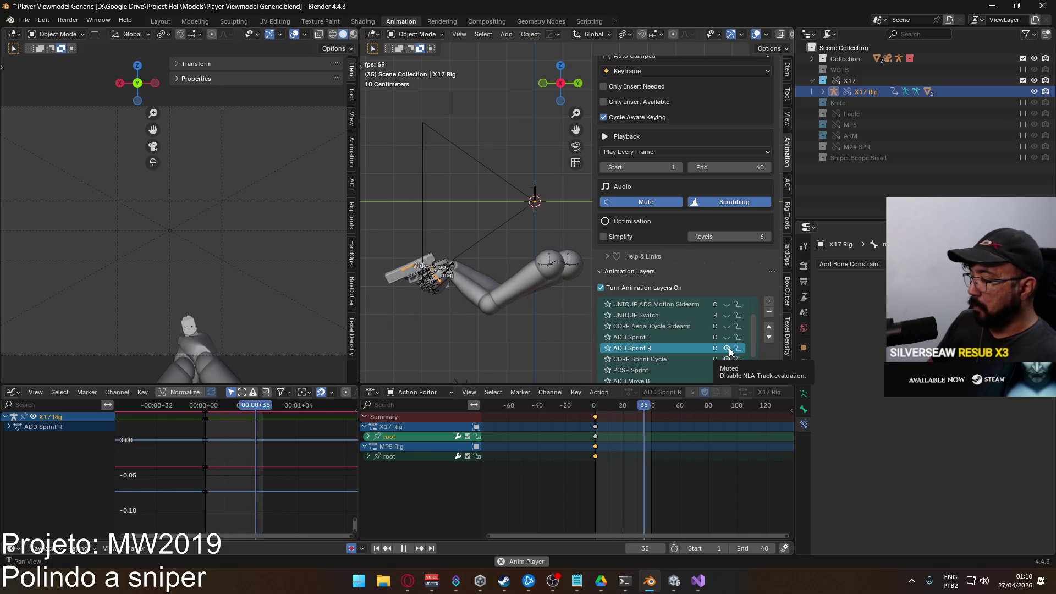
click(729, 348)
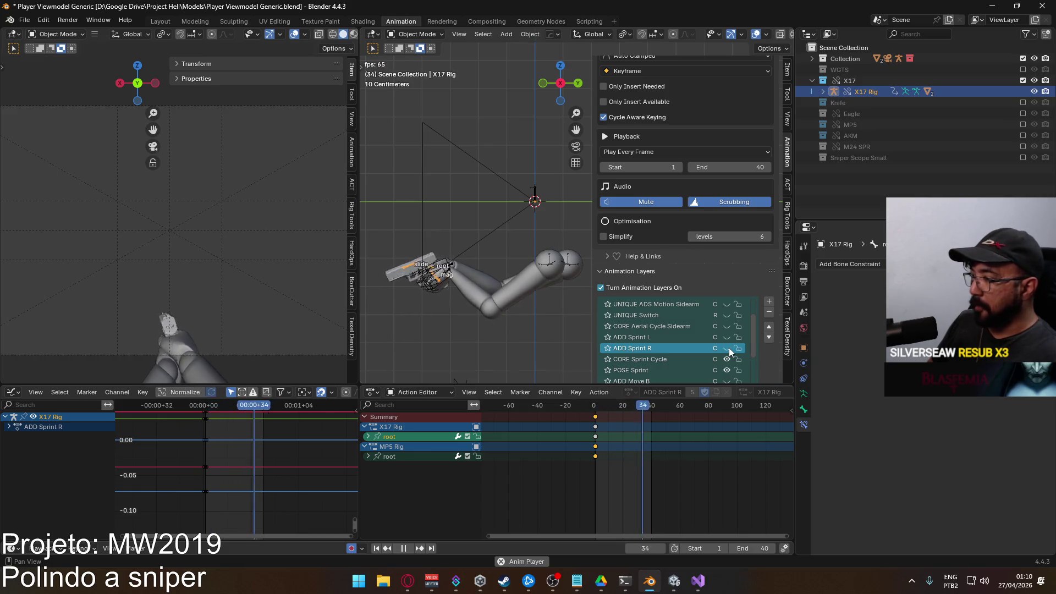
click(595, 407)
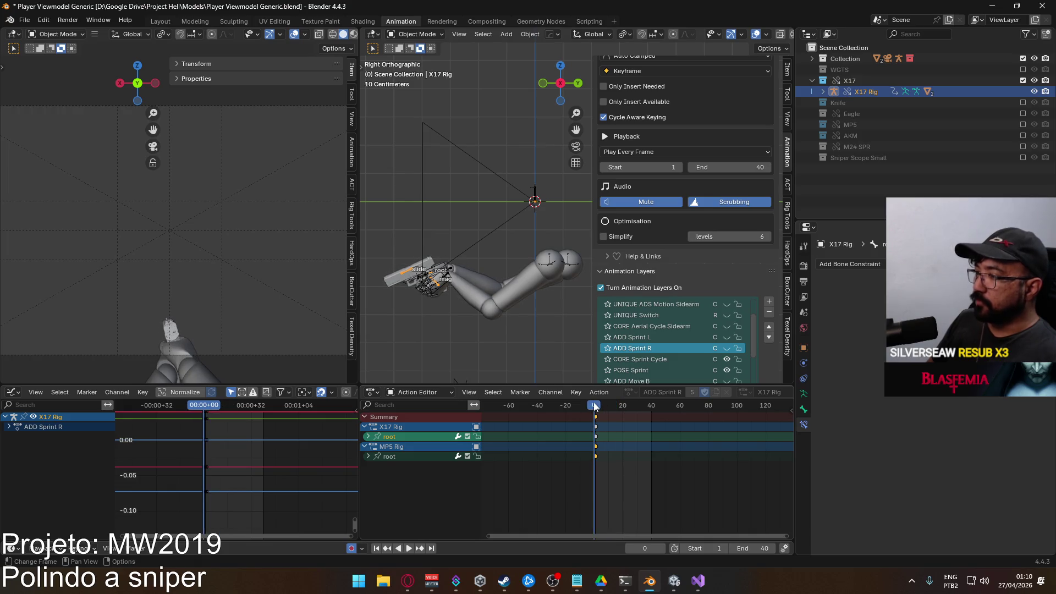
click(448, 279)
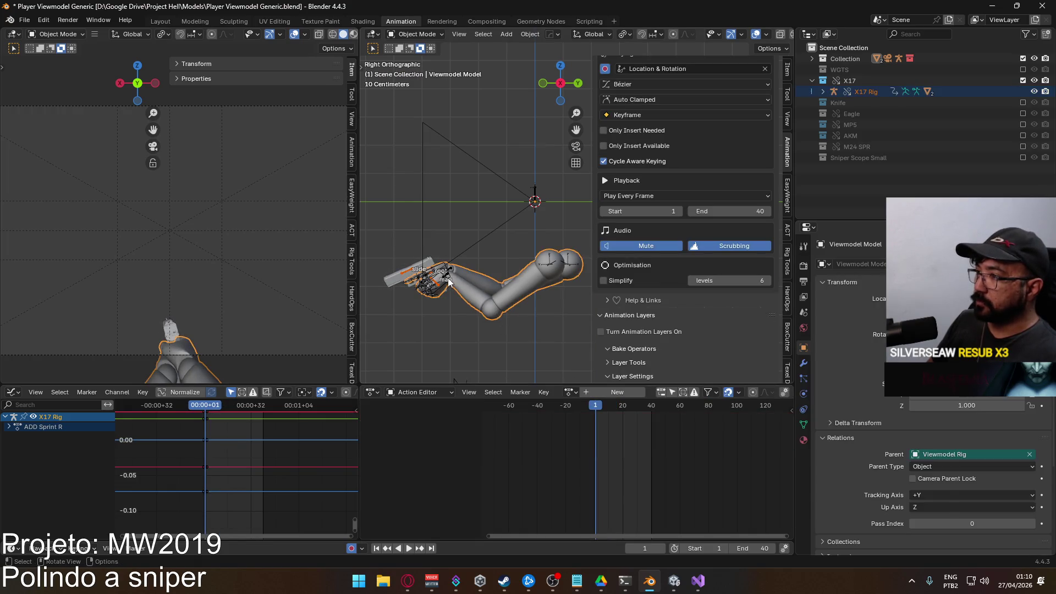
Open and close the FBX export browser without exporting, then switch to the Unity editor
click(25, 19)
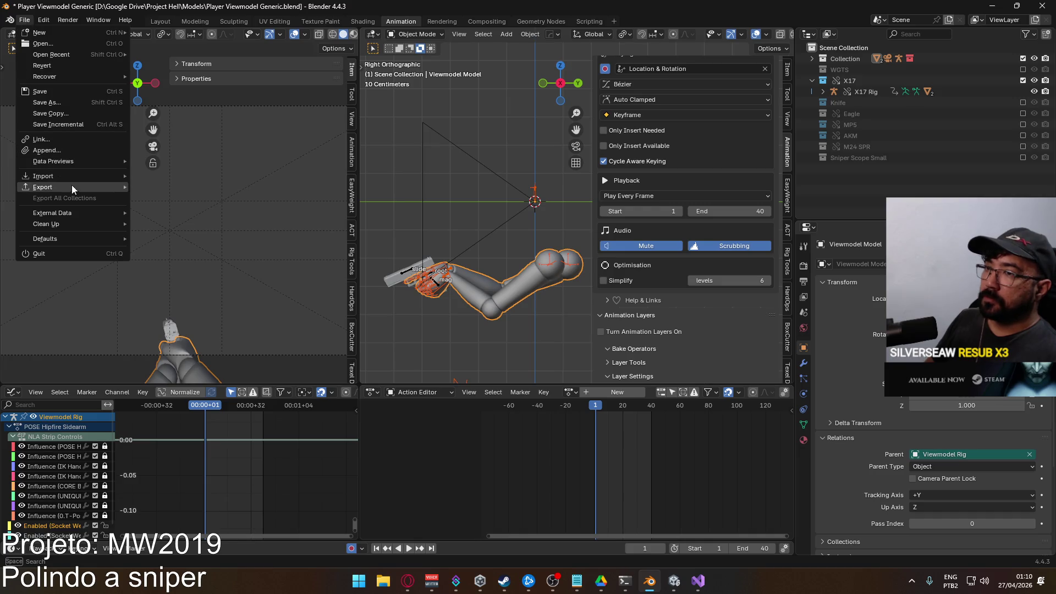
mouse_move(43, 187)
click(200, 286)
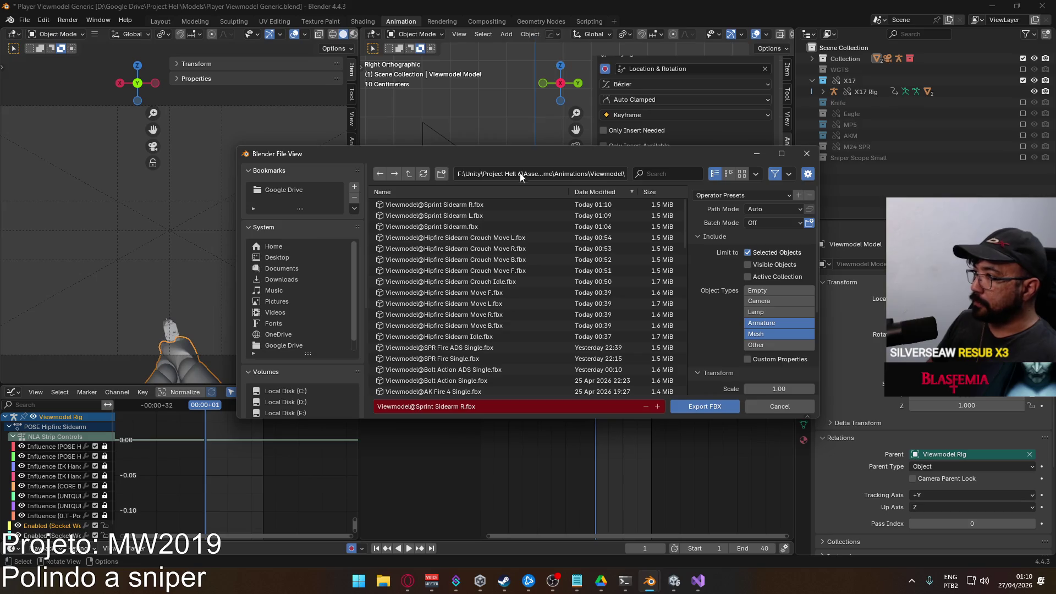
click(798, 159)
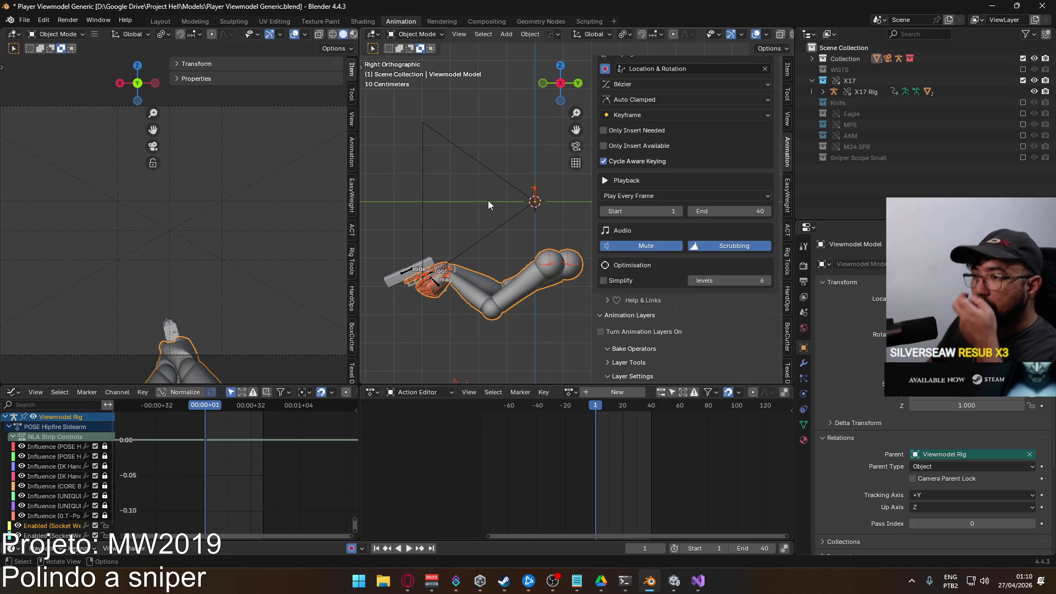
click(674, 581)
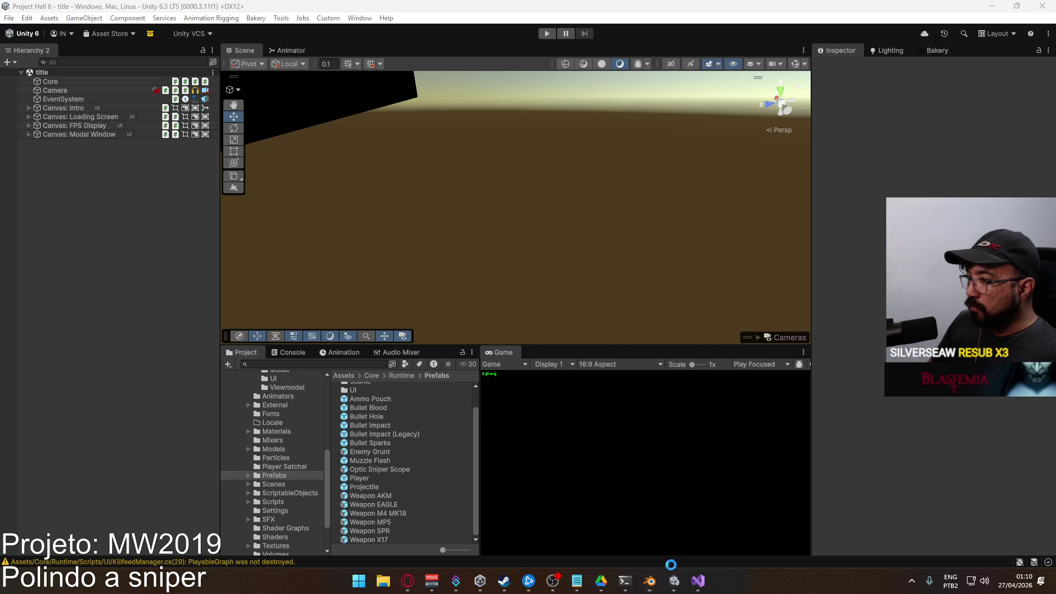
scroll(280, 467, up, 3)
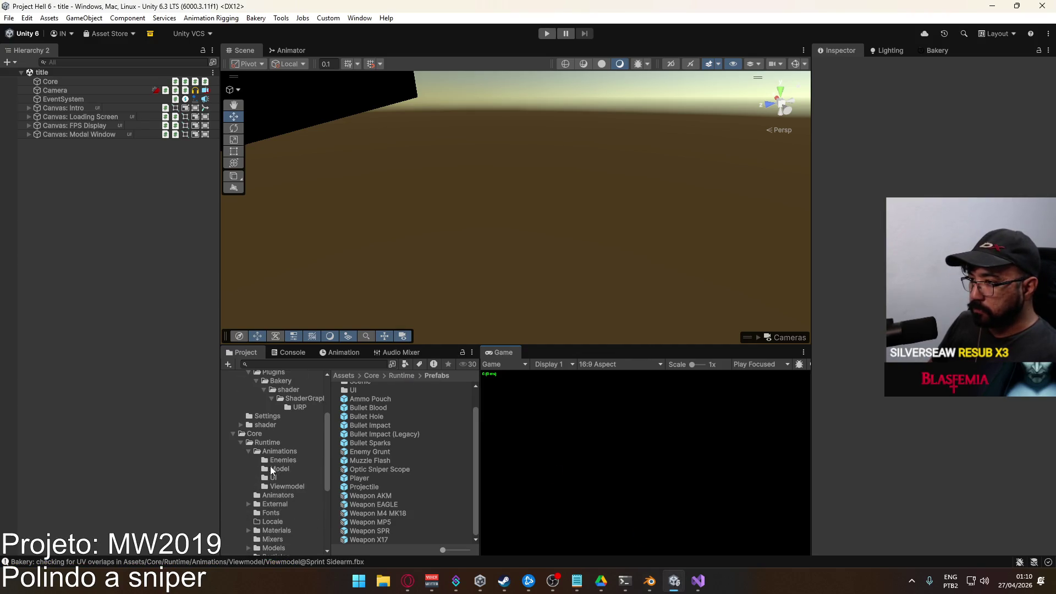
Browse the Viewmodel animation assets, collapse the SPR Fire entries, and show the Scenes folder
click(289, 489)
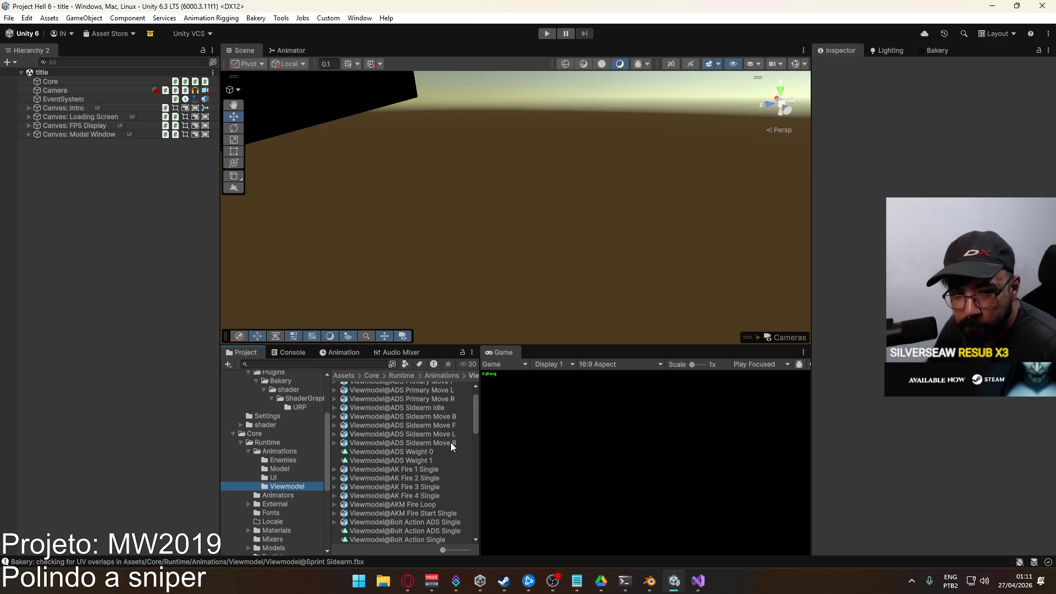
drag(476, 419, 473, 537)
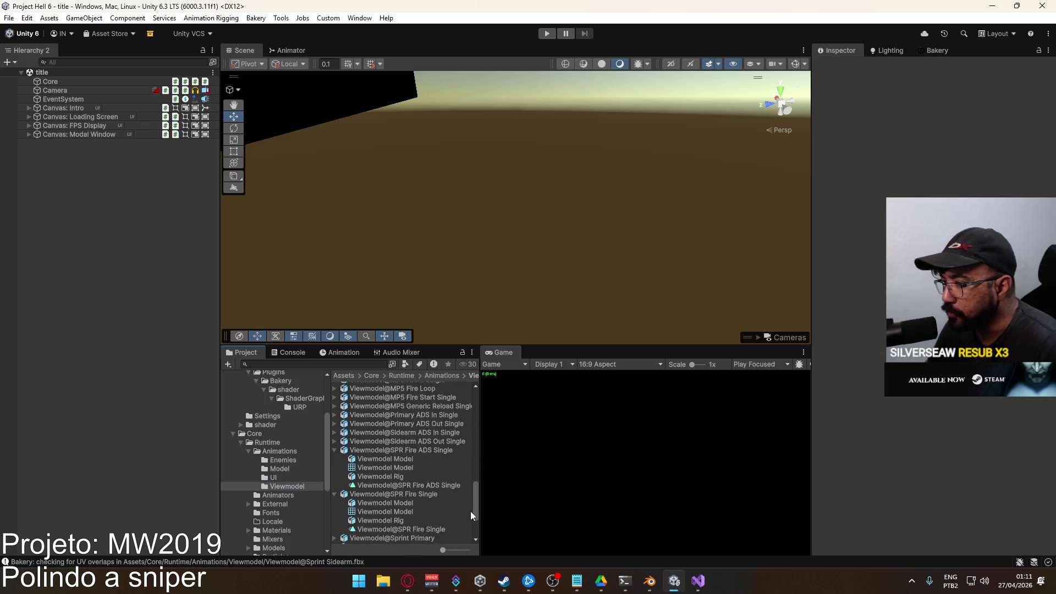
click(335, 417)
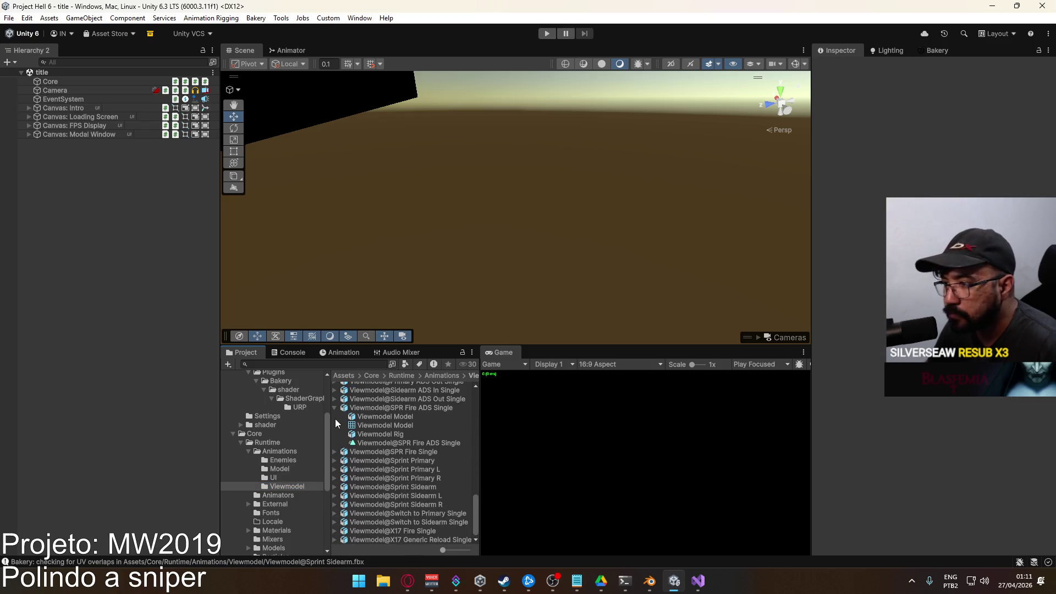
click(335, 410)
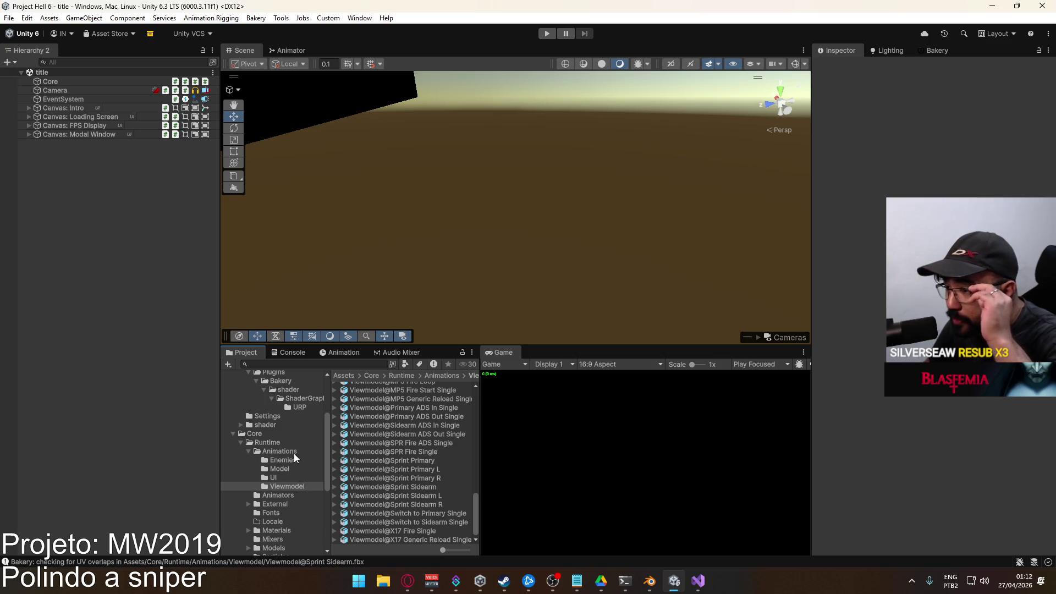
scroll(291, 487, down, 3)
click(290, 484)
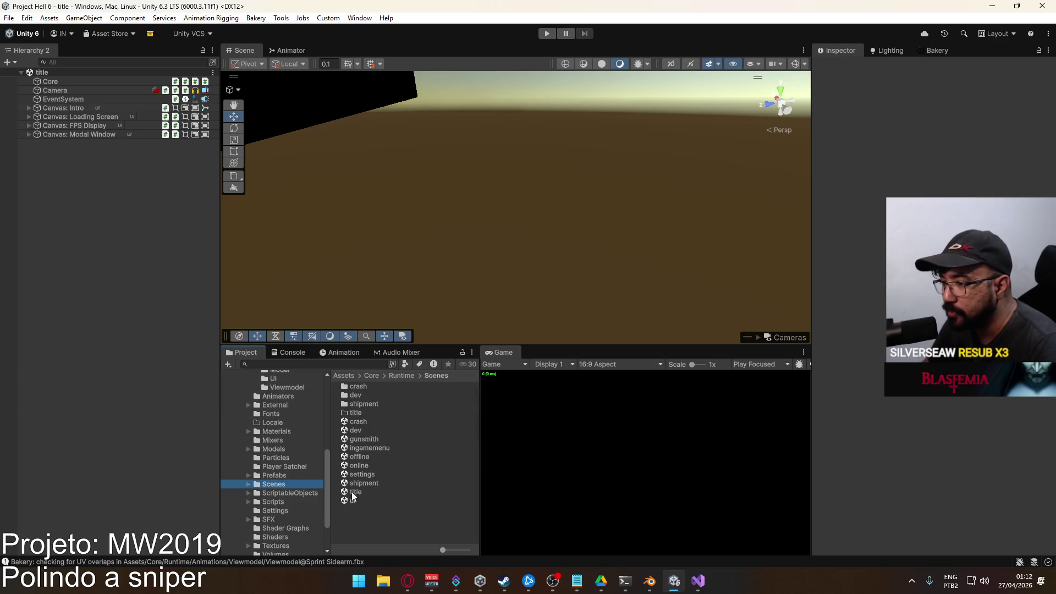
Play-test from the title scene and start a match in the crash map
click(386, 491)
click(546, 33)
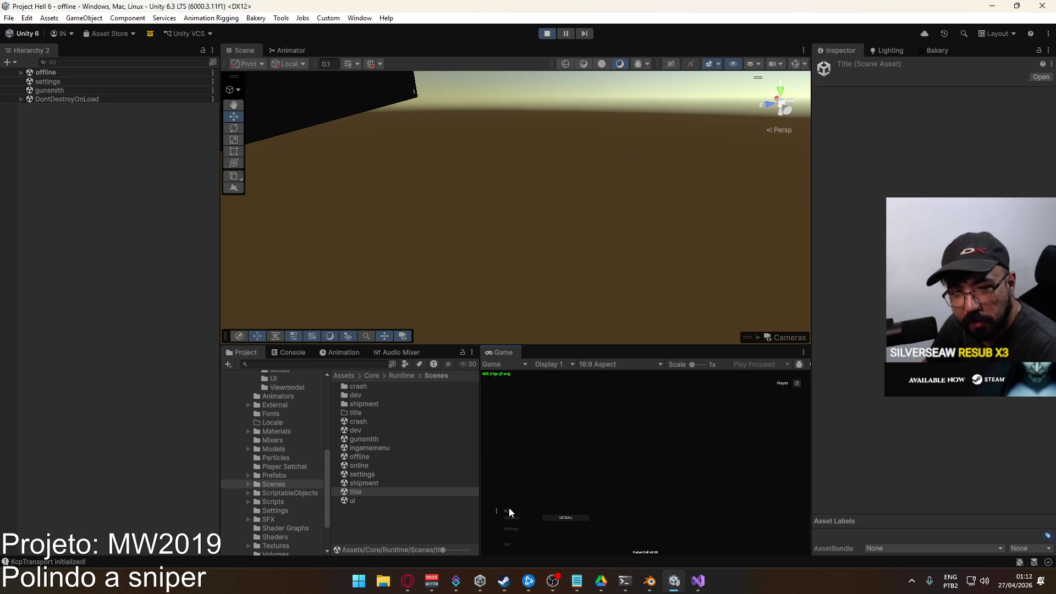
click(509, 513)
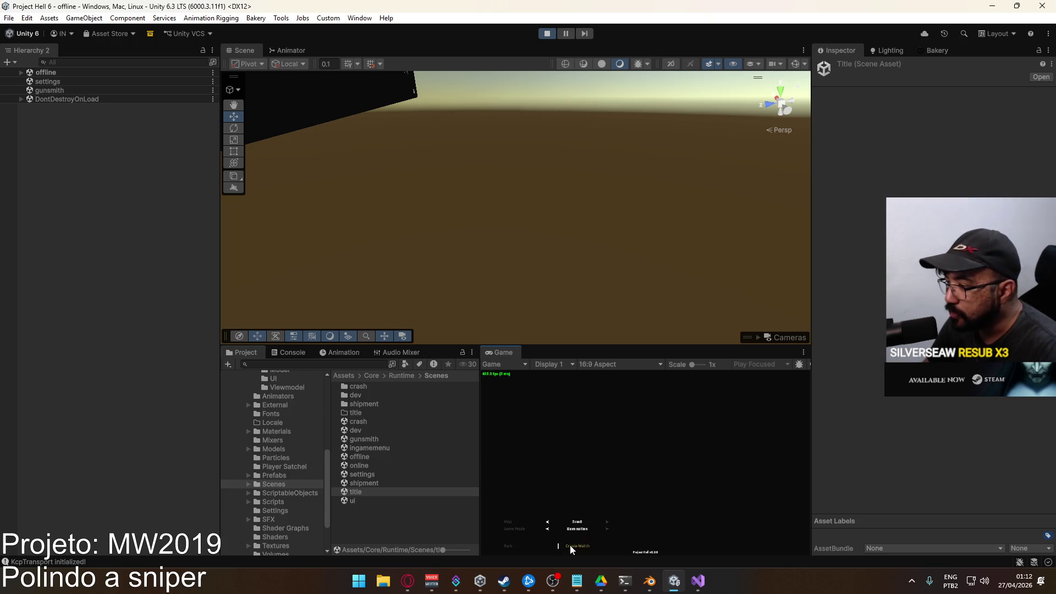
click(570, 546)
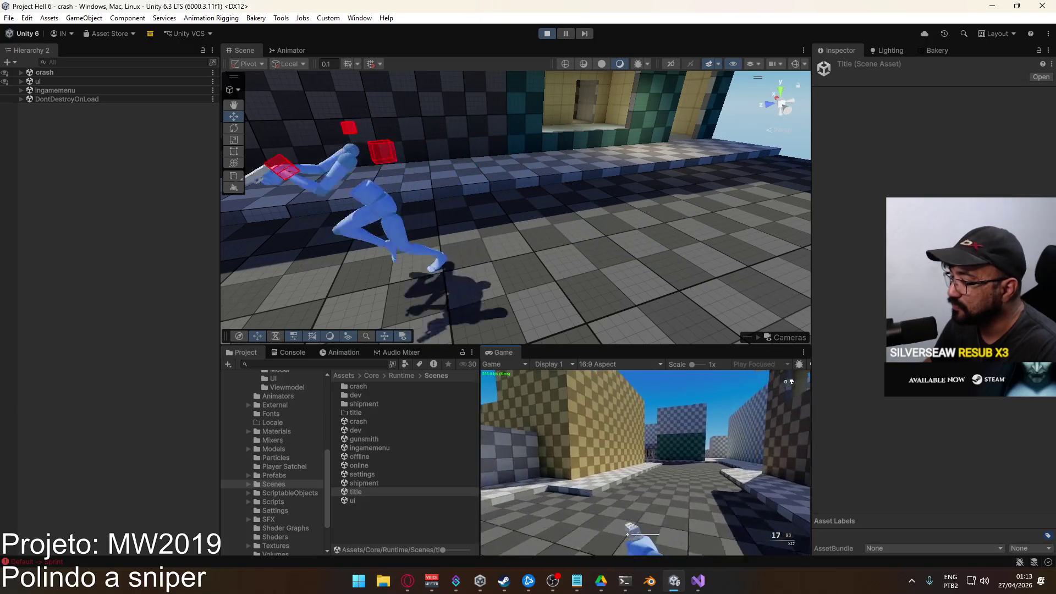
Stop the play test and bring Blender back to the front
click(547, 34)
key(alt+Tab)
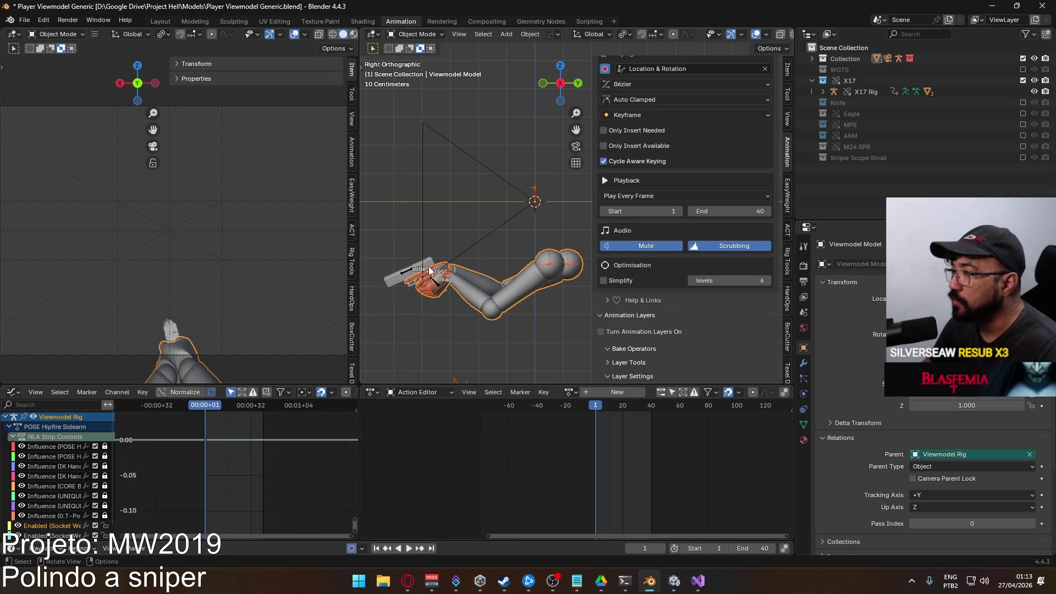
Select the X17 Rig and make its CORE Aerial Cycle Sidearm layer active for editing
click(432, 271)
scroll(735, 231, down, 3)
click(718, 327)
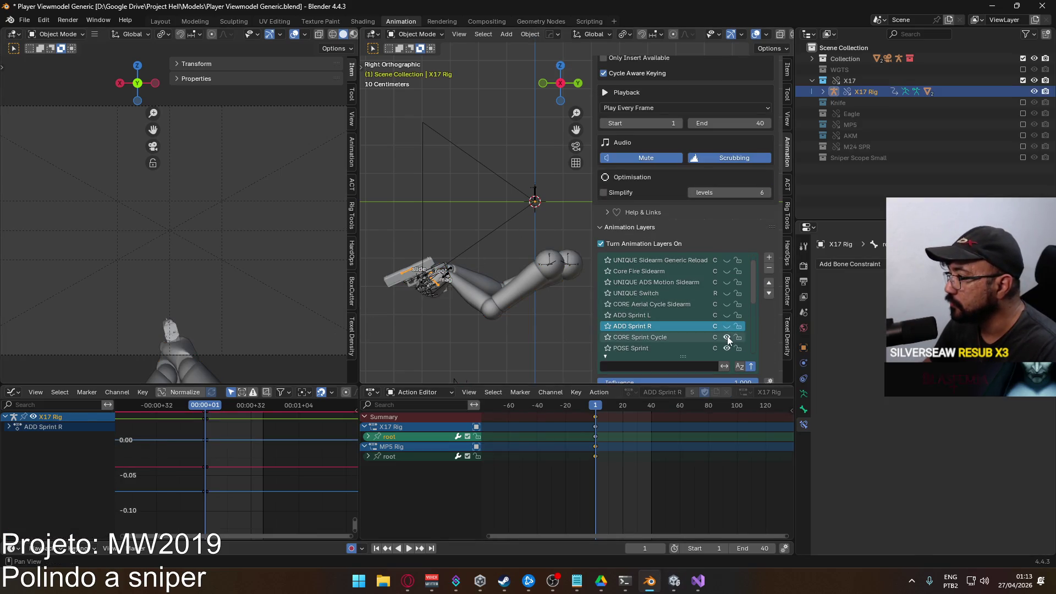
scroll(726, 302, down, 1)
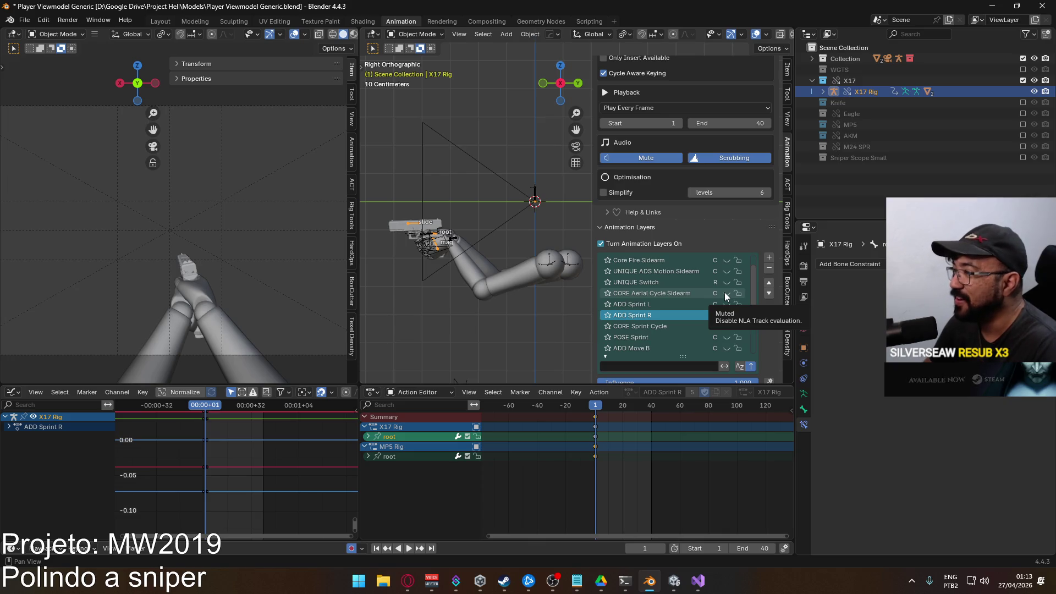
click(726, 294)
click(678, 294)
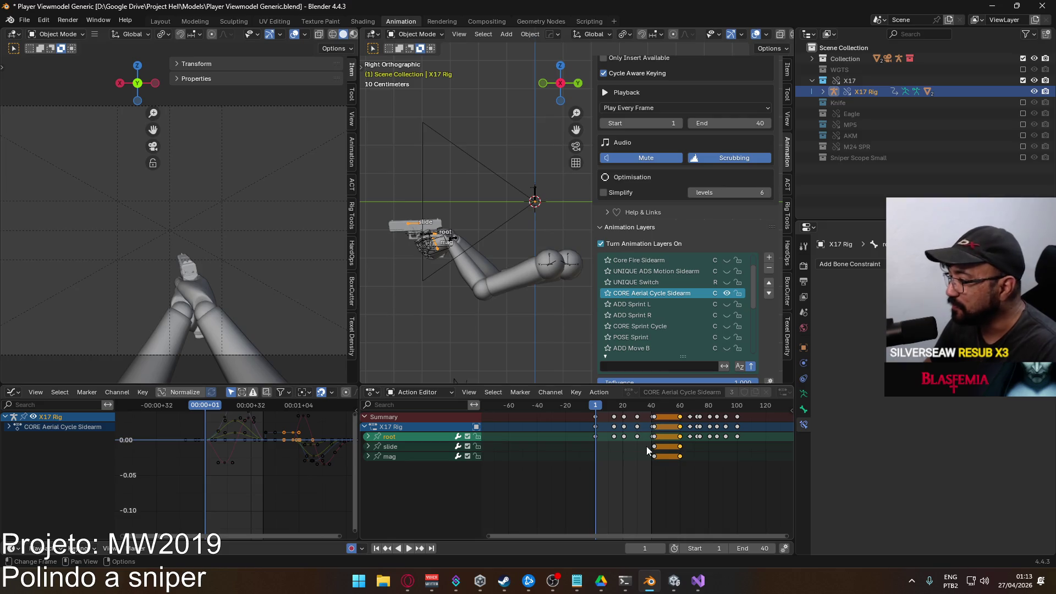
Delete the frame-40 keys on the slide and mag channels
middle_drag(662, 423, 579, 458)
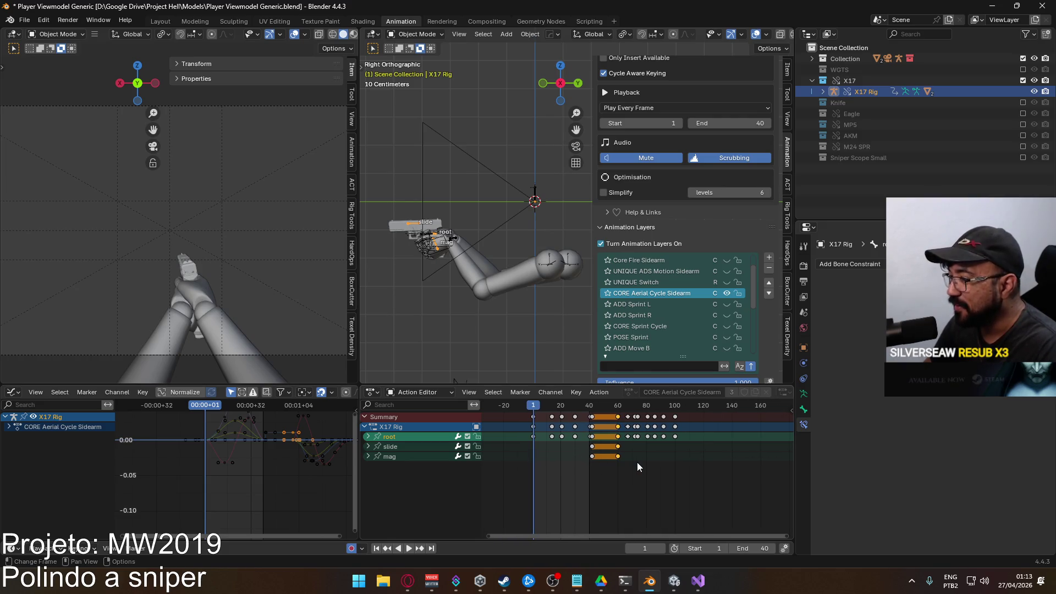
drag(637, 466, 549, 448)
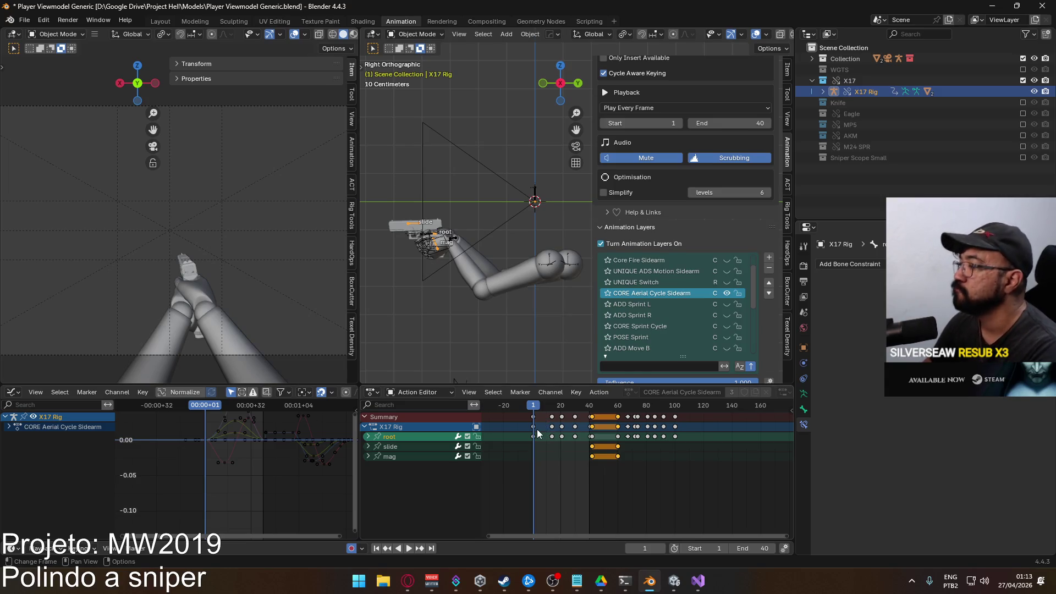
key(Delete)
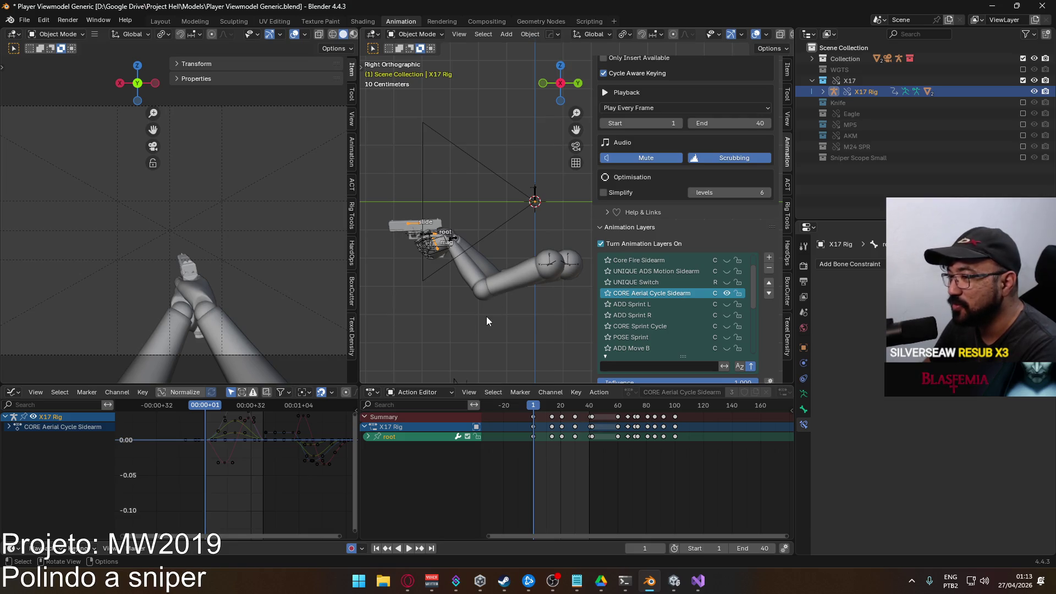
scroll(299, 448, up, 2)
scroll(291, 451, up, 3)
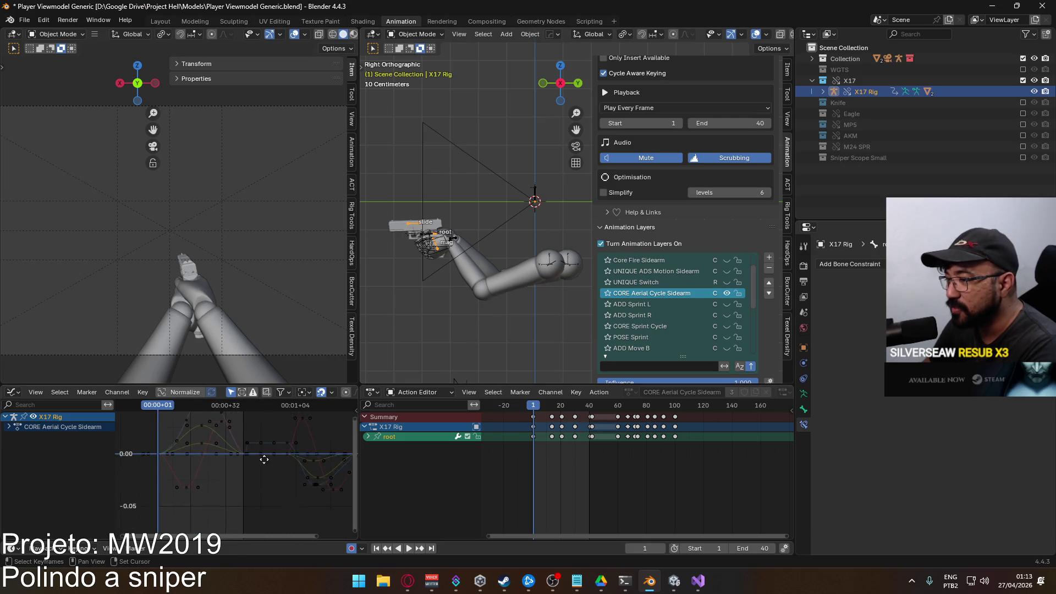
mouse_move(295, 465)
middle_down()
mouse_move(257, 438)
mouse_move(268, 467)
middle_up()
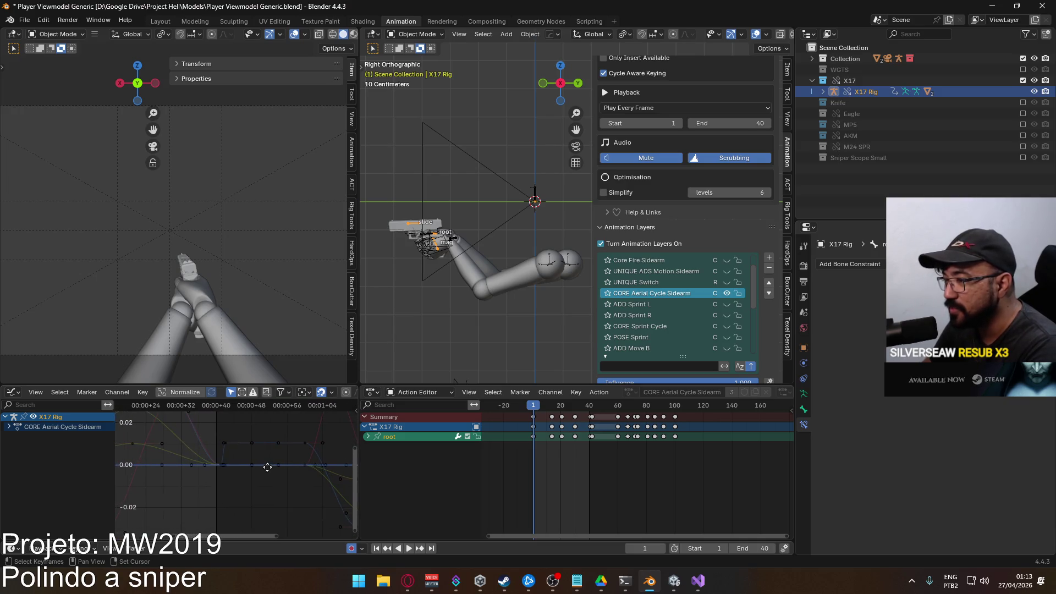
Enter Pose Mode and extend the playback range to end at frame 100
click(412, 34)
click(417, 71)
key(space)
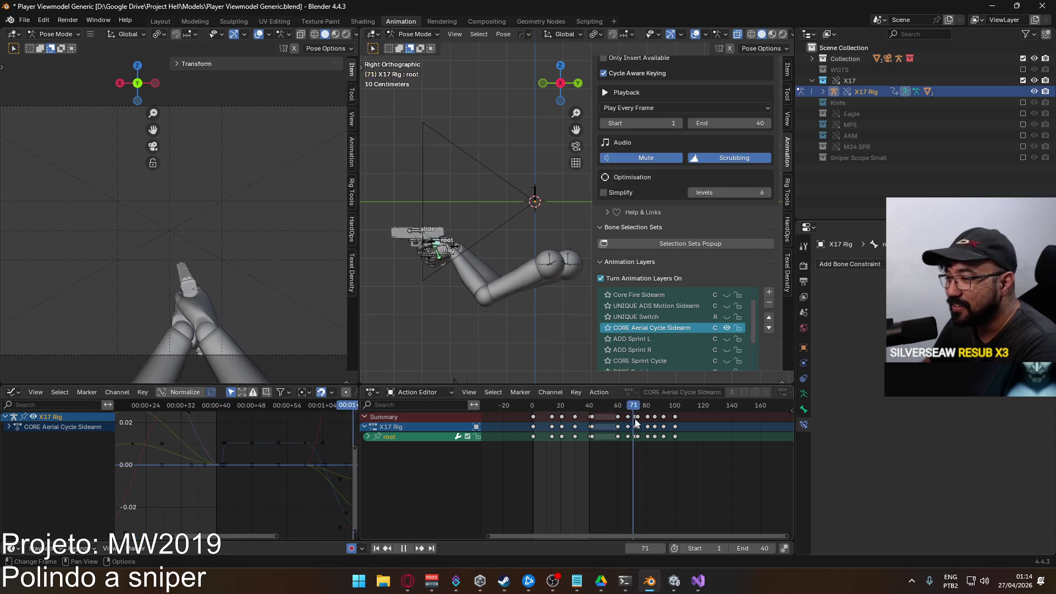
key(Escape)
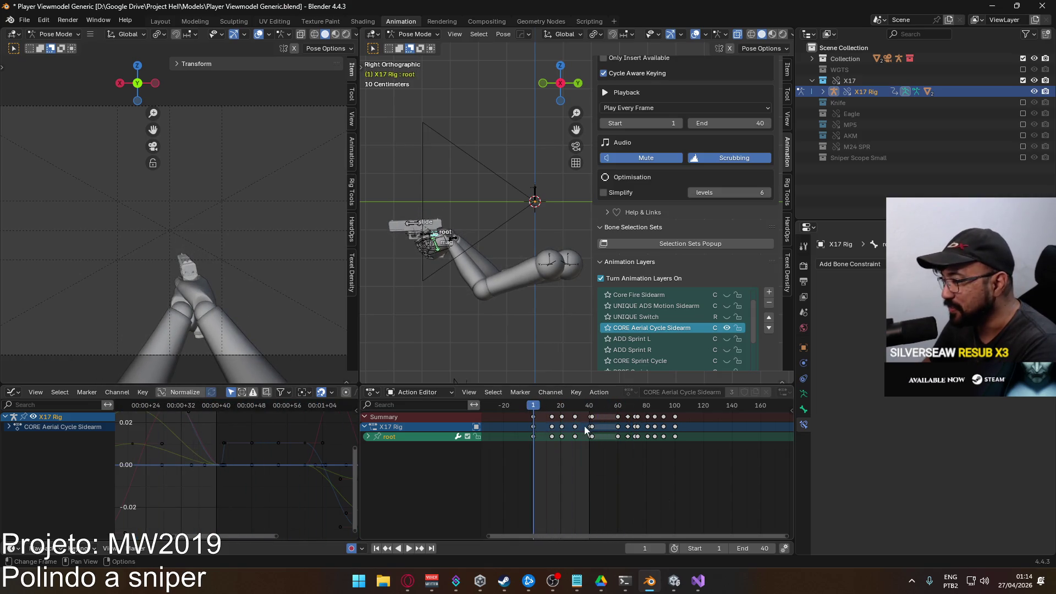
drag(666, 410, 674, 410)
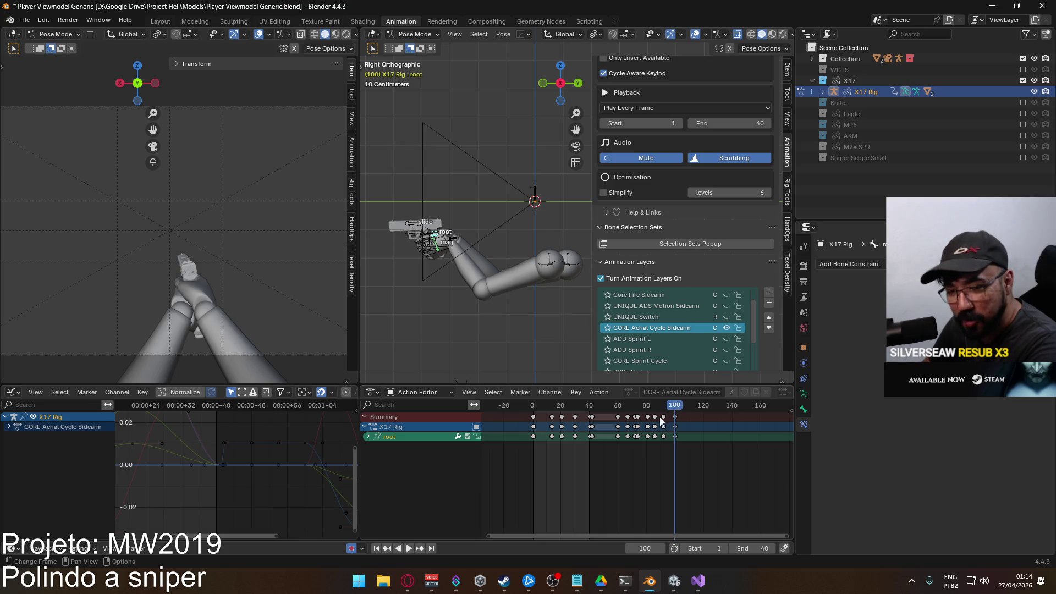
key(ctrl+End)
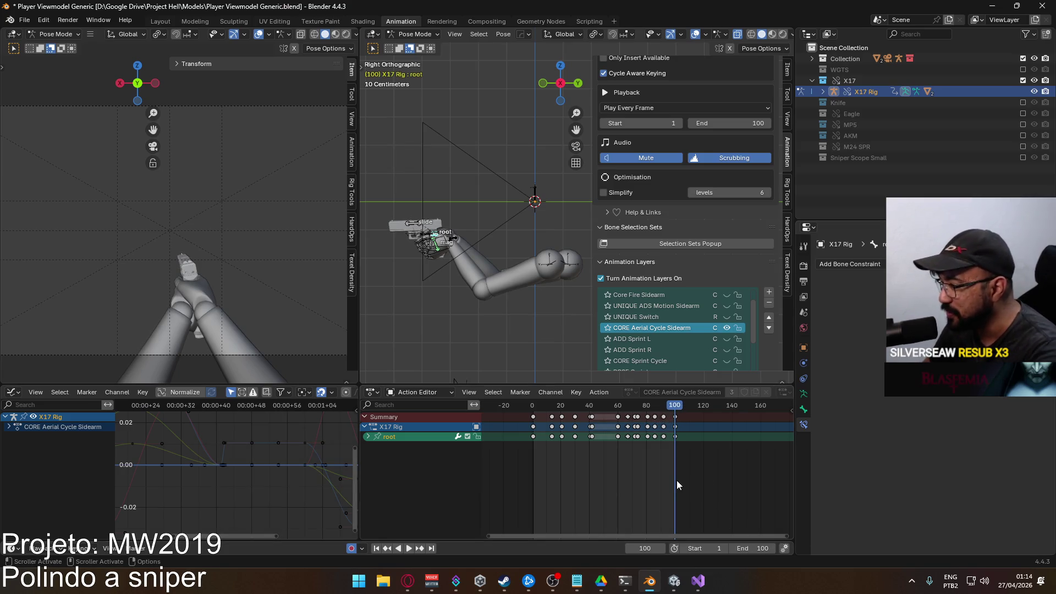
Play back the extended range and scrub around frames 40–45 to inspect the cycle
key(space)
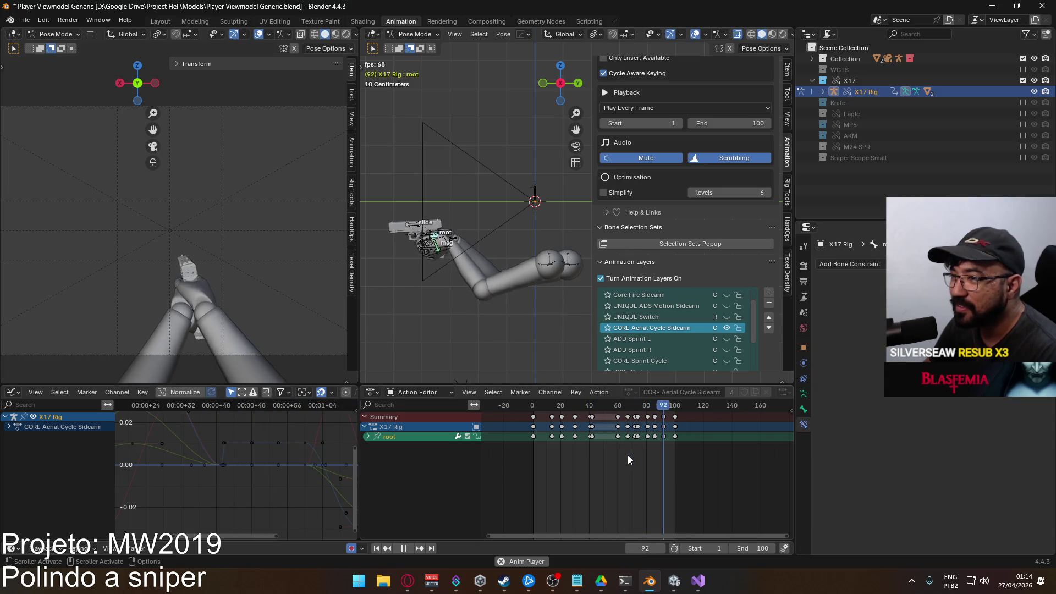
key(space)
click(596, 409)
drag(596, 408, 591, 413)
key(space)
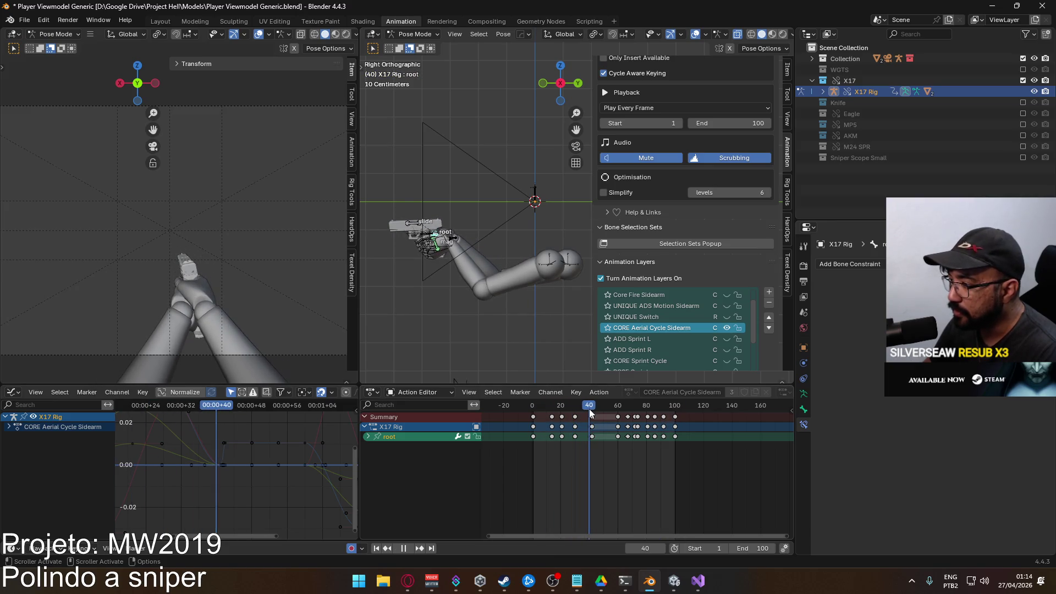
scroll(591, 413, up, 3)
drag(545, 412, 544, 414)
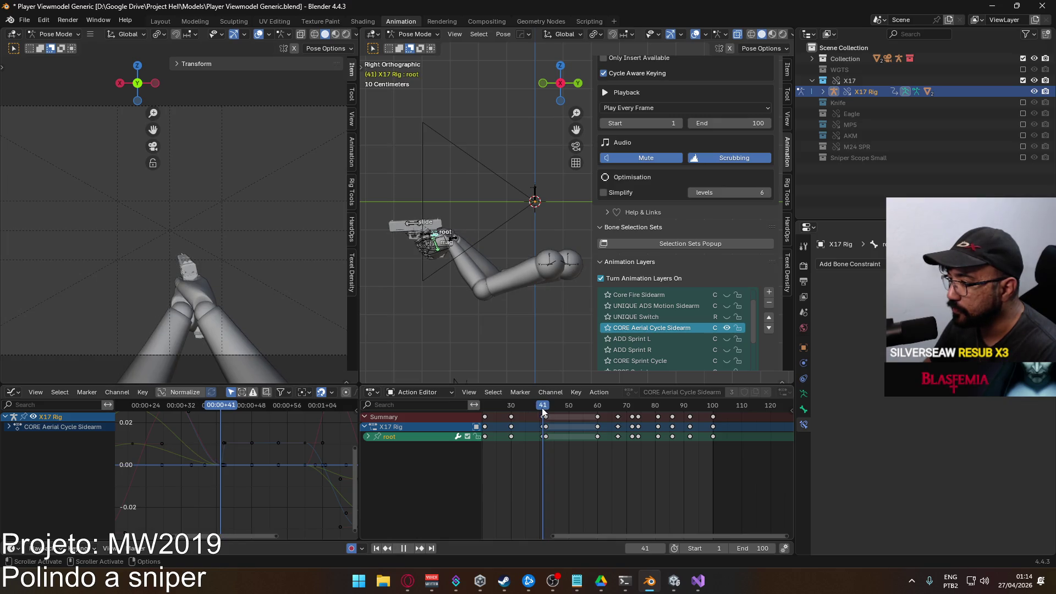